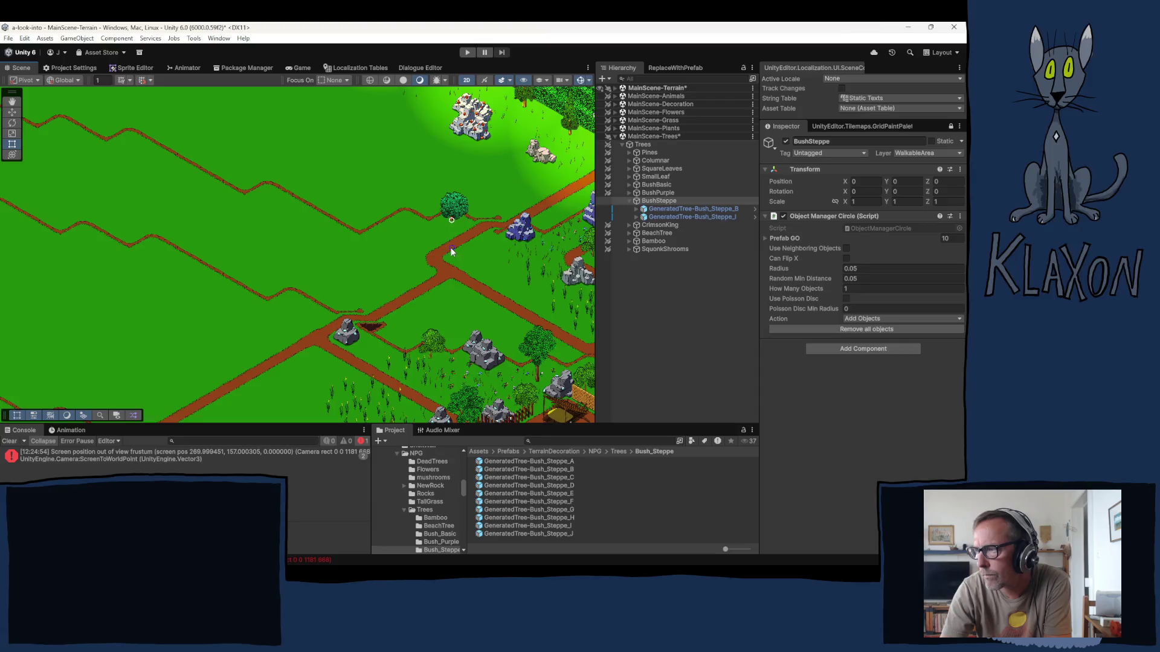
- Scatter eight steppe bushes over the first stretch of central and left meadow
{"action": "left_click", "coordinate": [309, 287]}
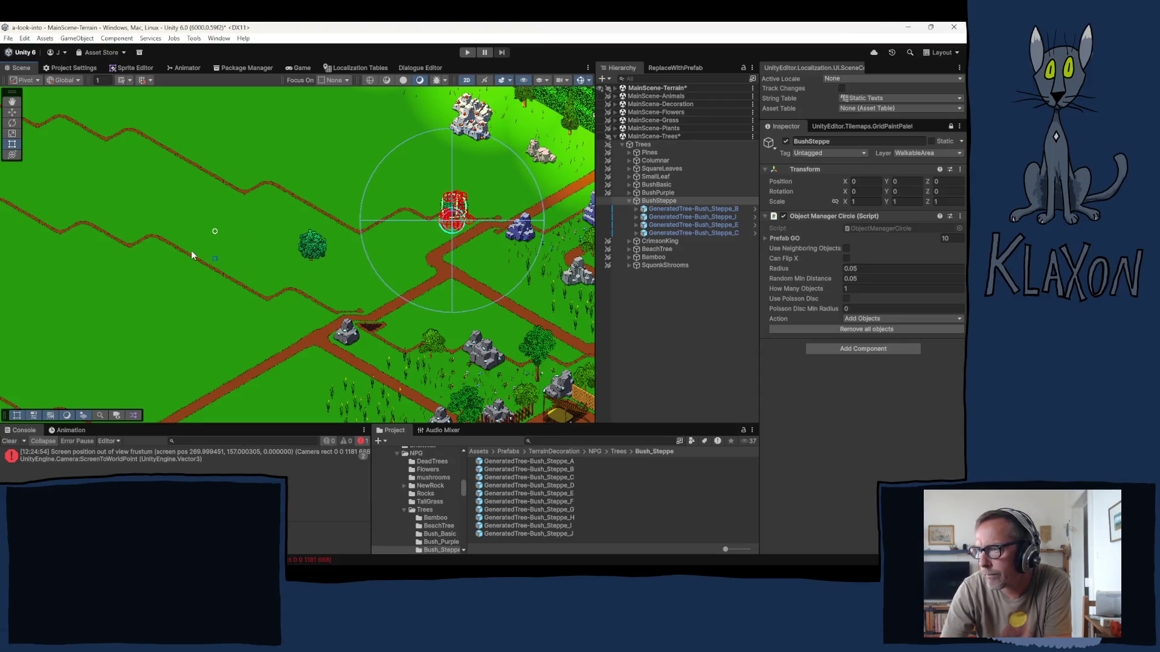
{"action": "left_click", "coordinate": [170, 230]}
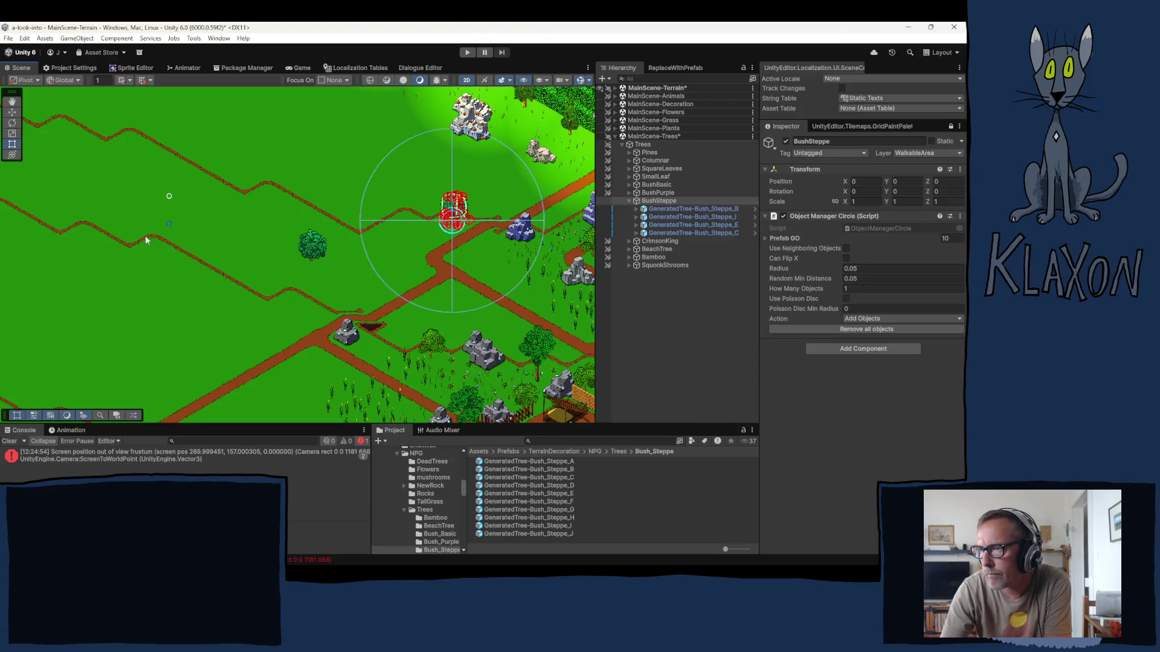
{"action": "left_click", "coordinate": [91, 313]}
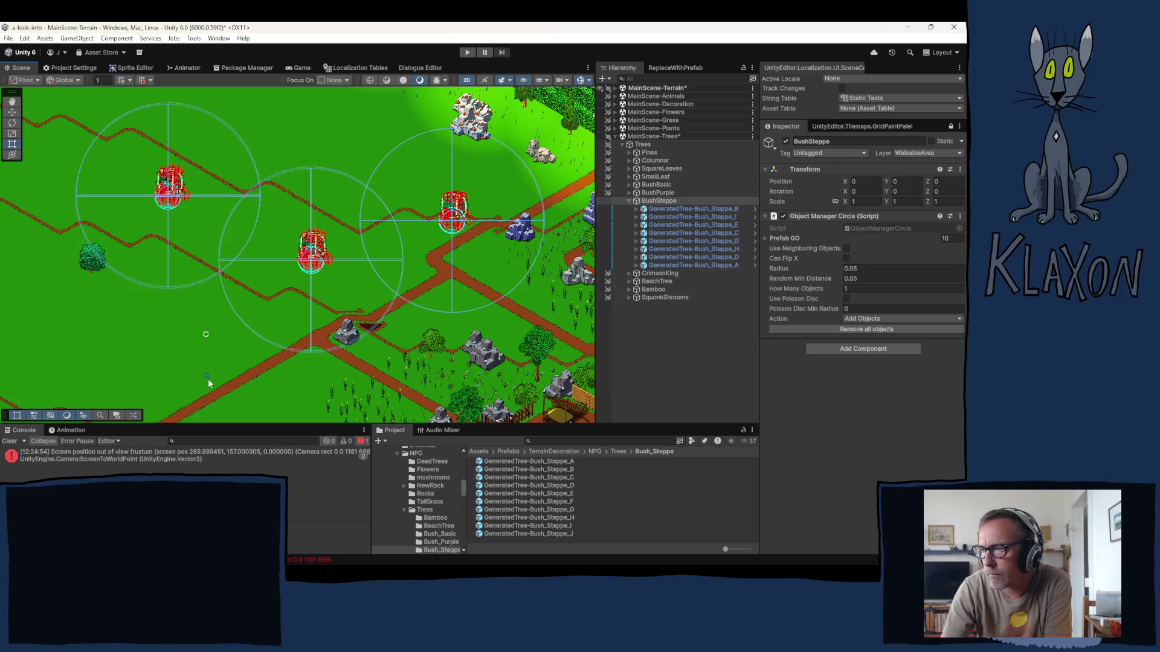
{"action": "left_click", "coordinate": [220, 339]}
{"action": "mouse_move", "coordinate": [205, 358]}
{"action": "left_mouse_down"}
{"action": "mouse_move", "coordinate": [293, 253]}
{"action": "mouse_move", "coordinate": [320, 241]}
{"action": "left_mouse_up"}
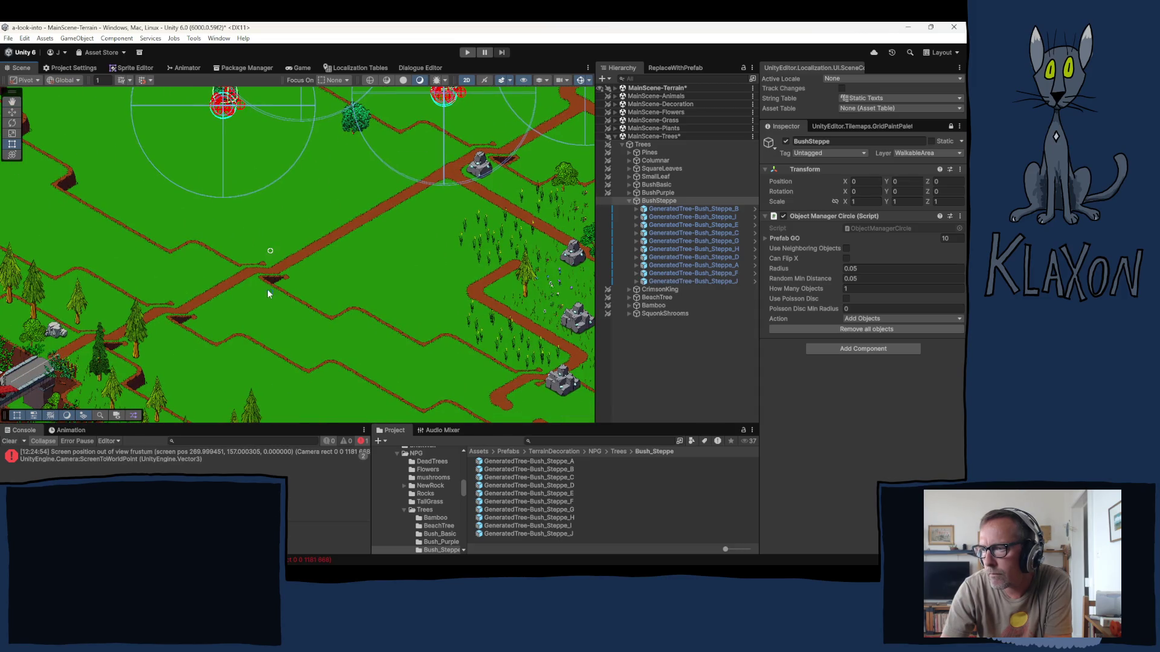
{"action": "left_click", "coordinate": [240, 297]}
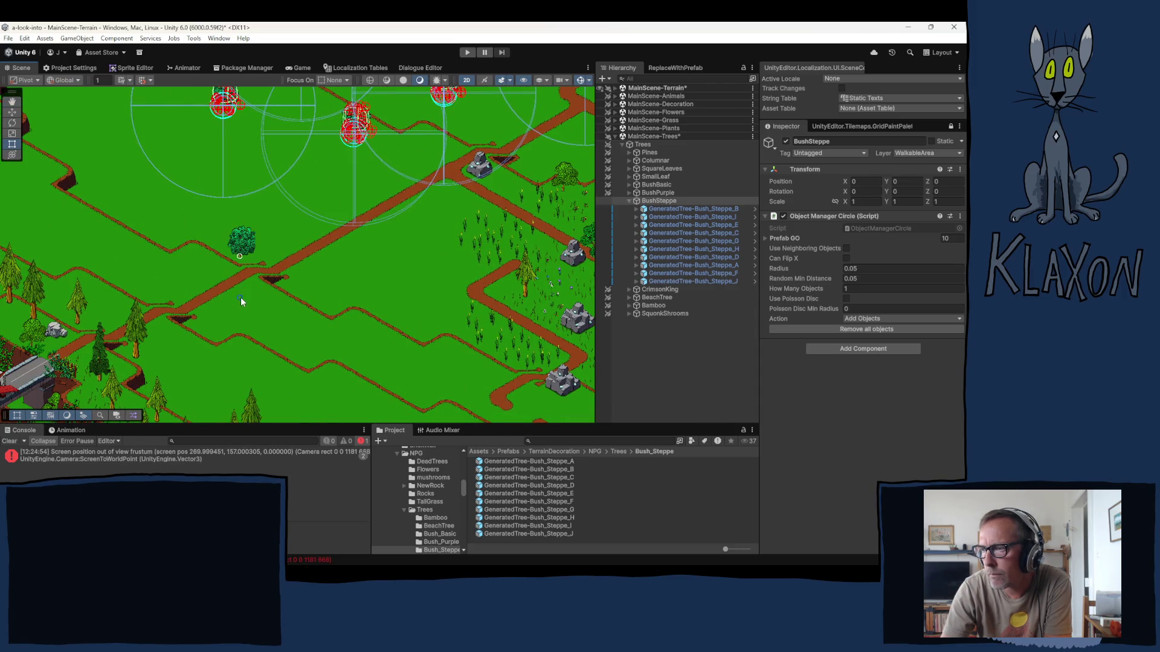
{"action": "left_click", "coordinate": [103, 286]}
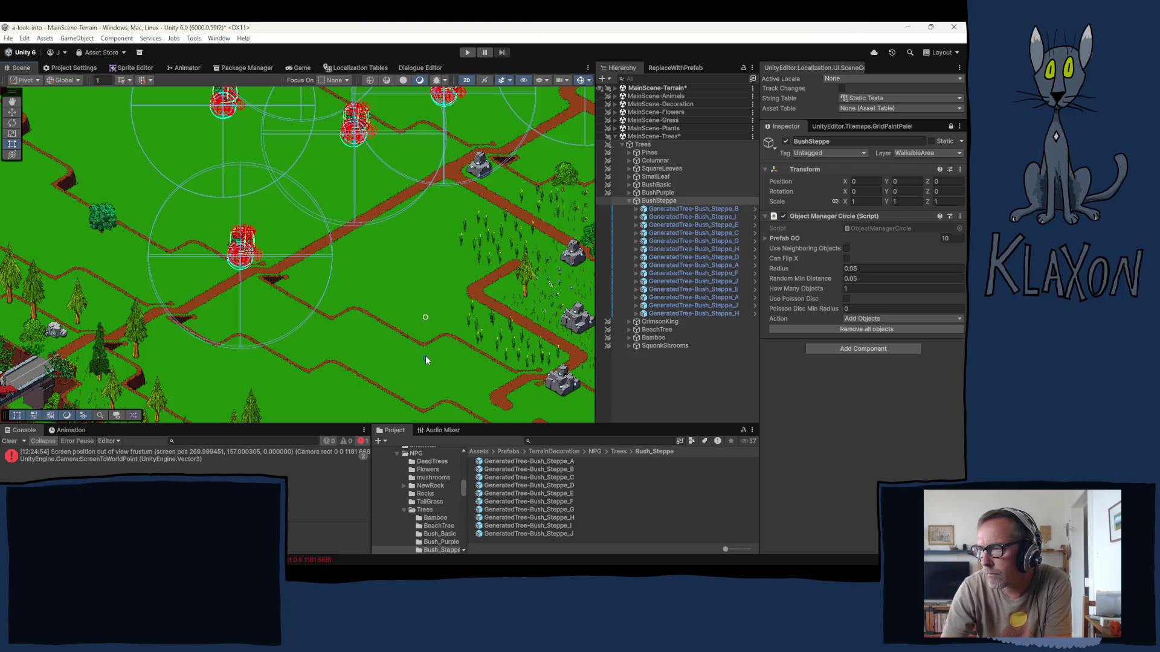
{"action": "left_click", "coordinate": [418, 375]}
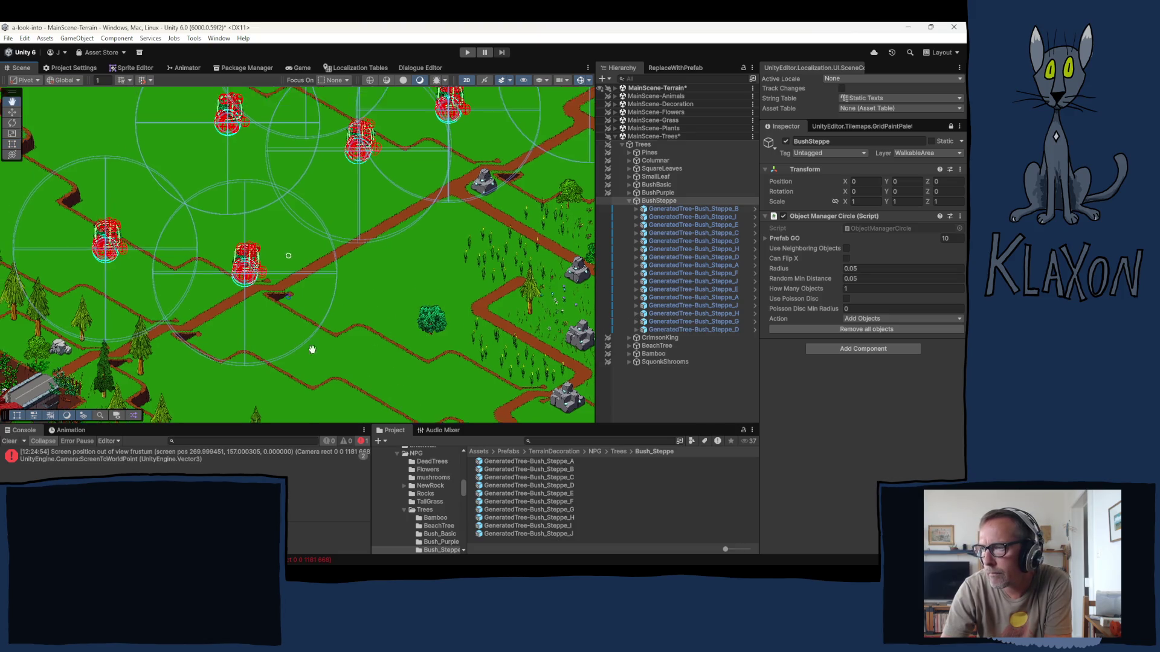
{"action": "left_click", "coordinate": [88, 222]}
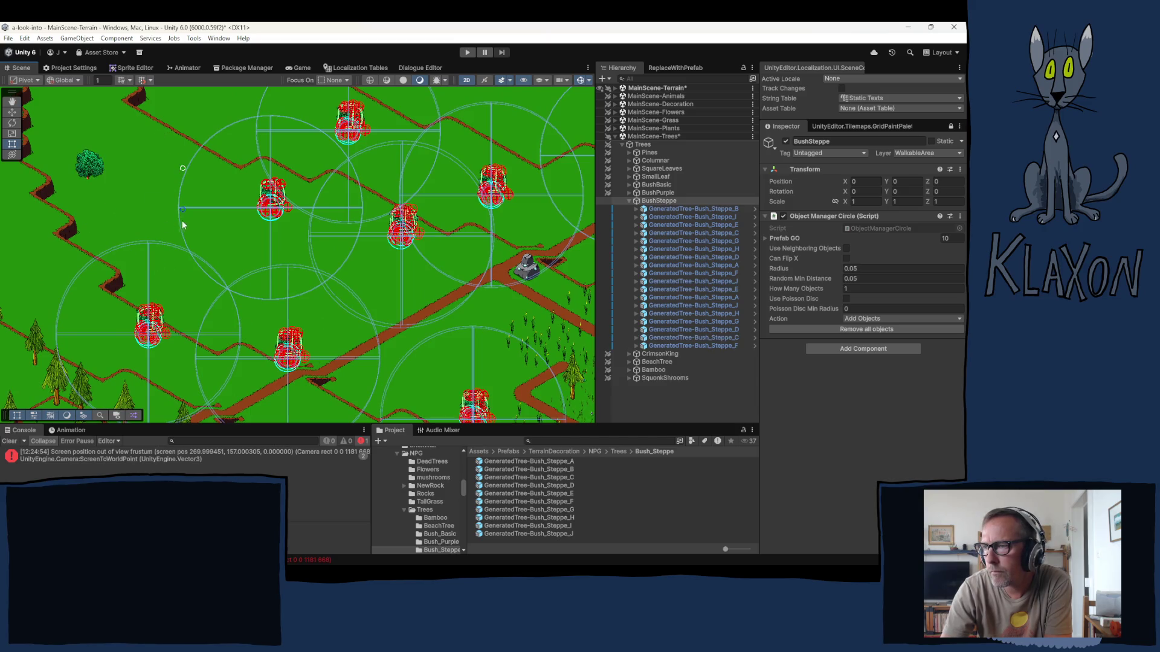
- Place seven more steppe bushes across the next meadow areas, including the top meadow
{"action": "left_click_drag", "start_coordinate": [158, 180], "coordinate": [171, 277]}
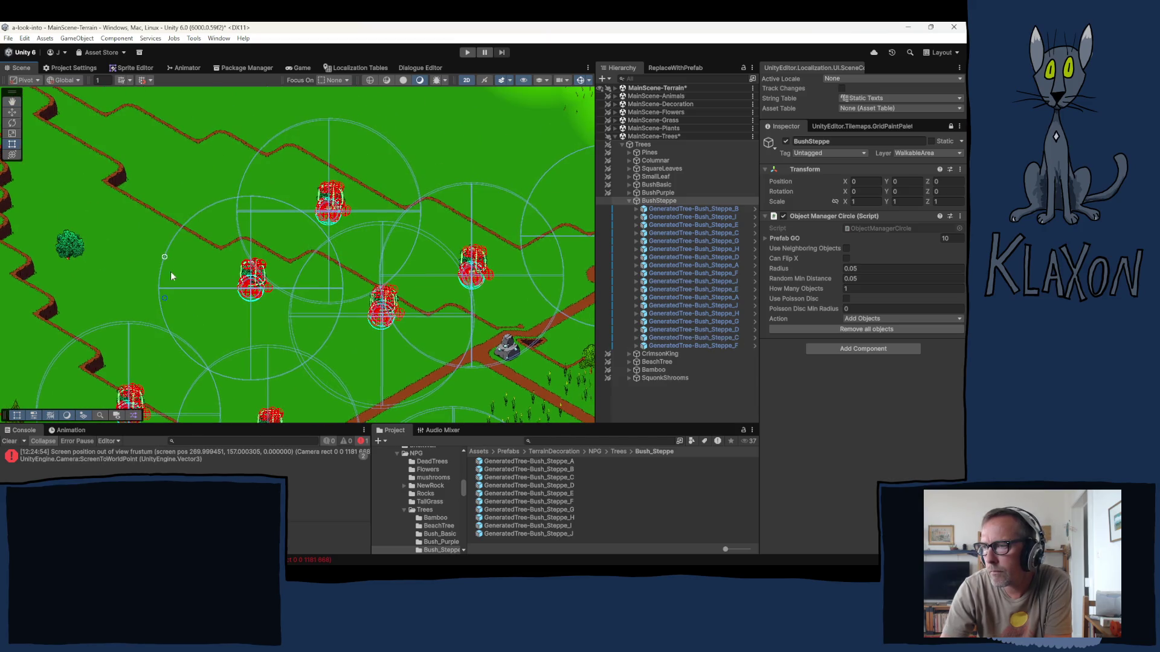
{"action": "left_click", "coordinate": [179, 235]}
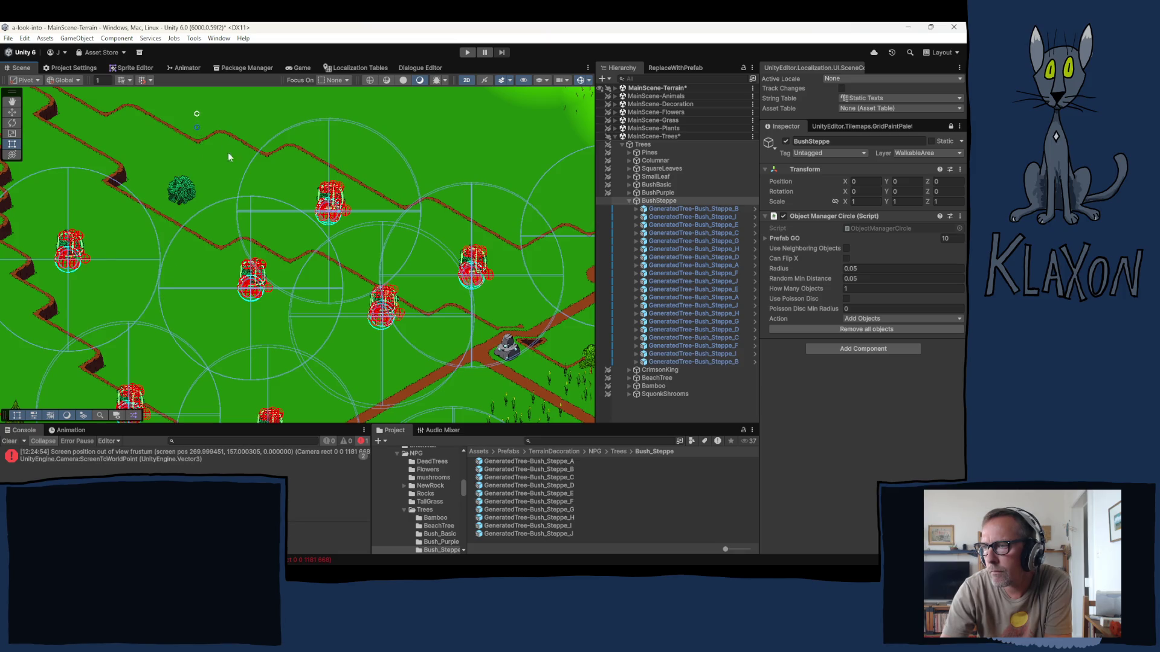
{"action": "left_click", "coordinate": [227, 152]}
{"action": "left_click_drag", "start_coordinate": [227, 152], "coordinate": [186, 319]}
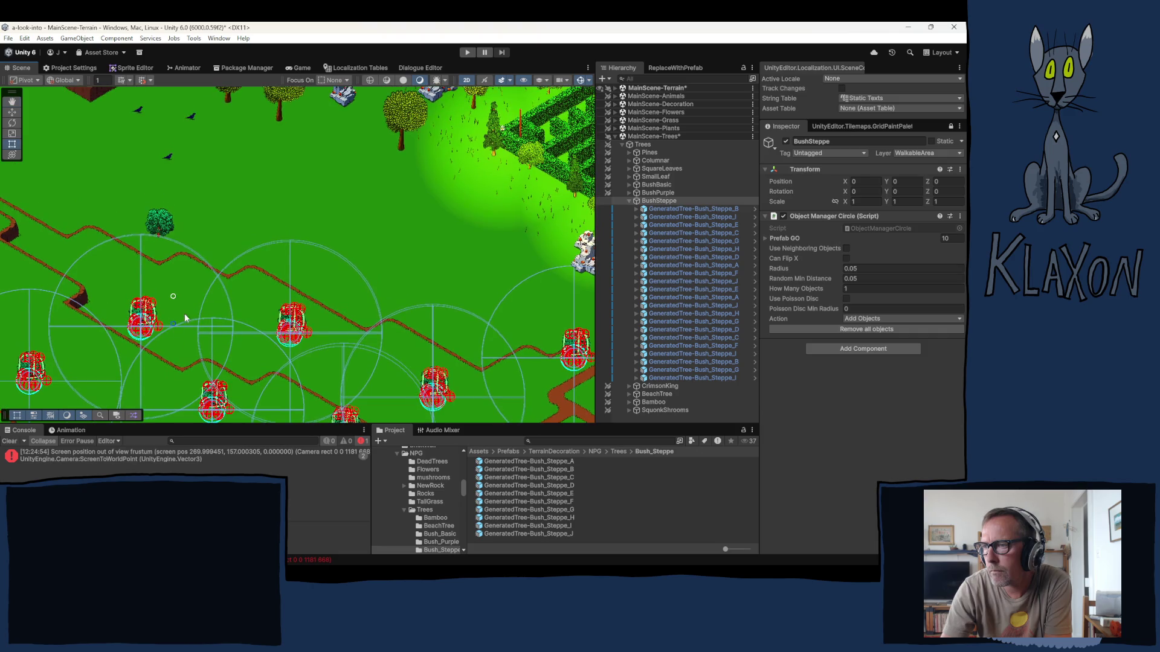
{"action": "left_click", "coordinate": [367, 244]}
{"action": "left_click", "coordinate": [433, 288]}
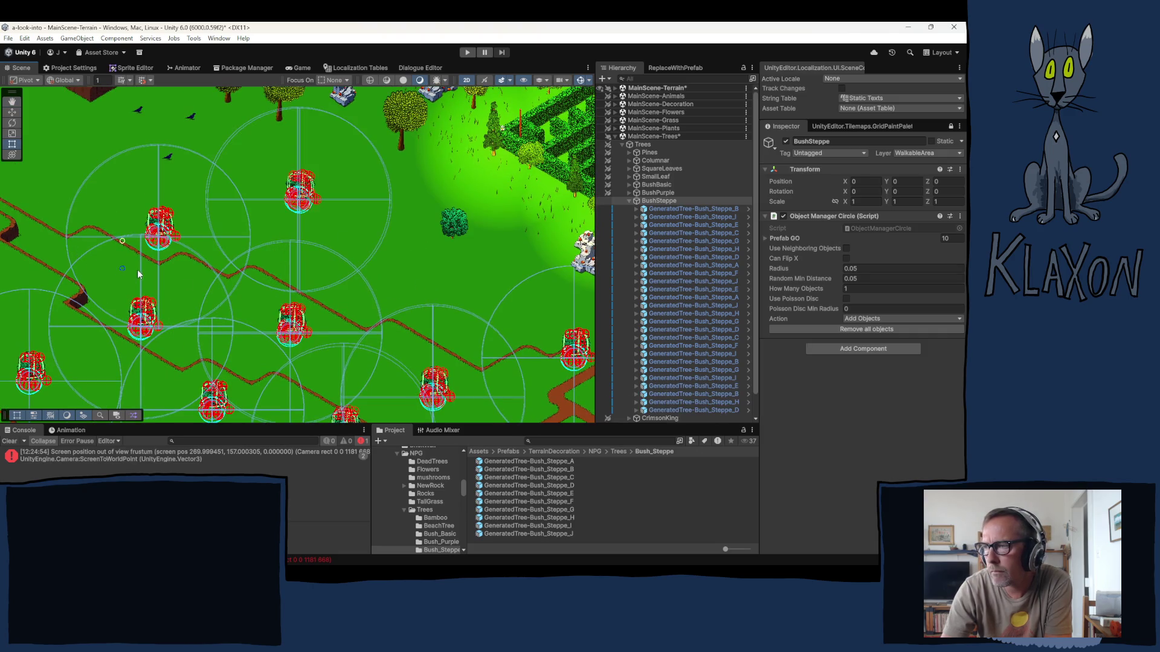
{"action": "left_click_drag", "start_coordinate": [137, 269], "coordinate": [325, 302]}
{"action": "left_click_drag", "start_coordinate": [204, 278], "coordinate": [251, 226]}
{"action": "left_click", "coordinate": [242, 216]}
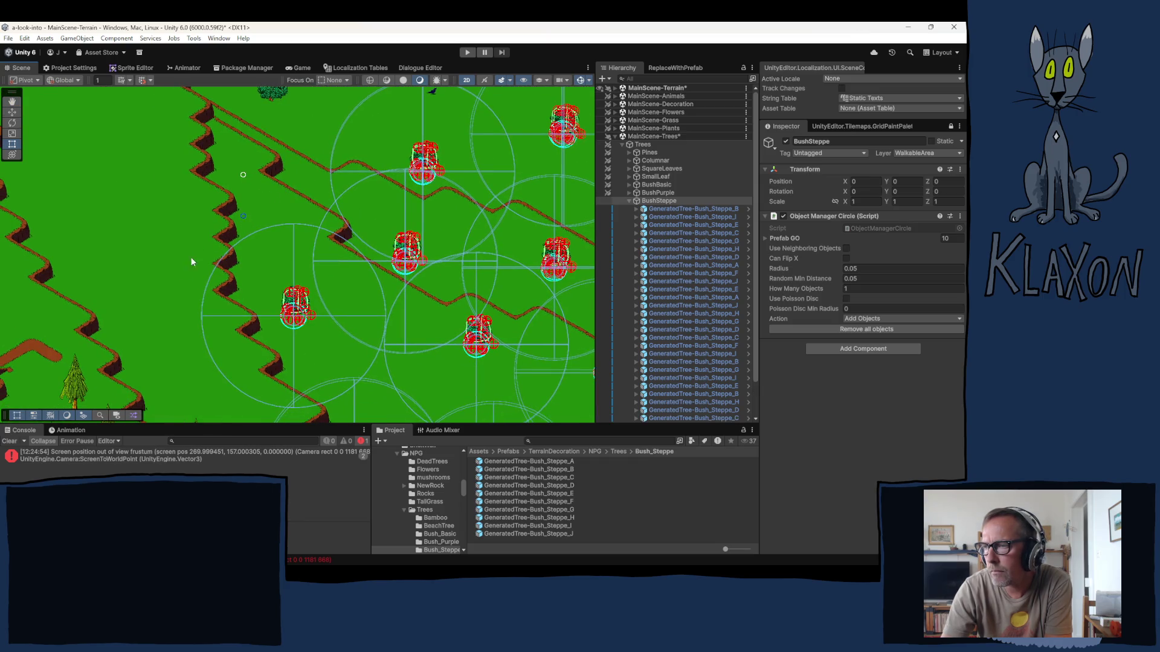
{"action": "left_click", "coordinate": [151, 307]}
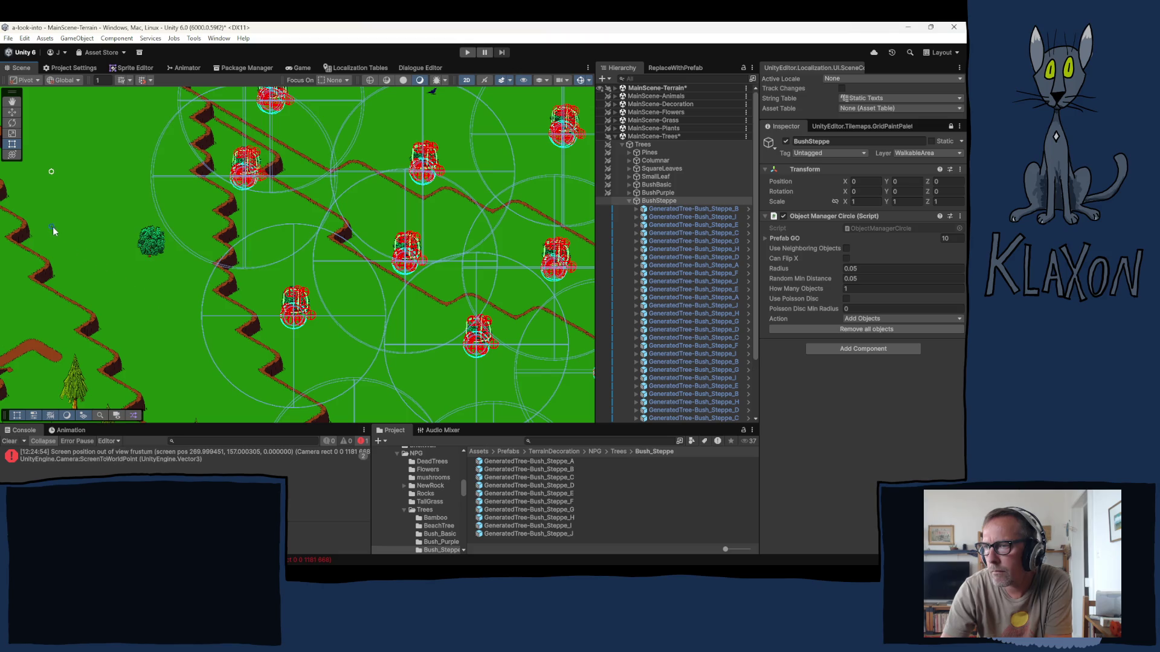
{"action": "left_click", "coordinate": [52, 227]}
- Add five more steppe bushes near the pine-tree and rock areas and beside the path
{"action": "left_click_drag", "start_coordinate": [114, 129], "coordinate": [150, 212]}
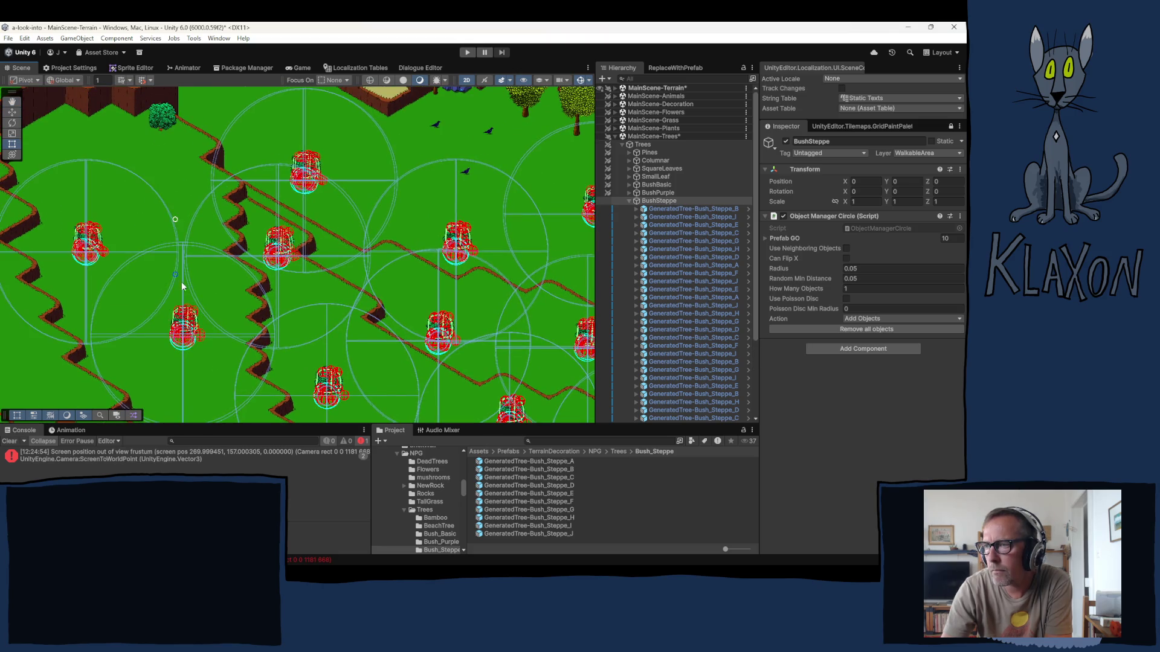
{"action": "mouse_move", "coordinate": [221, 162]}
{"action": "left_mouse_down"}
{"action": "mouse_move", "coordinate": [269, 277]}
{"action": "mouse_move", "coordinate": [222, 206]}
{"action": "left_mouse_up"}
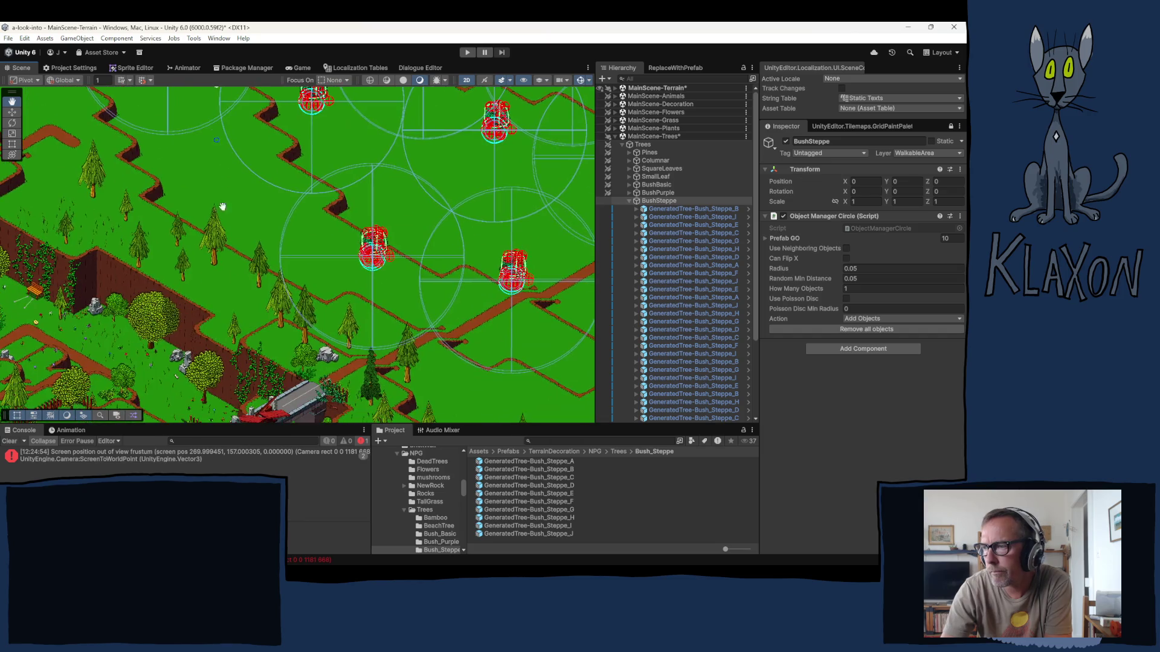
{"action": "left_click", "coordinate": [187, 231]}
{"action": "left_click_drag", "start_coordinate": [337, 263], "coordinate": [284, 252]}
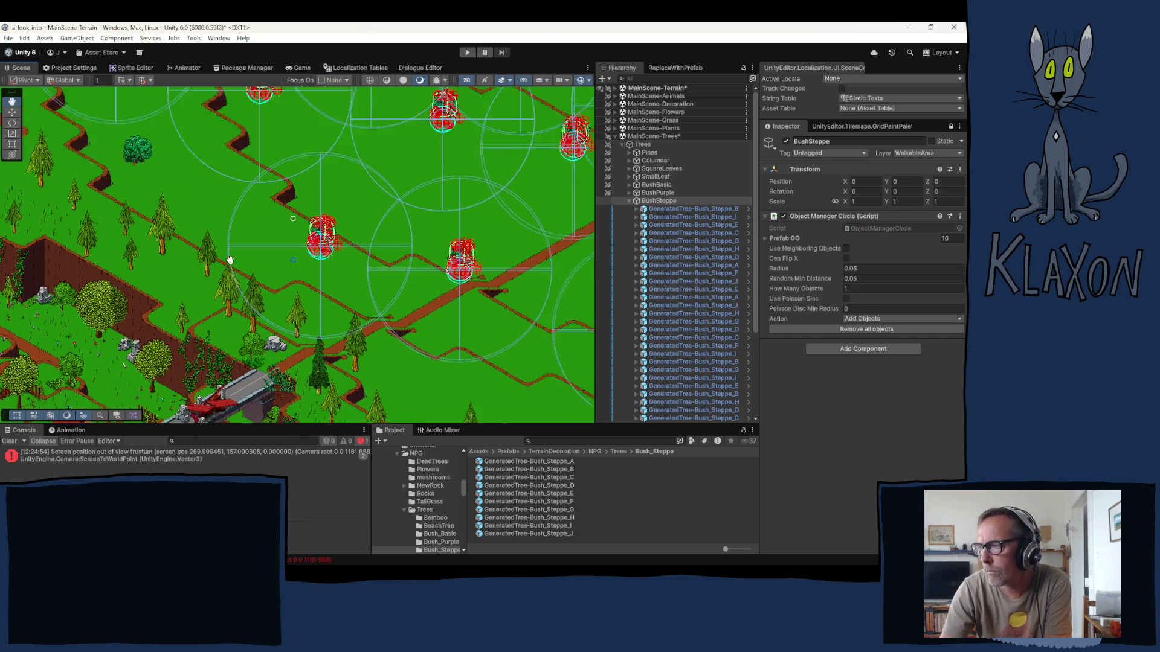
{"action": "mouse_move", "coordinate": [338, 284]}
{"action": "left_mouse_down"}
{"action": "mouse_move", "coordinate": [248, 248]}
{"action": "mouse_move", "coordinate": [278, 275]}
{"action": "left_mouse_up"}
{"action": "mouse_move", "coordinate": [386, 350]}
{"action": "left_mouse_down"}
{"action": "mouse_move", "coordinate": [325, 324]}
{"action": "mouse_move", "coordinate": [256, 232]}
{"action": "left_mouse_up"}
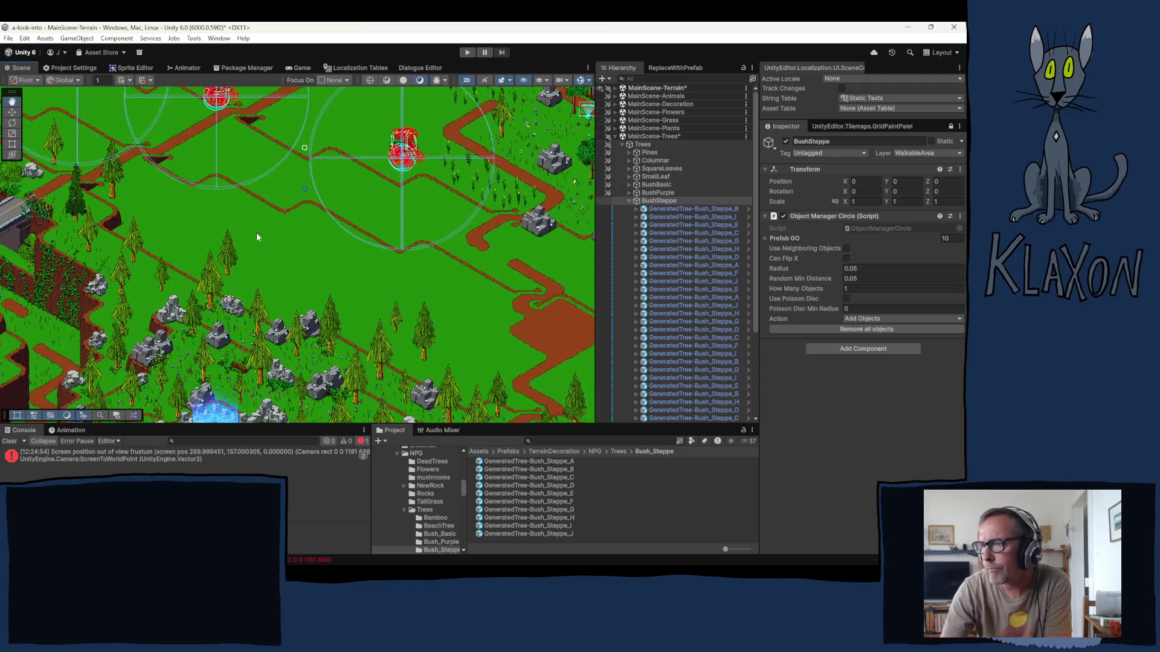
{"action": "left_click", "coordinate": [365, 270]}
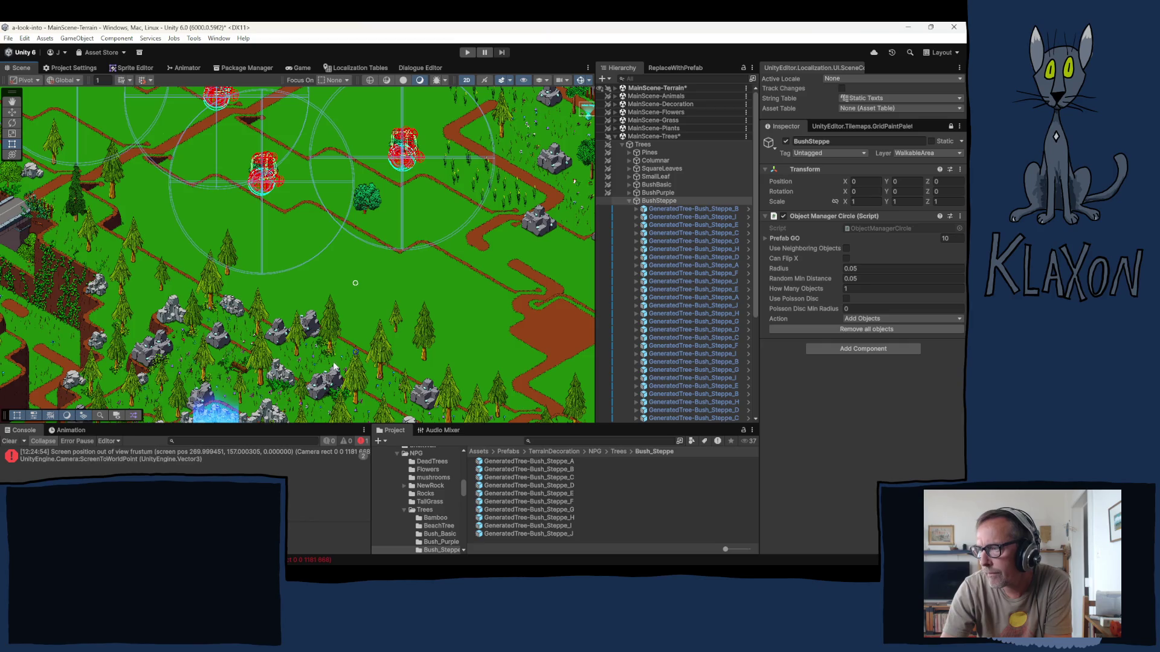
{"action": "left_click", "coordinate": [447, 402]}
{"action": "left_click", "coordinate": [457, 416]}
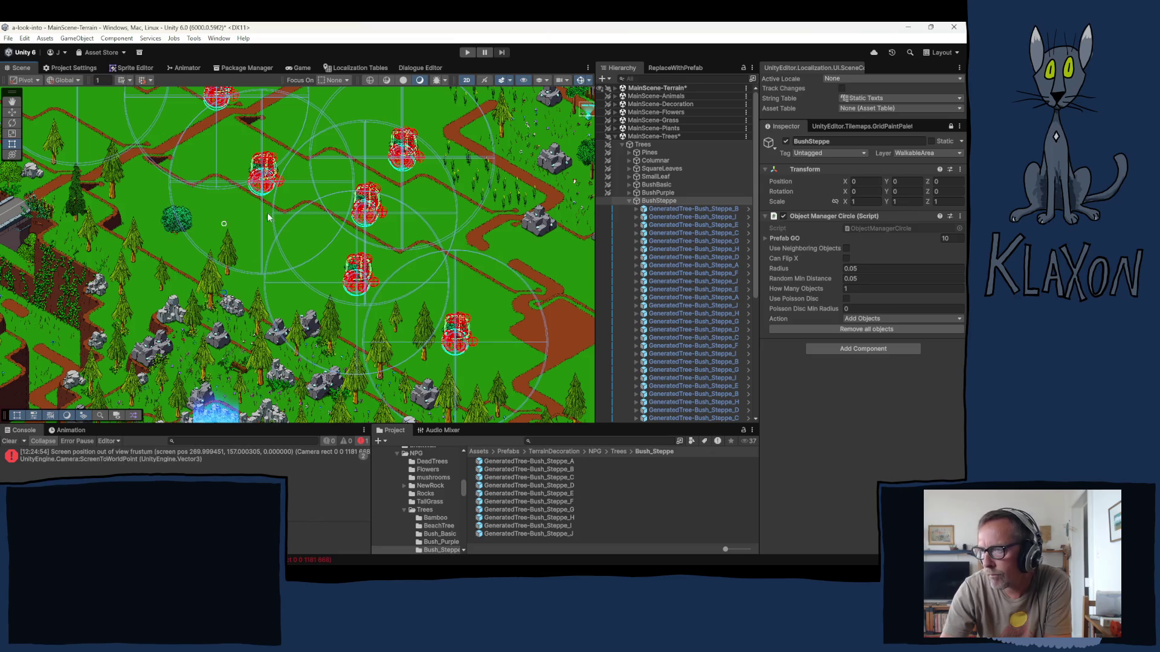
{"action": "key", "text": "Up"}
{"action": "key", "text": "Right"}
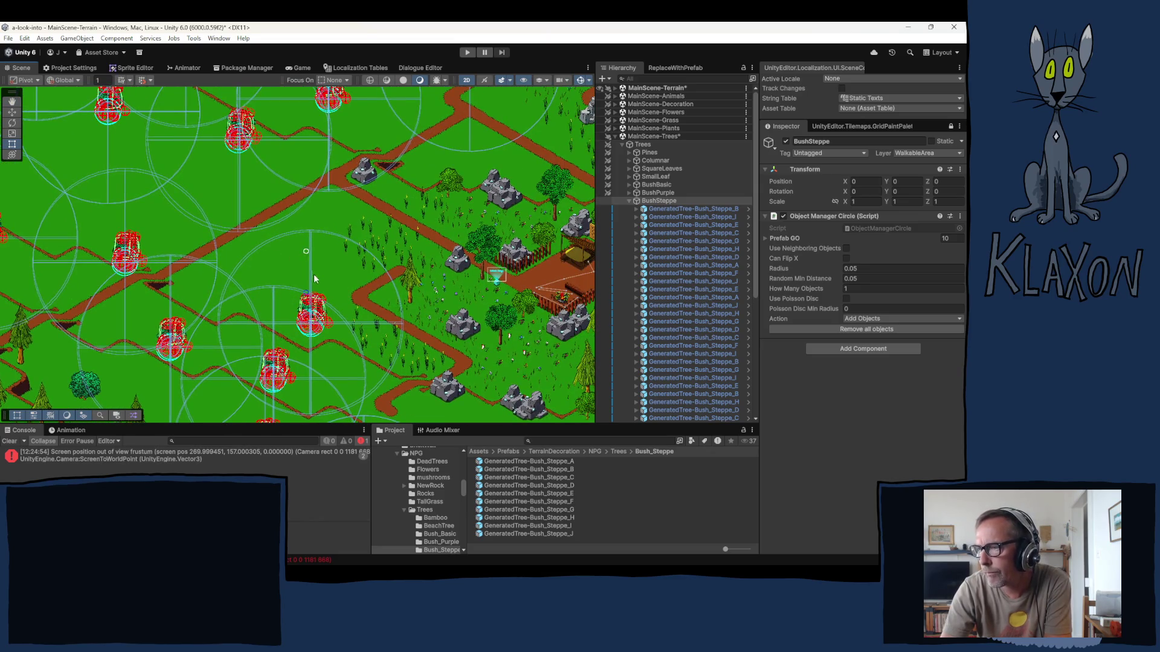
{"action": "left_click", "coordinate": [272, 277]}
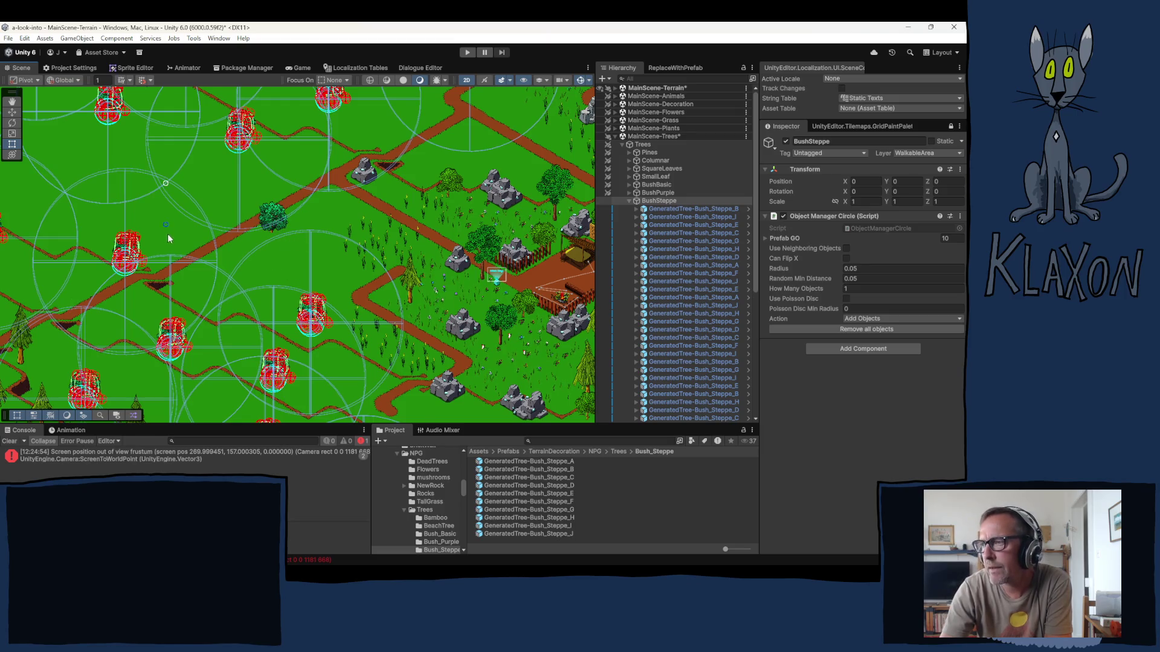
{"action": "left_click_drag", "start_coordinate": [168, 238], "coordinate": [226, 305]}
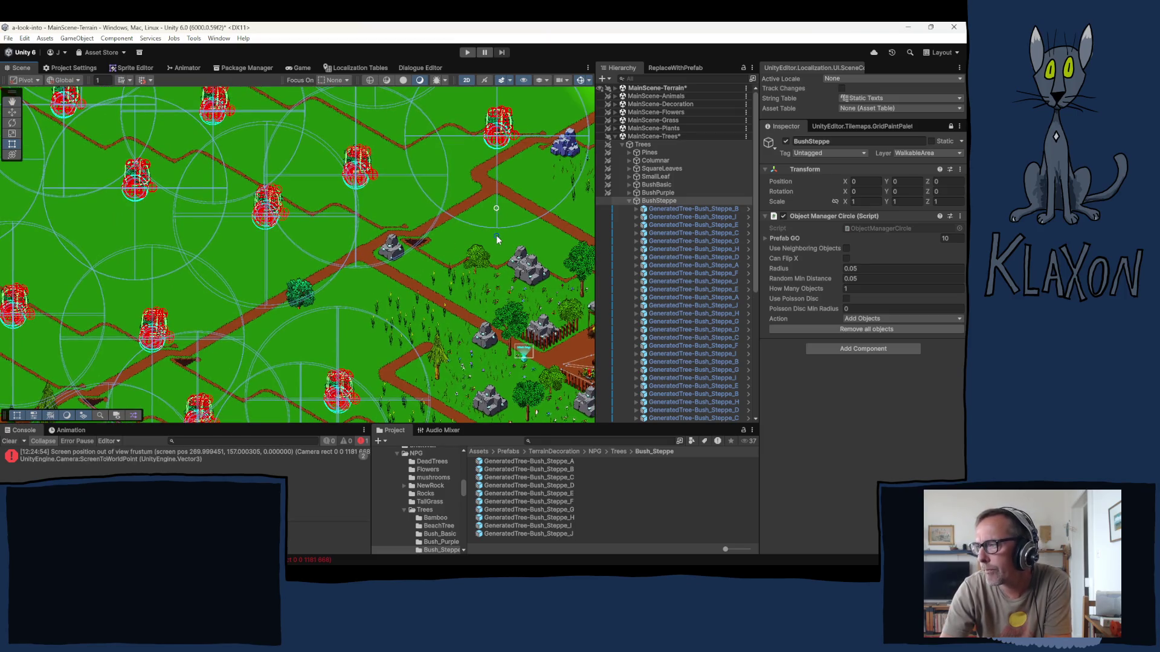
{"action": "mouse_move", "coordinate": [492, 239]}
{"action": "left_mouse_down"}
{"action": "mouse_move", "coordinate": [407, 278]}
{"action": "mouse_move", "coordinate": [372, 355]}
{"action": "left_mouse_up"}
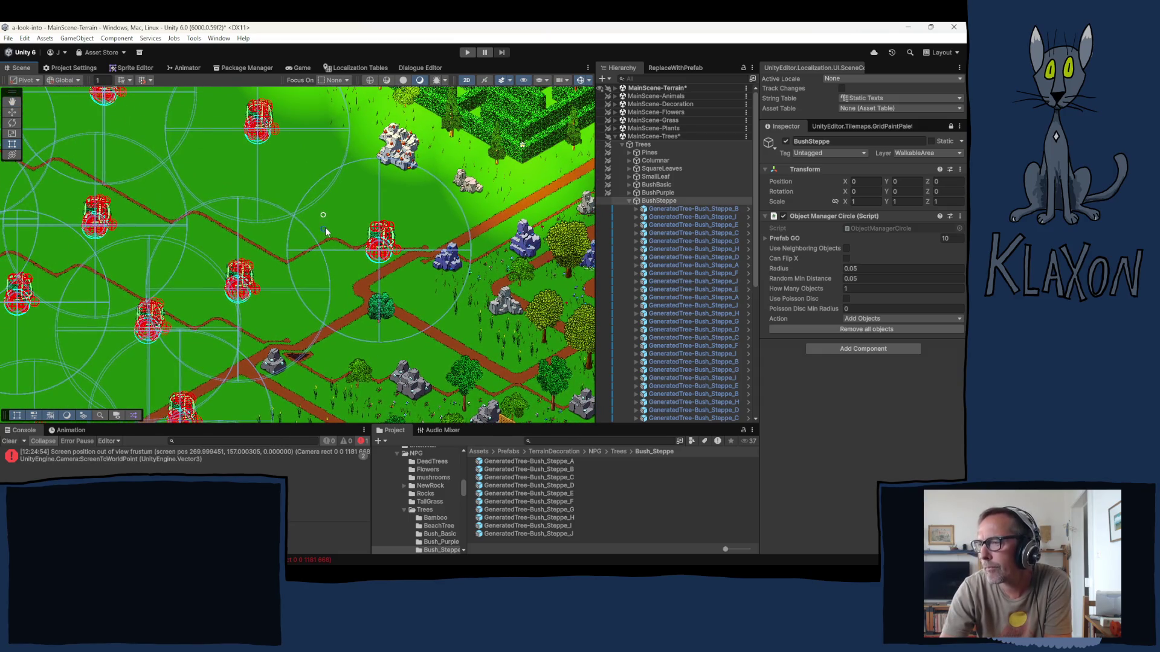
- Collapse BushSteppe and Trees, expand Terrain Decoration > Fences, and select Fence (77)
{"action": "left_click", "coordinate": [628, 201]}
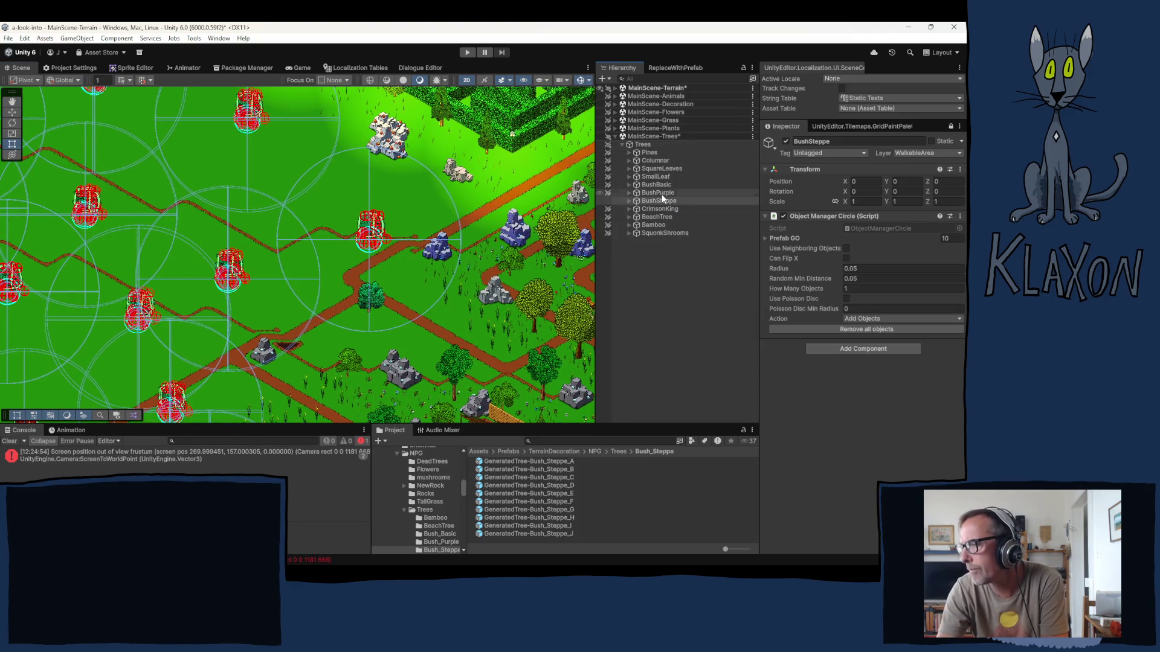
{"action": "left_click", "coordinate": [622, 142]}
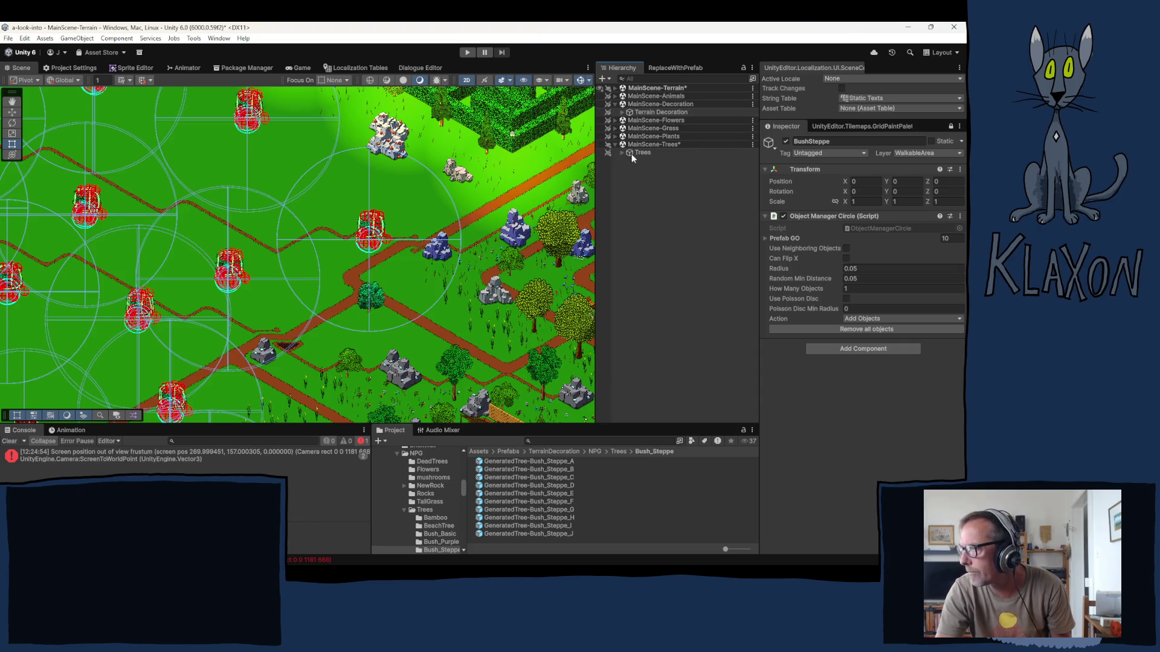
{"action": "left_click", "coordinate": [623, 114]}
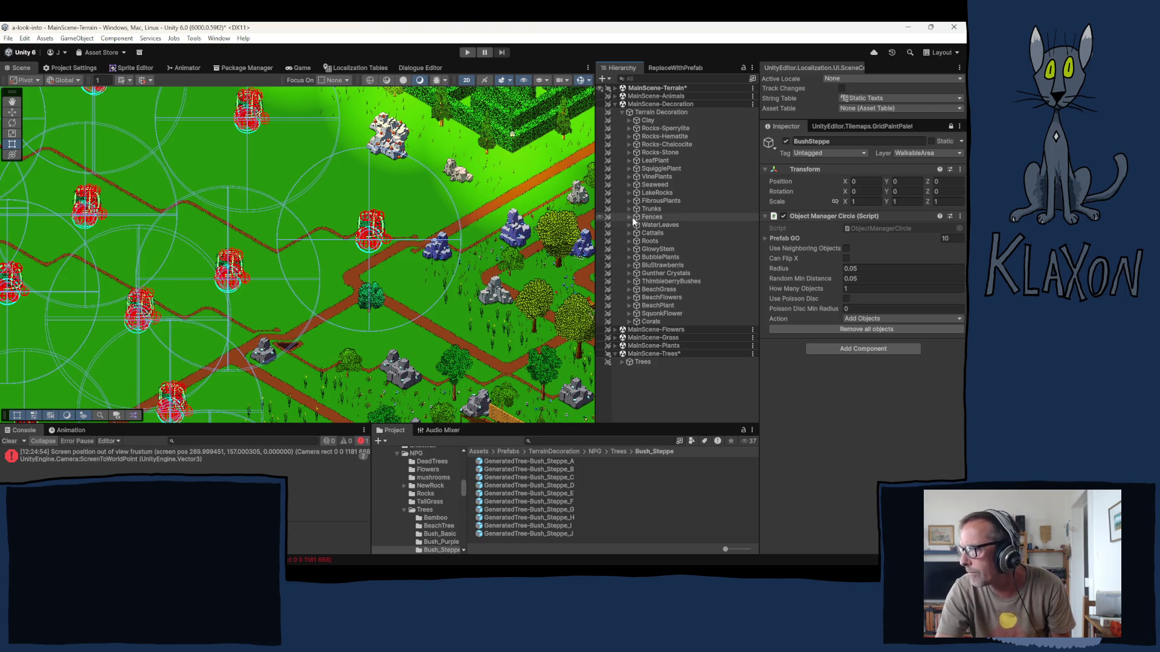
{"action": "left_click", "coordinate": [629, 217]}
{"action": "scroll", "coordinate": [652, 284], "scroll_direction": "down", "scroll_amount": 10}
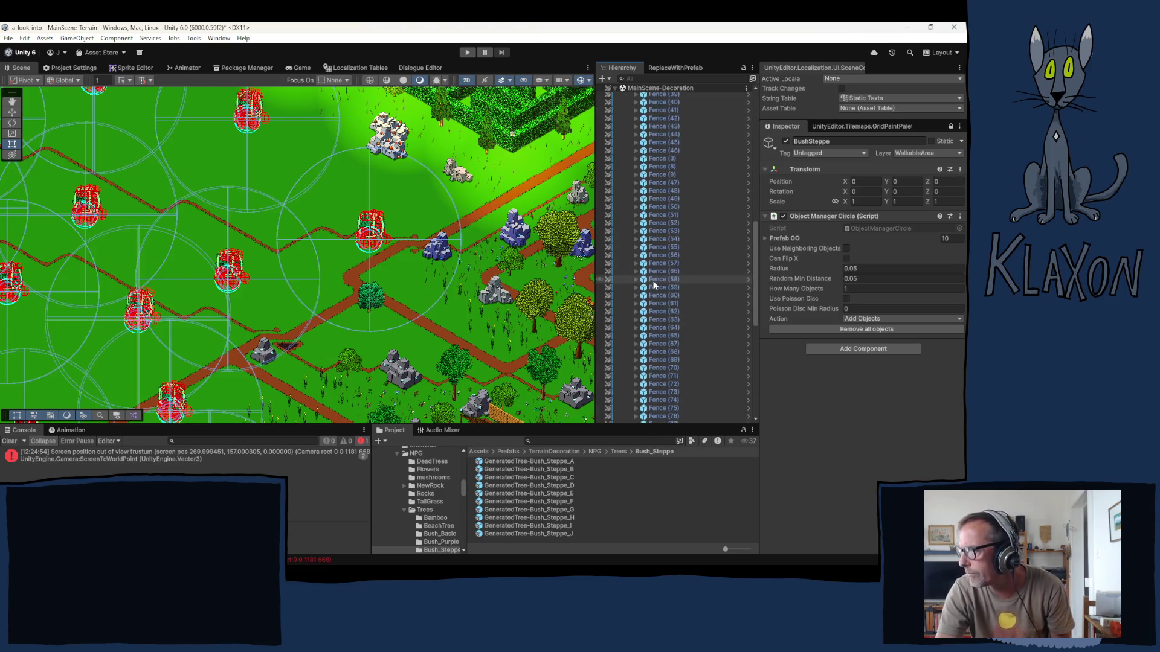
{"action": "scroll", "coordinate": [654, 286], "scroll_direction": "down", "scroll_amount": 3}
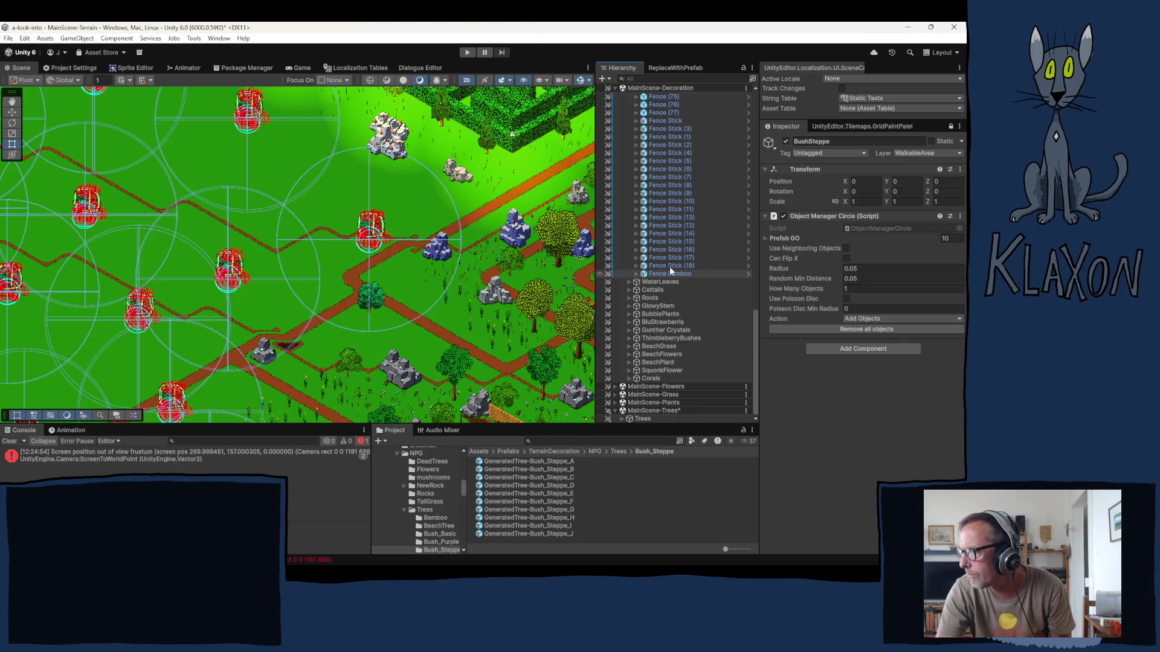
{"action": "left_click", "coordinate": [657, 111]}
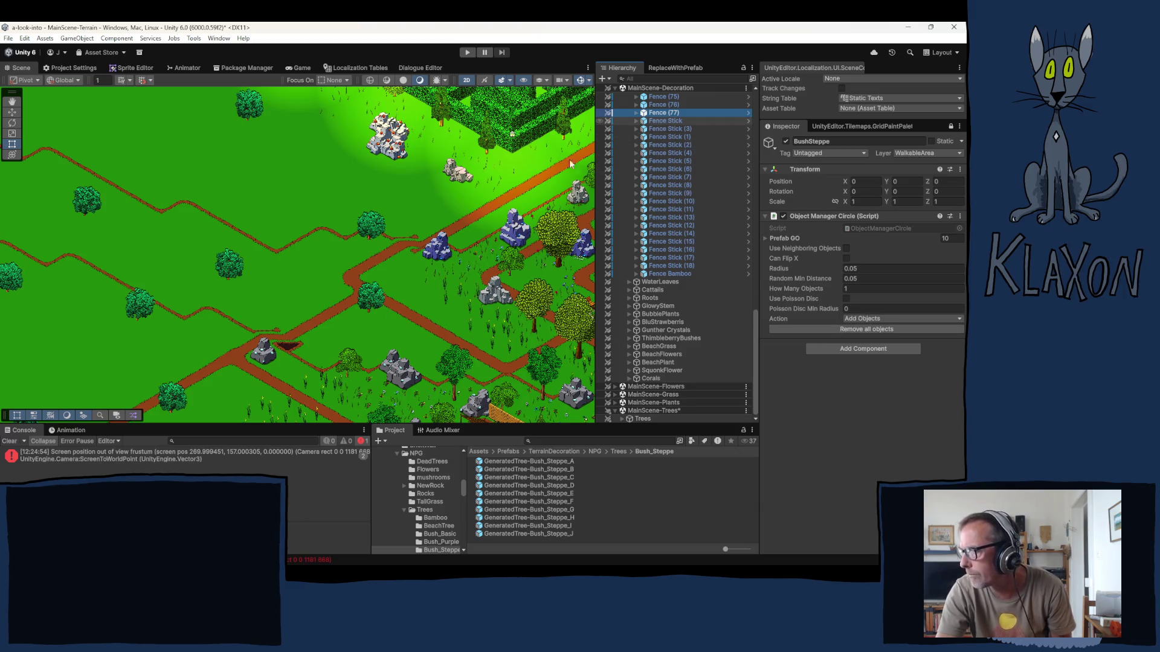
- Select Fence Stick (7), Fence Stick and Fence (77), then switch to the Move tool
{"action": "left_click", "coordinate": [661, 177]}
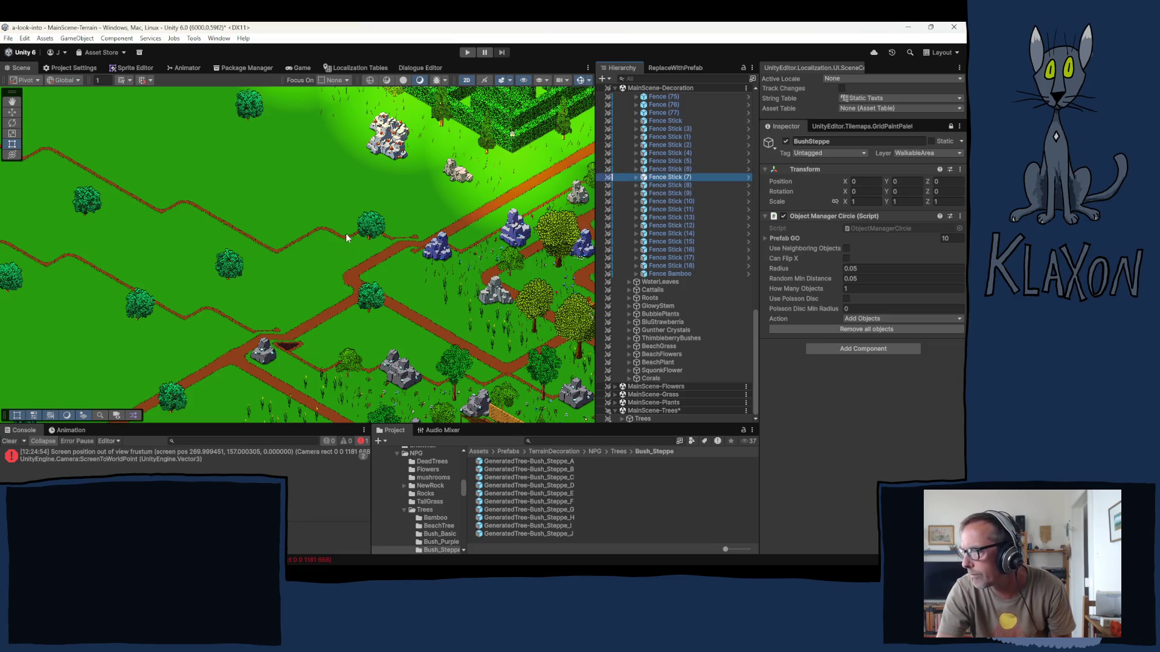
{"action": "left_click", "coordinate": [666, 120]}
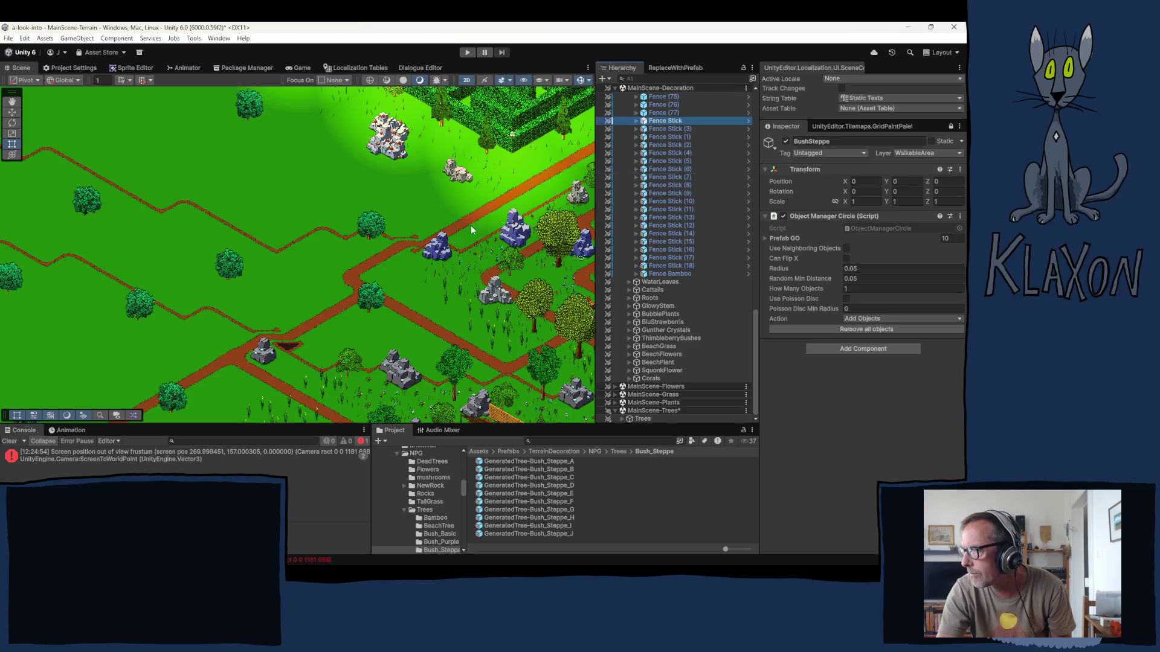
{"action": "left_click", "coordinate": [658, 112]}
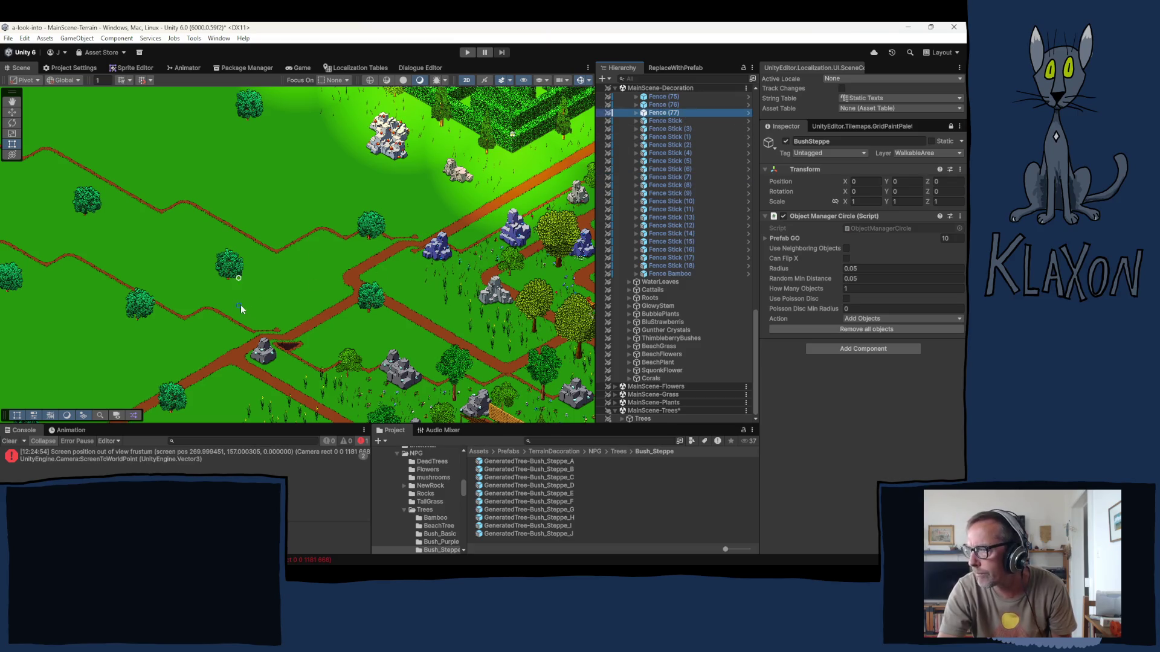
{"action": "key", "text": "w"}
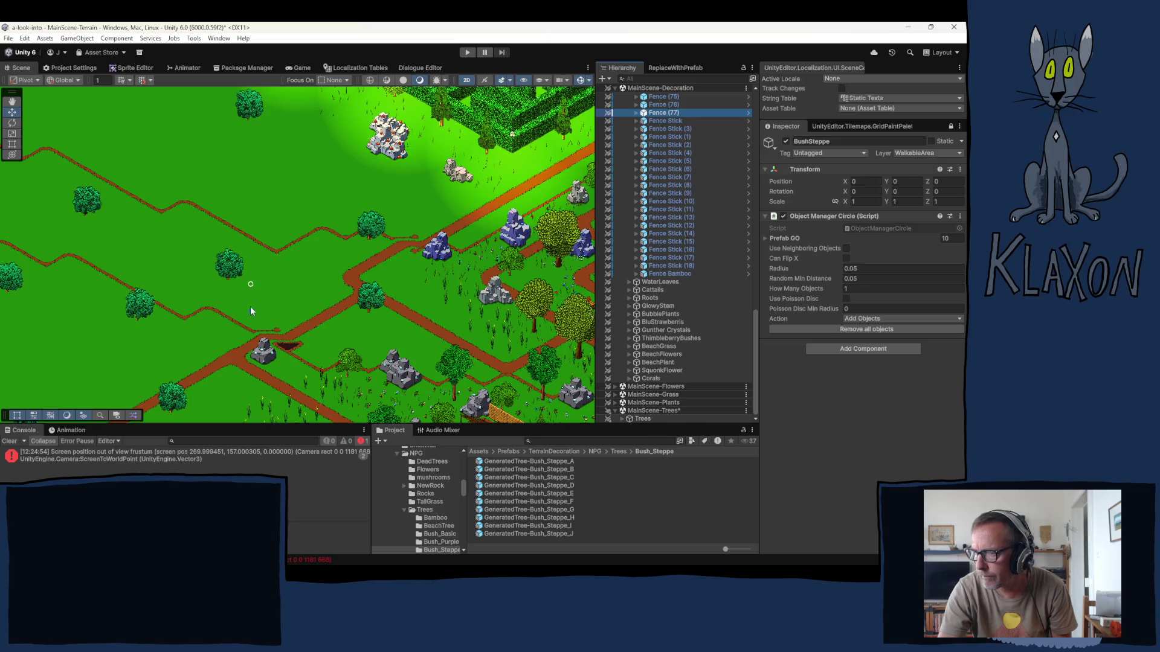
- Clear the console error and expand the Trees group in the Hierarchy
{"action": "scroll", "coordinate": [290, 344], "scroll_direction": "up", "scroll_amount": 3}
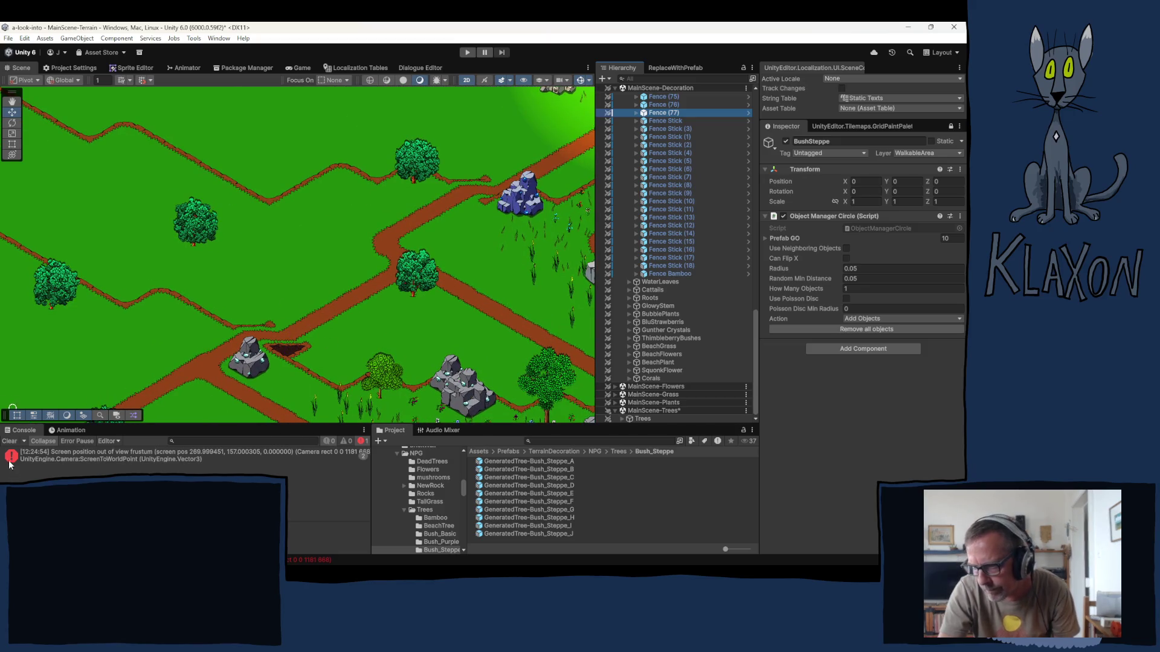
{"action": "left_click", "coordinate": [11, 442]}
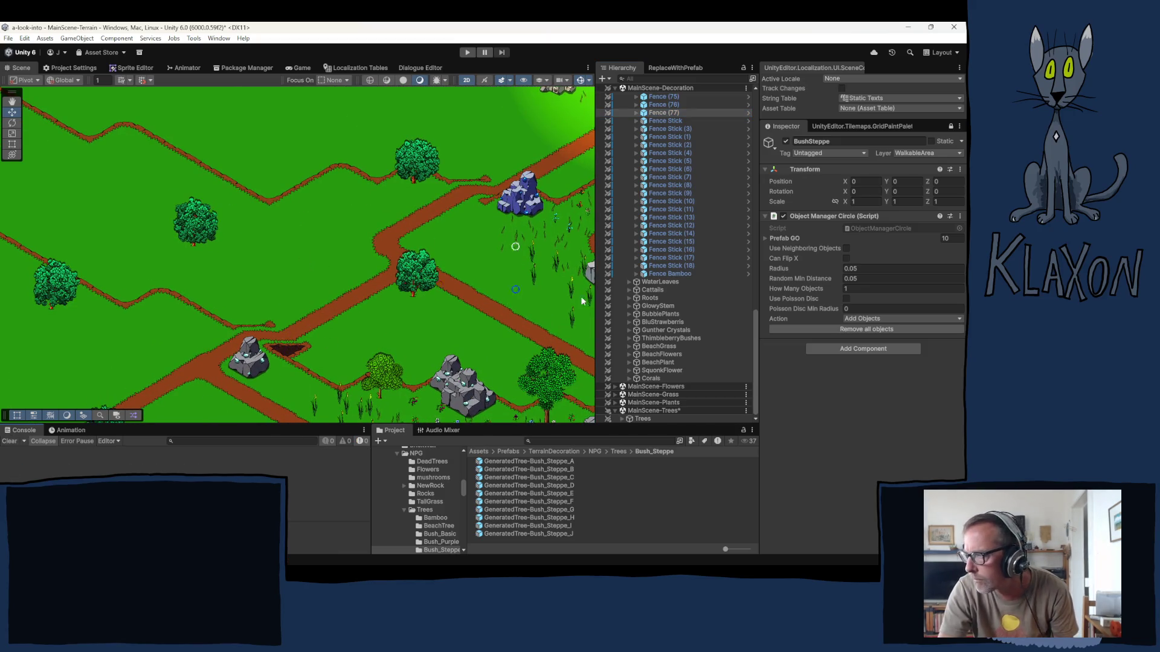
{"action": "left_click", "coordinate": [622, 419]}
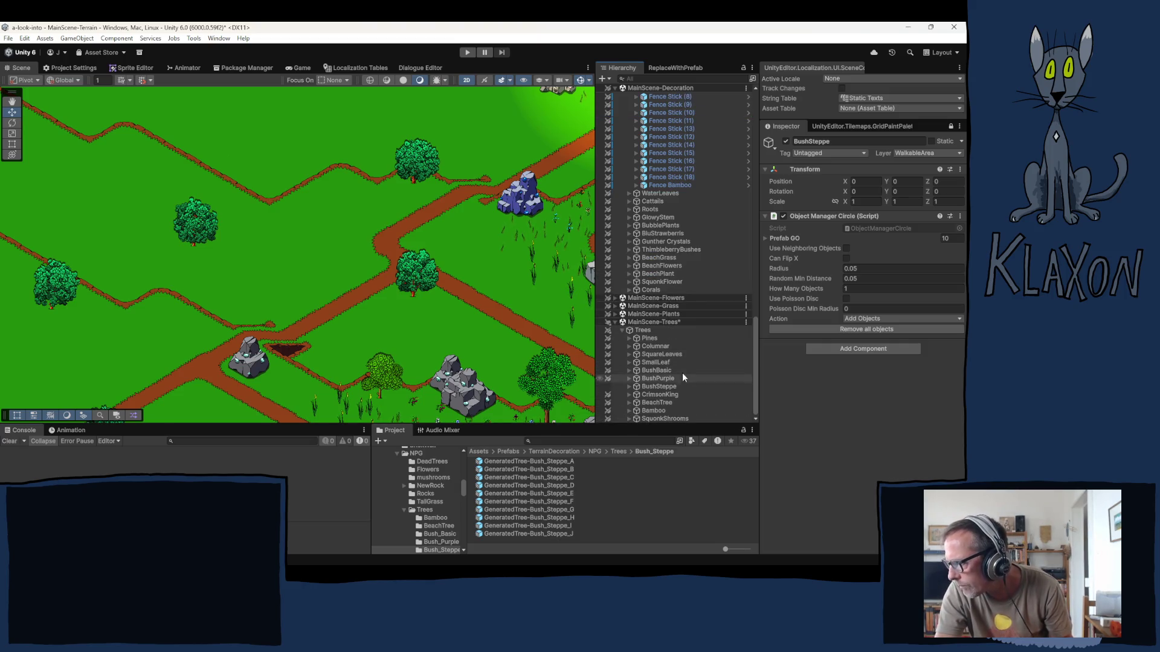
- Move GeneratedTree-Bush_Steppe_B left on the meadow, then delete it
{"action": "left_click", "coordinate": [659, 387]}
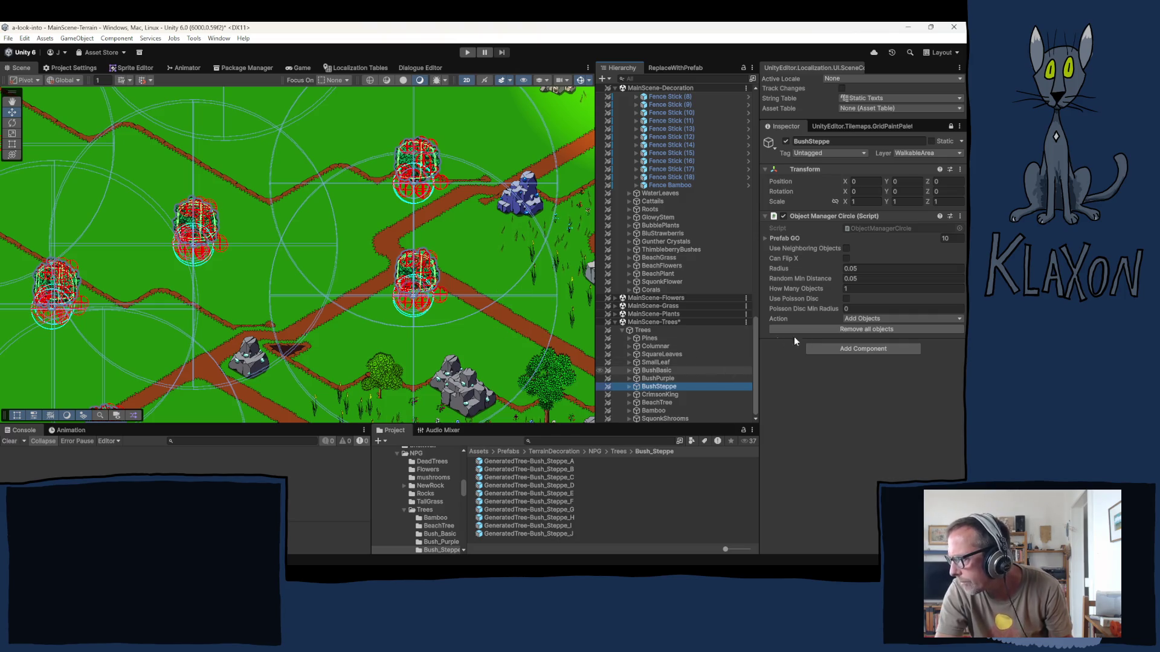
{"action": "left_click", "coordinate": [629, 386]}
{"action": "left_click", "coordinate": [657, 395]}
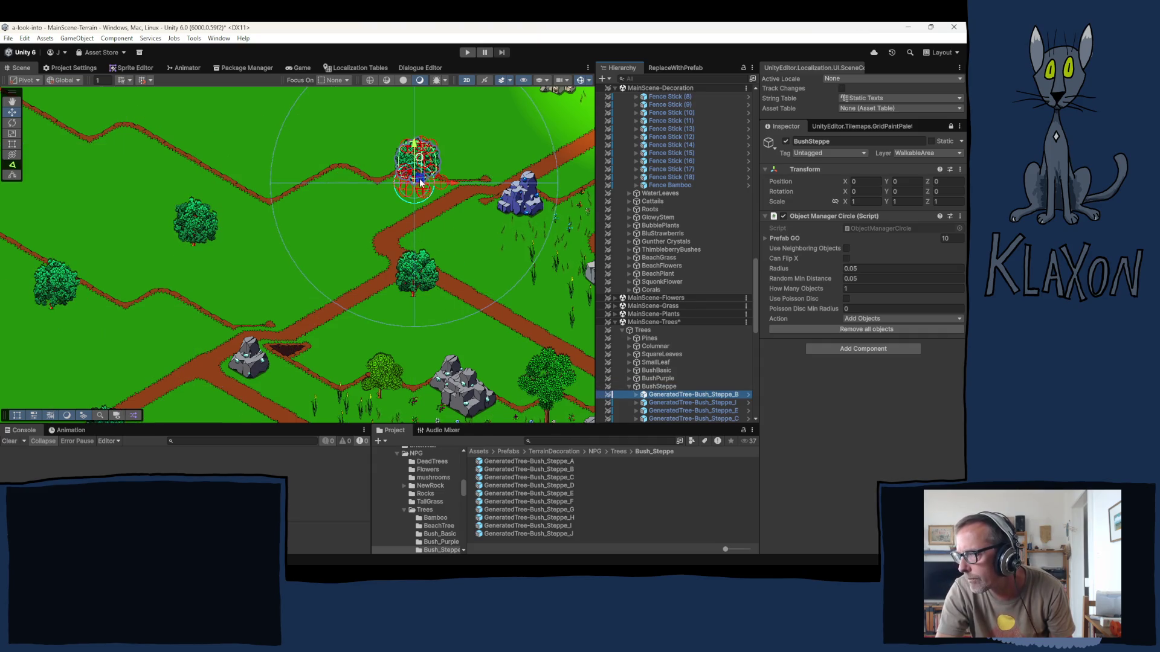
{"action": "mouse_move", "coordinate": [422, 184]}
{"action": "left_mouse_down"}
{"action": "mouse_move", "coordinate": [344, 199]}
{"action": "mouse_move", "coordinate": [351, 211]}
{"action": "left_mouse_up"}
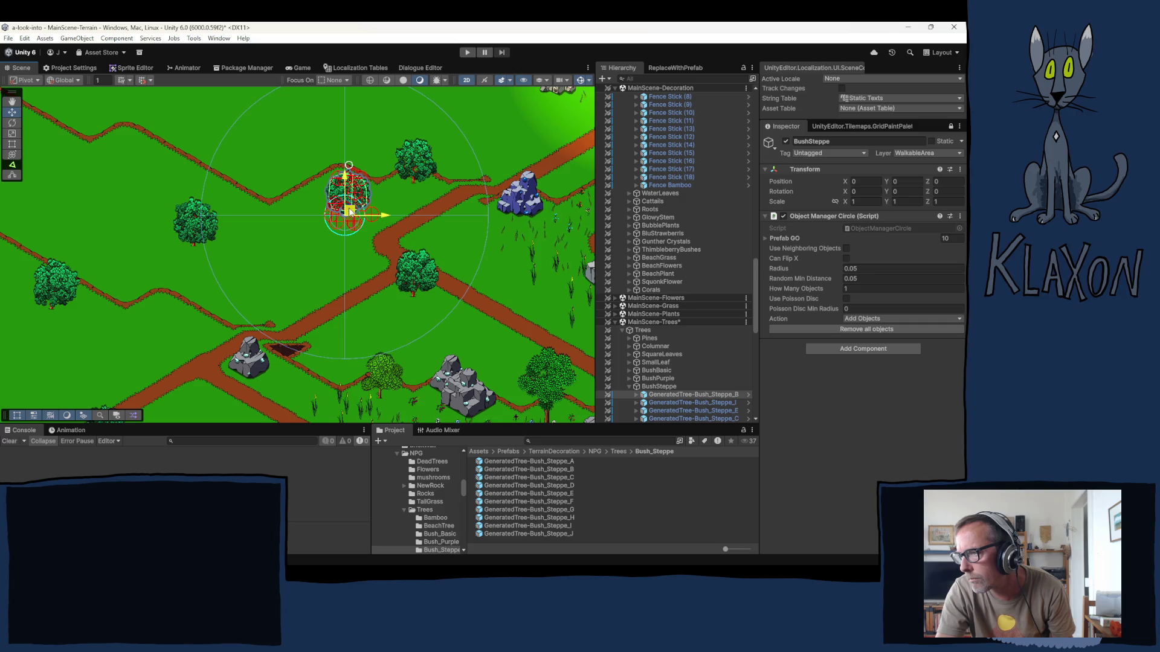
{"action": "left_click_drag", "start_coordinate": [353, 211], "coordinate": [354, 212]}
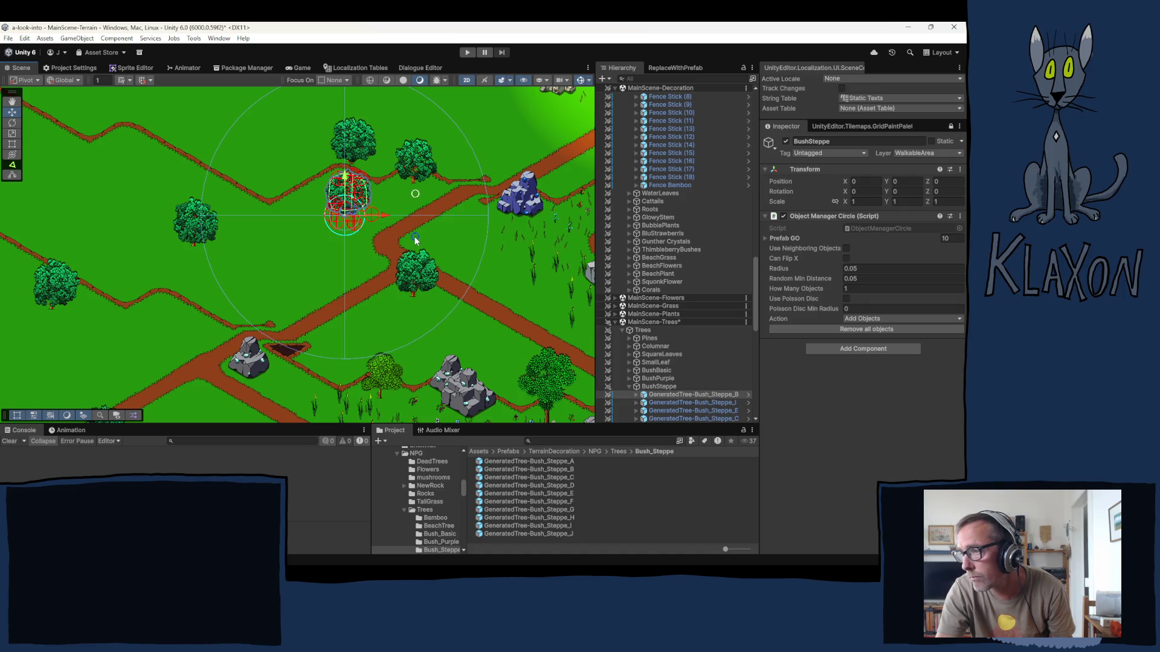
{"action": "scroll", "coordinate": [412, 152], "scroll_direction": "up", "scroll_amount": 5}
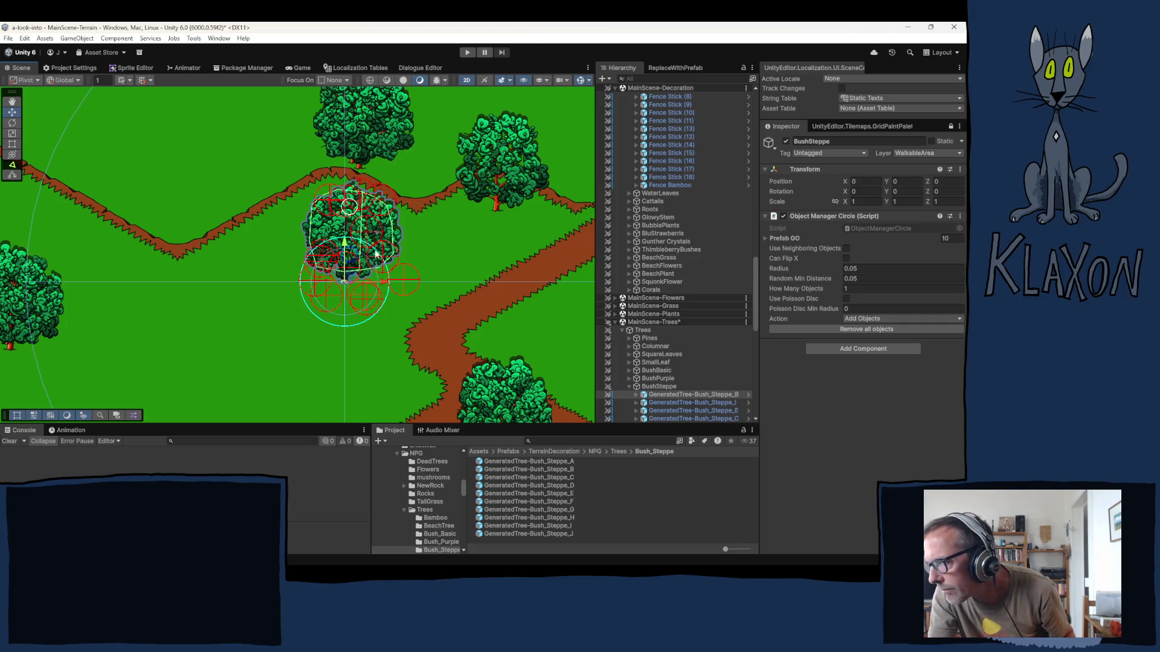
{"action": "key", "text": "Delete"}
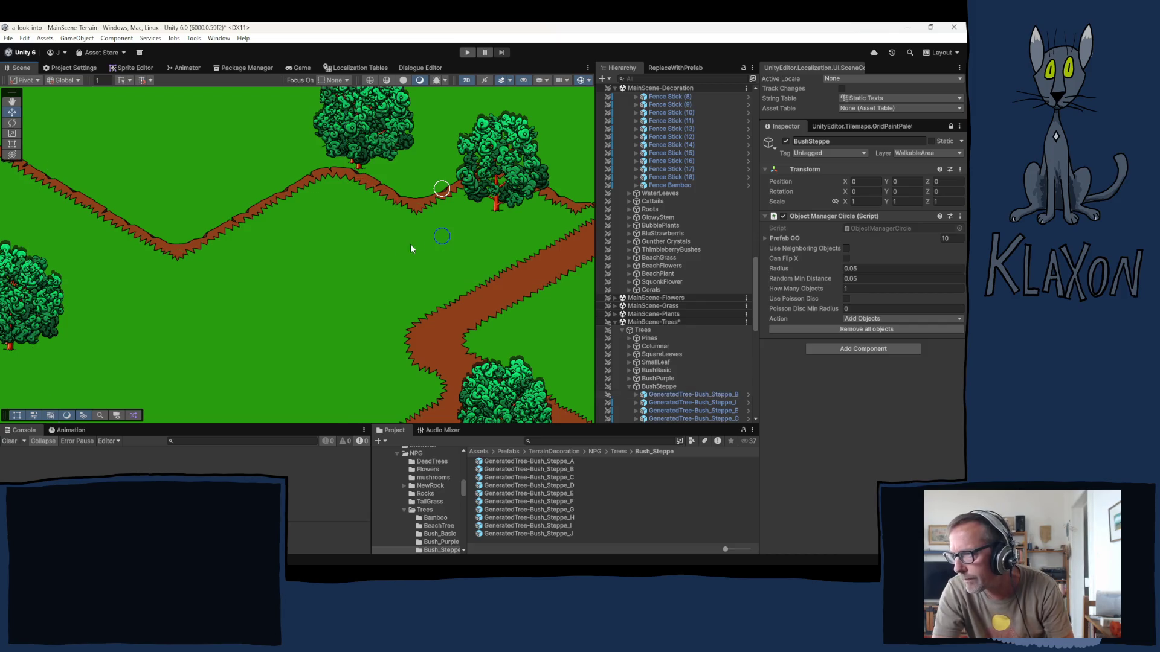
- Browse BushBasic, GlowyStem and Fence Stick (14), toggle Object Manager Circle off and on, reselect BushSteppe
{"action": "left_click", "coordinate": [679, 369]}
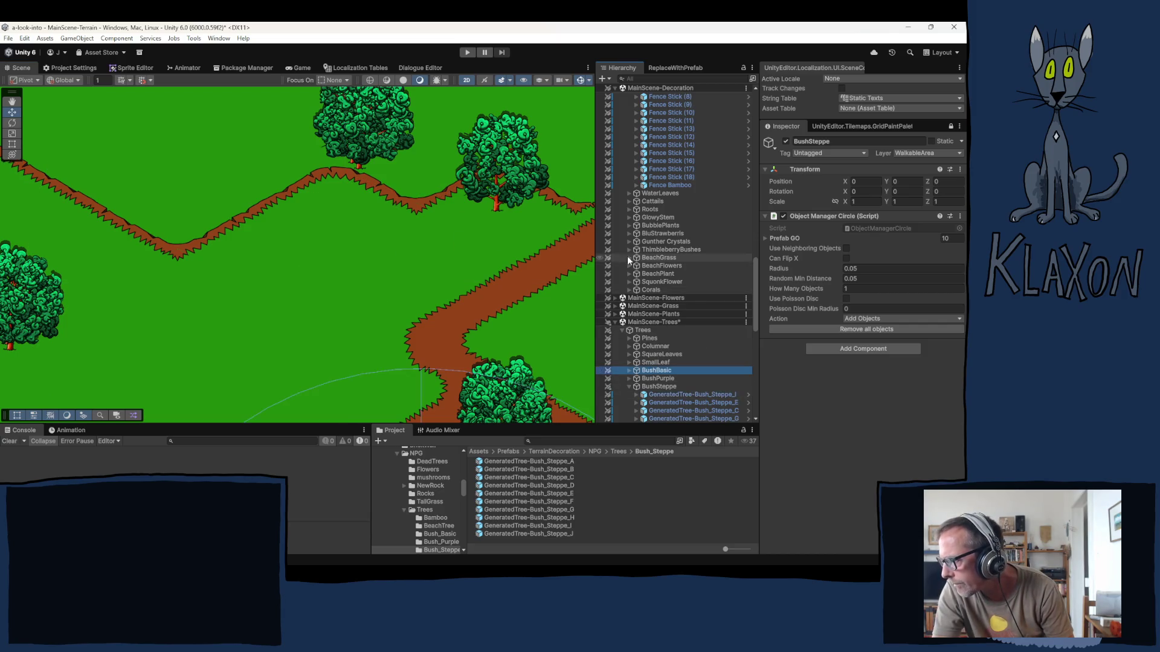
{"action": "left_click", "coordinate": [657, 217]}
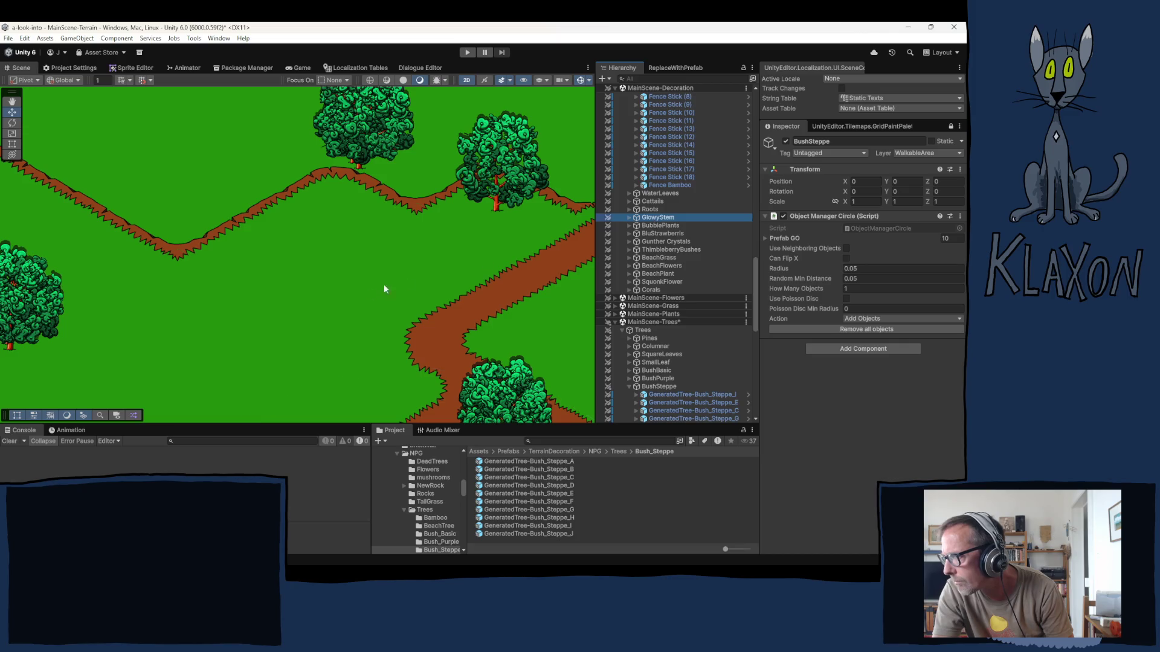
{"action": "left_click", "coordinate": [658, 145]}
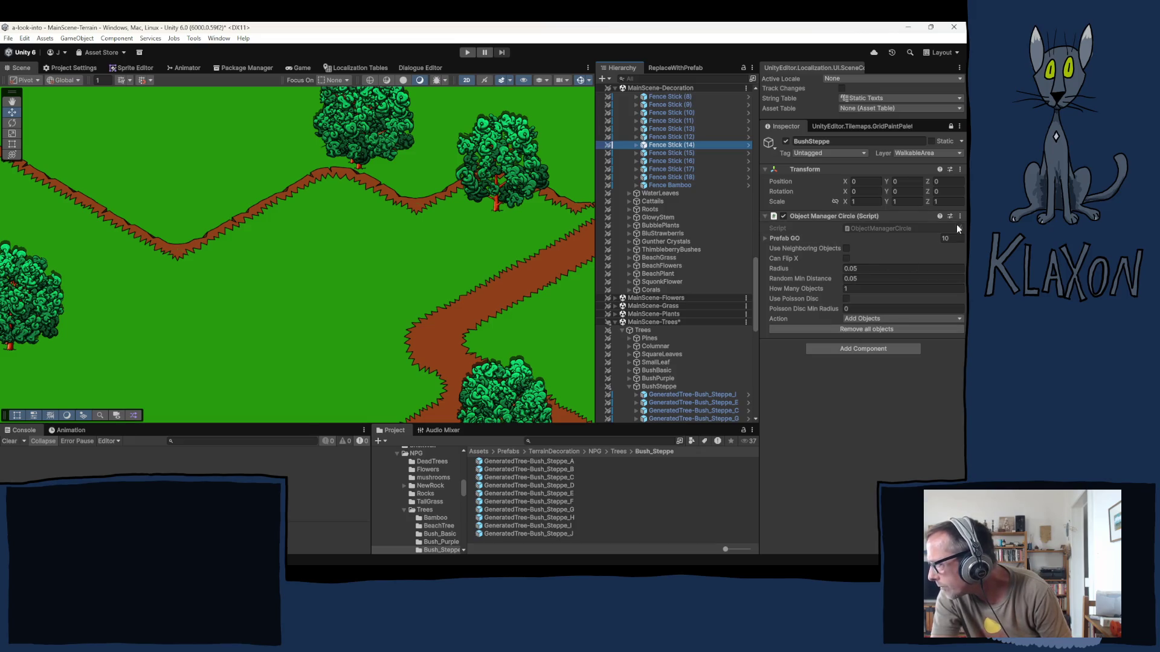
{"action": "left_click", "coordinate": [783, 216]}
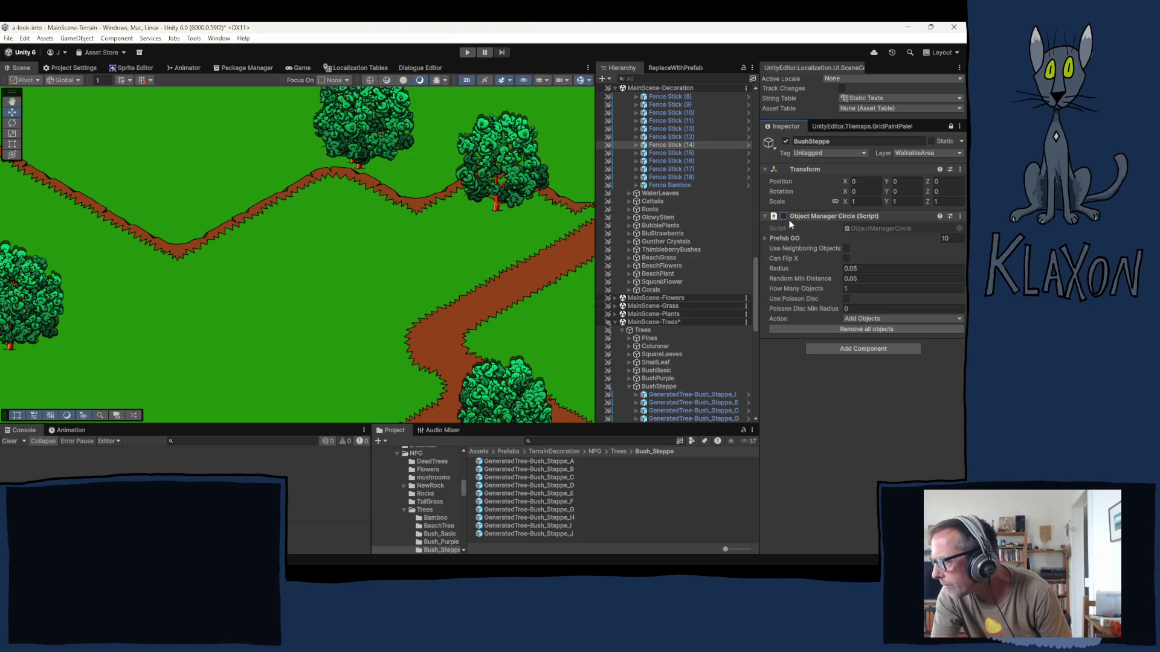
{"action": "left_click", "coordinate": [784, 216]}
{"action": "scroll", "coordinate": [670, 352], "scroll_direction": "down", "scroll_amount": 5}
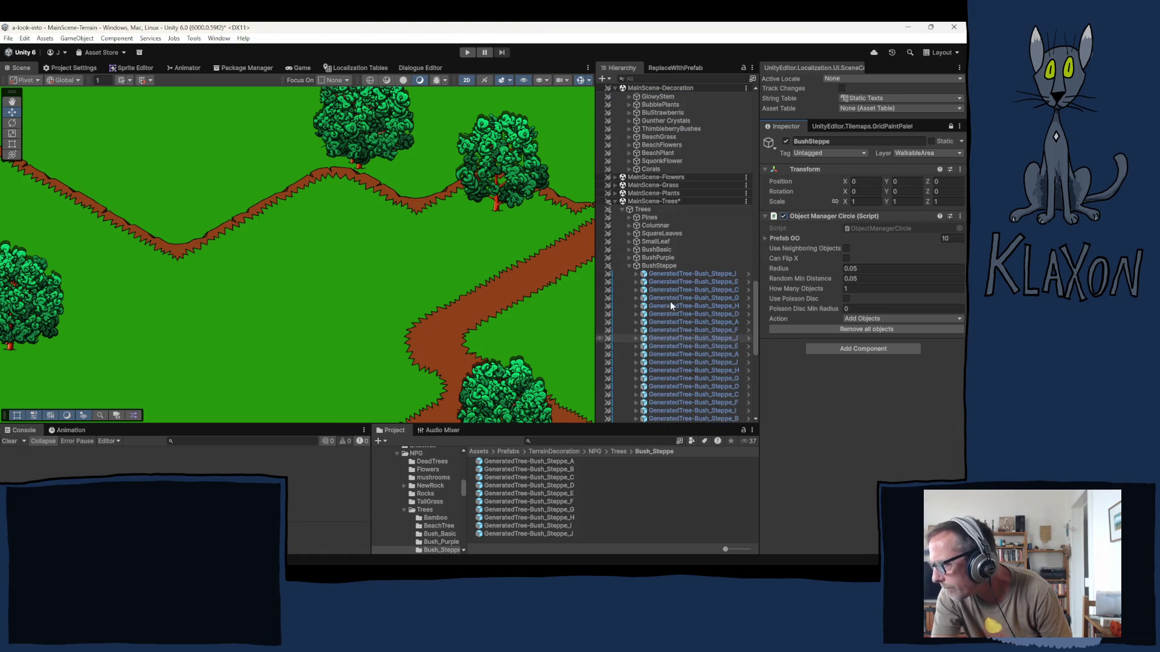
{"action": "left_click", "coordinate": [657, 266]}
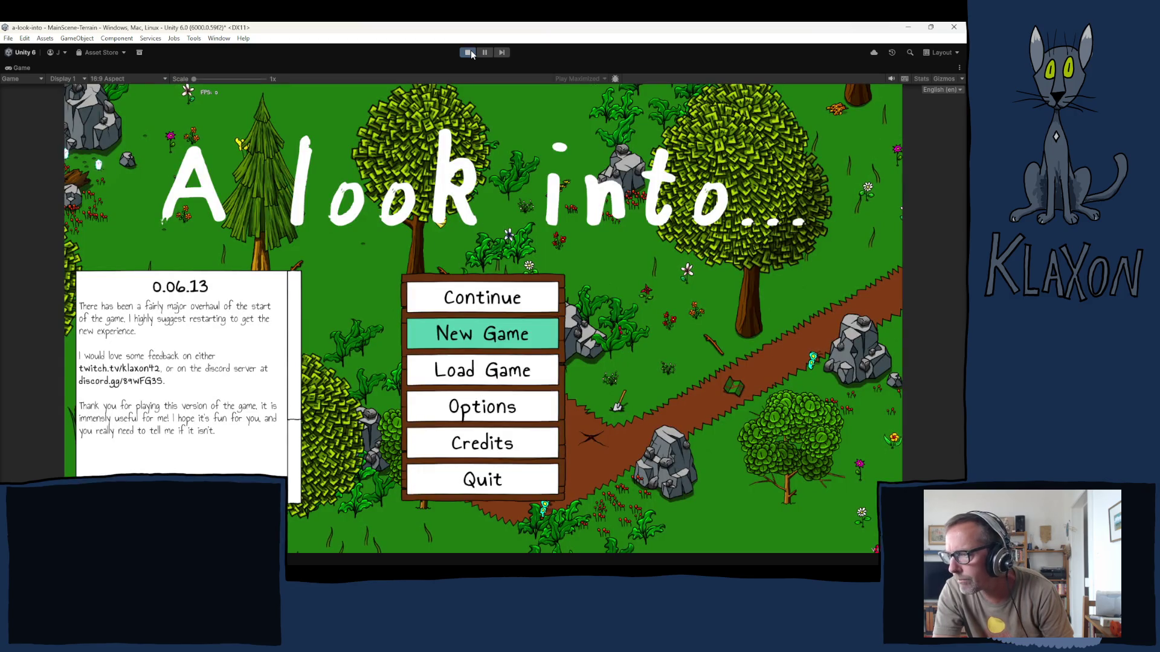
- Stop the running game to return to the scene editor
{"action": "left_click", "coordinate": [469, 53]}
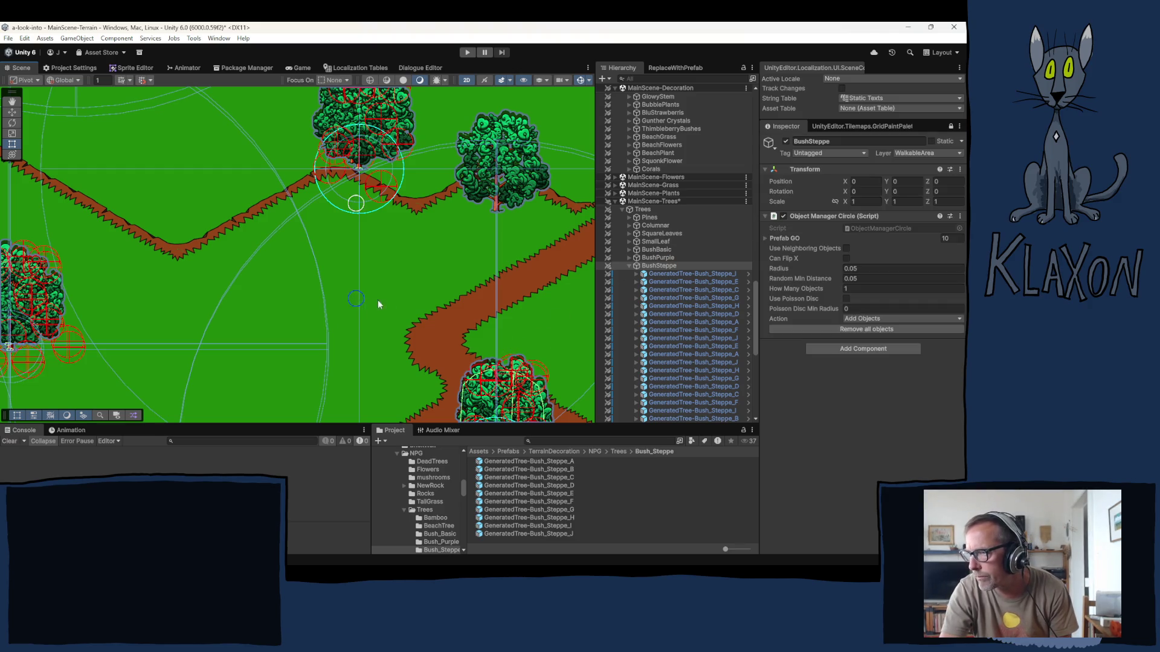
- Place two more steppe bushes, then select all generated Bush_Steppe children and delete them
{"action": "left_click", "coordinate": [366, 364]}
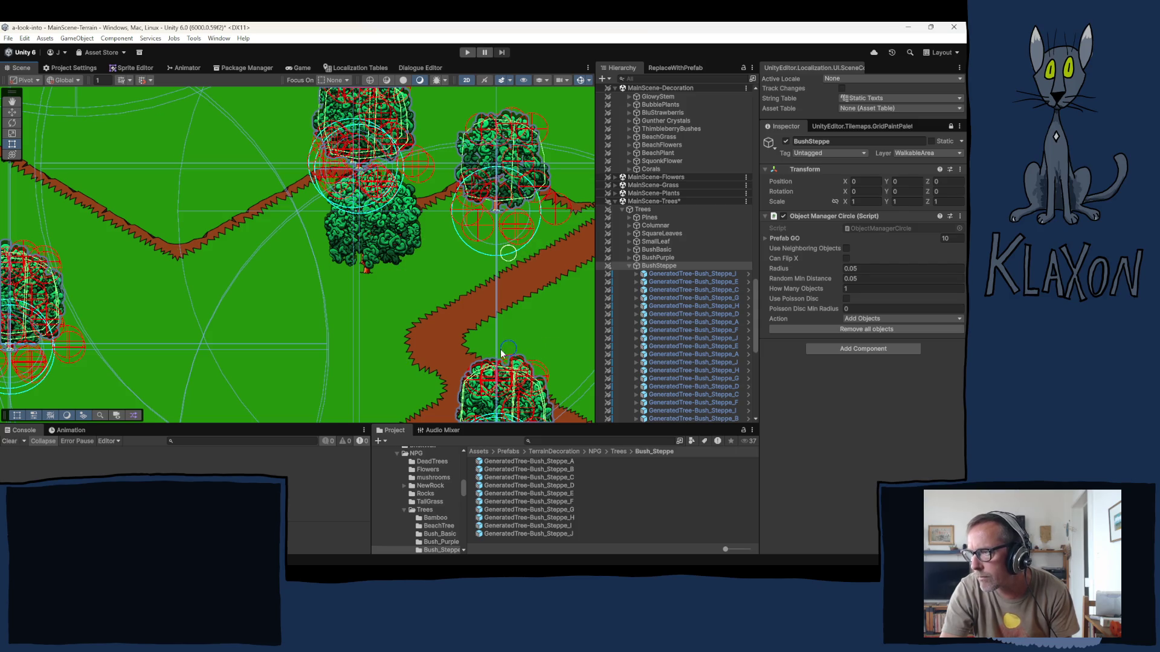
{"action": "left_click", "coordinate": [273, 384]}
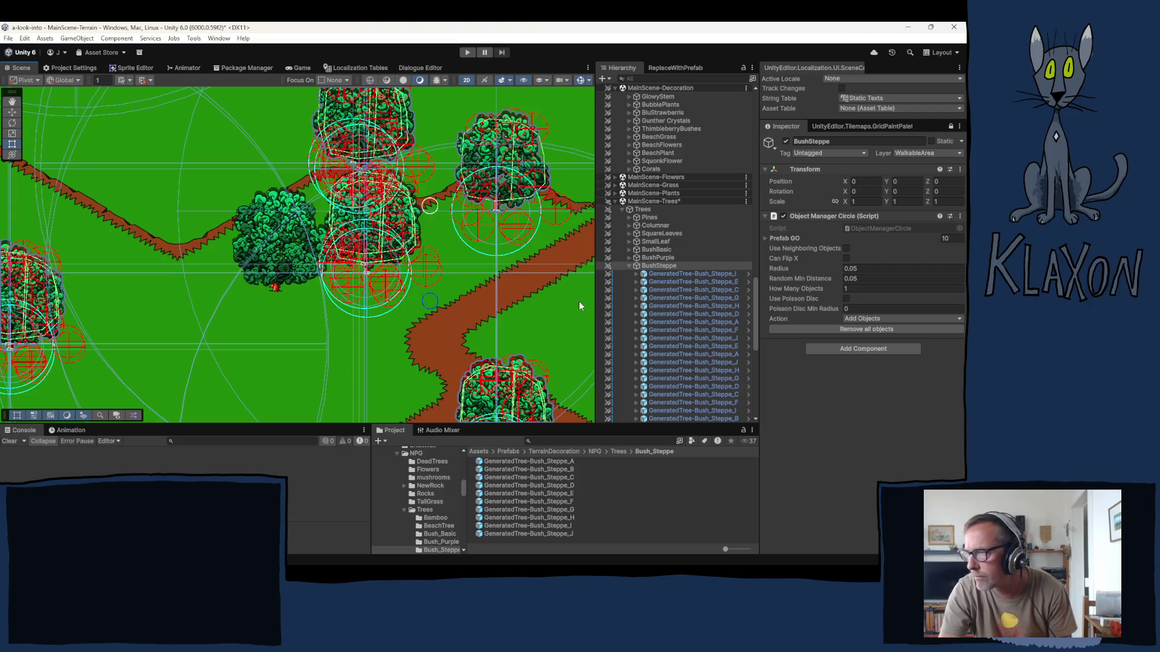
{"action": "left_click", "coordinate": [686, 273]}
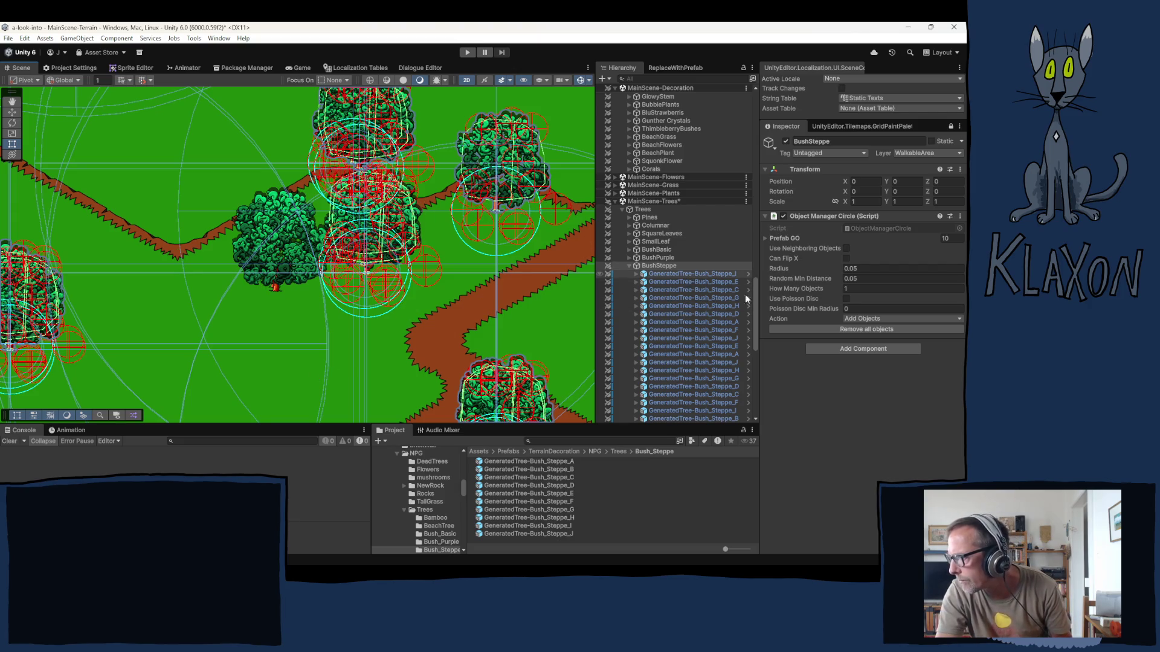
{"action": "scroll", "coordinate": [749, 331], "scroll_direction": "down", "scroll_amount": 7}
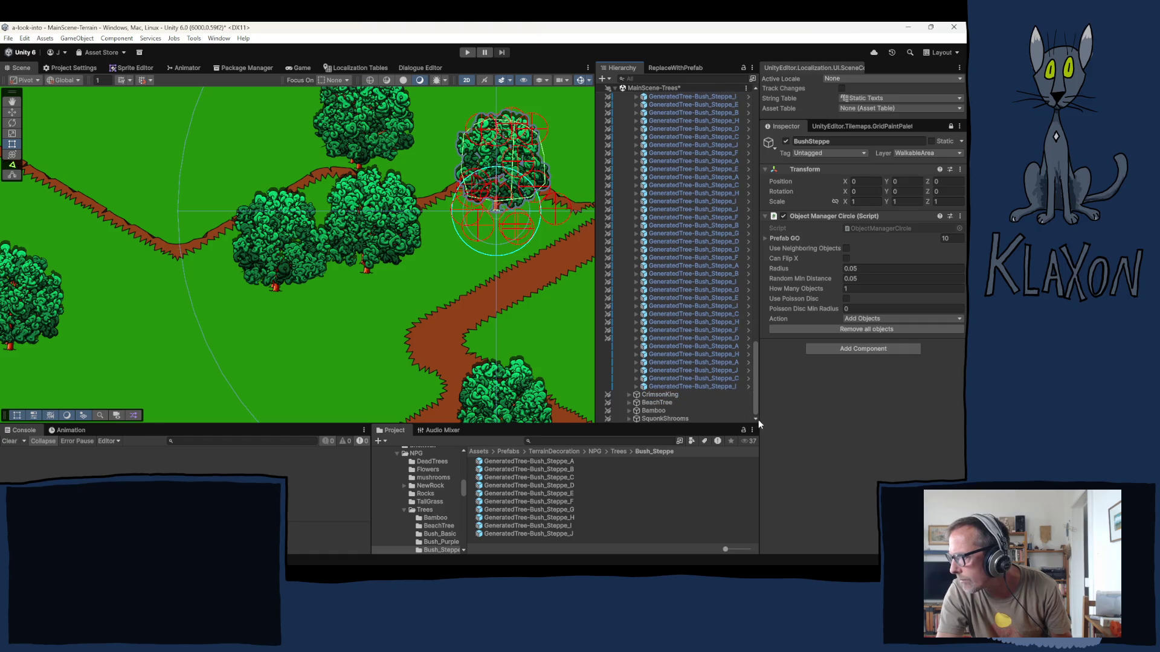
{"action": "left_click", "coordinate": [702, 387], "text": "shift"}
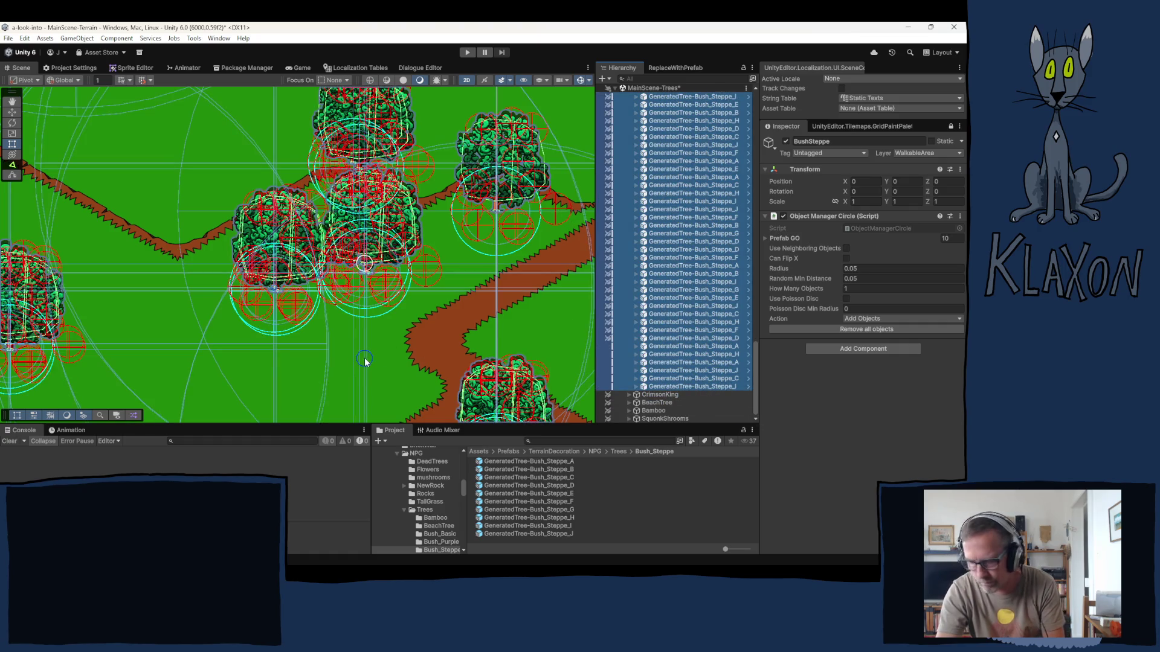
{"action": "key", "text": "Delete"}
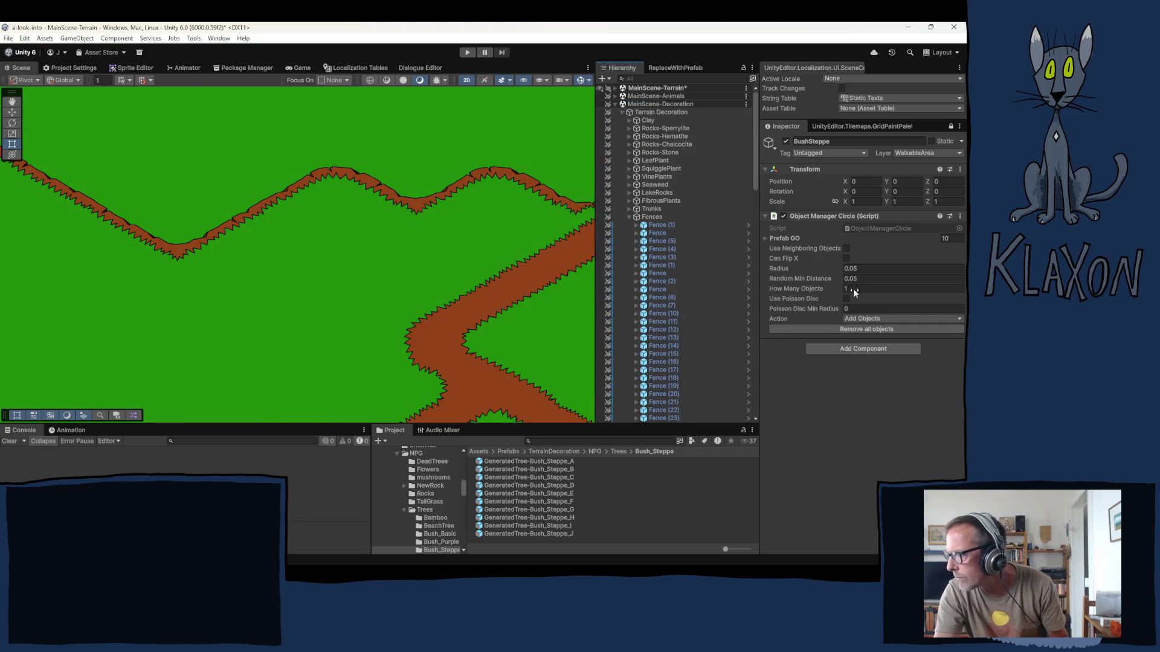
- Collapse Fences and Terrain Decoration, then remove the Object Manager Circle script from BushSteppe
{"action": "left_click", "coordinate": [629, 217]}
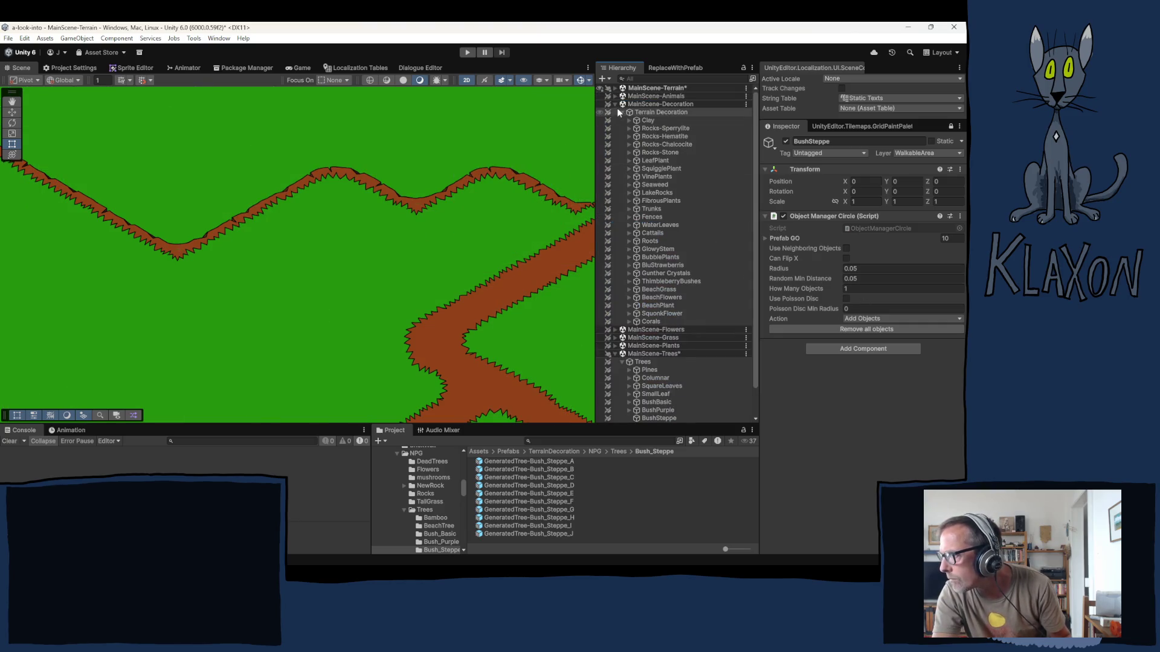
{"action": "left_click", "coordinate": [622, 113]}
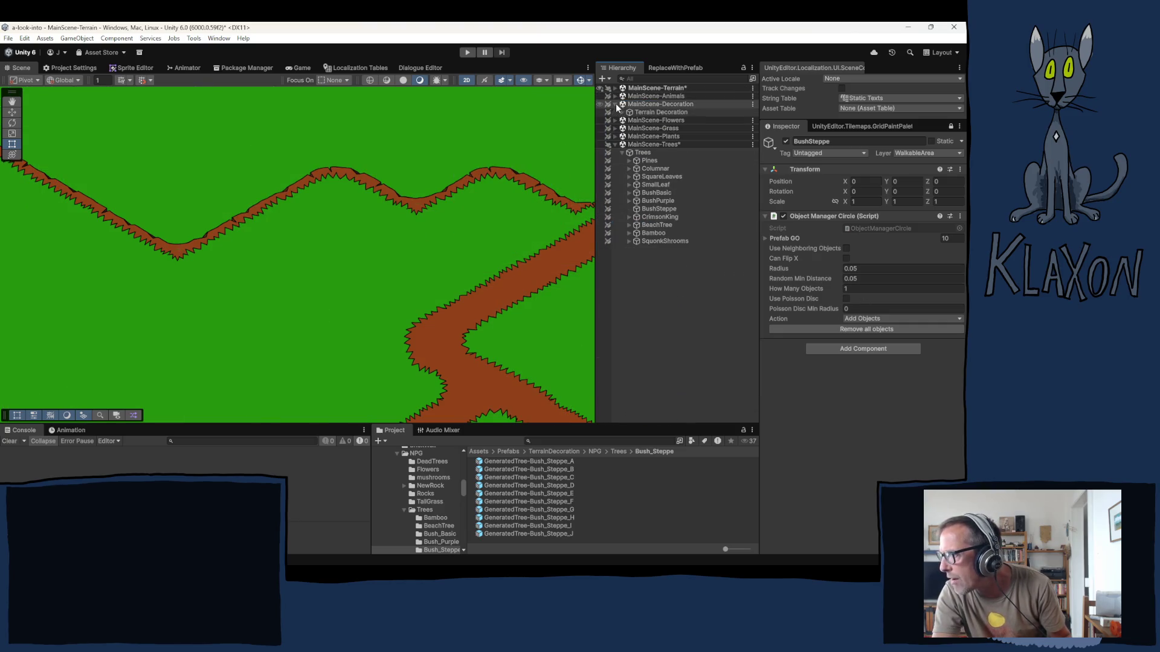
{"action": "left_click", "coordinate": [655, 209]}
{"action": "left_click", "coordinate": [959, 216]}
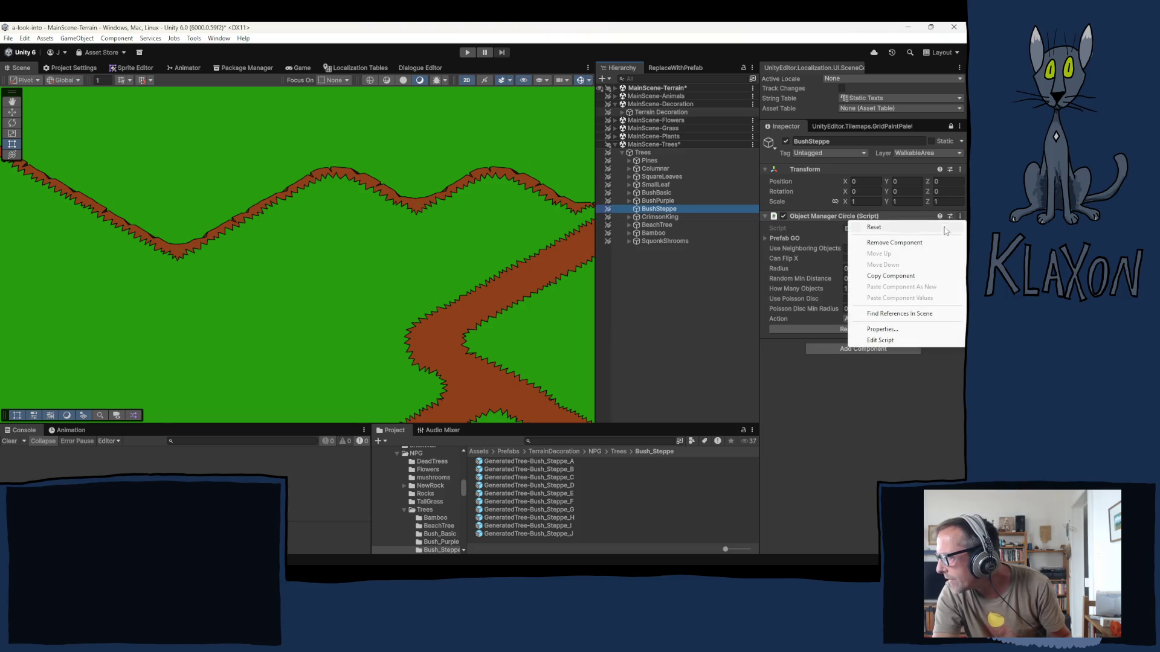
{"action": "left_click", "coordinate": [894, 242]}
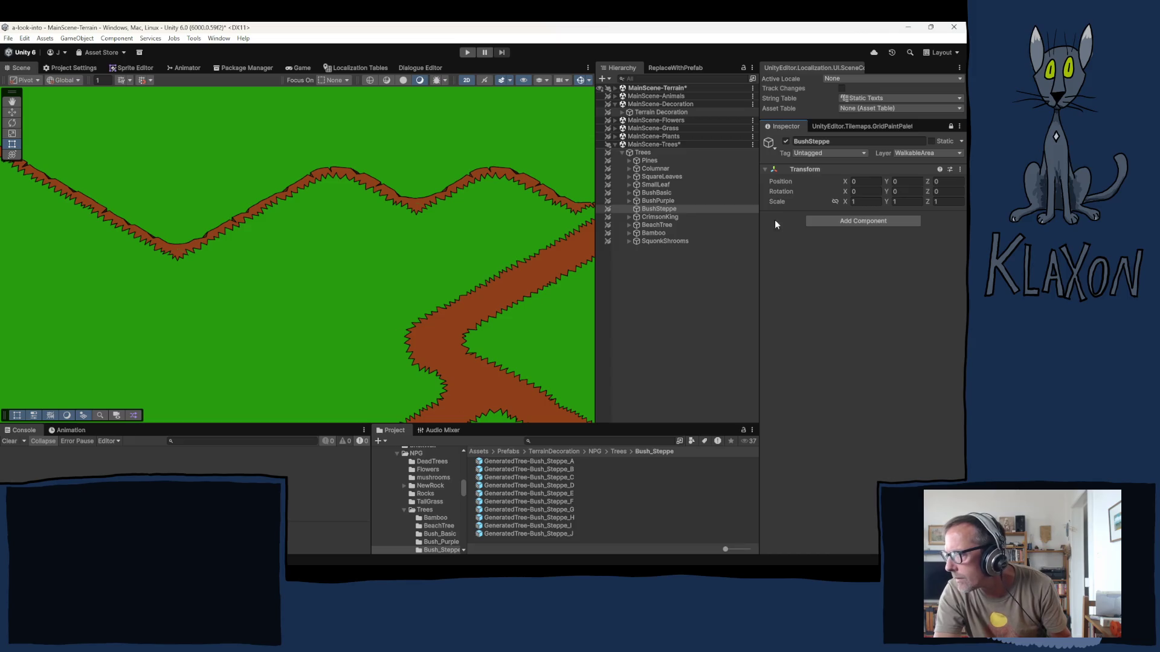
- Select BushPurple and CrimsonKing, expand CrimsonKing, and cancel an accidental rename
{"action": "left_click", "coordinate": [658, 202]}
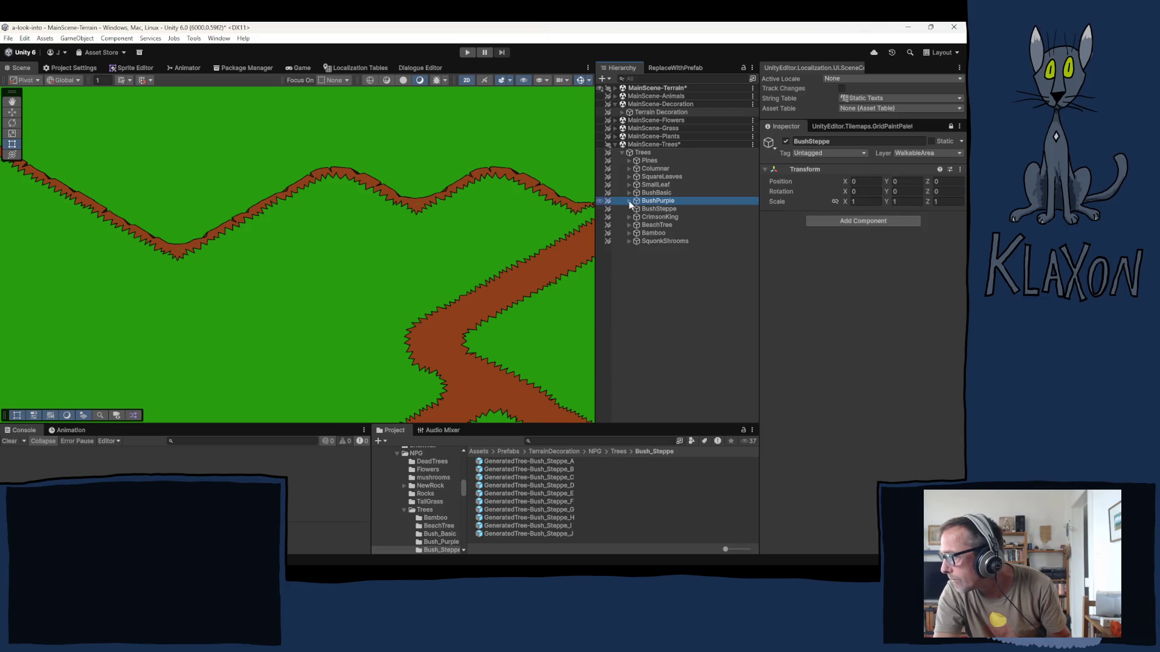
{"action": "left_click", "coordinate": [647, 216]}
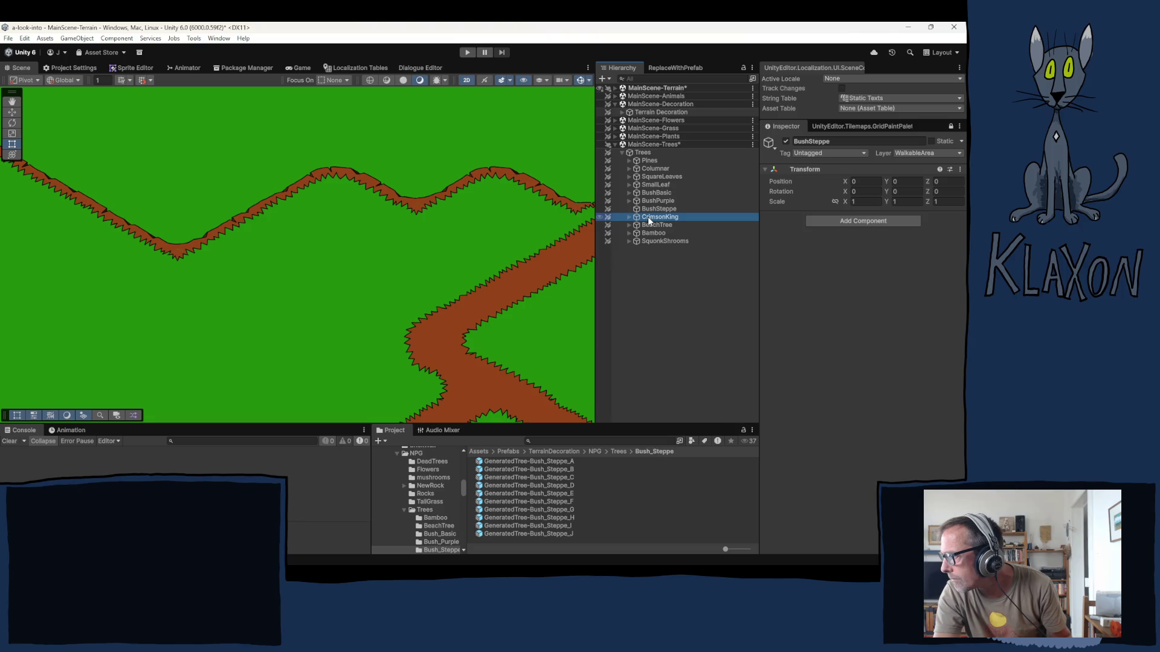
{"action": "left_click", "coordinate": [630, 218]}
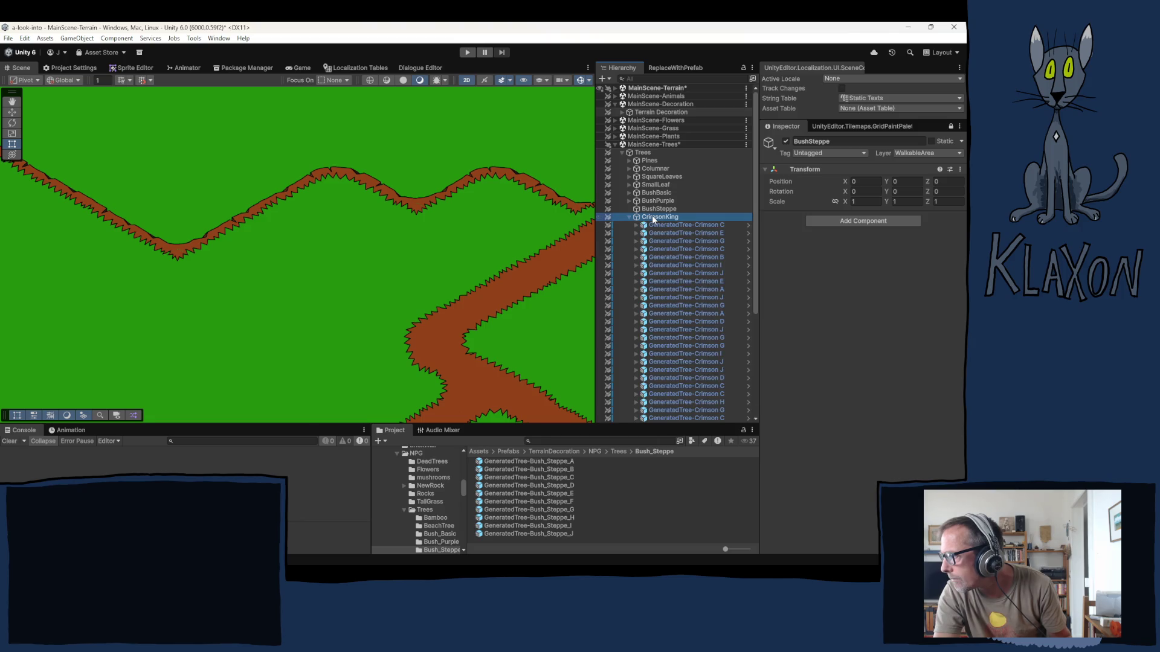
{"action": "left_click", "coordinate": [653, 218]}
{"action": "key", "text": "Escape"}
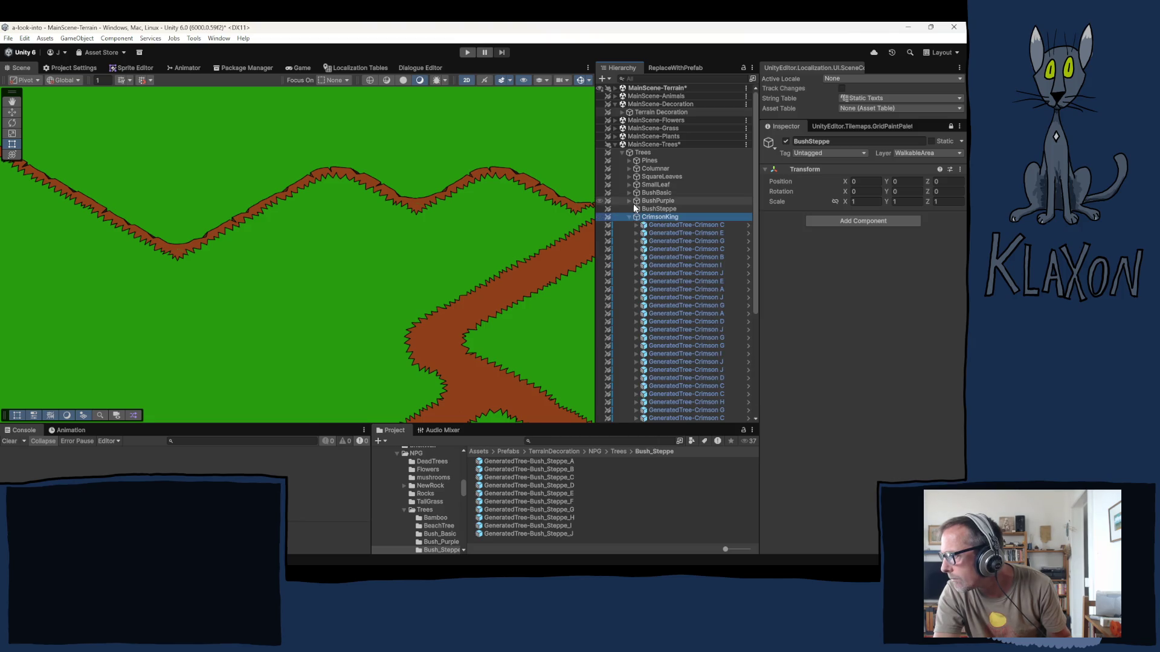
- Expand and collapse Pines, collapse CrimsonKing, and reselect BushSteppe
{"action": "left_click", "coordinate": [650, 162]}
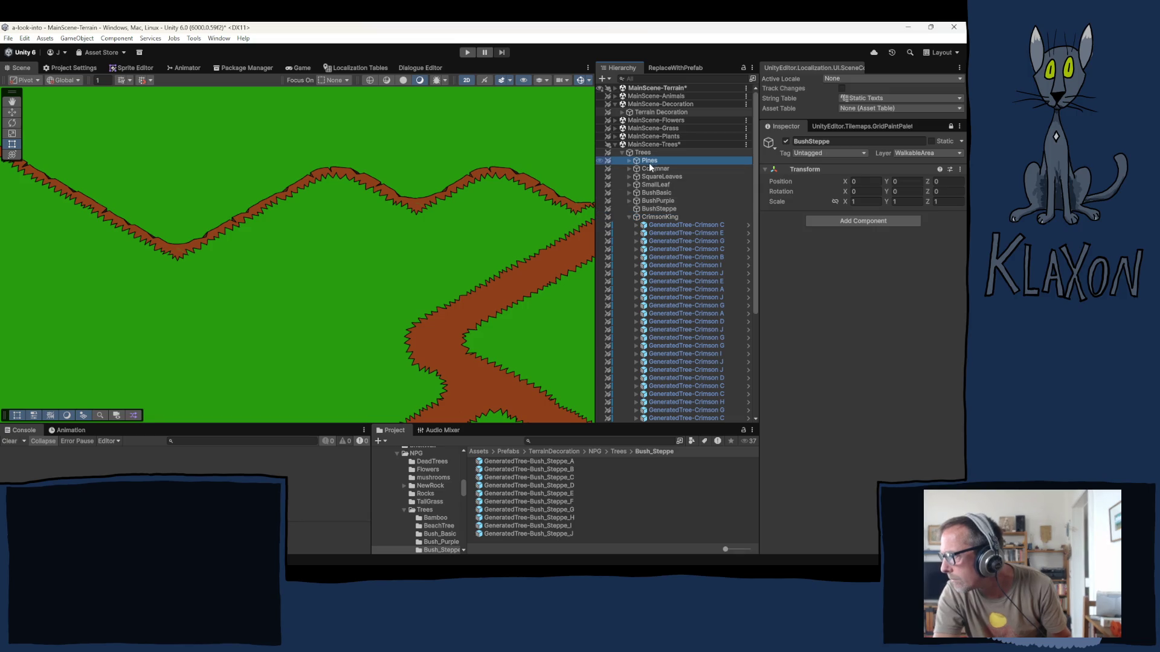
{"action": "key", "text": "Right"}
{"action": "left_click", "coordinate": [658, 172]}
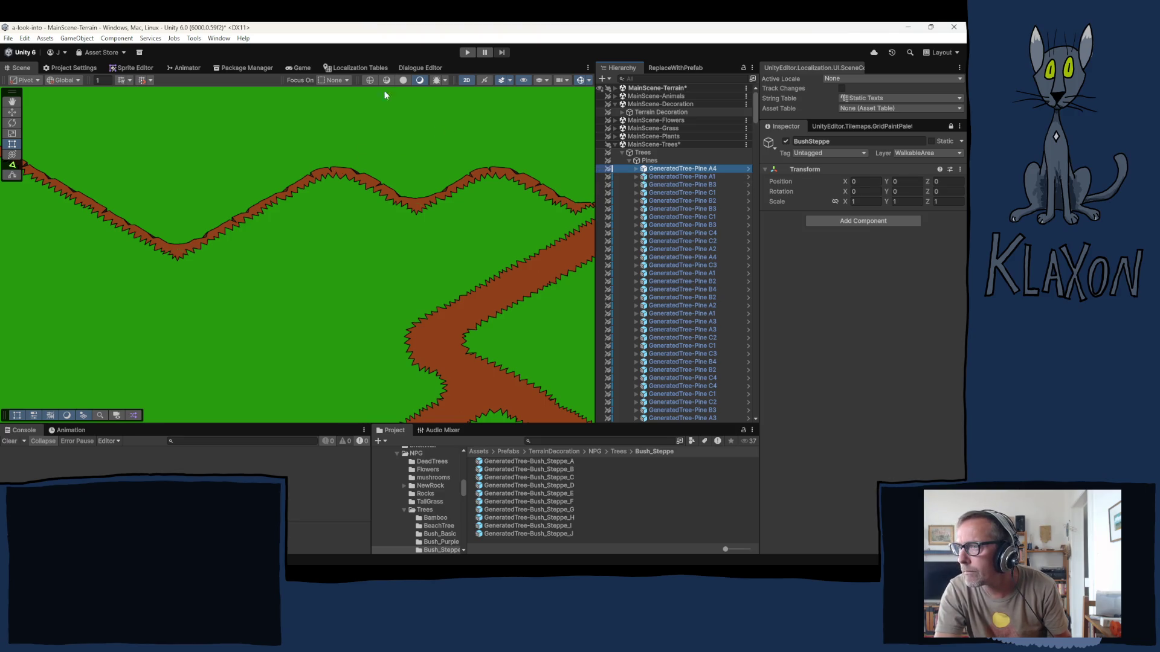
{"action": "left_click", "coordinate": [629, 160]}
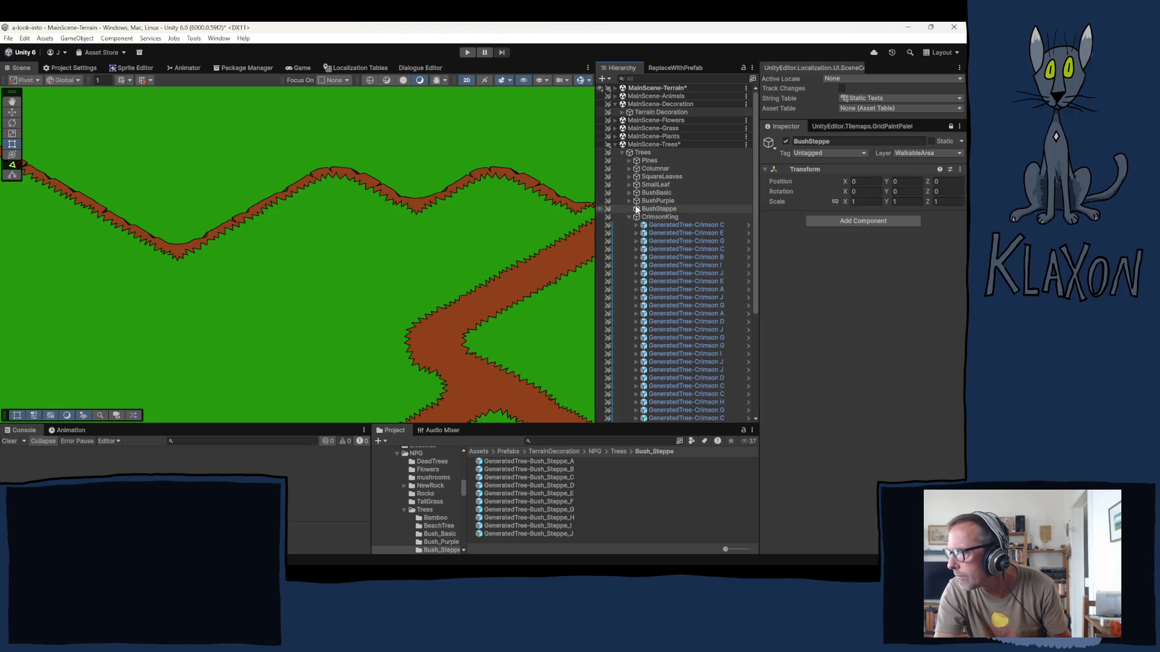
{"action": "left_click", "coordinate": [629, 216]}
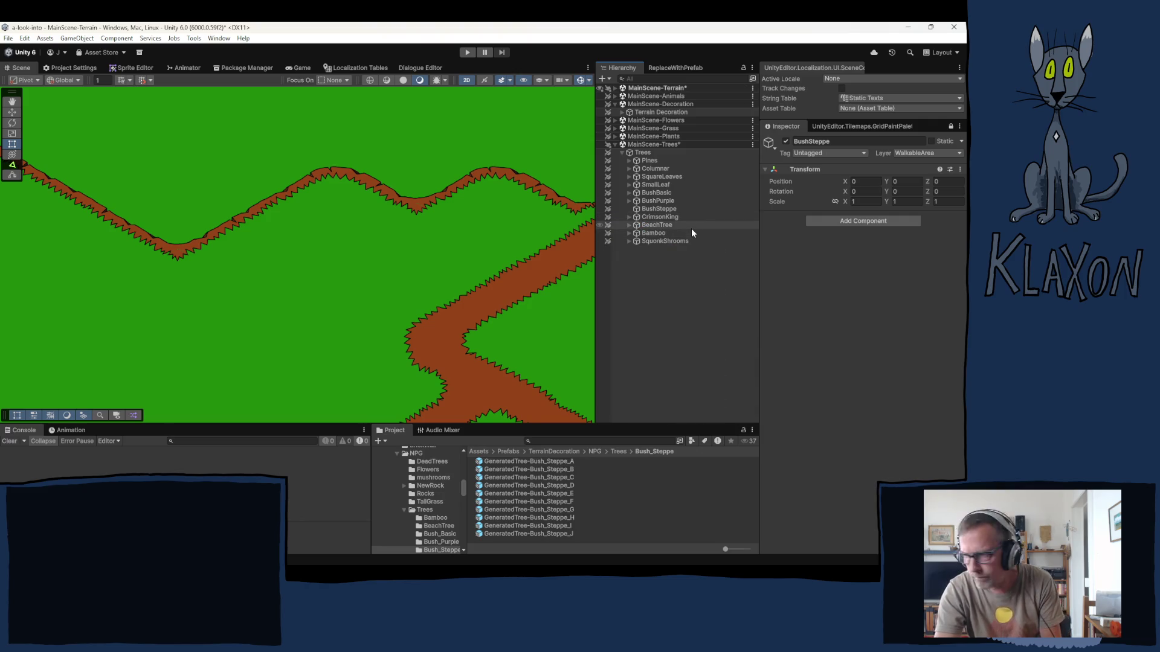
{"action": "left_click", "coordinate": [657, 208]}
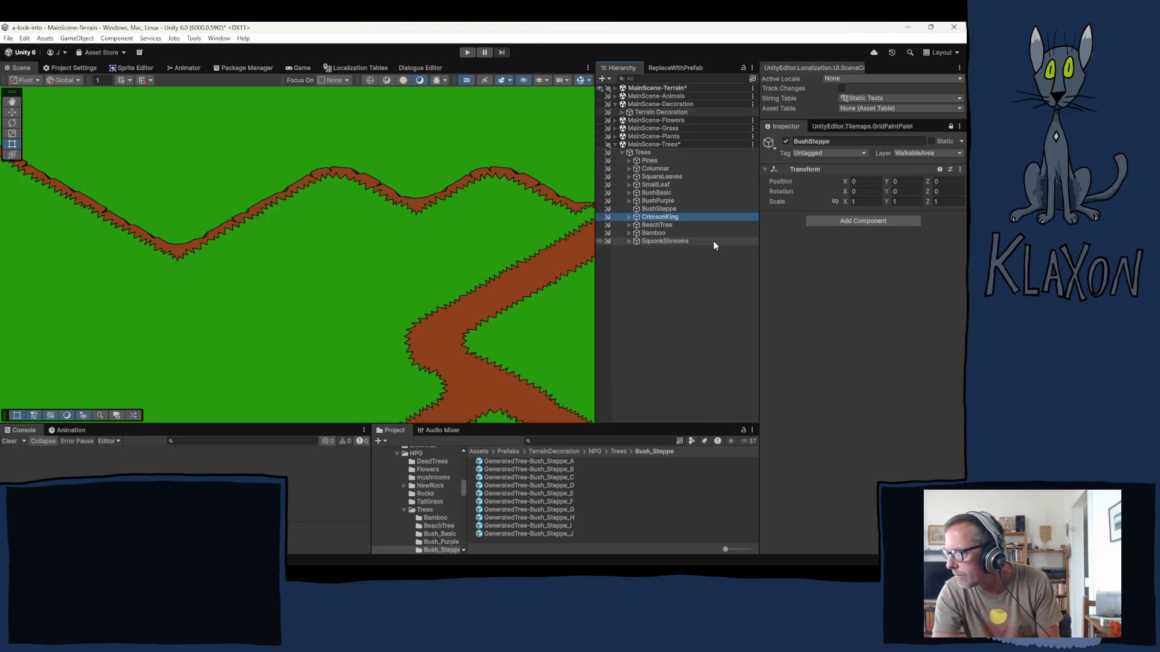
{"action": "key", "text": "Down"}
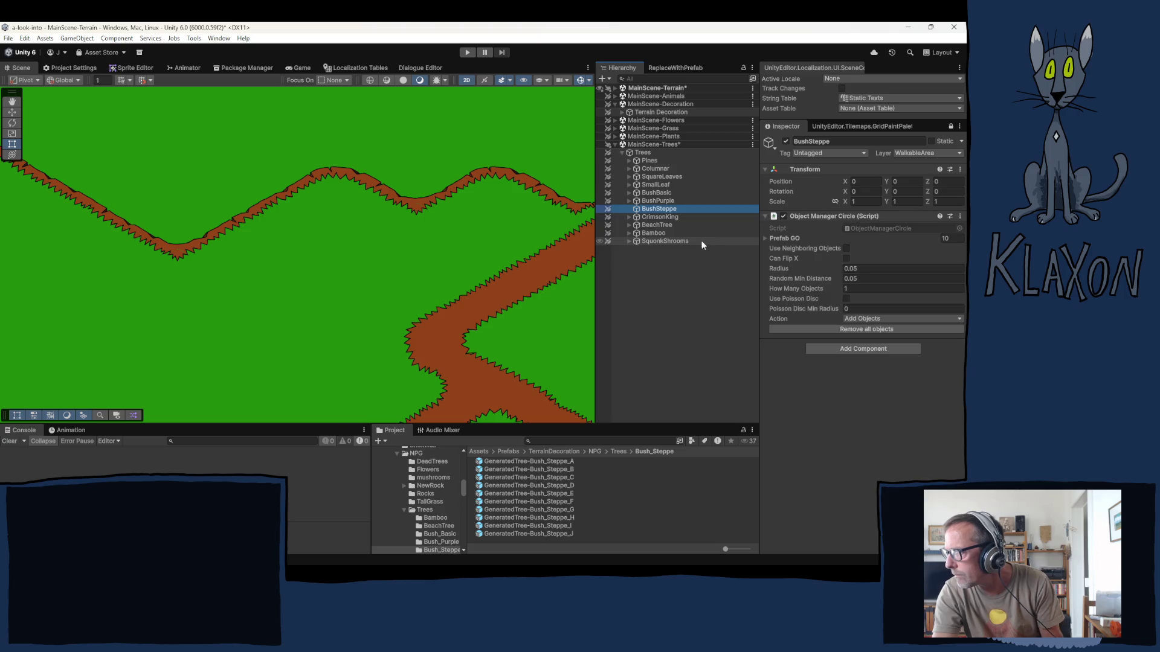
- Compare the scatter settings of CrimsonKing, Bamboo, BushBasic, Columnar and BeachTree
{"action": "left_click", "coordinate": [653, 218]}
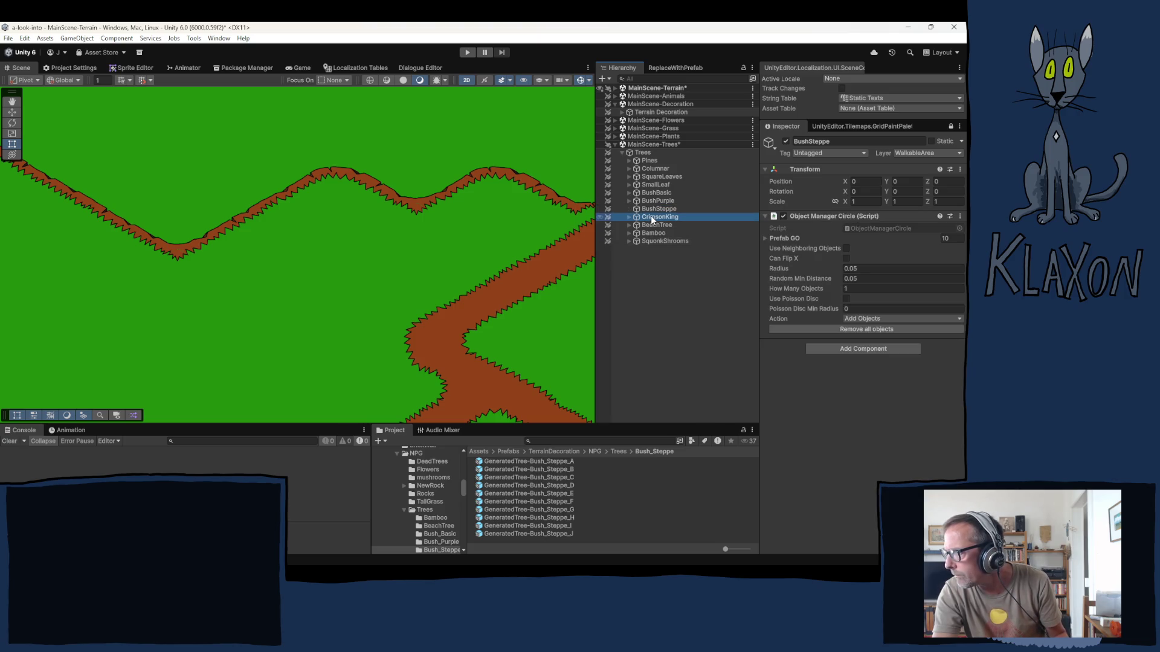
{"action": "left_click", "coordinate": [655, 234]}
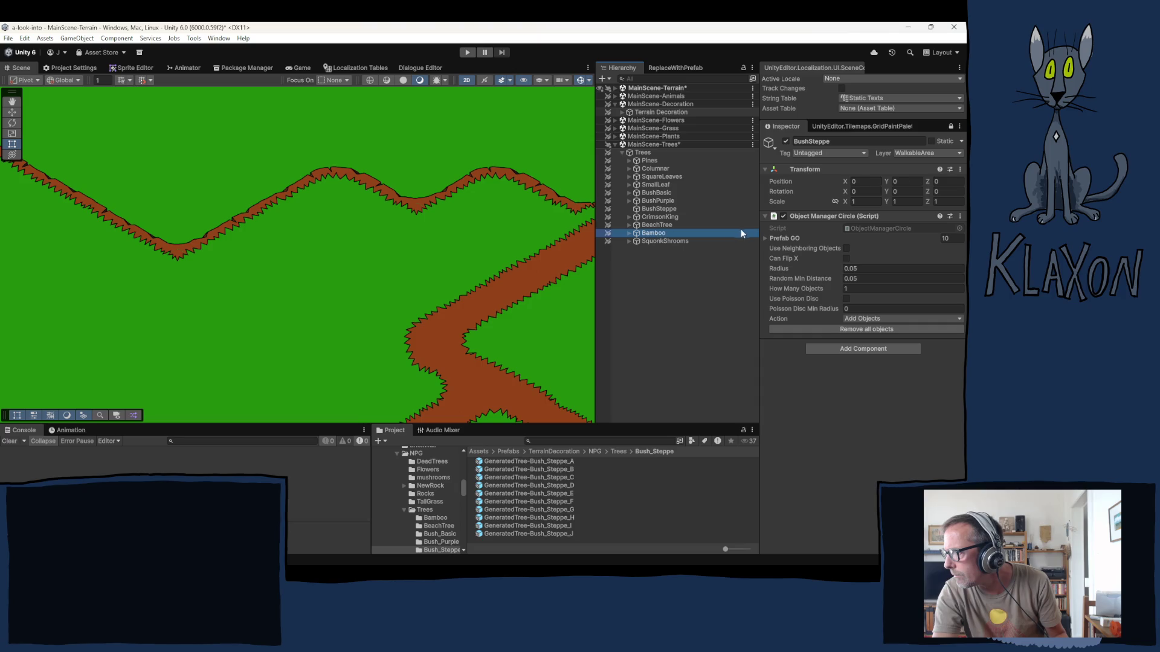
{"action": "left_click", "coordinate": [779, 238]}
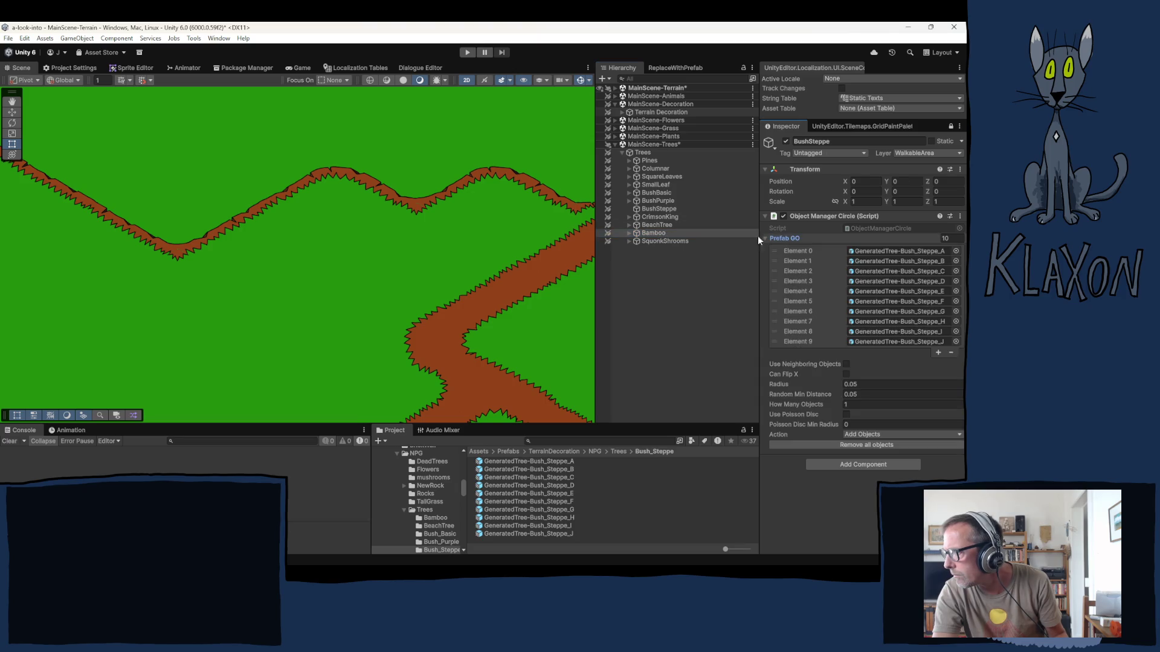
{"action": "left_click", "coordinate": [658, 209]}
{"action": "left_click", "coordinate": [656, 192]}
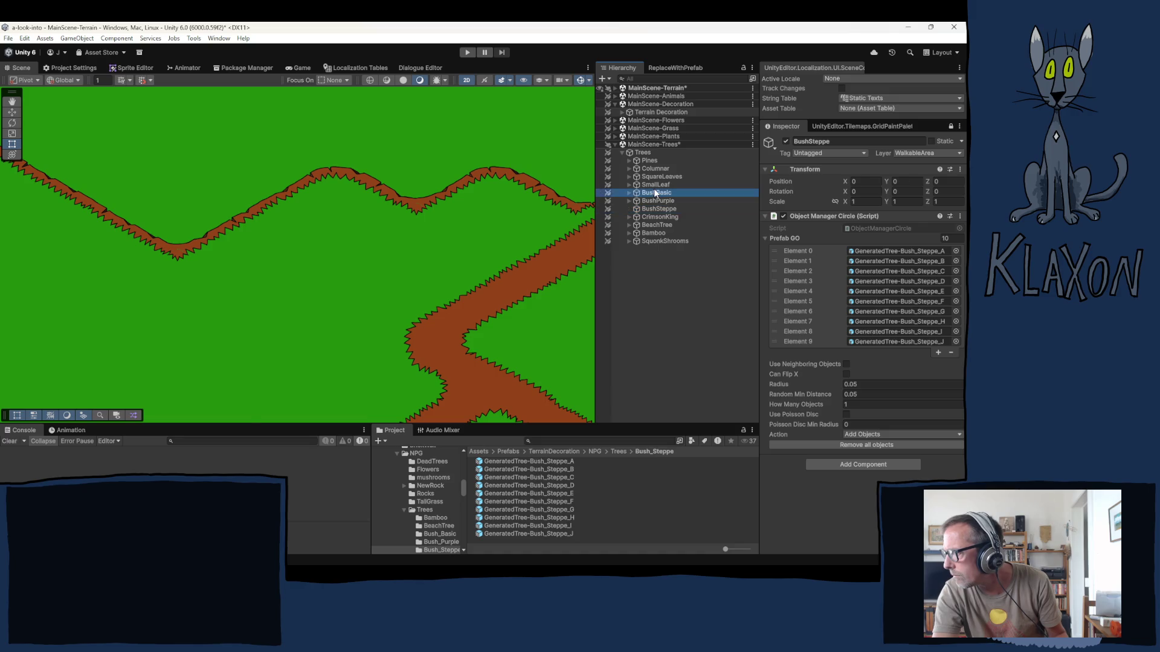
{"action": "left_click", "coordinate": [647, 169]}
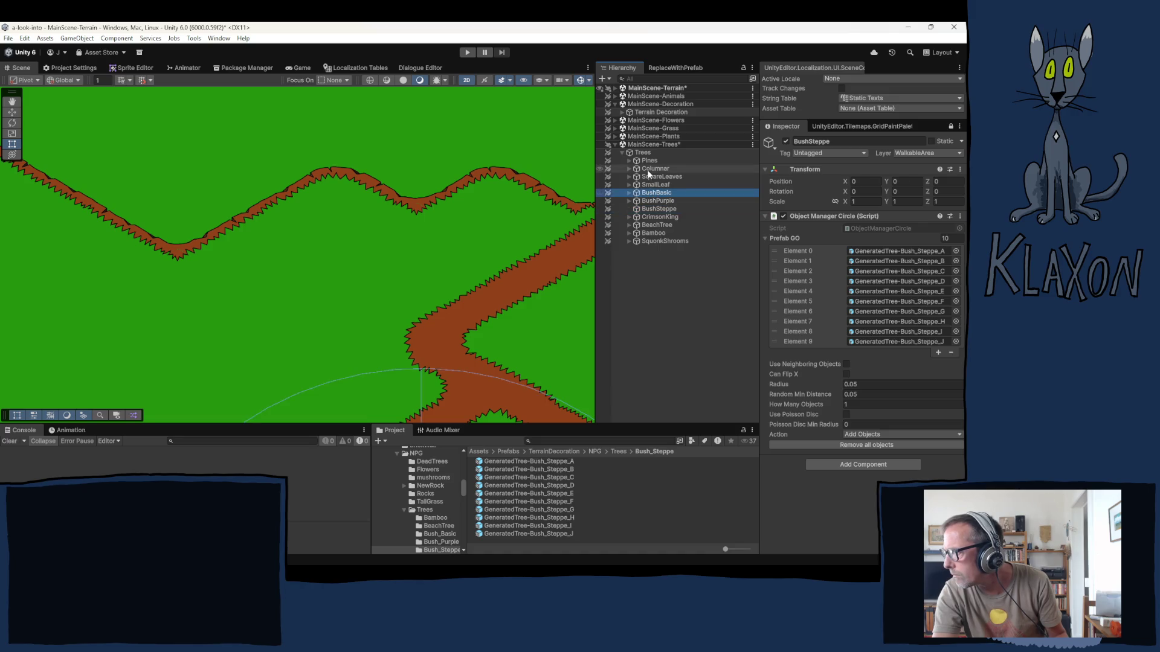
{"action": "left_click", "coordinate": [950, 126]}
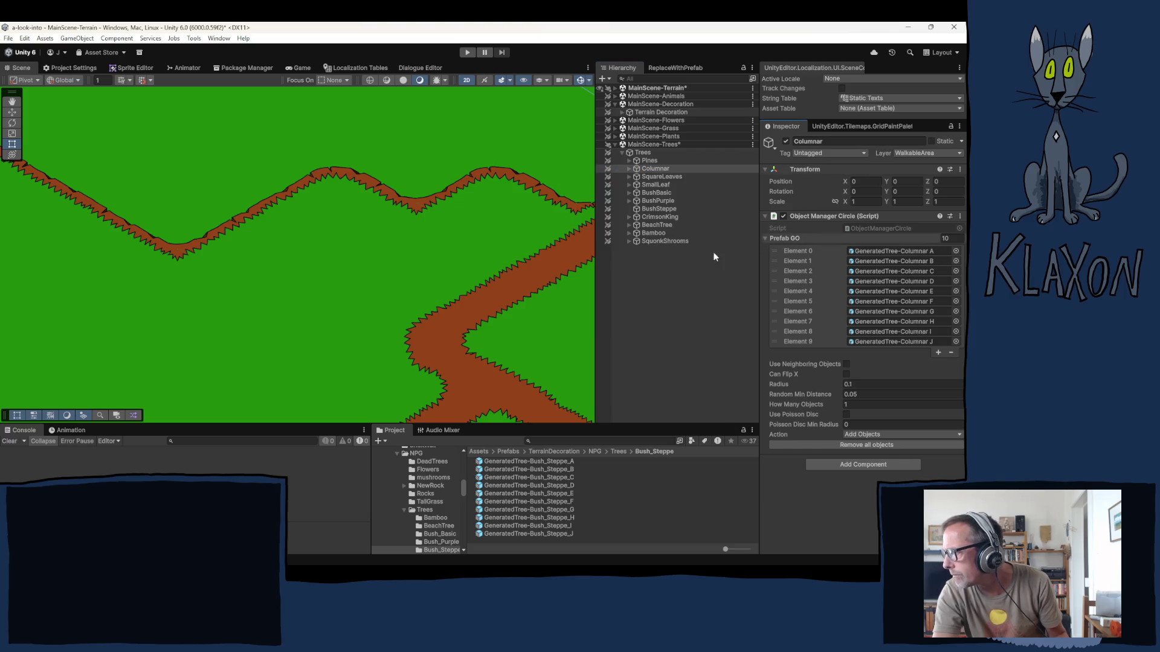
{"action": "left_click", "coordinate": [656, 225]}
- Remove the Object Manager Circle component from BushSteppe through its options menu
{"action": "left_click", "coordinate": [655, 209]}
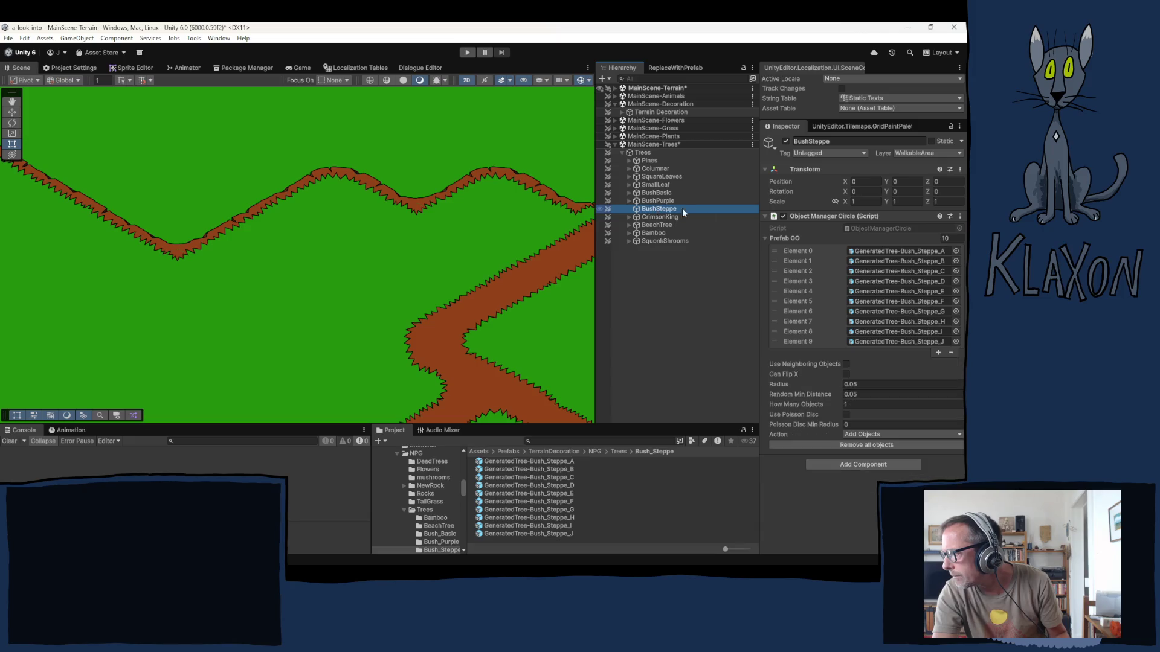
{"action": "left_click", "coordinate": [897, 228]}
{"action": "left_click", "coordinate": [960, 216]}
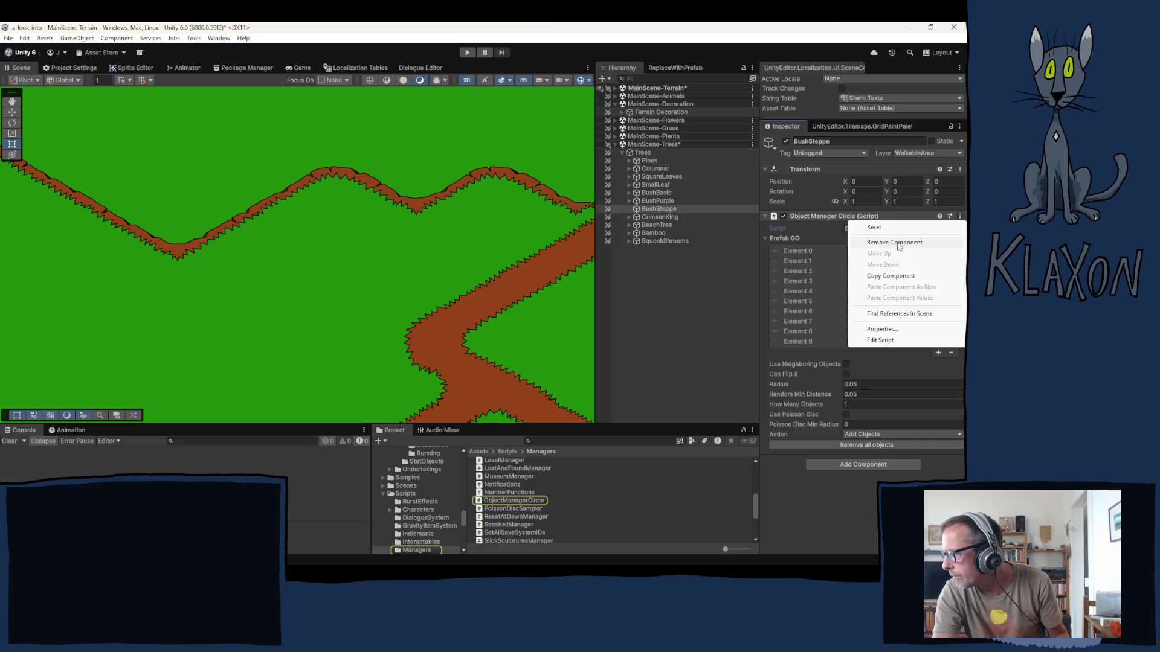
{"action": "left_click", "coordinate": [895, 244]}
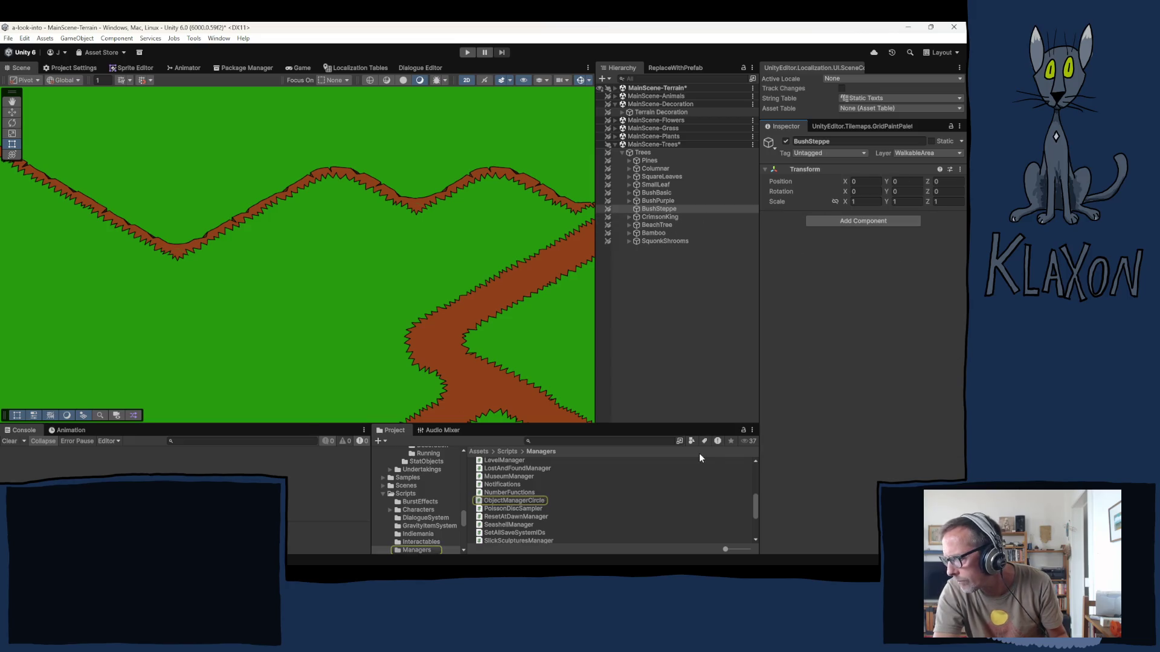
- Add a new Object Manager Circle to BushSteppe with Radius 0.05, checking CrimsonKing's setup
{"action": "left_click_drag", "start_coordinate": [485, 504], "coordinate": [836, 356]}
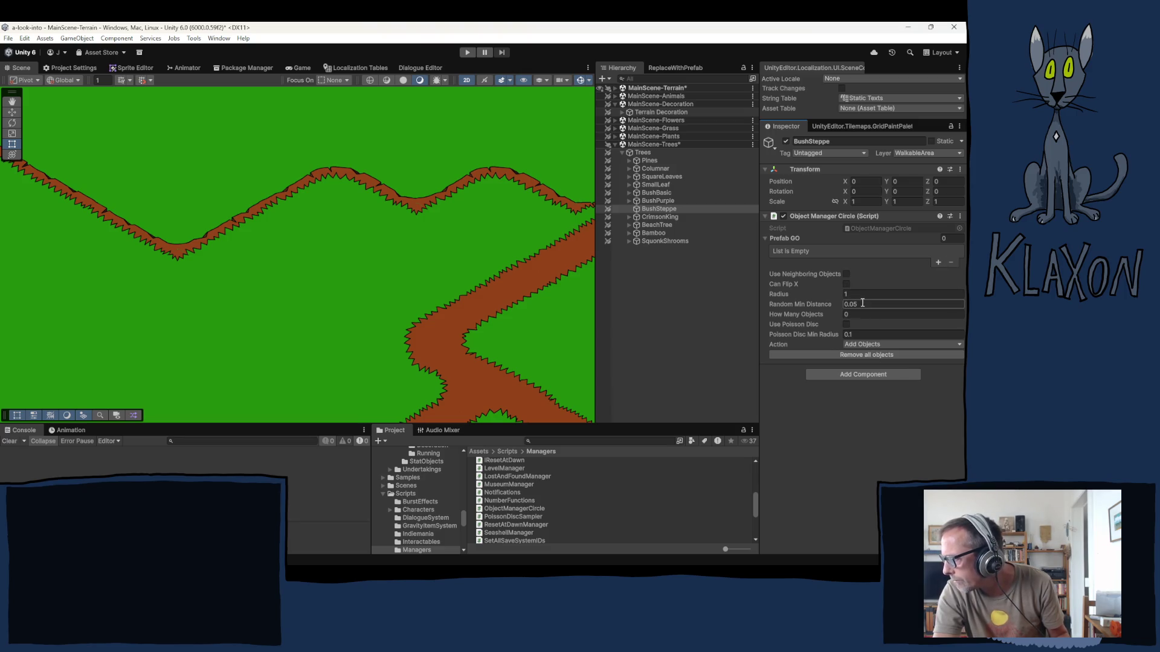
{"action": "left_click", "coordinate": [856, 295]}
{"action": "type", "text": "0.05"}
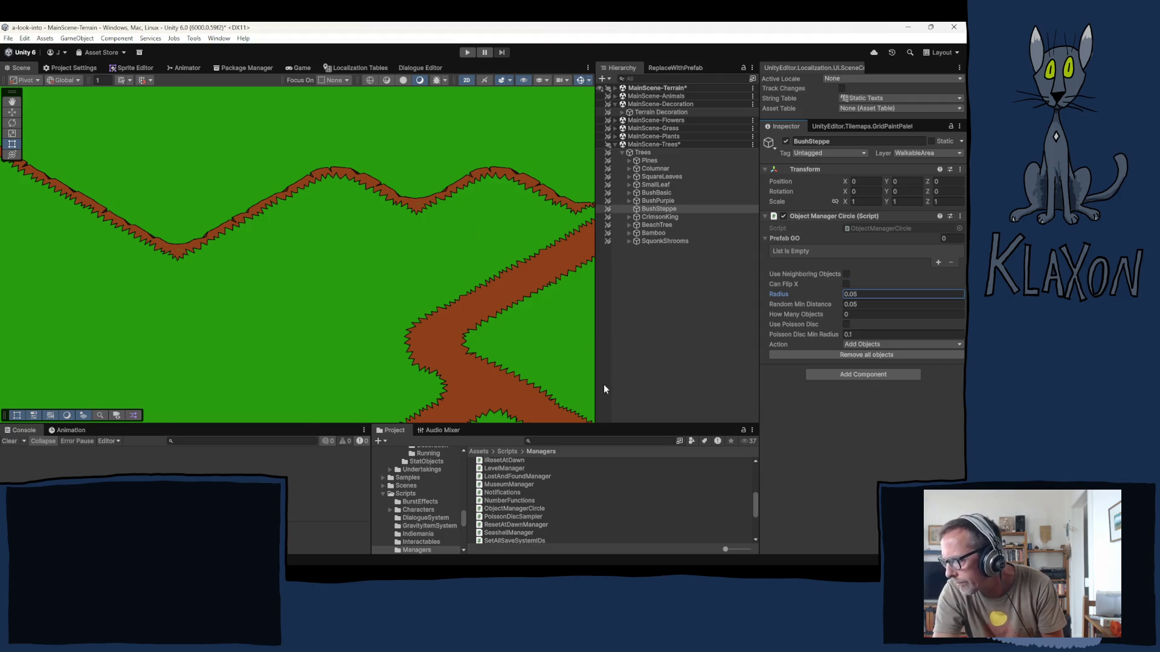
{"action": "left_click", "coordinate": [648, 217]}
{"action": "left_click", "coordinate": [883, 251]}
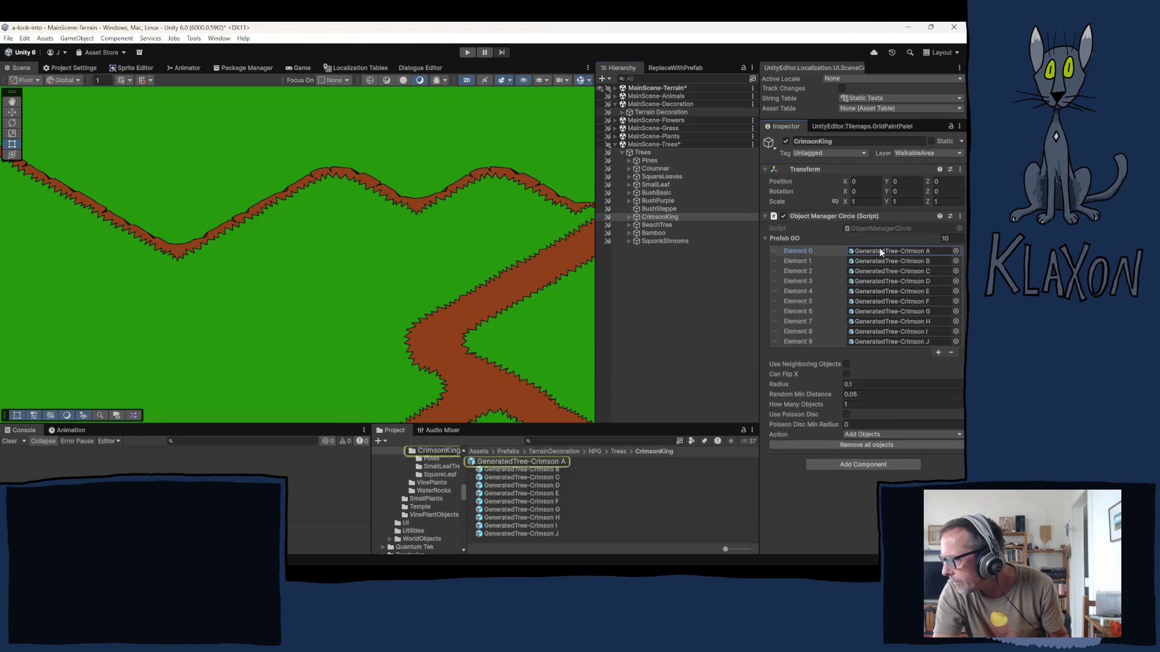
{"action": "left_click", "coordinate": [661, 209]}
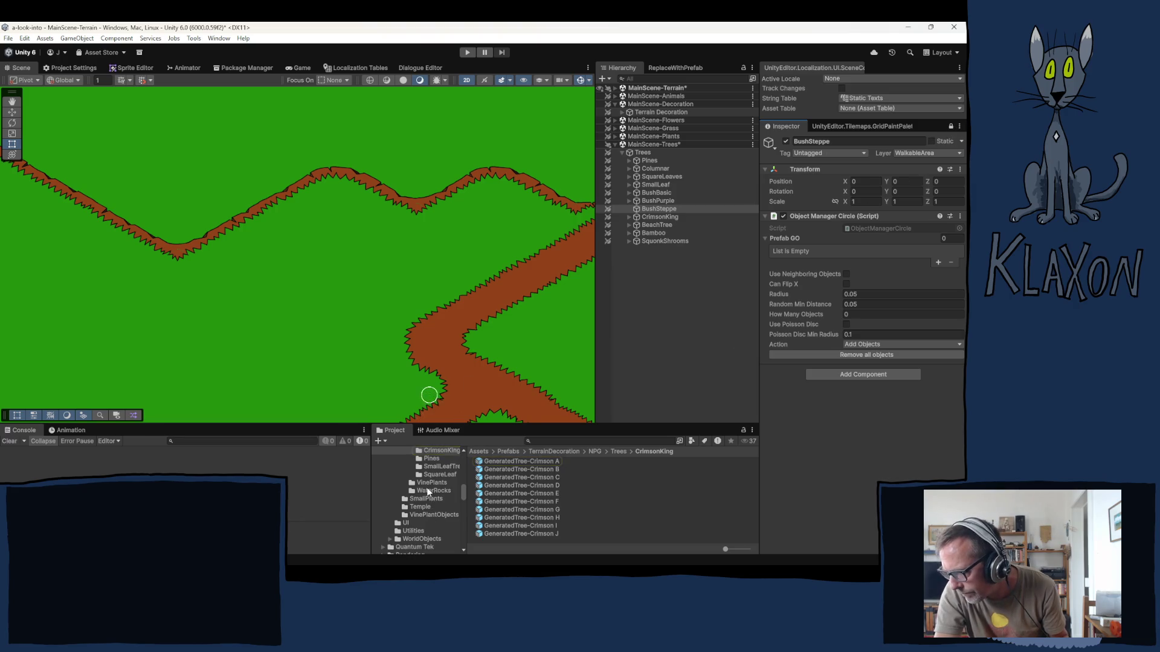
{"action": "scroll", "coordinate": [426, 495], "scroll_direction": "up", "scroll_amount": 3}
- Fill BushSteppe's prefab list with the ten Bush_Steppe prefabs A through J
{"action": "left_click", "coordinate": [442, 494]}
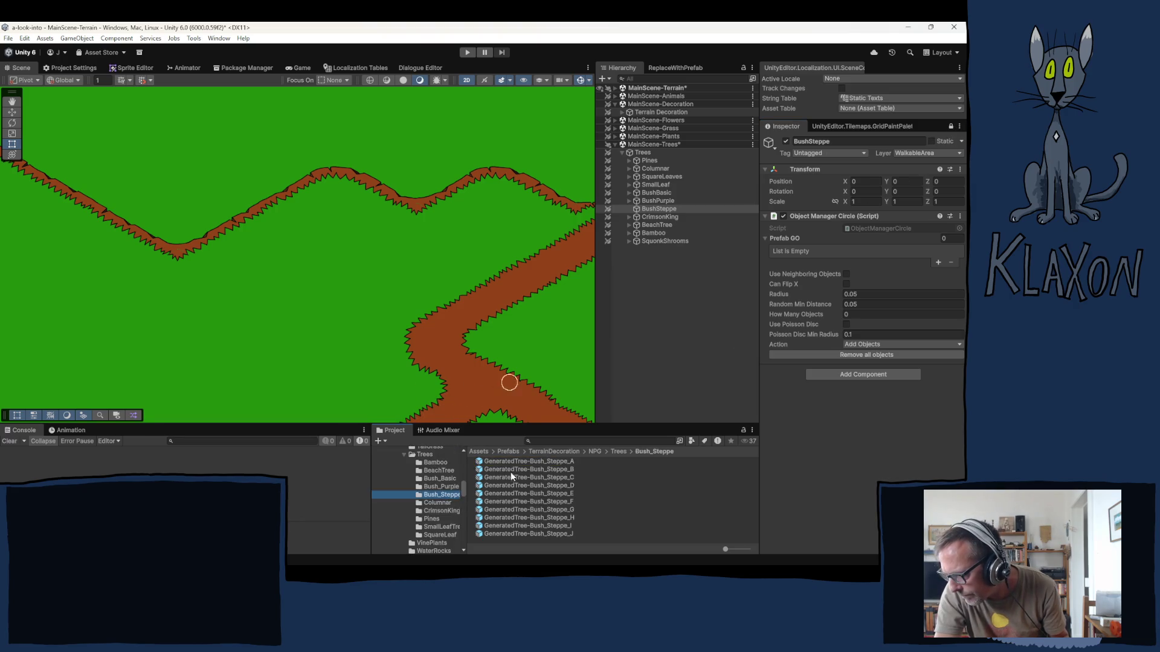
{"action": "left_click", "coordinate": [504, 461]}
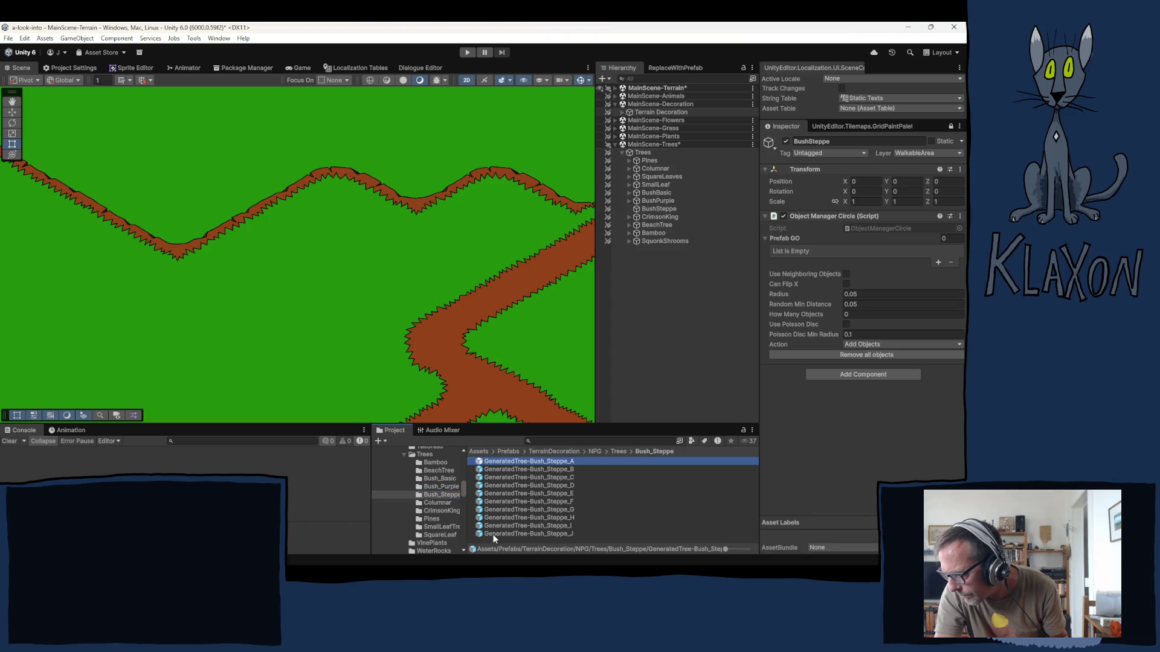
{"action": "left_click", "coordinate": [492, 534], "text": "shift"}
{"action": "mouse_move", "coordinate": [500, 497]}
{"action": "left_mouse_down"}
{"action": "mouse_move", "coordinate": [802, 211]}
{"action": "mouse_move", "coordinate": [784, 244]}
{"action": "left_mouse_up"}
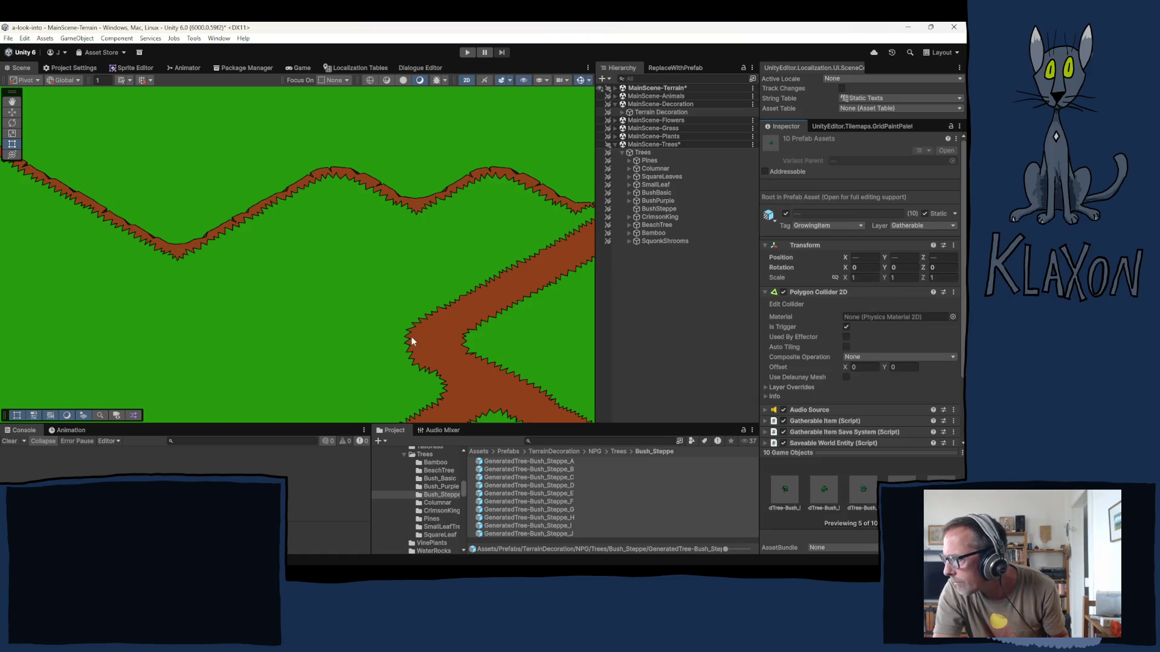
{"action": "left_click", "coordinate": [657, 208]}
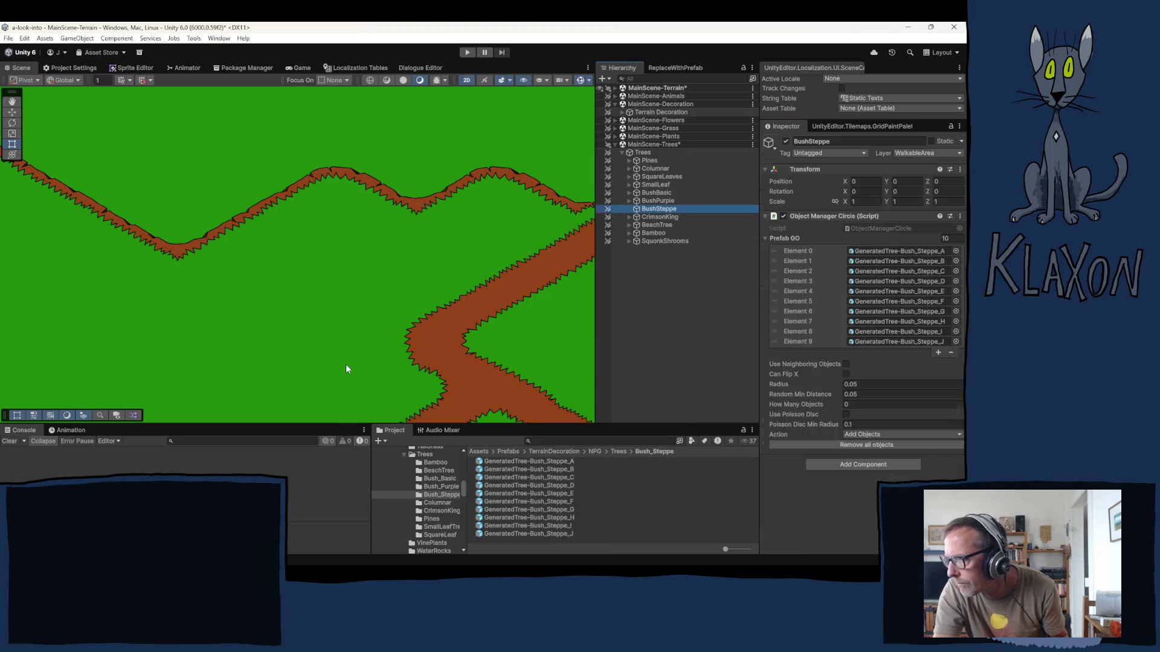
- Give BushSteppe Can Flip X and 0.01 Random Min Distance, then paint one BushPurple bush on the meadow
{"action": "left_click", "coordinate": [333, 327]}
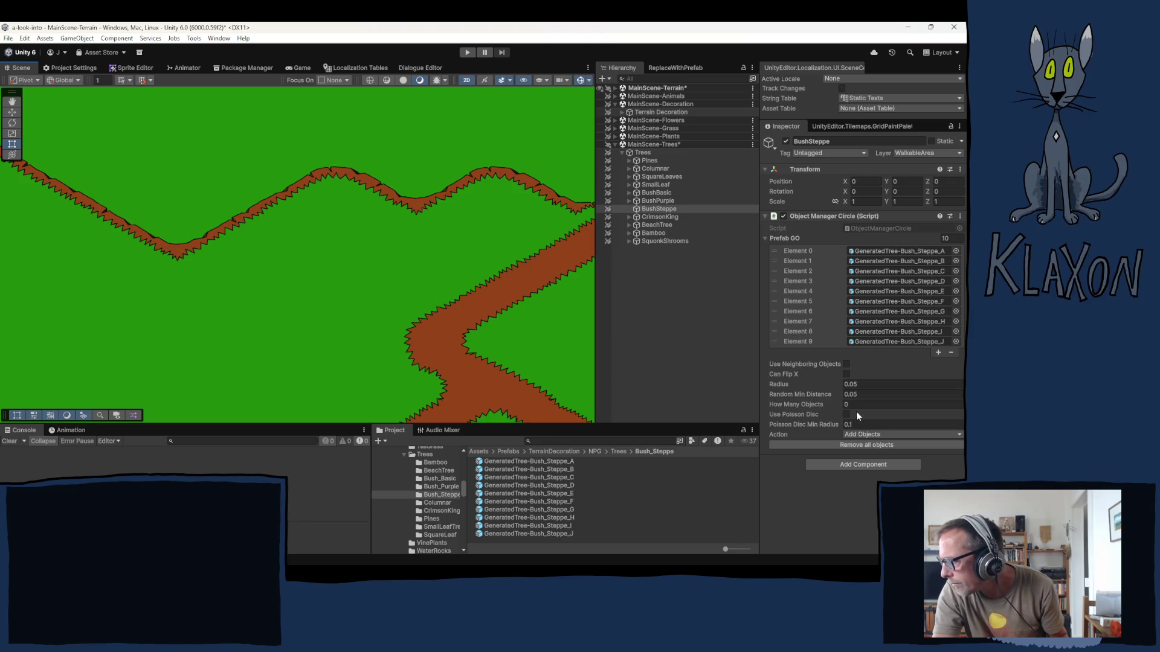
{"action": "left_click", "coordinate": [846, 375]}
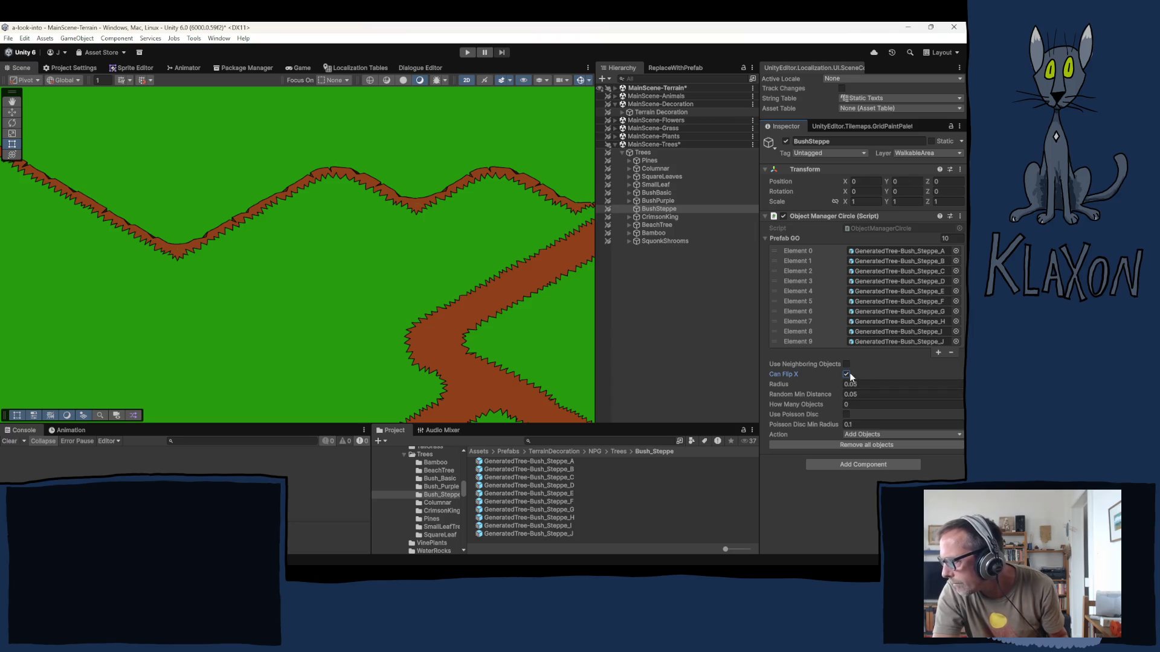
{"action": "left_click", "coordinate": [416, 320]}
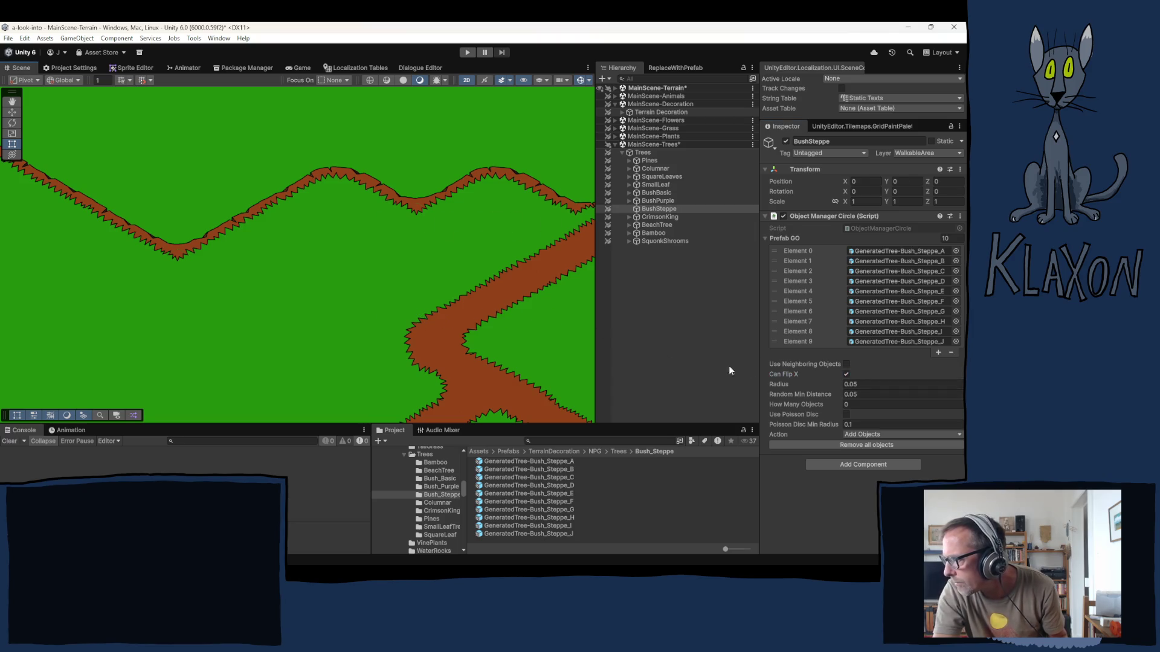
{"action": "left_click", "coordinate": [852, 394]}
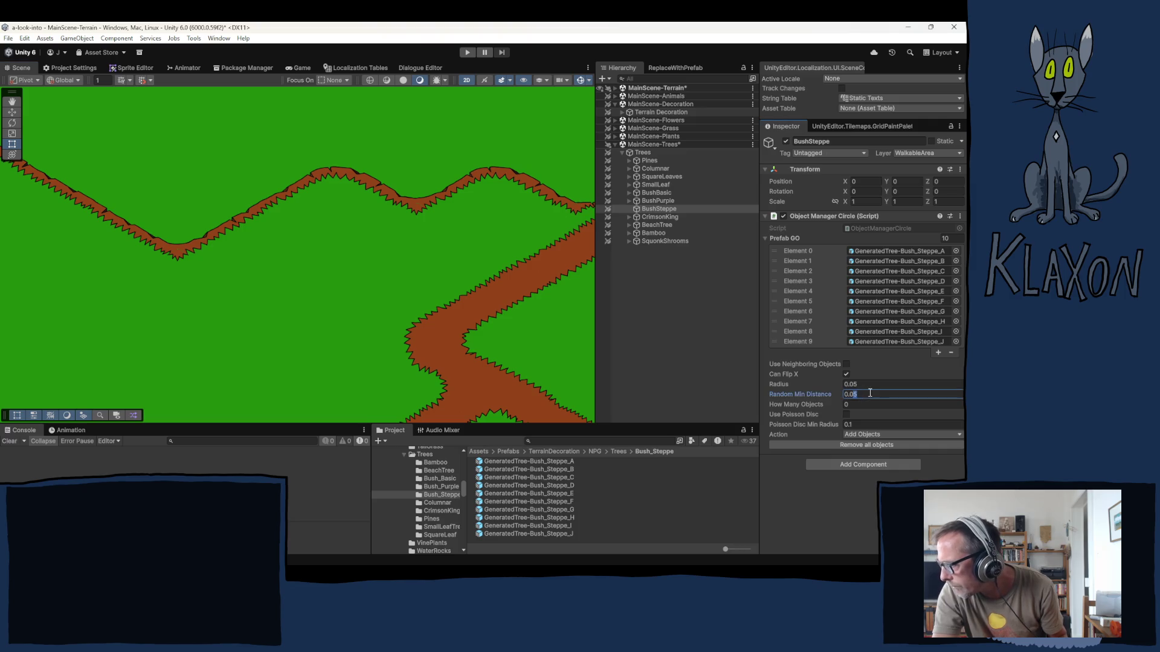
{"action": "type", "text": "01"}
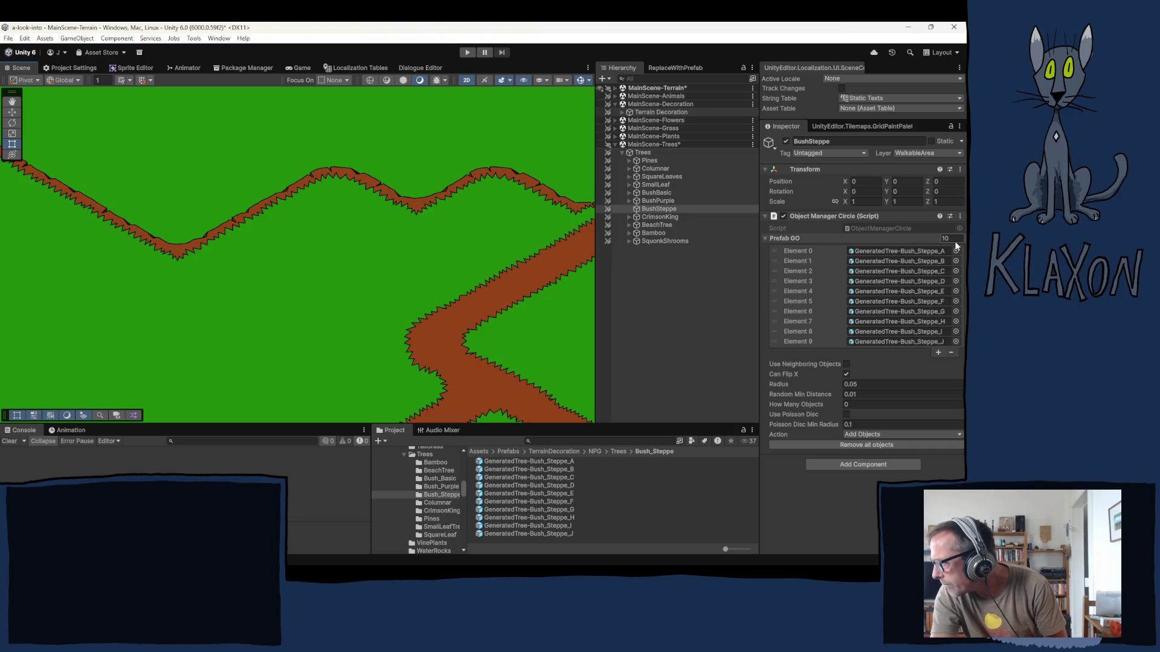
{"action": "left_click", "coordinate": [655, 200]}
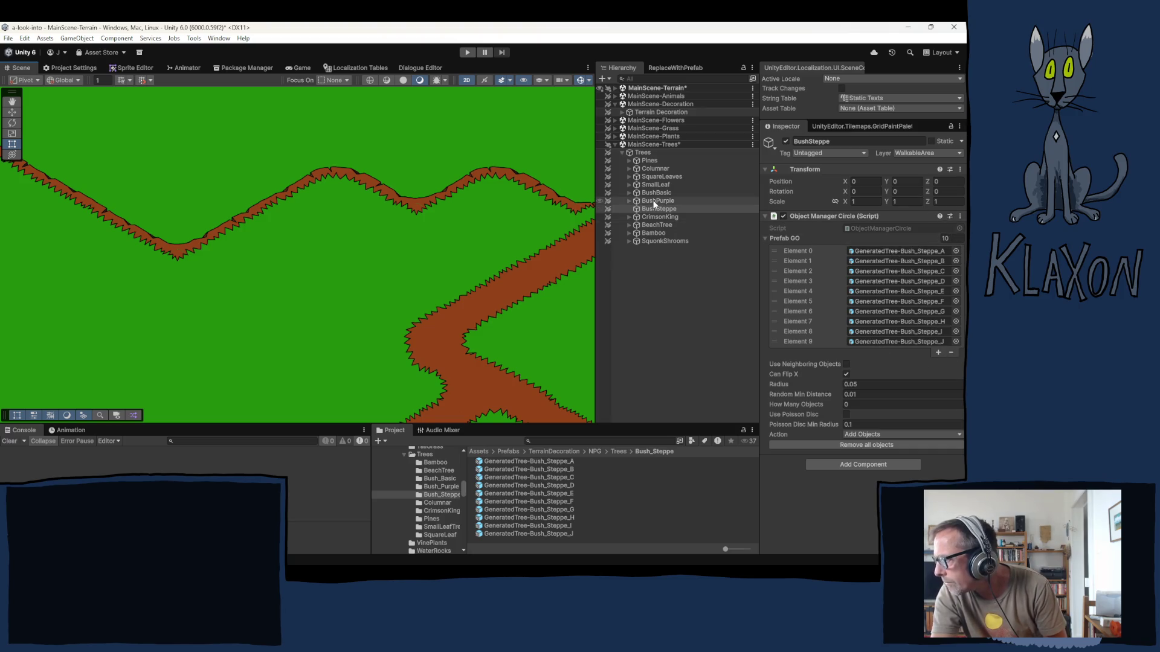
{"action": "left_click", "coordinate": [368, 345]}
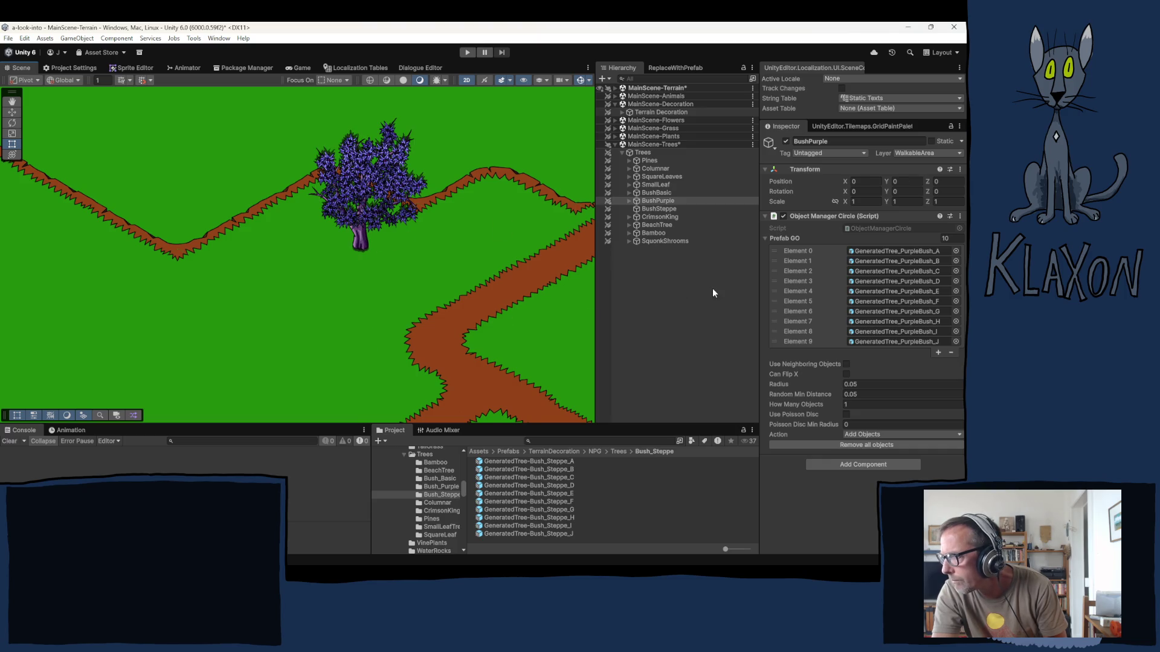
- Untick Can Flip X on the BushSteppe scatter brush
{"action": "left_click", "coordinate": [659, 209]}
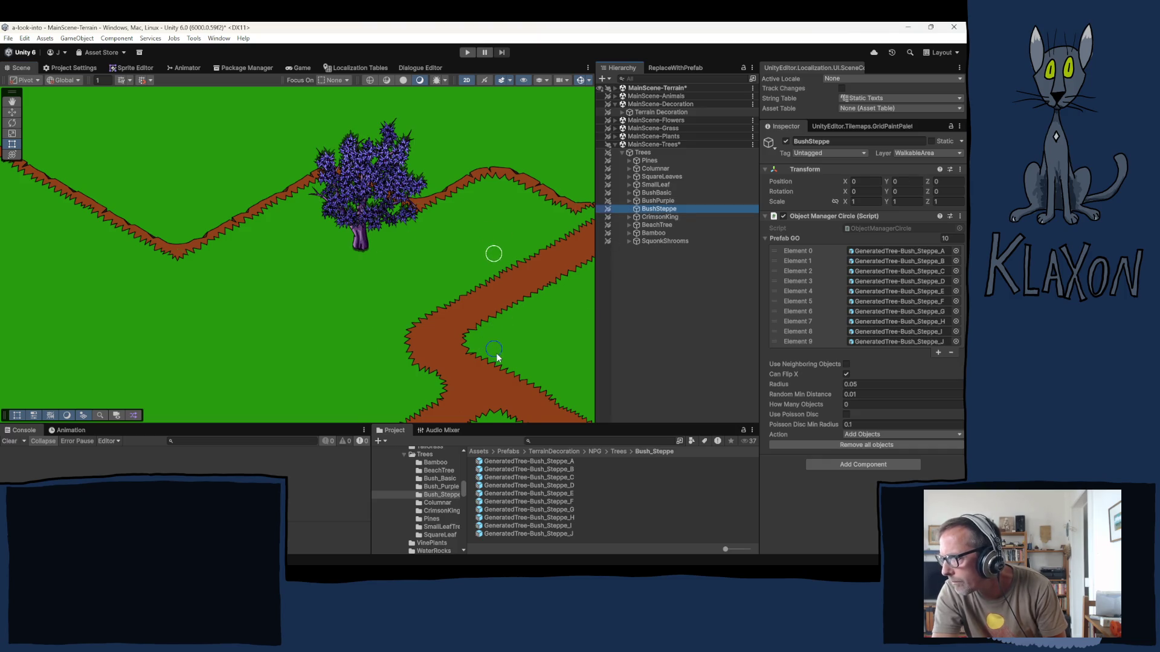
{"action": "scroll", "coordinate": [492, 349], "scroll_direction": "down", "scroll_amount": 5}
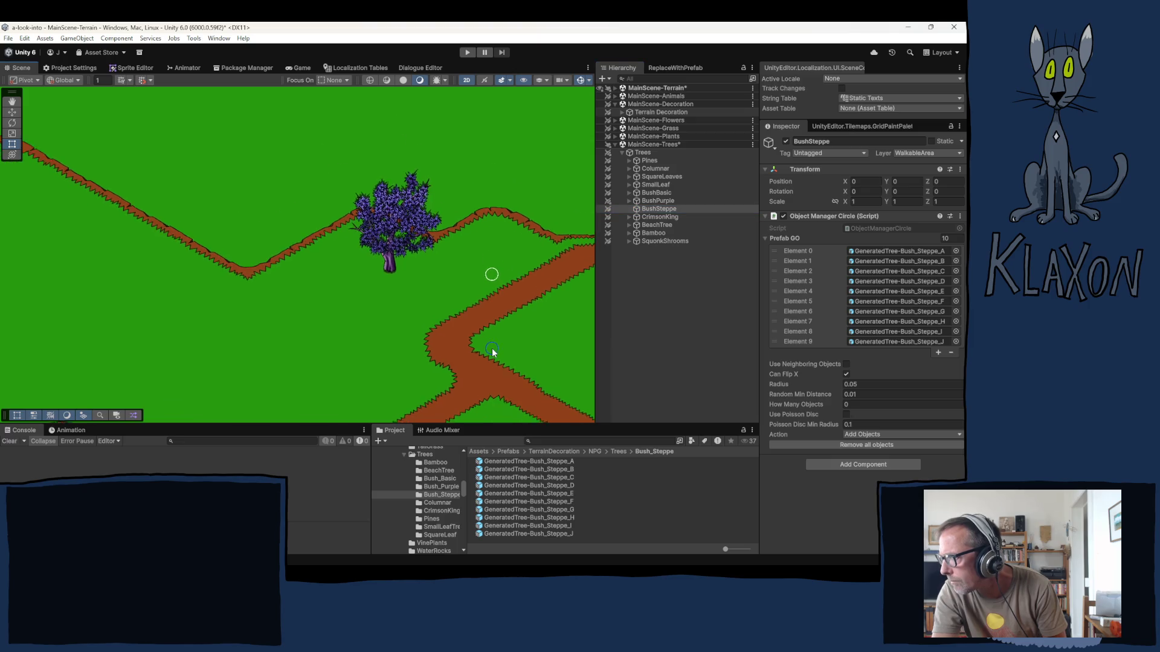
{"action": "scroll", "coordinate": [490, 347], "scroll_direction": "down", "scroll_amount": 2}
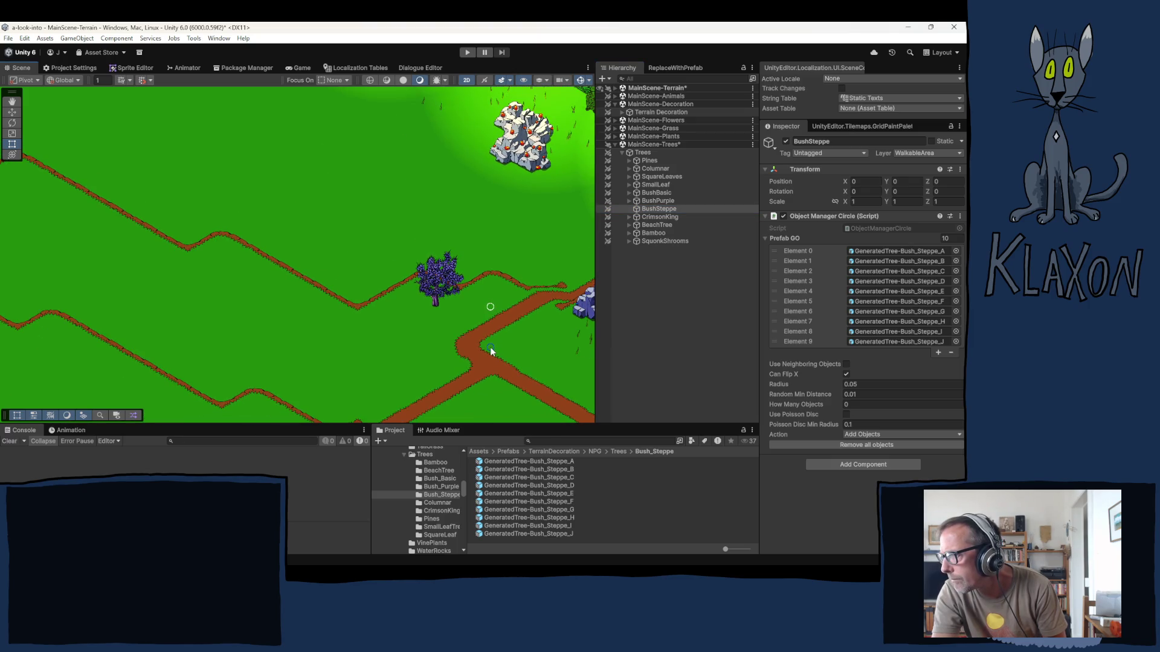
{"action": "scroll", "coordinate": [490, 346], "scroll_direction": "up", "scroll_amount": 4}
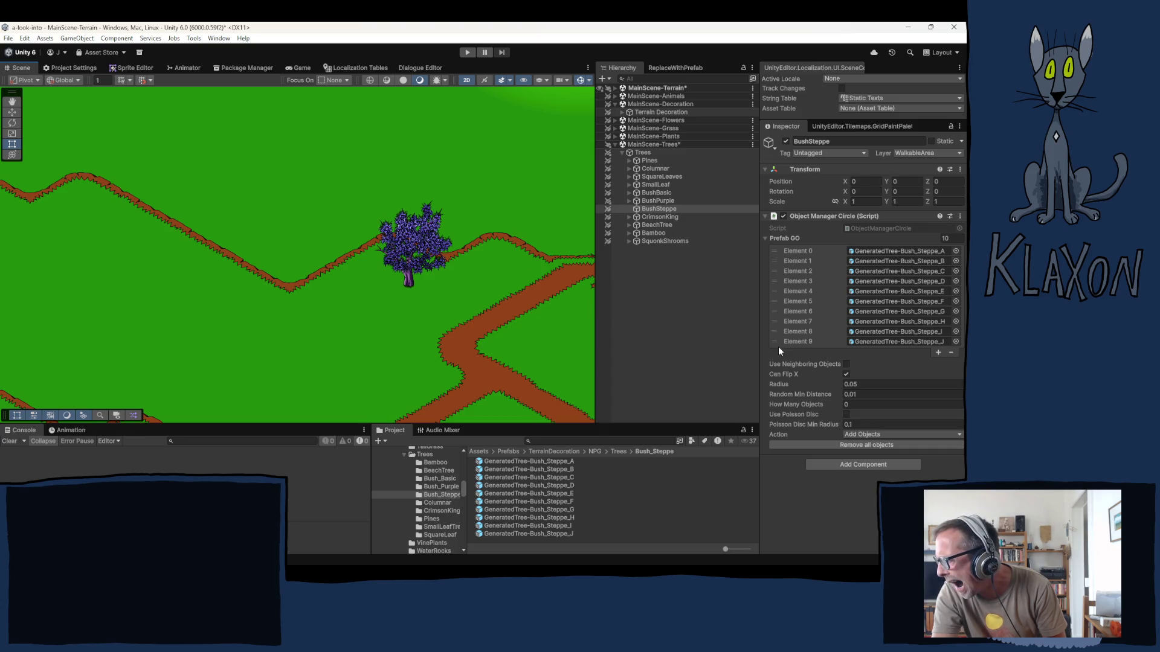
{"action": "left_click", "coordinate": [846, 374]}
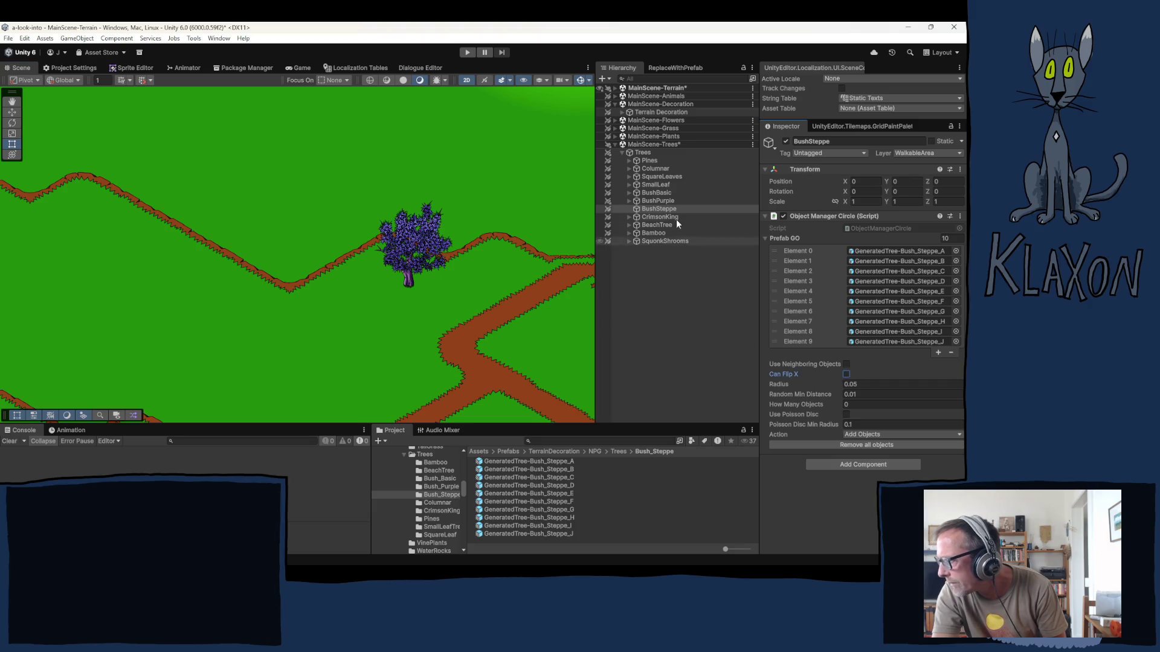
- Delete the stray PurpleBush_E from the BushPurple group and reselect BushSteppe
{"action": "left_click", "coordinate": [668, 201]}
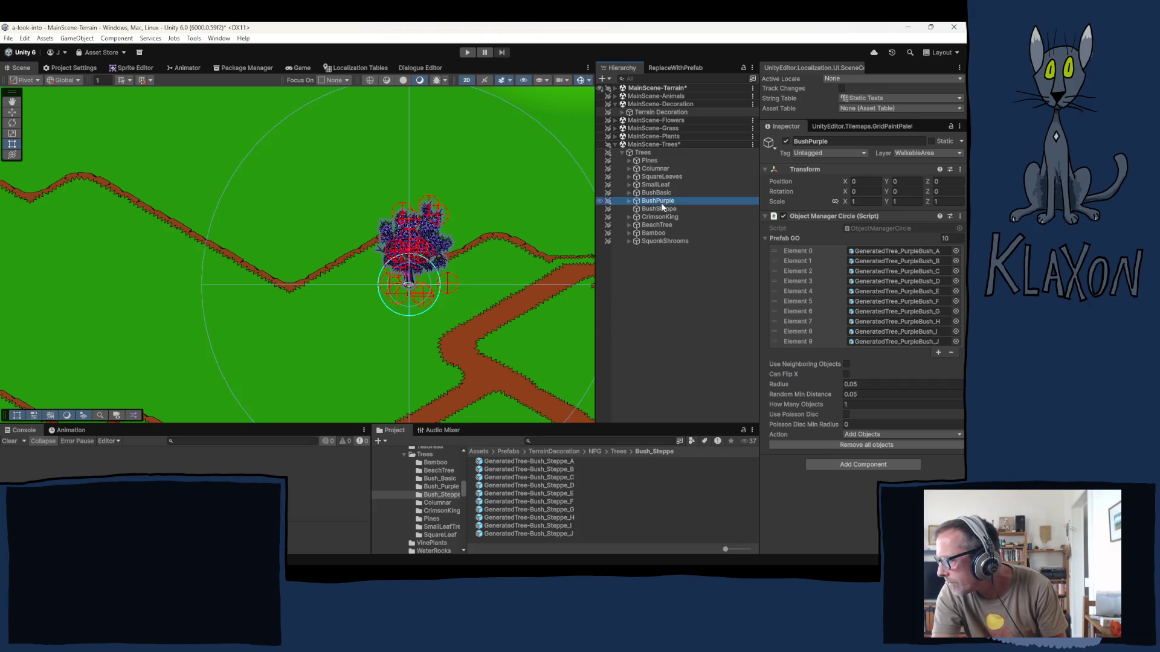
{"action": "left_click", "coordinate": [628, 204]}
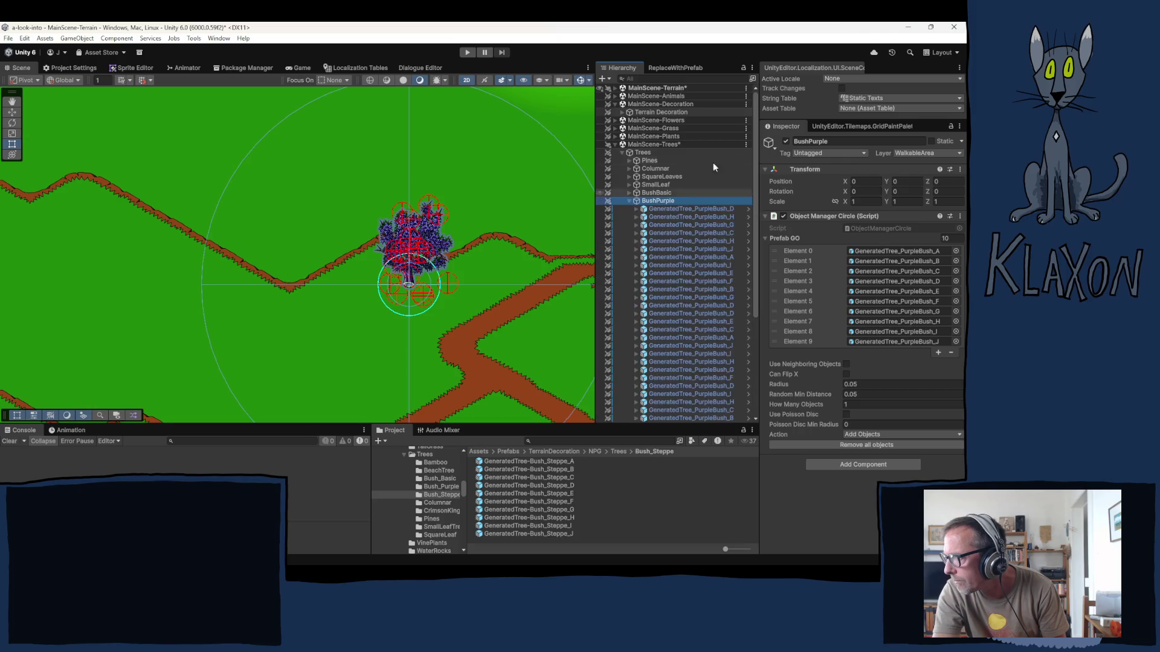
{"action": "left_click_drag", "start_coordinate": [755, 135], "coordinate": [753, 316]}
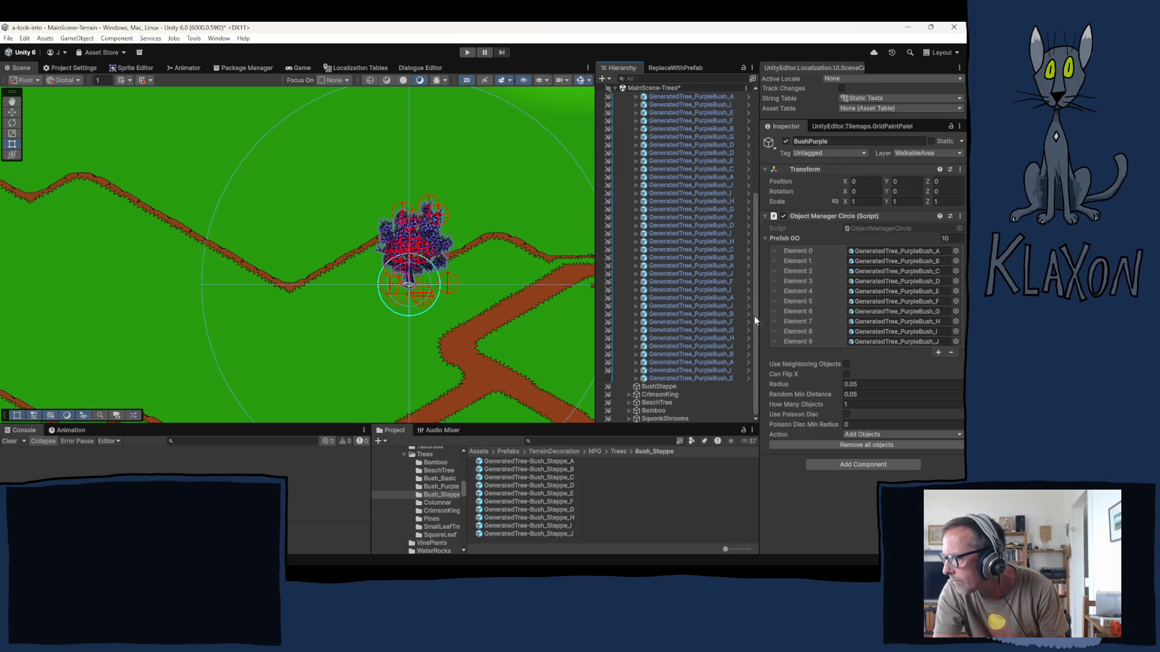
{"action": "left_click", "coordinate": [675, 375]}
{"action": "key", "text": "Delete"}
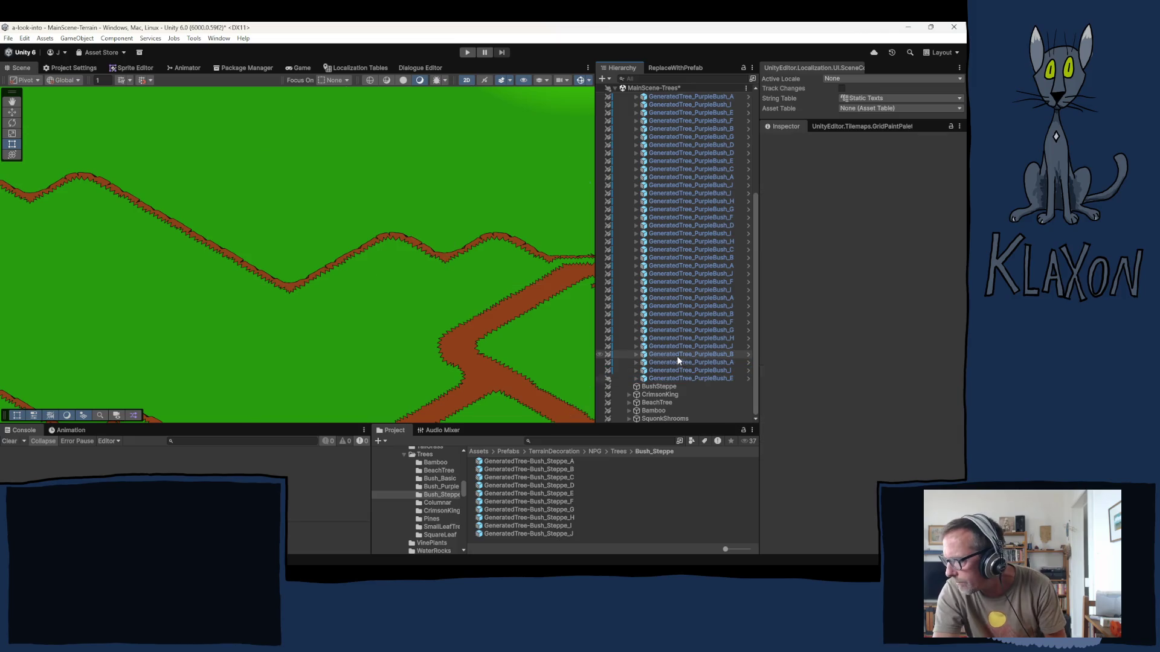
{"action": "left_click_drag", "start_coordinate": [754, 309], "coordinate": [761, 194]}
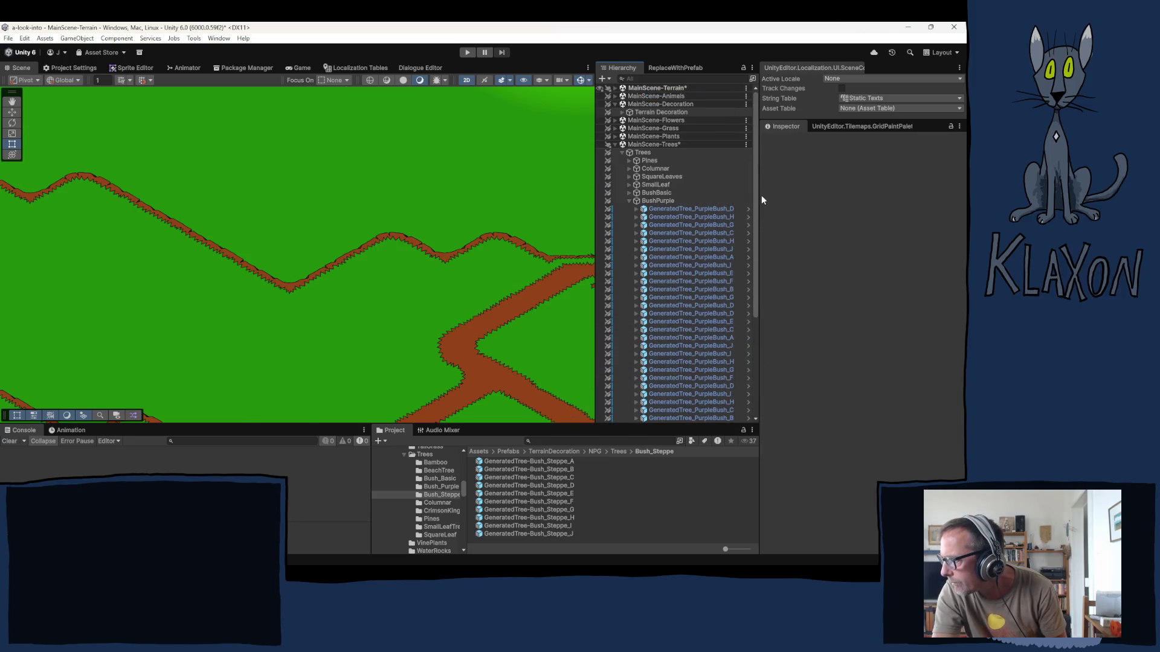
{"action": "left_click", "coordinate": [629, 201]}
{"action": "left_click", "coordinate": [661, 202]}
{"action": "left_click", "coordinate": [654, 209]}
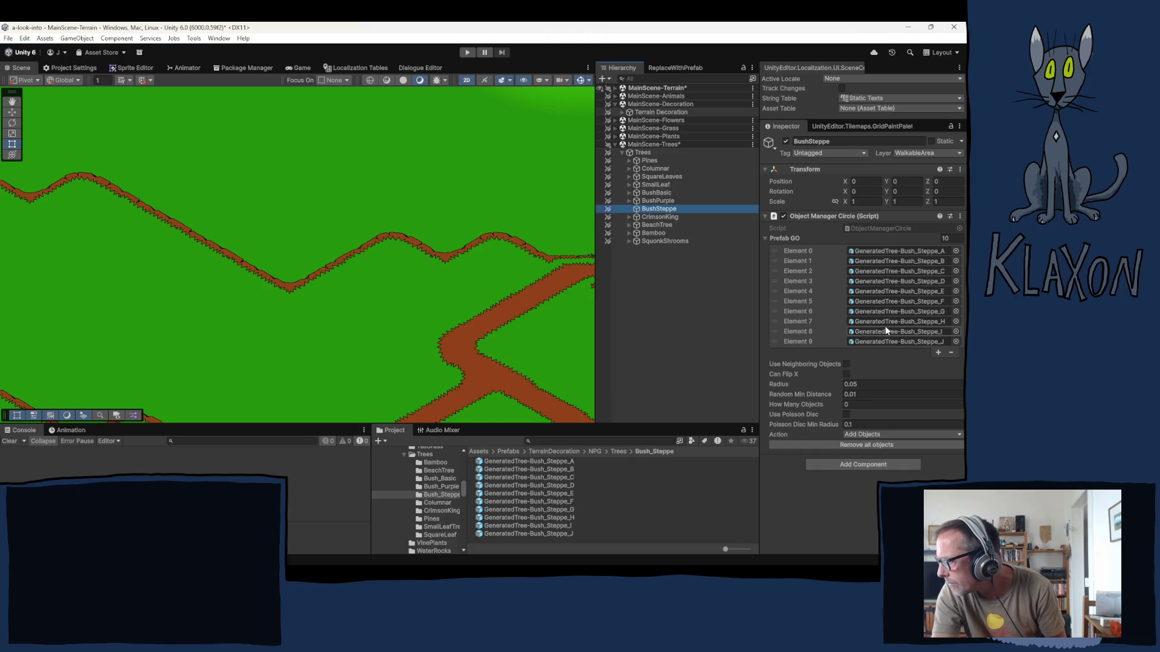
- Set BushSteppe's Random Min Distance to 0.05
{"action": "left_click", "coordinate": [661, 202]}
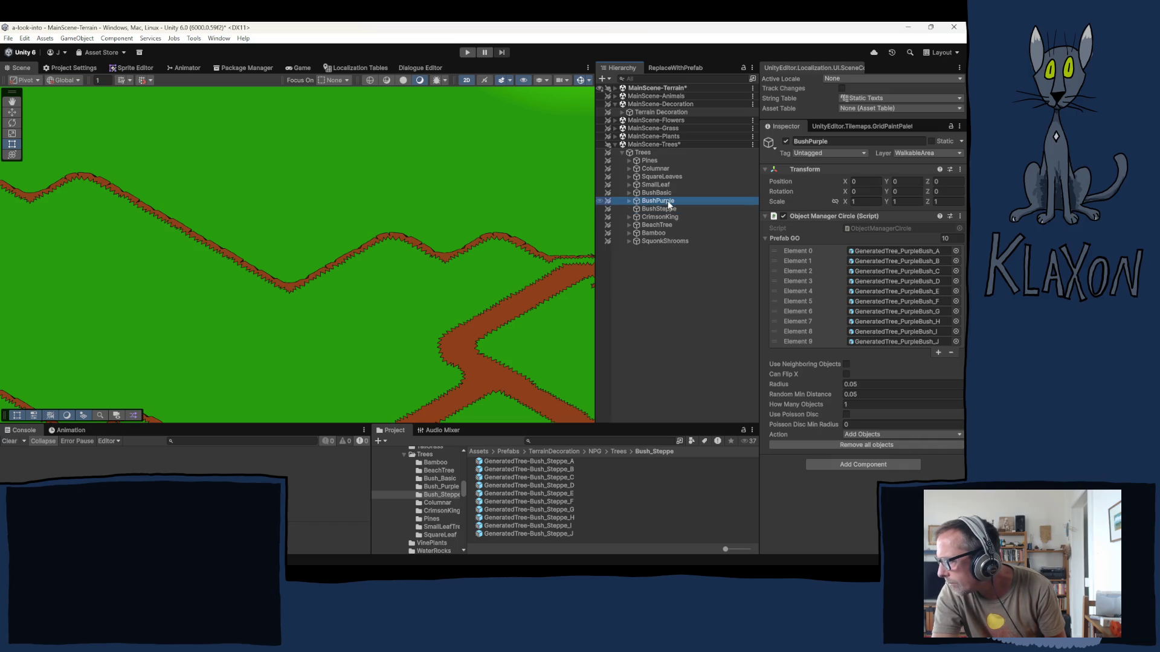
{"action": "left_click", "coordinate": [666, 209]}
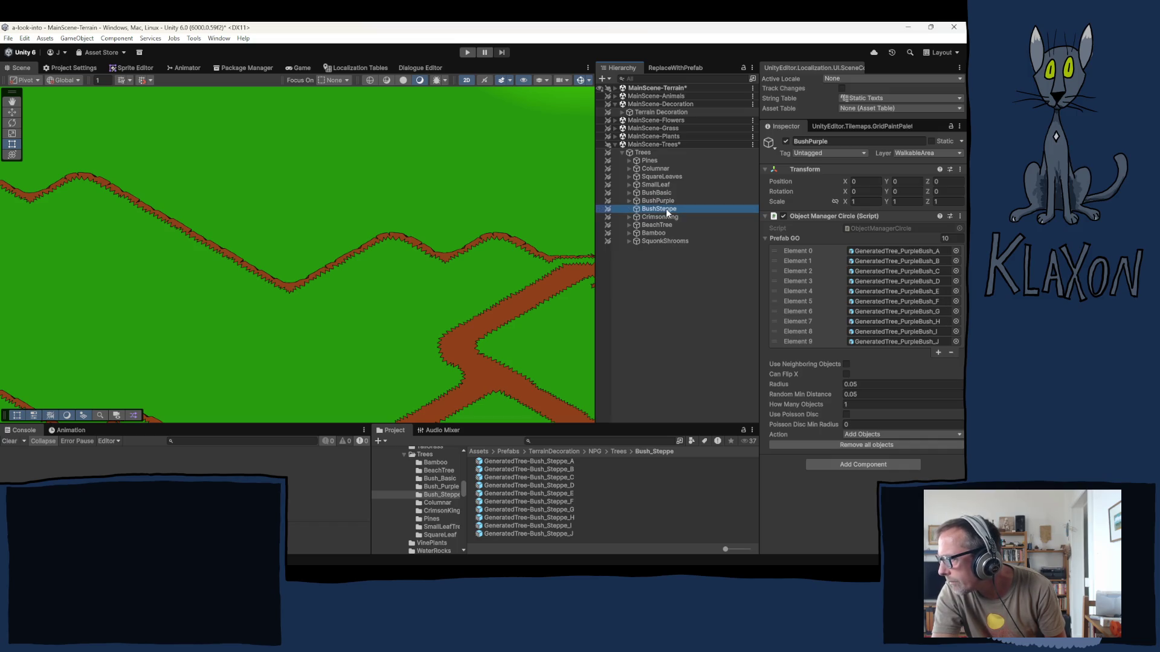
{"action": "left_click", "coordinate": [852, 394]}
{"action": "left_click", "coordinate": [865, 395]}
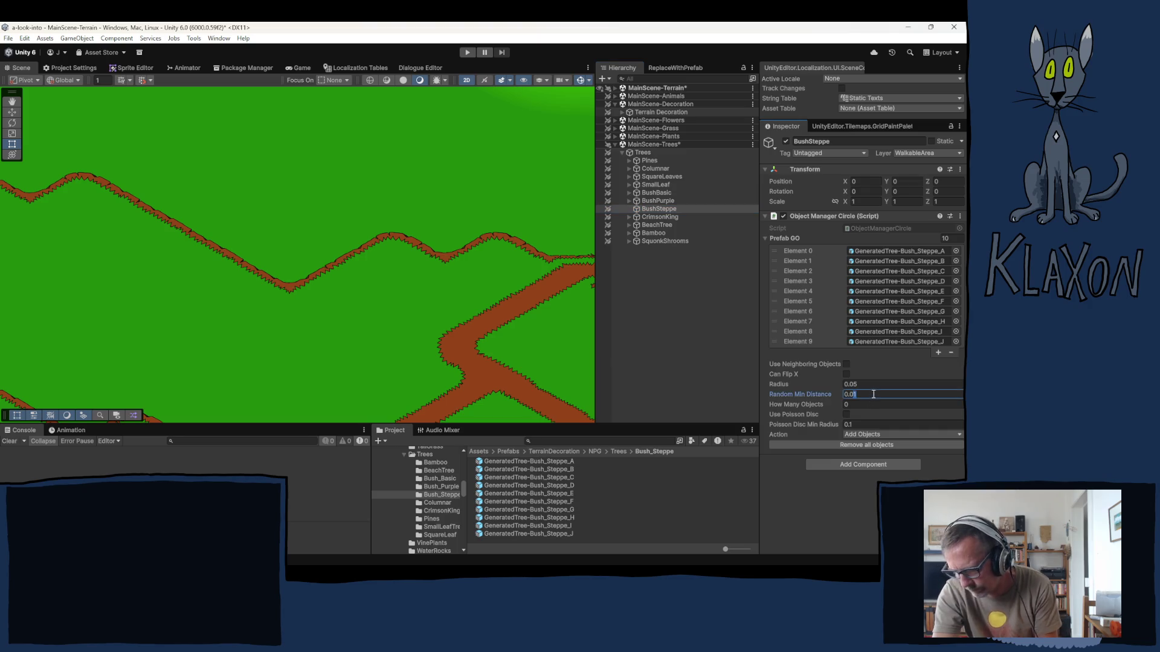
{"action": "type", "text": "0.05"}
{"action": "key", "text": "Tab"}
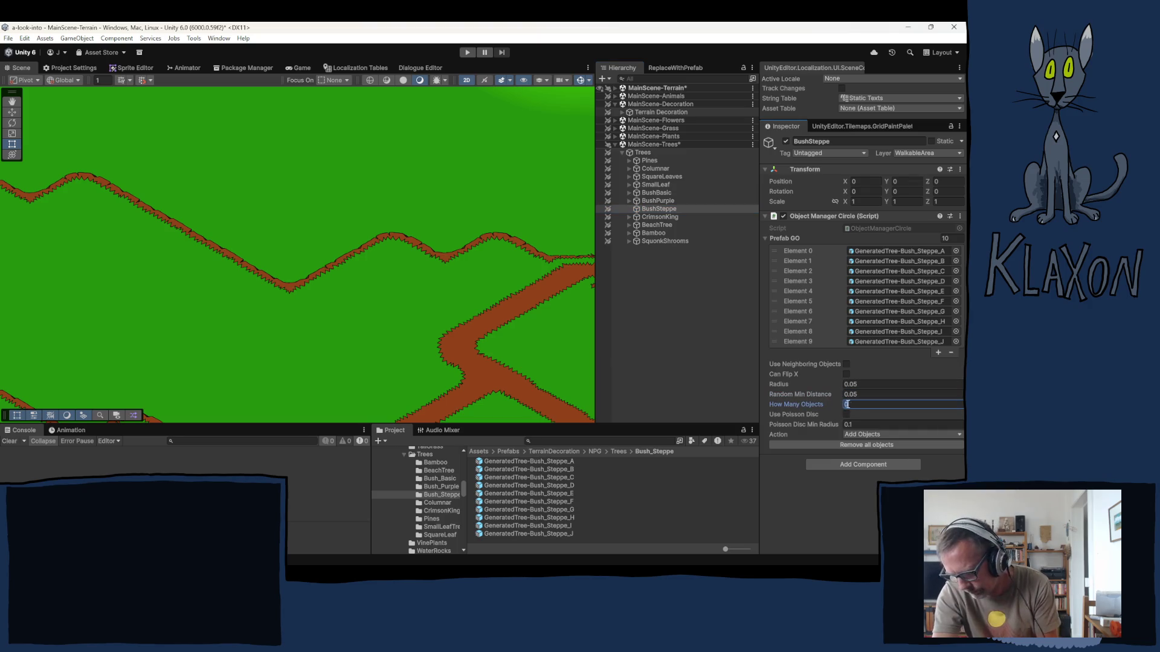
{"action": "type", "text": "1"}
- Set How Many Objects to 1 and plant two steppe bushes near the path
{"action": "left_click", "coordinate": [389, 347]}
{"action": "left_click", "coordinate": [390, 349]}
{"action": "scroll", "coordinate": [390, 349], "scroll_direction": "down", "scroll_amount": 3}
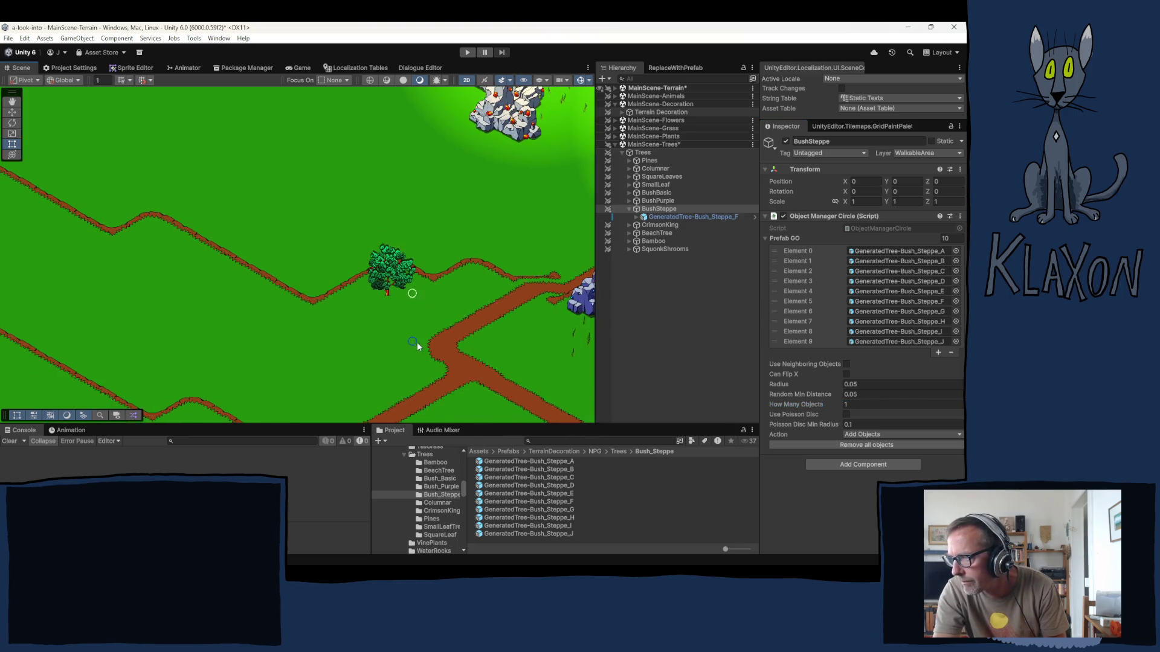
{"action": "left_click_drag", "start_coordinate": [497, 346], "coordinate": [495, 285]}
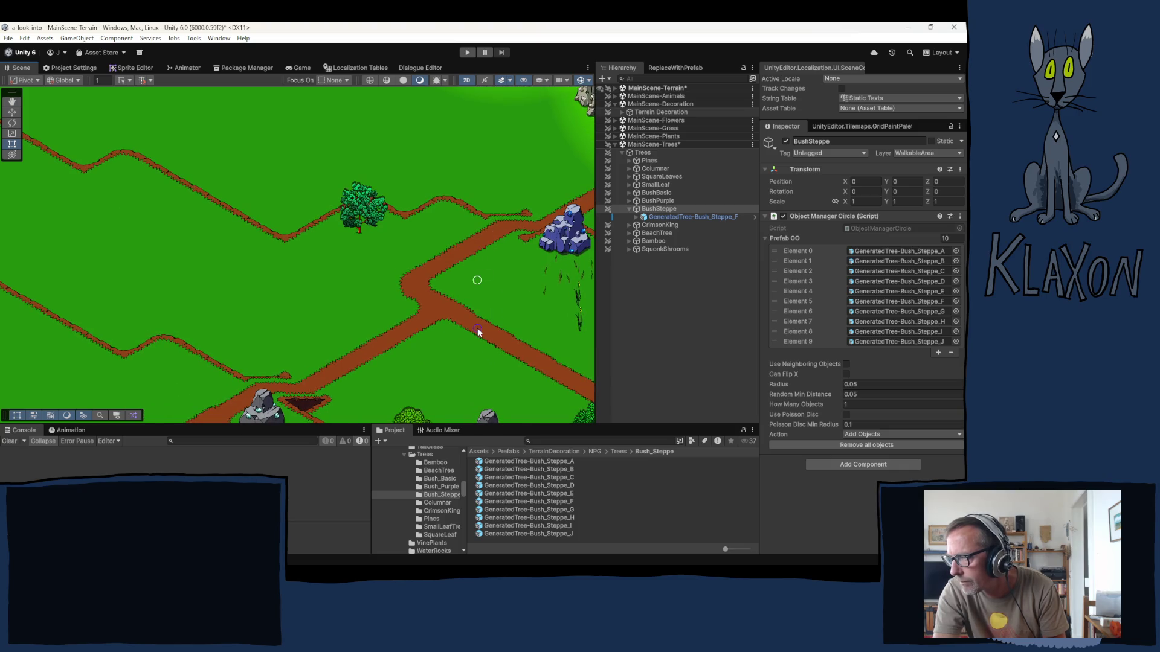
{"action": "left_click", "coordinate": [523, 357]}
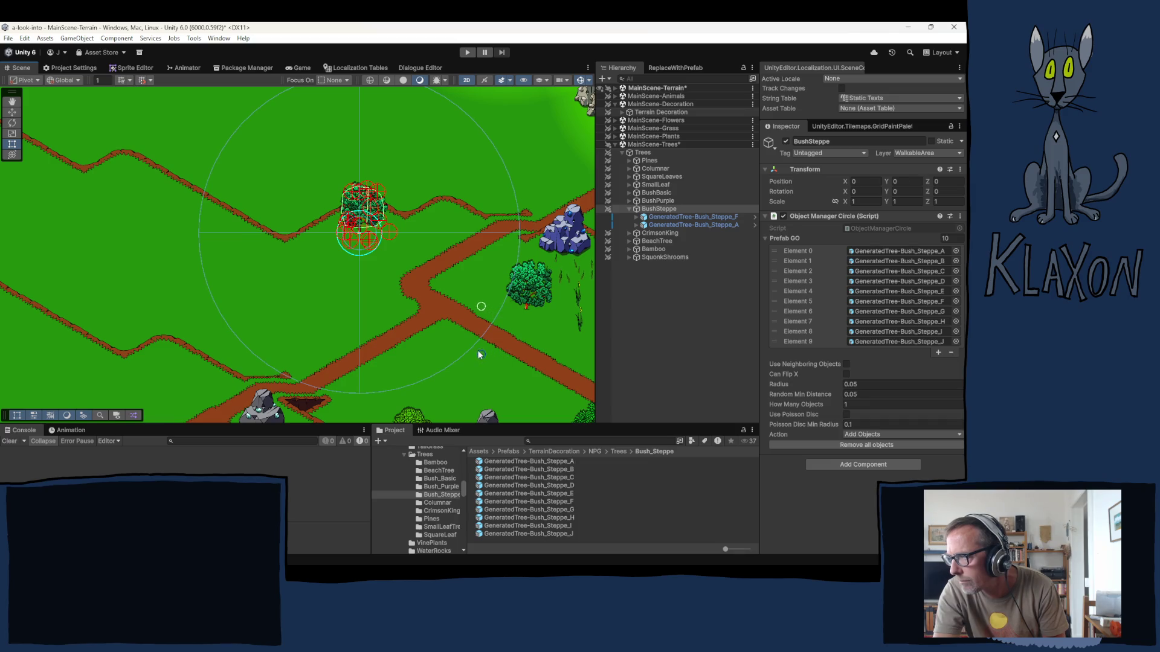
{"action": "left_click", "coordinate": [542, 462]}
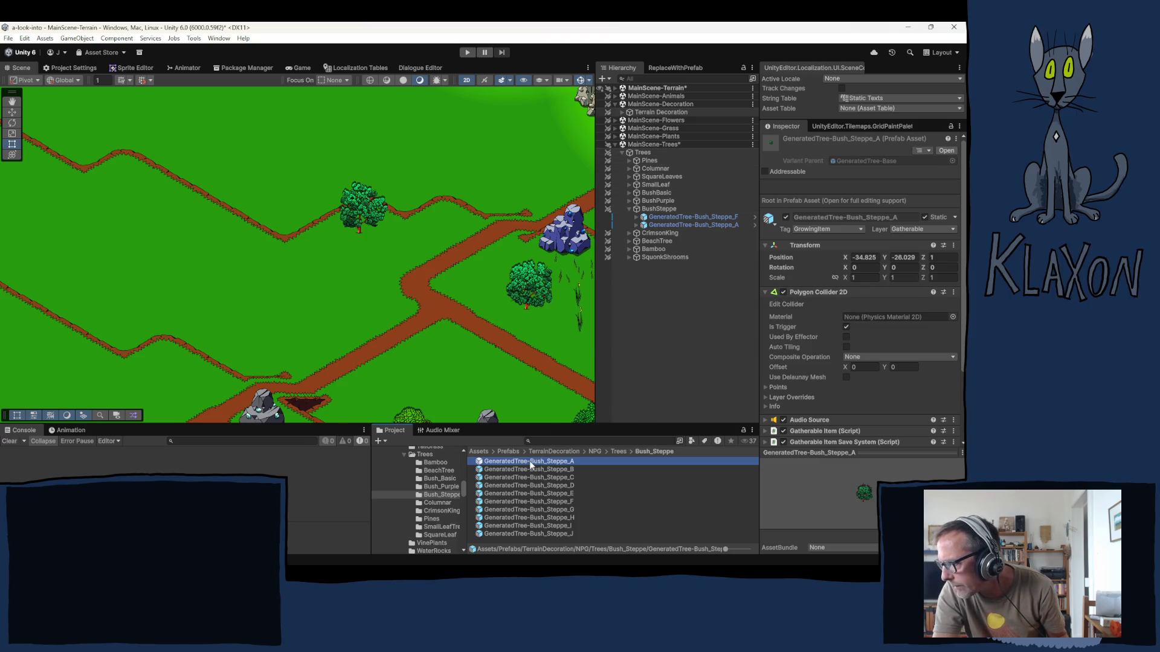
- In the Bush_Steppe_A prefab, disable LeafArea_A's Polygon Collider 2D
{"action": "double_click", "coordinate": [531, 463]}
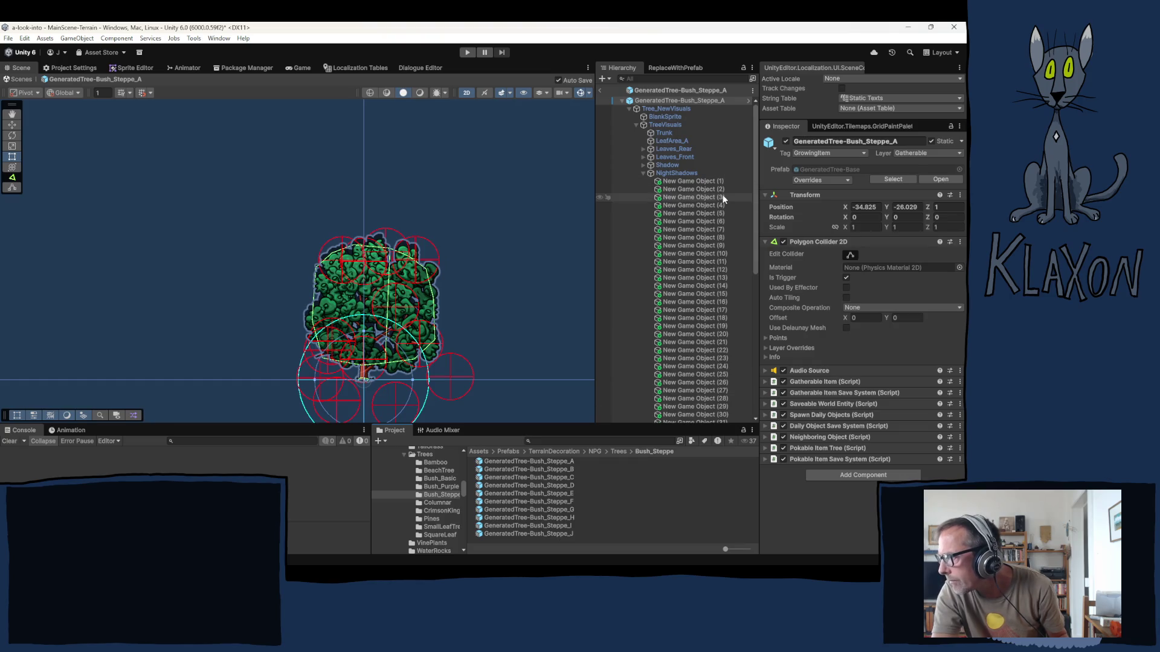
{"action": "left_click", "coordinate": [643, 174]}
{"action": "left_click", "coordinate": [667, 101]}
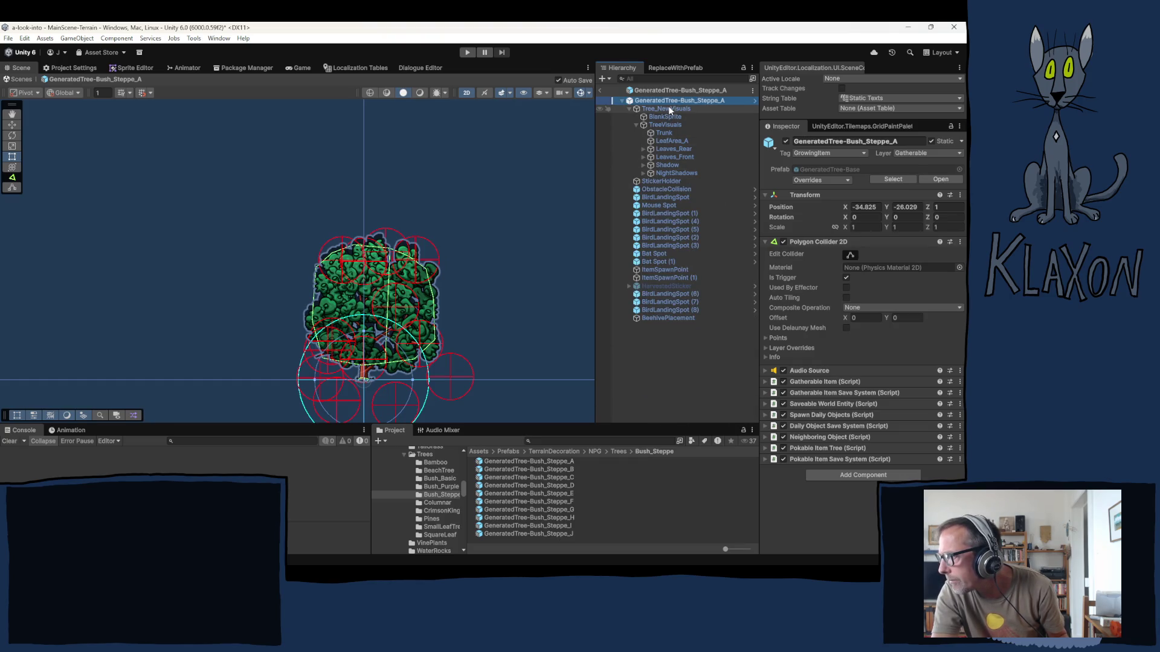
{"action": "left_click", "coordinate": [667, 109]}
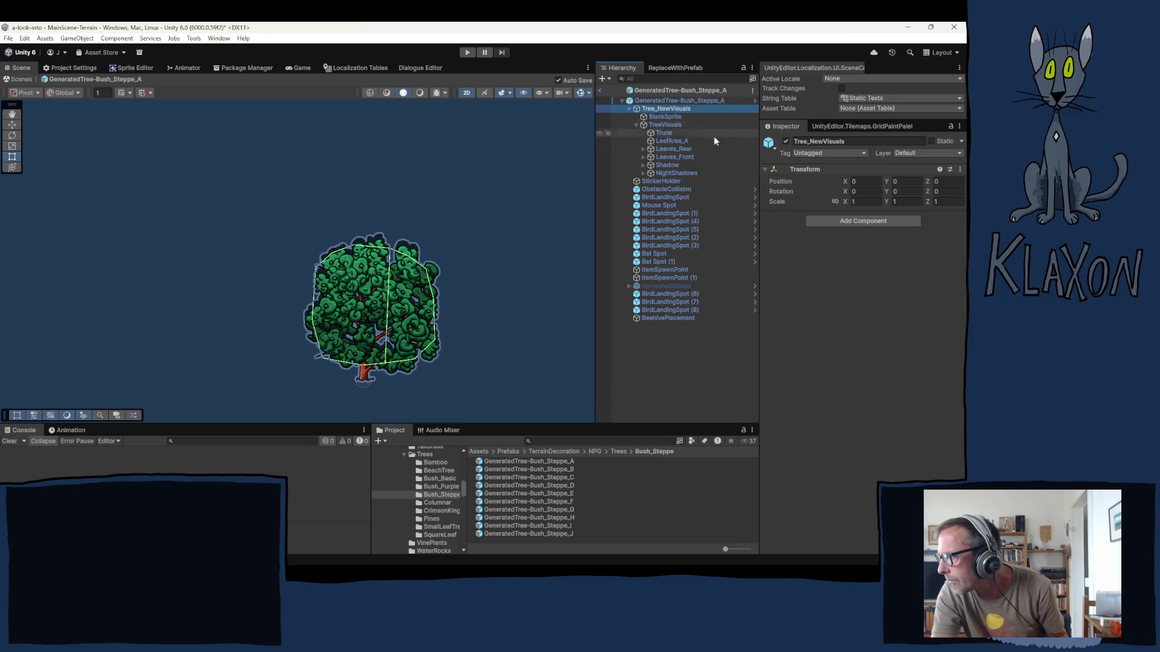
{"action": "left_click", "coordinate": [667, 125]}
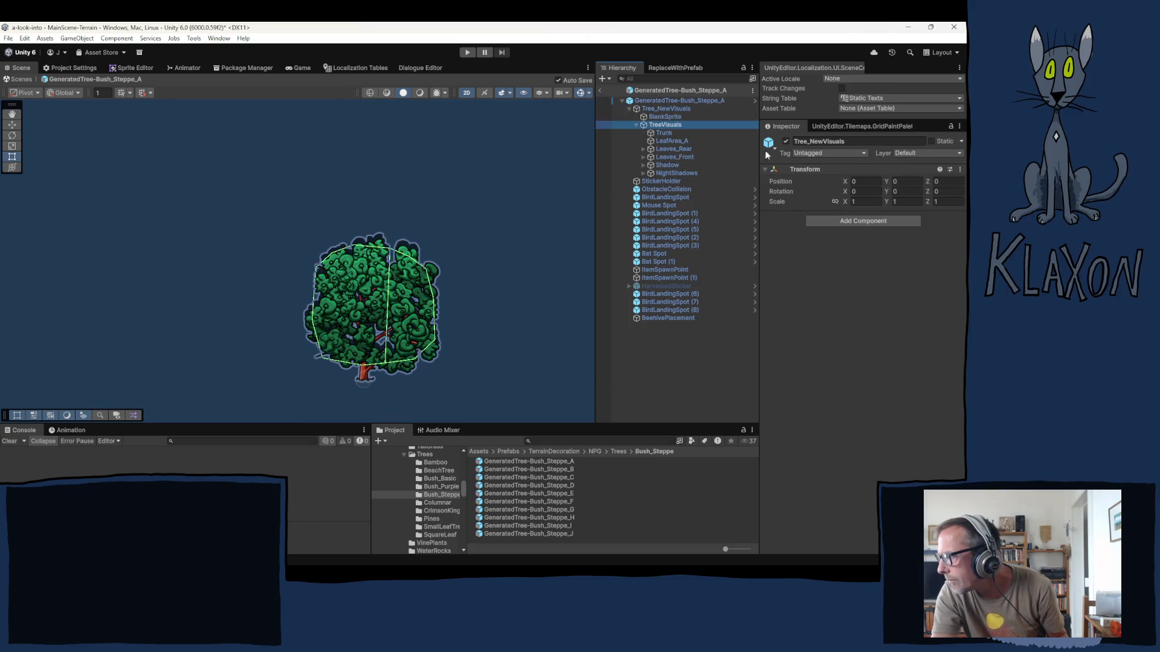
{"action": "left_click", "coordinate": [783, 216]}
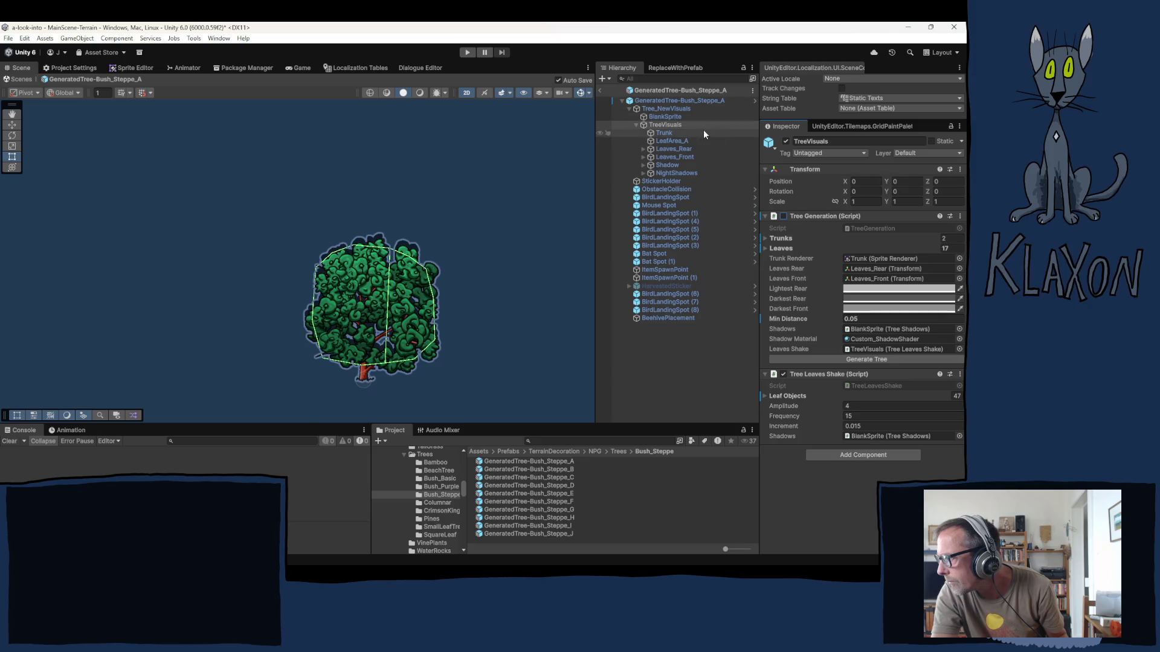
{"action": "left_click", "coordinate": [673, 139]}
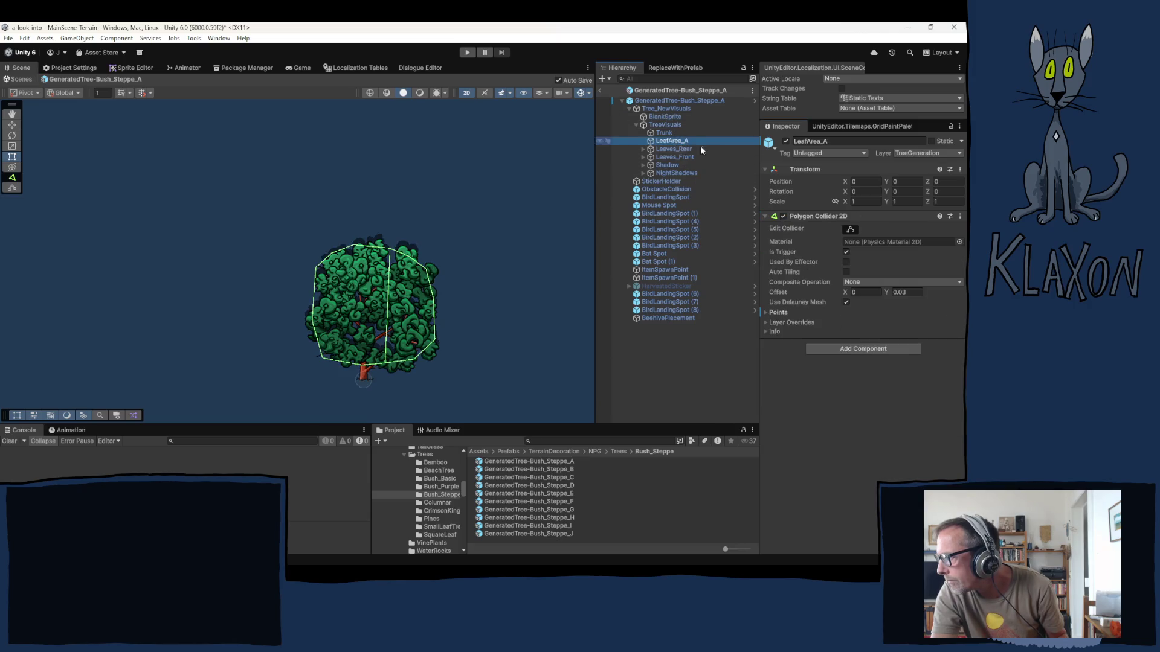
{"action": "left_click", "coordinate": [783, 216]}
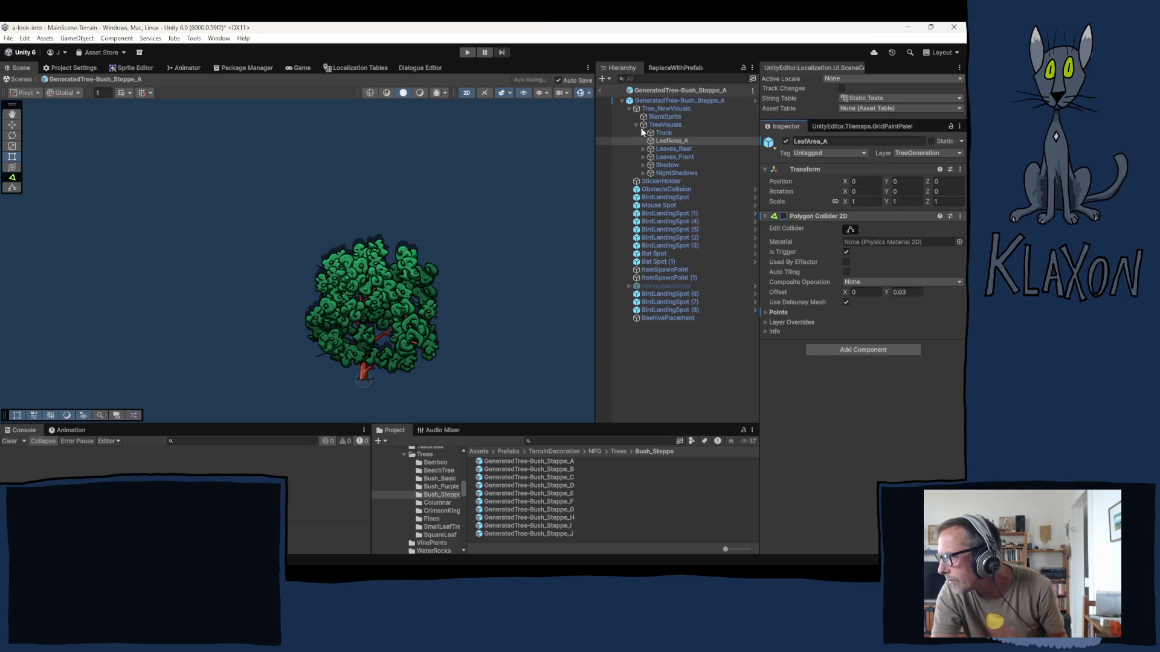
- Inspect the Bush_Steppe_E prefab's LeafArea_A and TreeVisuals, then exit Prefab Mode
{"action": "left_click", "coordinate": [541, 493]}
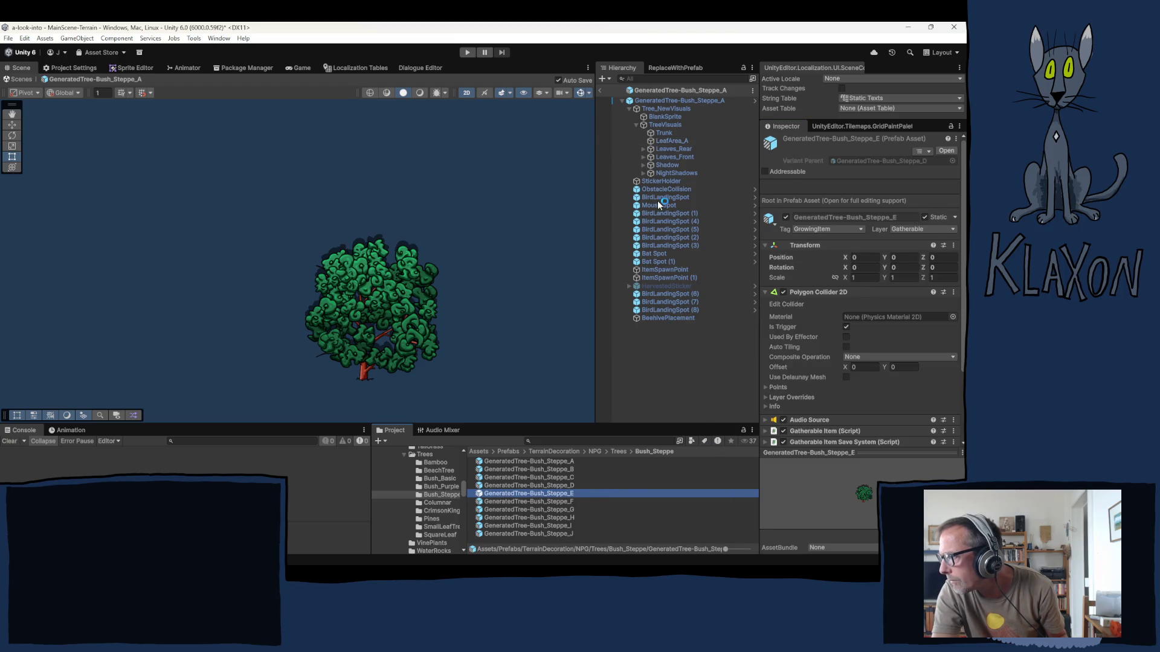
{"action": "left_click", "coordinate": [681, 141]}
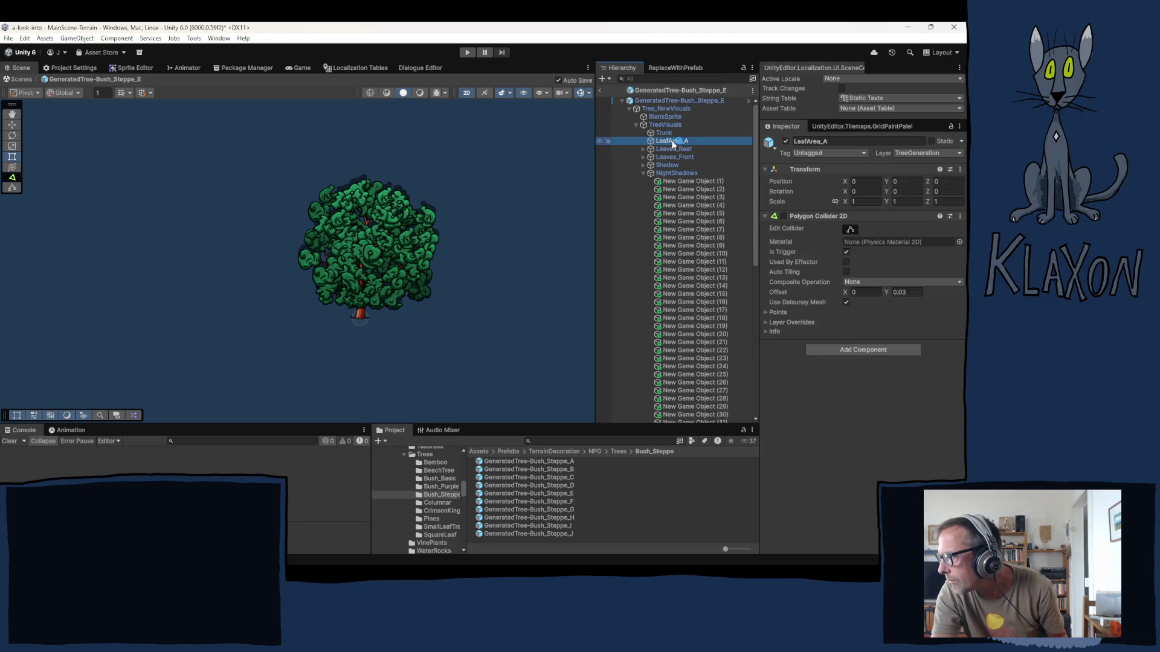
{"action": "left_click", "coordinate": [670, 117]}
{"action": "left_click", "coordinate": [667, 125]}
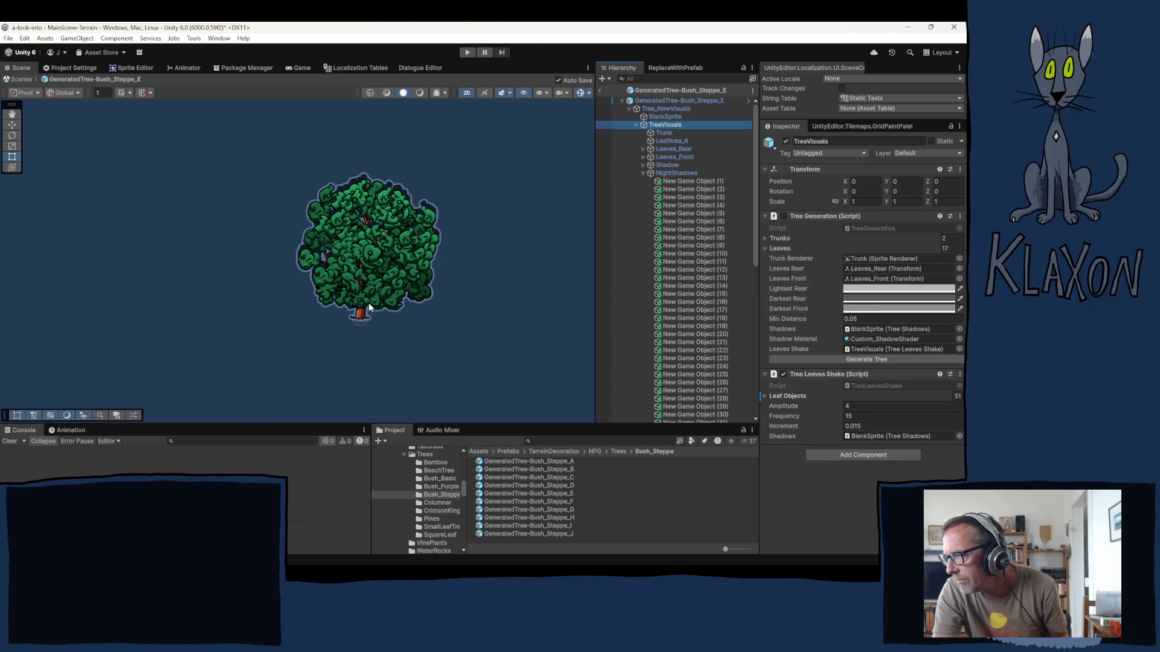
{"action": "left_click", "coordinate": [600, 90]}
{"action": "left_click", "coordinate": [665, 218]}
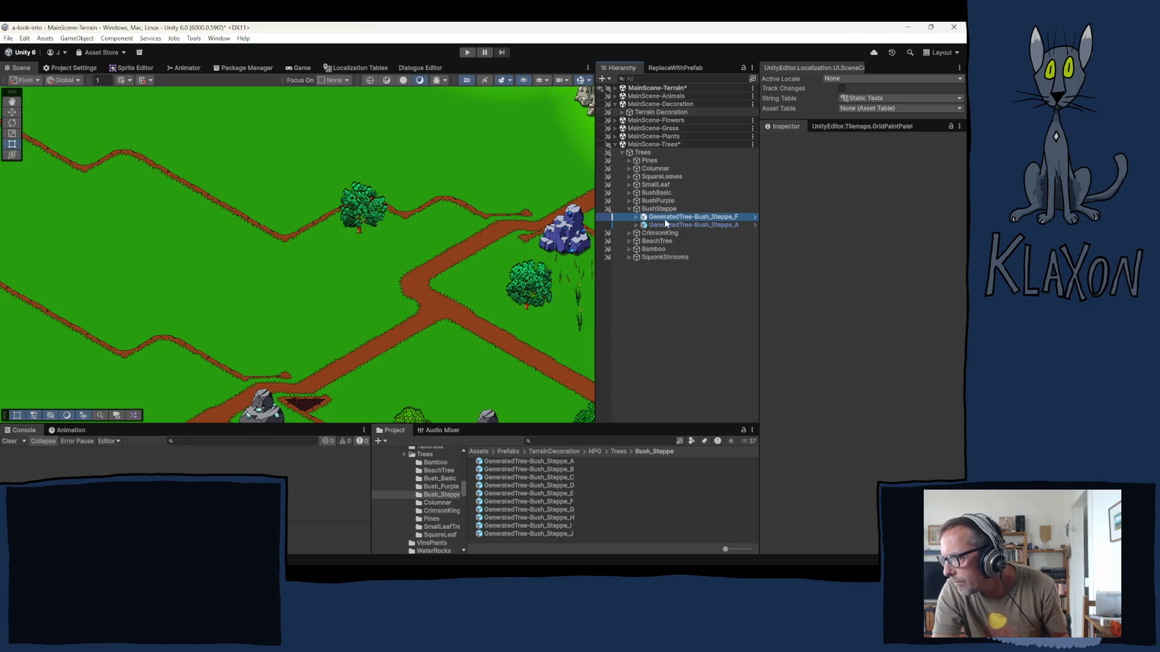
- Reselect the BushSteppe brush and plant the first steppe bushes across the upper meadow
{"action": "left_click", "coordinate": [665, 225]}
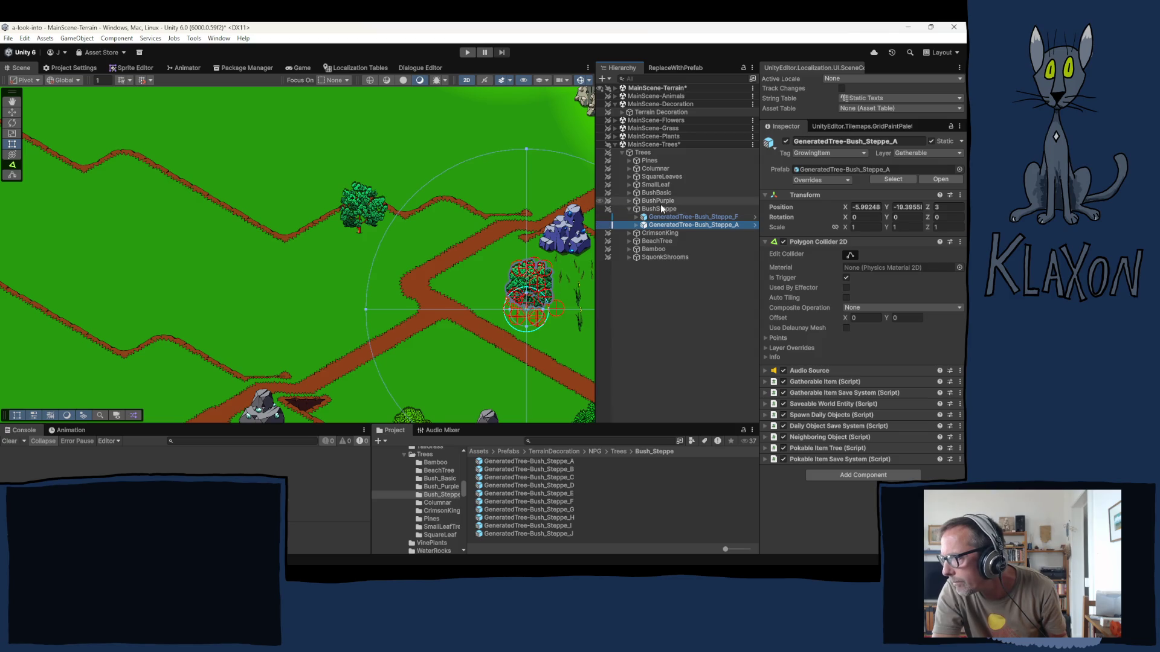
{"action": "left_click", "coordinate": [659, 208]}
{"action": "scroll", "coordinate": [345, 349], "scroll_direction": "down", "scroll_amount": 2}
{"action": "mouse_move", "coordinate": [353, 328]}
{"action": "left_mouse_down"}
{"action": "mouse_move", "coordinate": [438, 272]}
{"action": "mouse_move", "coordinate": [465, 238]}
{"action": "mouse_move", "coordinate": [423, 212]}
{"action": "mouse_move", "coordinate": [400, 262]}
{"action": "left_mouse_up"}
{"action": "scroll", "coordinate": [419, 252], "scroll_direction": "down", "scroll_amount": 2}
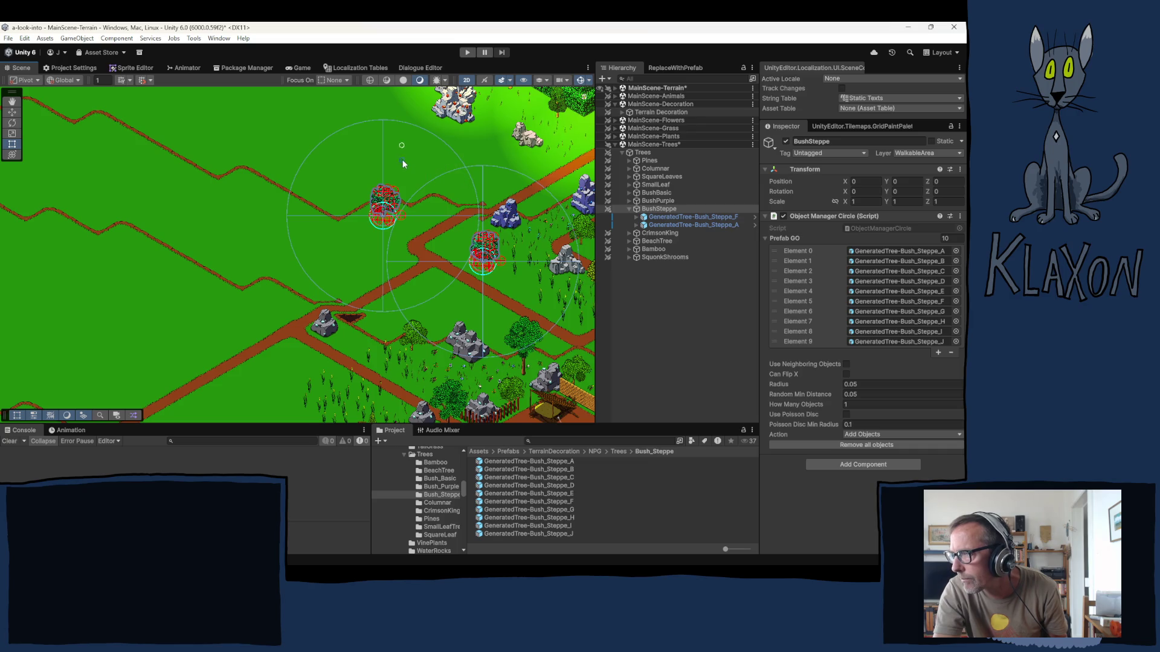
{"action": "left_click", "coordinate": [418, 183]}
{"action": "scroll", "coordinate": [307, 247], "scroll_direction": "down", "scroll_amount": 2}
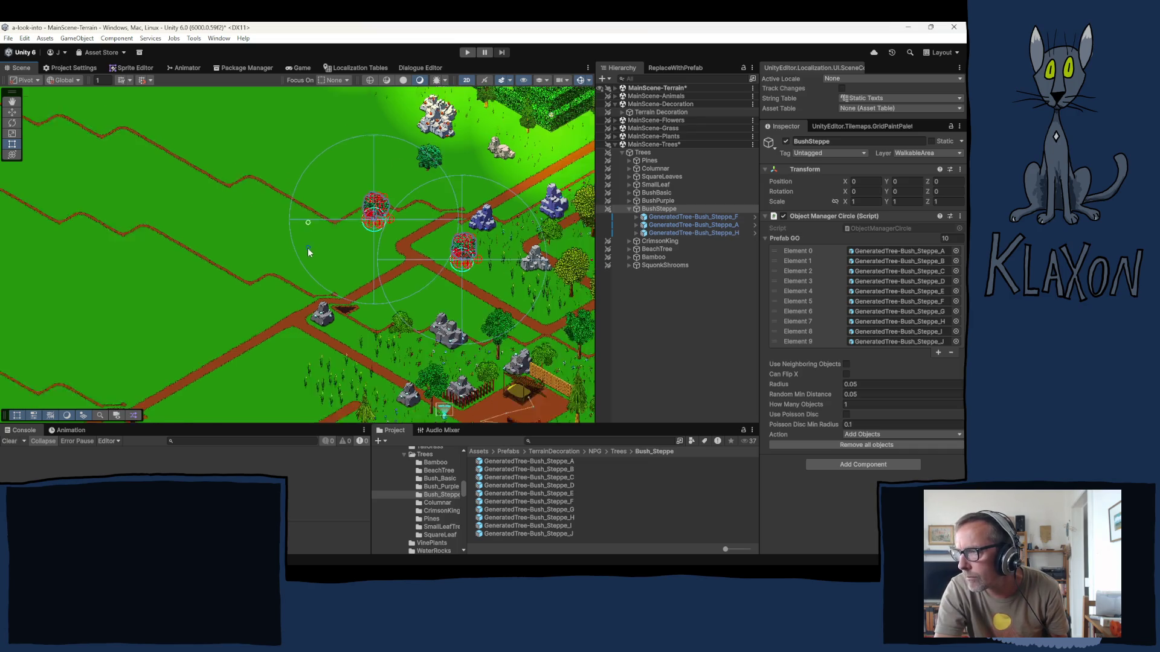
{"action": "left_click", "coordinate": [270, 140]}
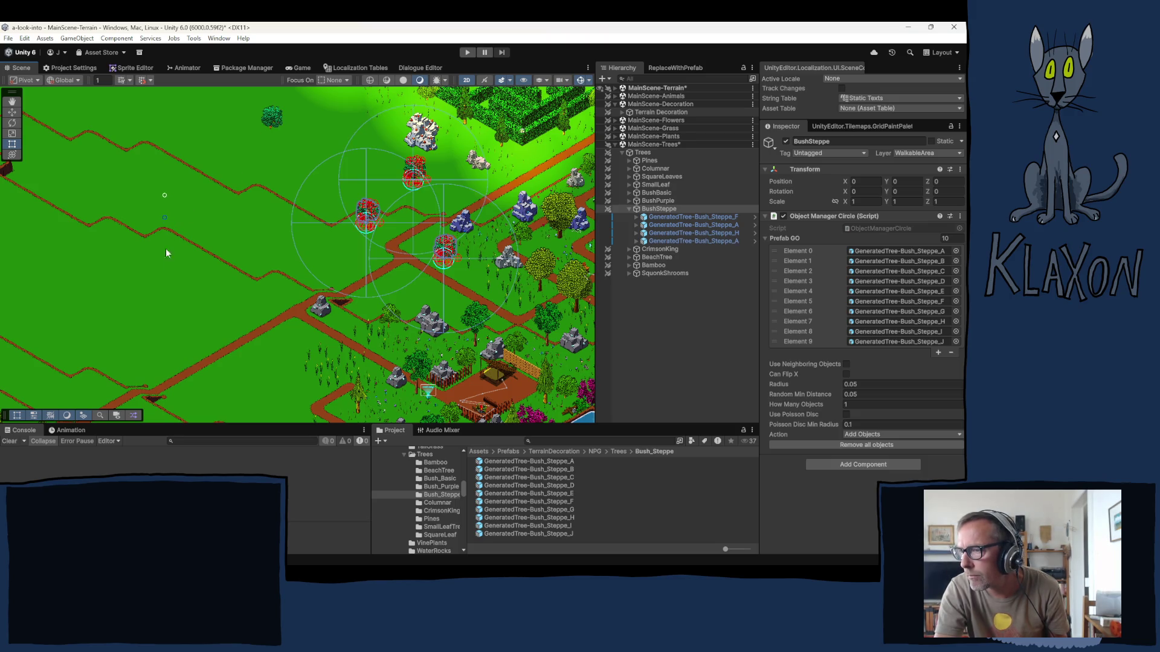
{"action": "left_click", "coordinate": [167, 250]}
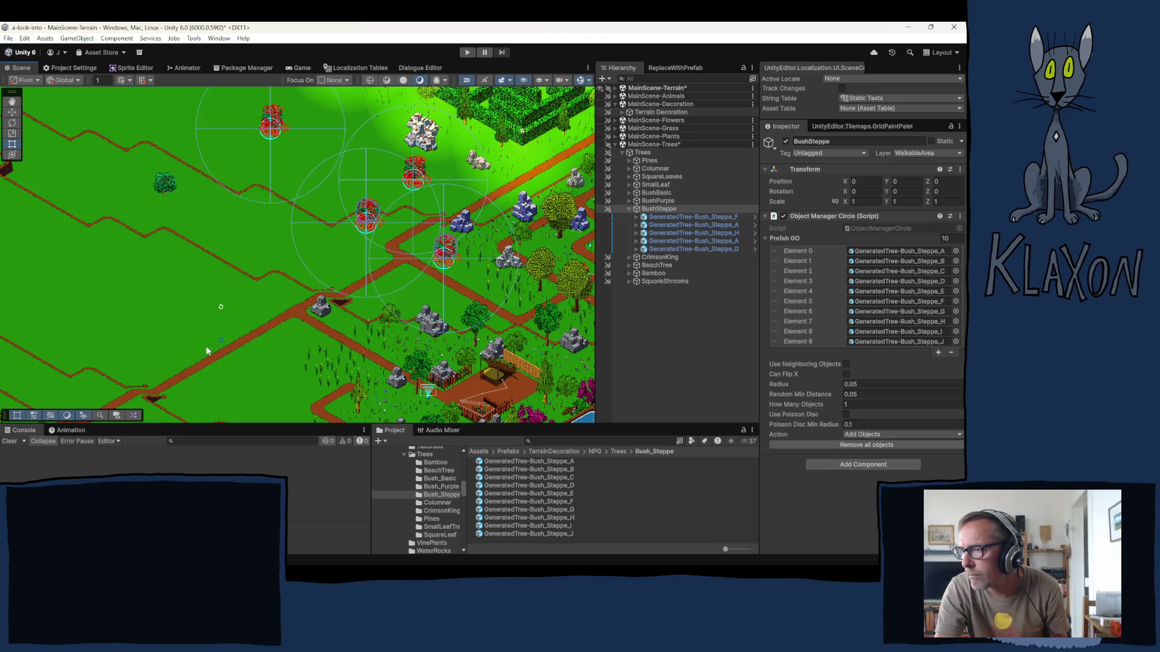
{"action": "left_click", "coordinate": [295, 390]}
- Plant more steppe bushes beside the path and across the left and upper meadows
{"action": "key", "text": "Down"}
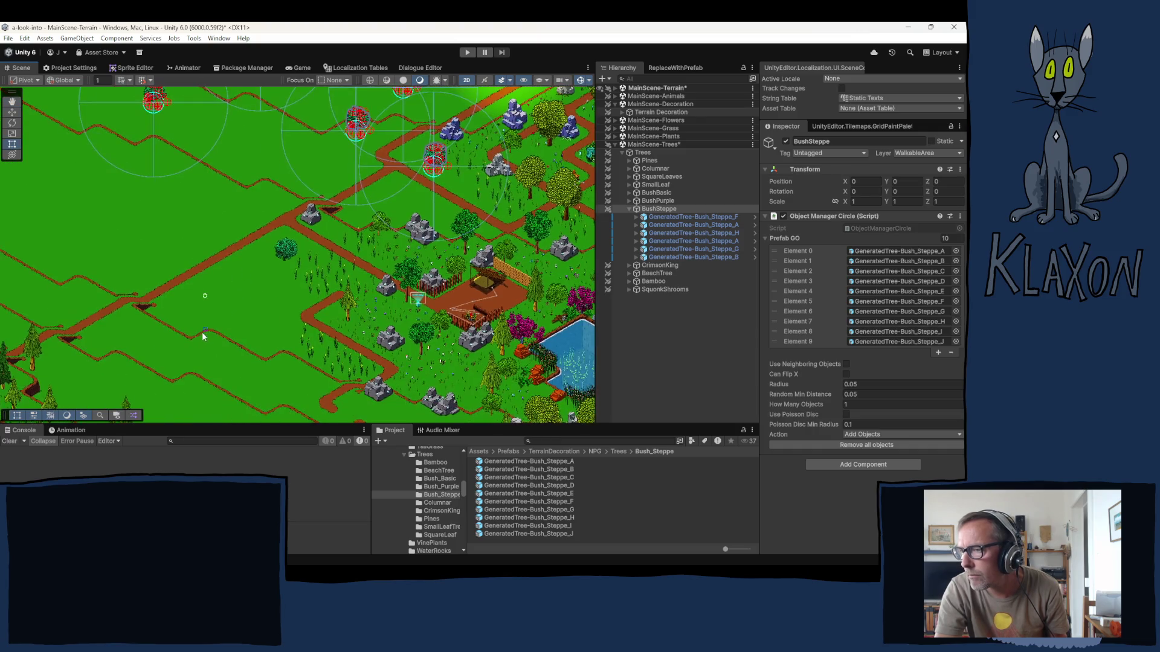
{"action": "left_click", "coordinate": [164, 335]}
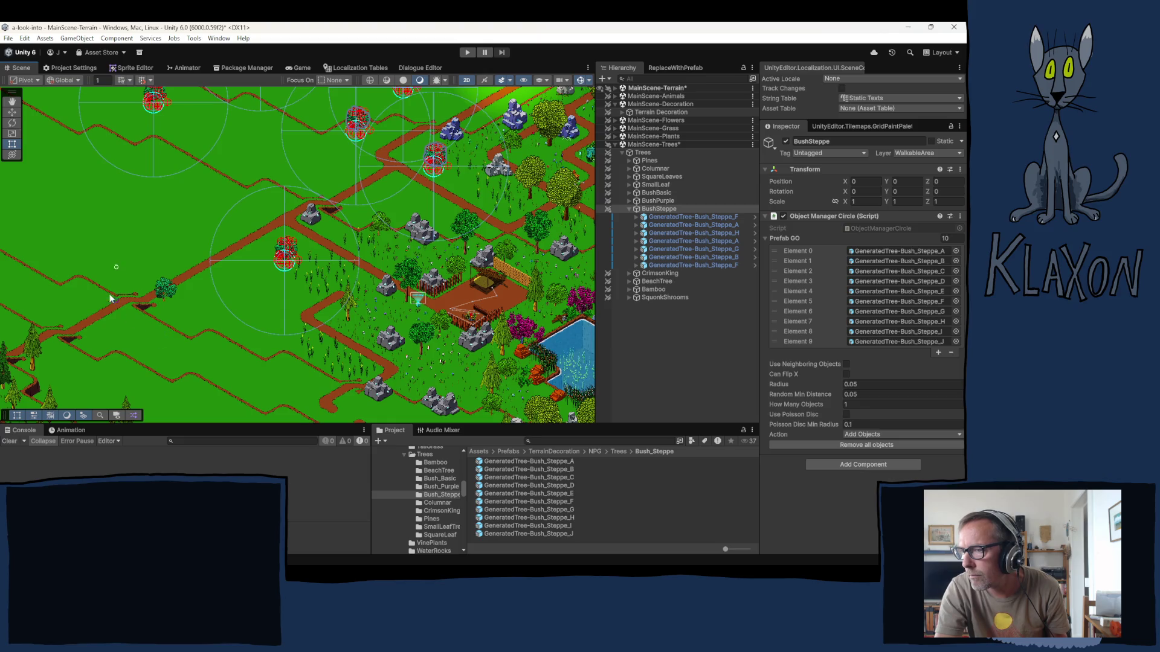
{"action": "left_click", "coordinate": [68, 297]}
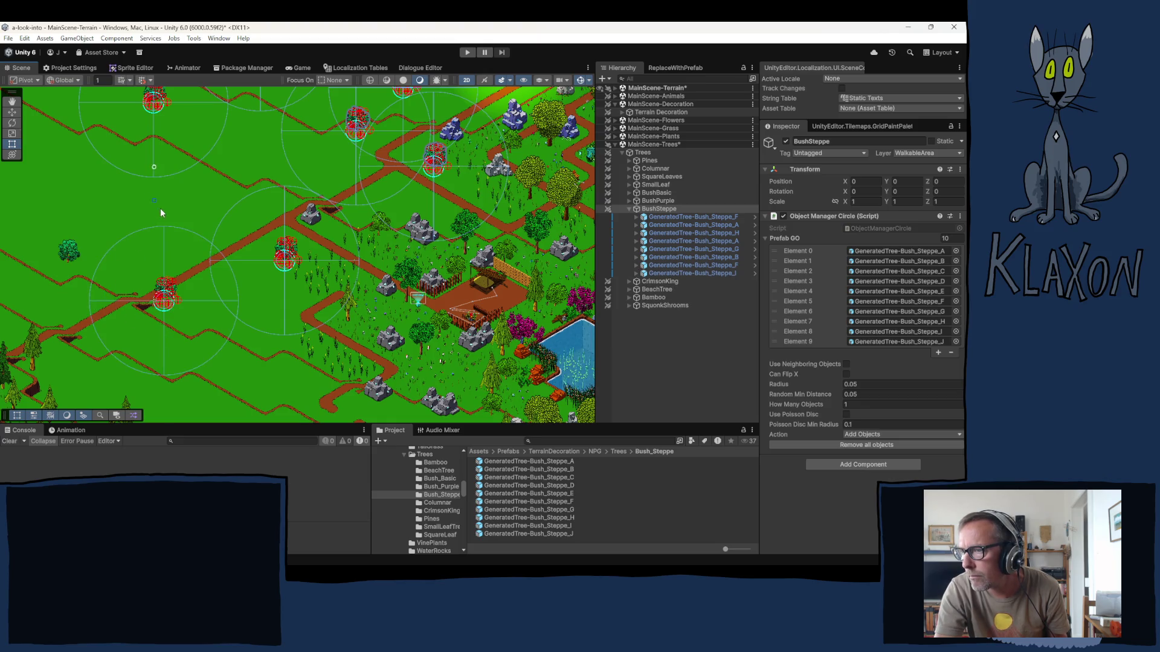
{"action": "key", "text": "Left"}
{"action": "key", "text": "Down"}
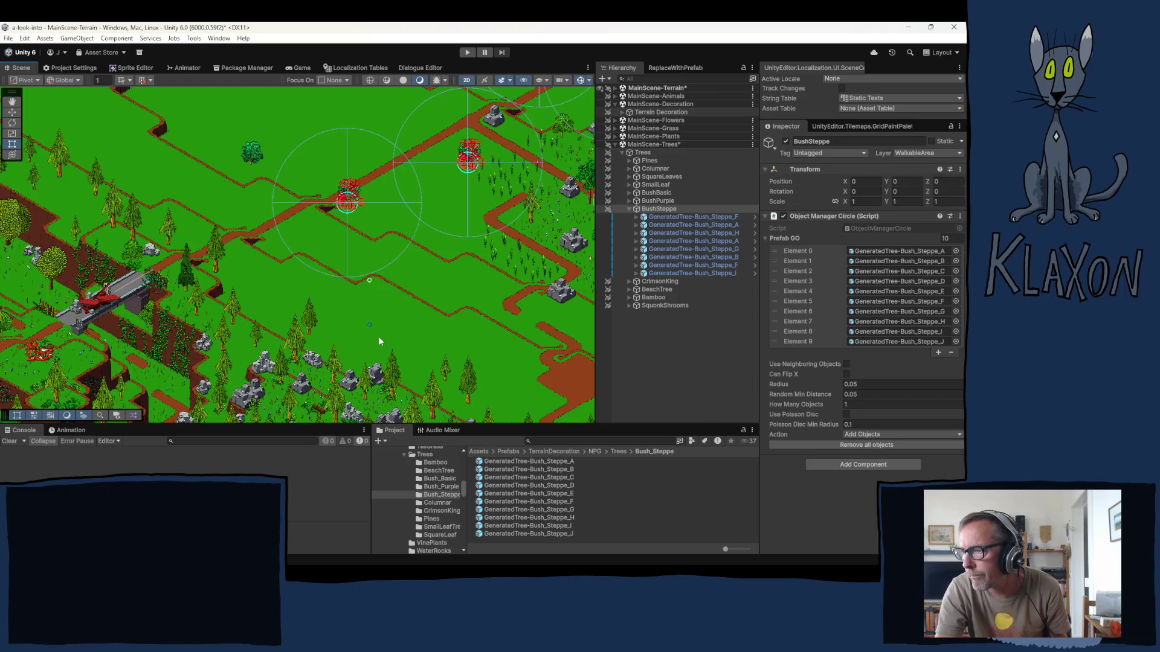
{"action": "left_click", "coordinate": [382, 341]}
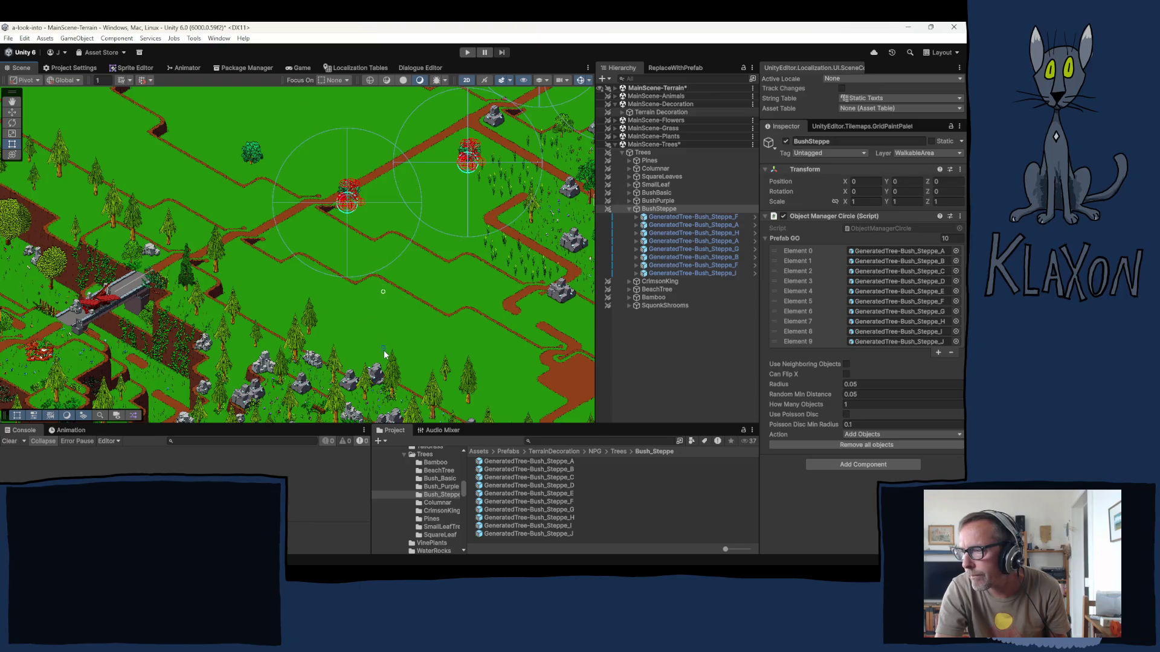
{"action": "left_click", "coordinate": [472, 325]}
{"action": "key", "text": "Left"}
{"action": "key", "text": "Up"}
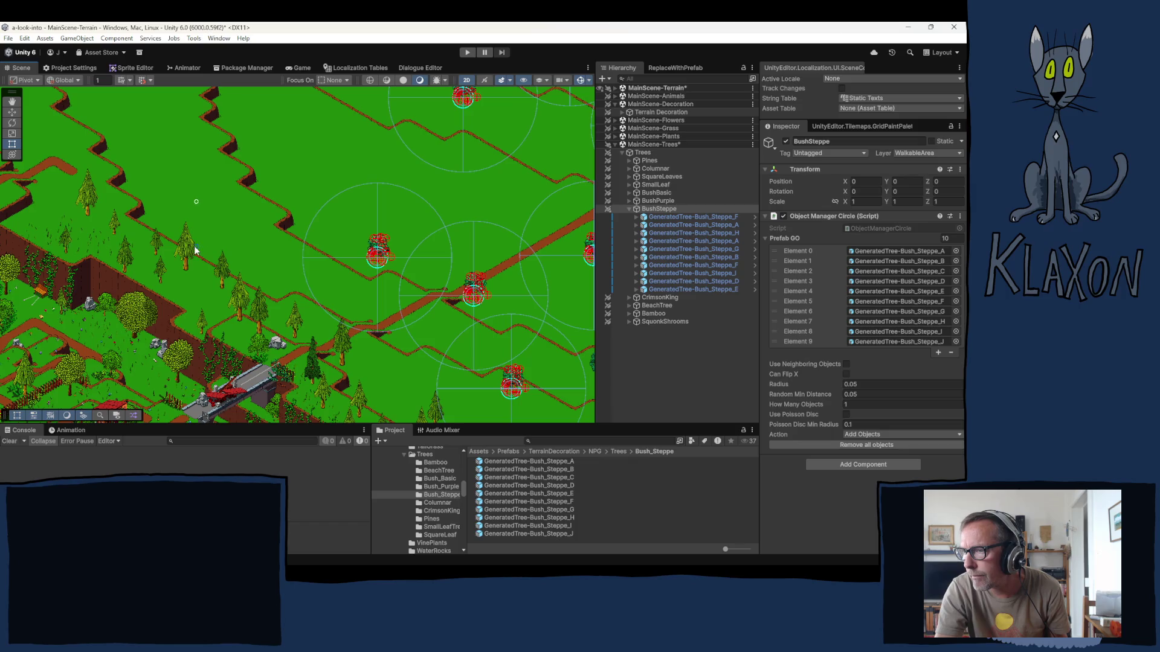
{"action": "left_click", "coordinate": [199, 250]}
{"action": "key", "text": "Left"}
{"action": "key", "text": "Up"}
{"action": "key", "text": "Left"}
{"action": "key", "text": "Up"}
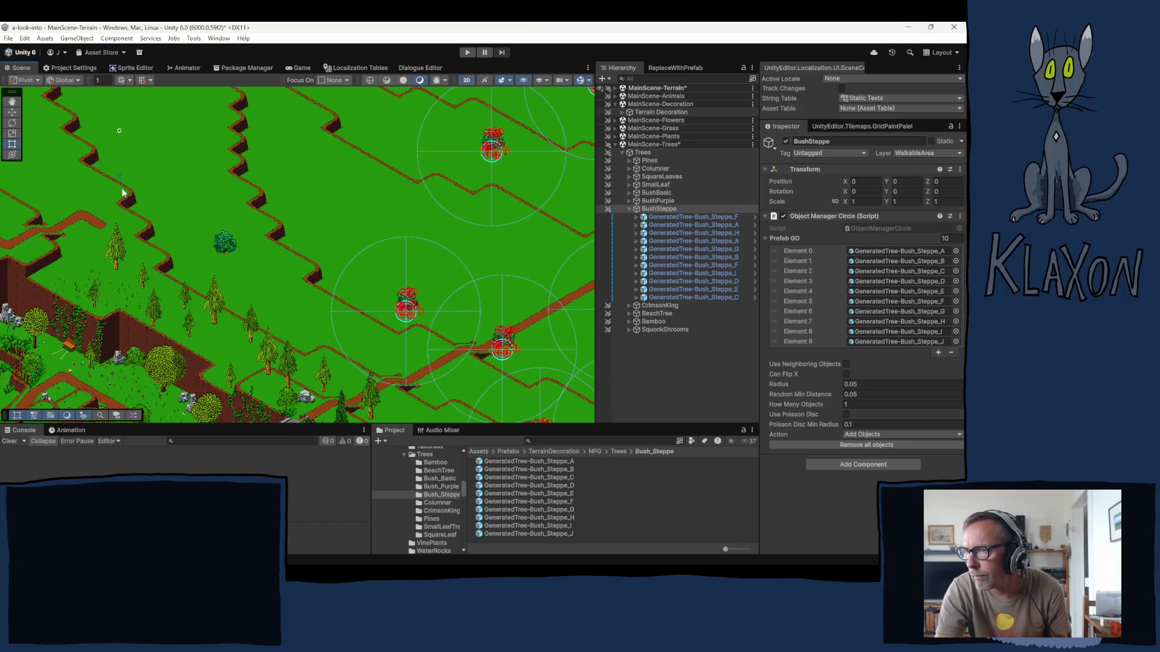
{"action": "left_click", "coordinate": [43, 212]}
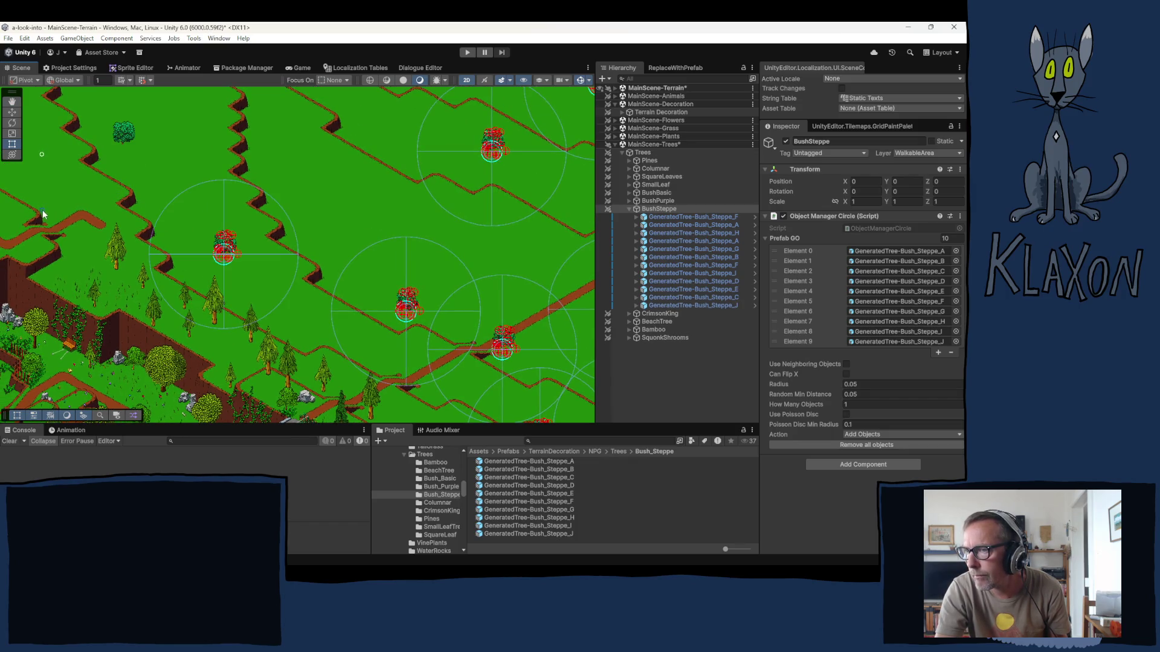
{"action": "left_click", "coordinate": [95, 254]}
- Scatter steppe bushes between the ridges and over the lower left slope
{"action": "key", "text": "Right"}
{"action": "key", "text": "Up"}
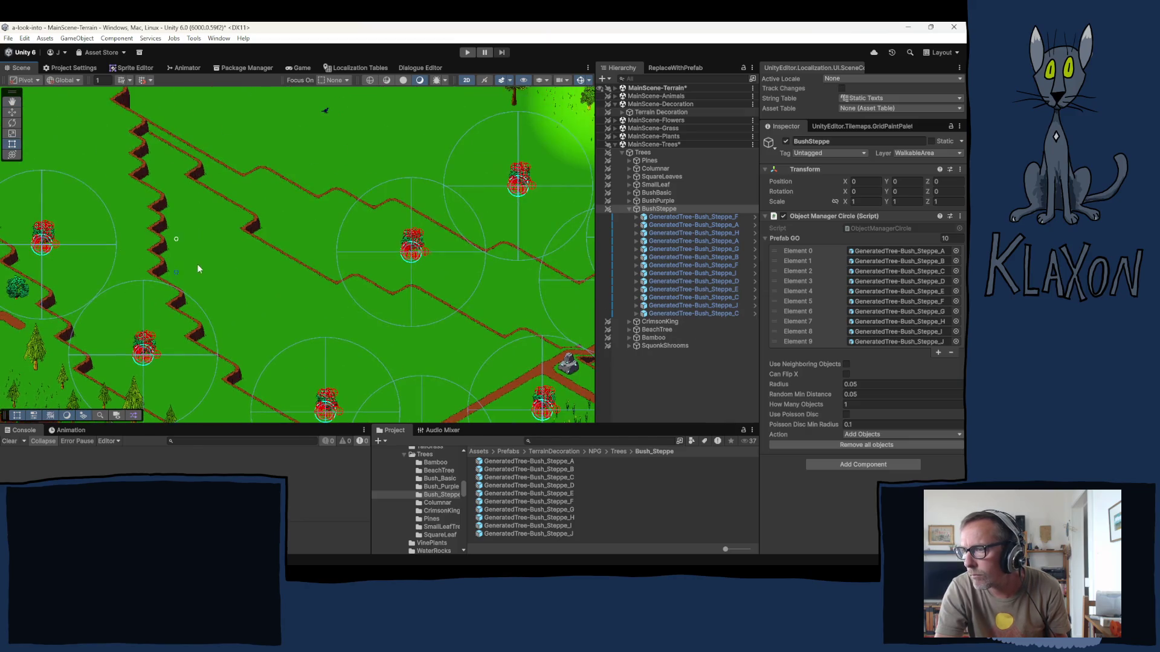
{"action": "left_click", "coordinate": [195, 259]}
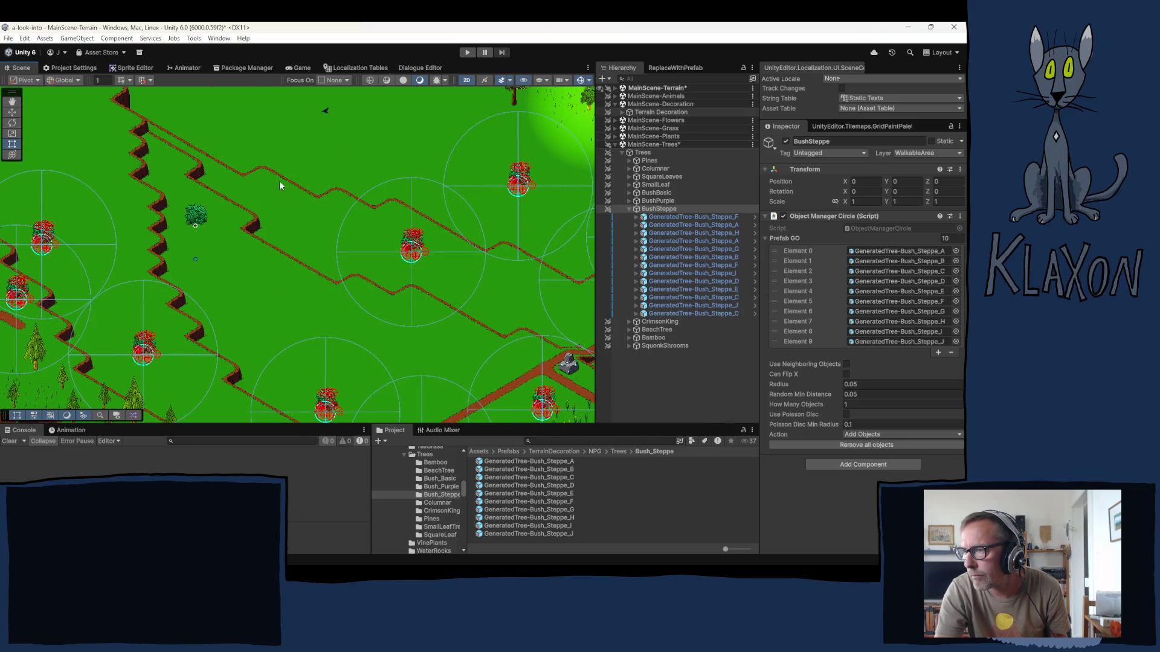
{"action": "left_click", "coordinate": [274, 212]}
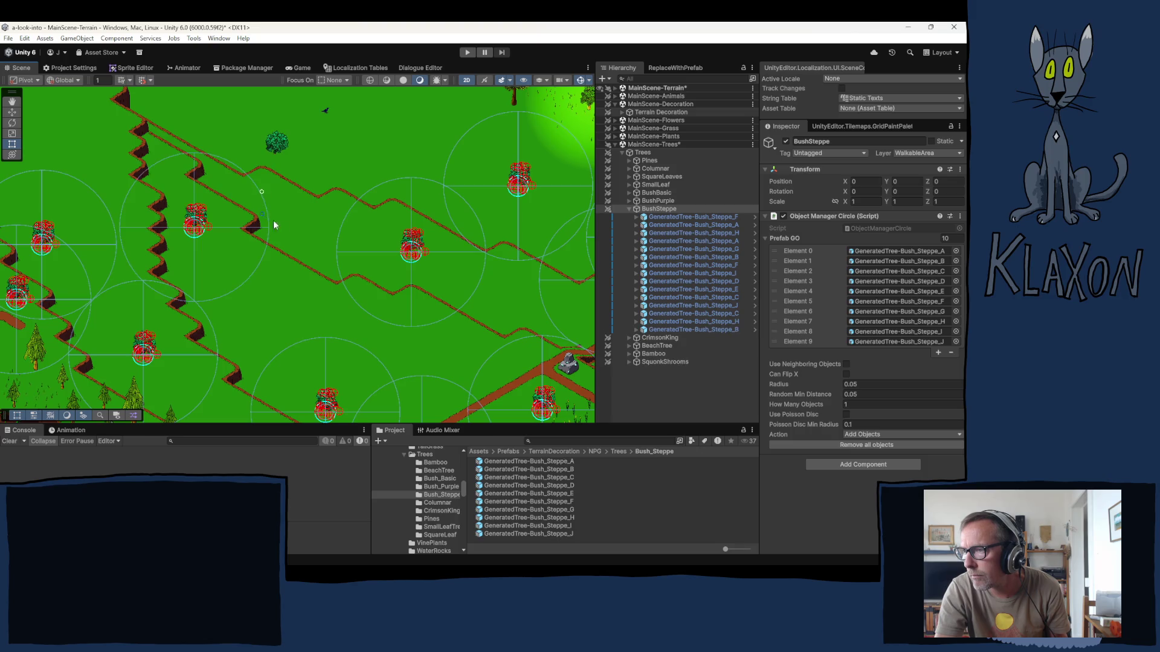
{"action": "left_click", "coordinate": [280, 285]}
{"action": "key", "text": "Down"}
{"action": "key", "text": "Right"}
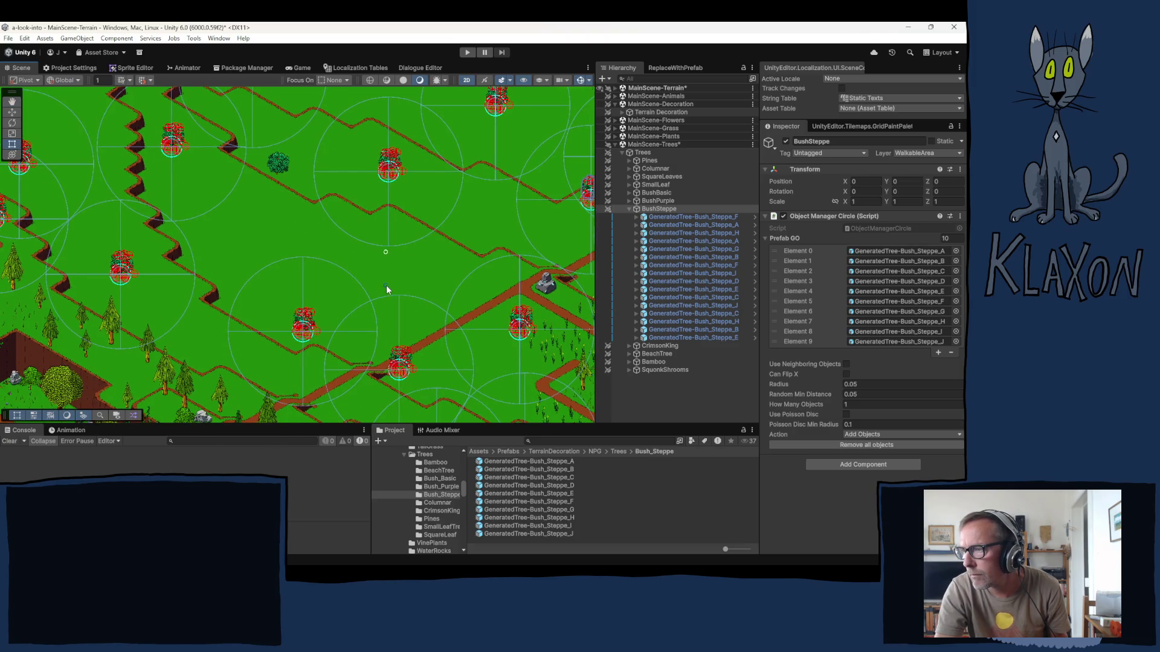
{"action": "left_click", "coordinate": [325, 282]}
{"action": "left_click_drag", "start_coordinate": [7, 131], "coordinate": [229, 264]}
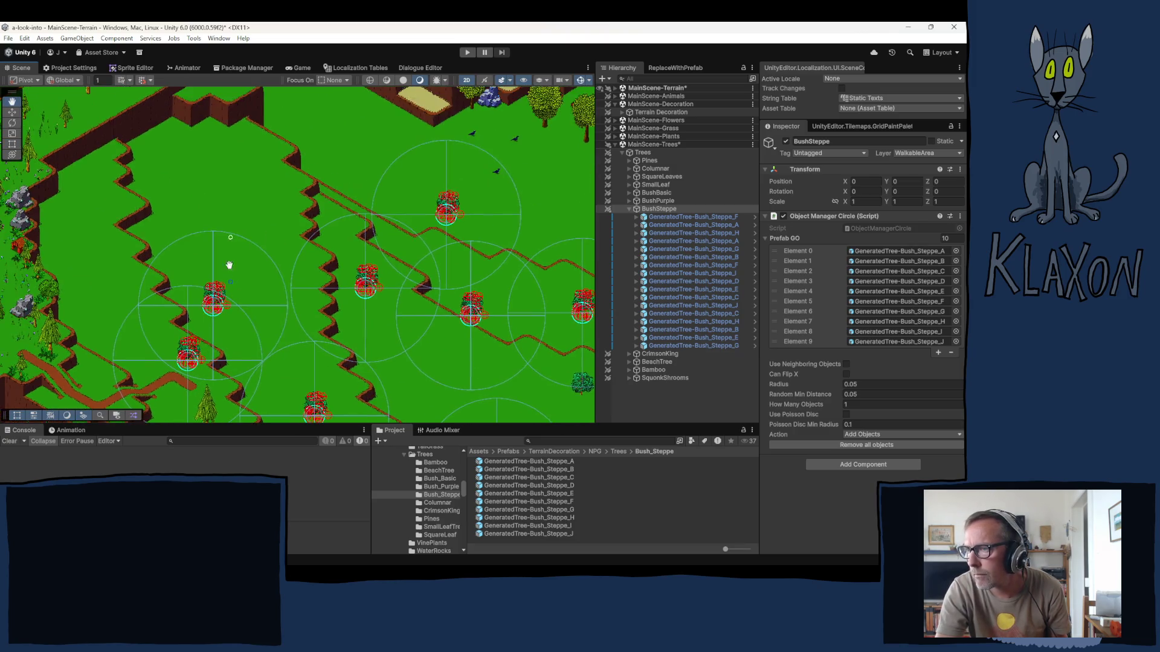
{"action": "left_click", "coordinate": [80, 248]}
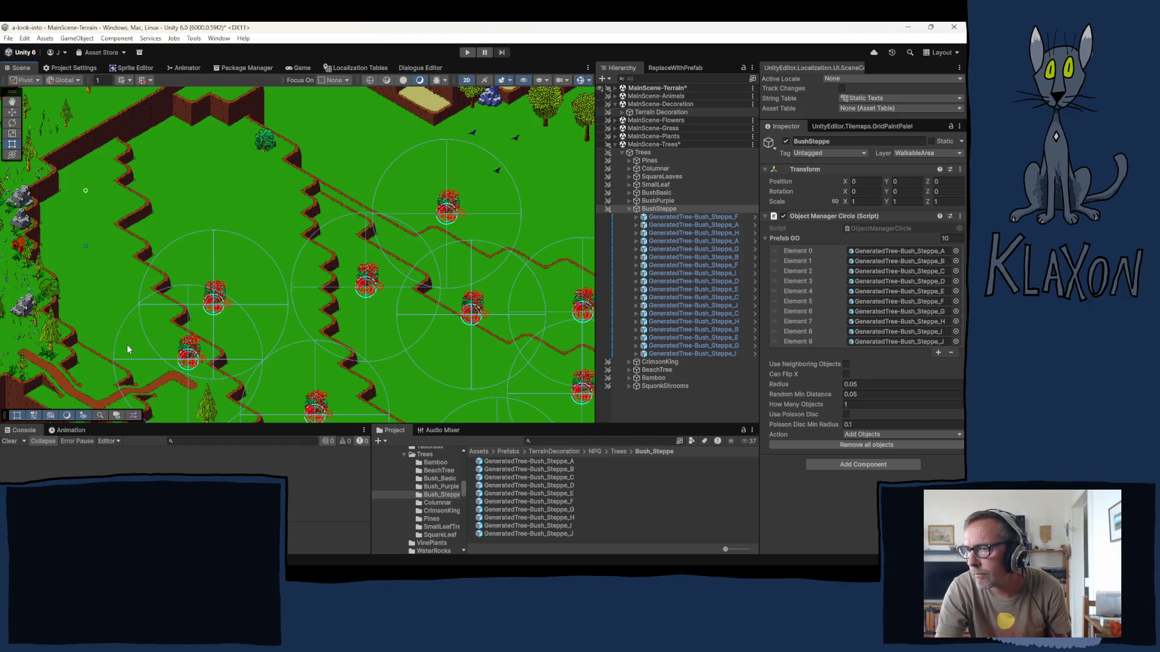
{"action": "left_click", "coordinate": [109, 315]}
{"action": "left_click", "coordinate": [111, 351]}
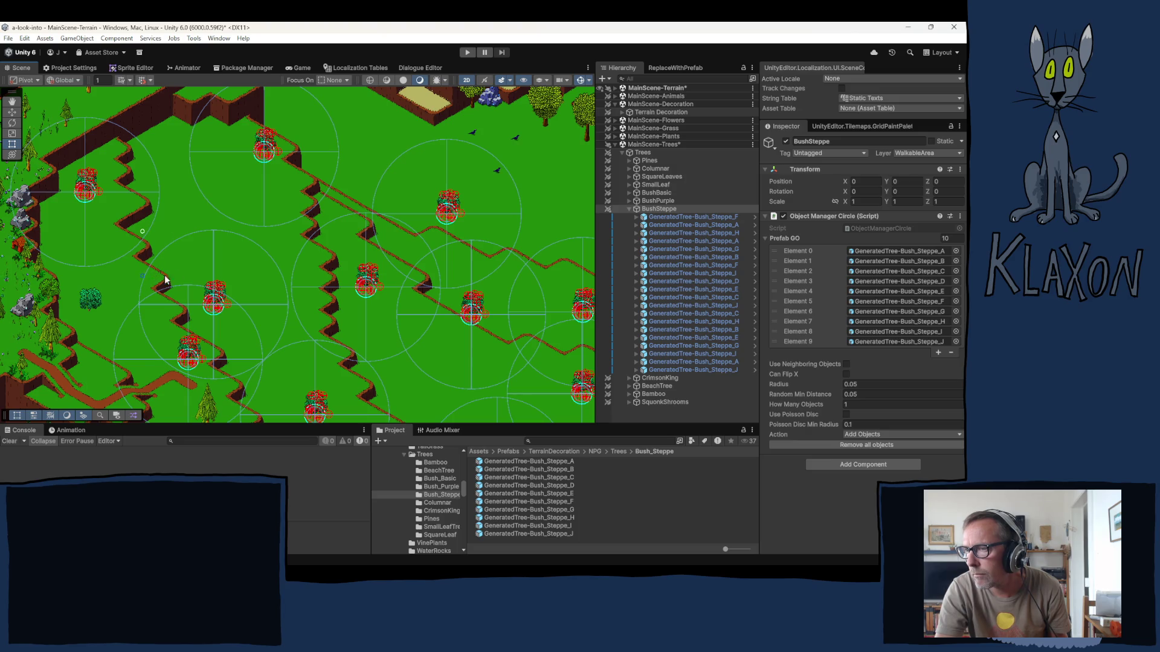
{"action": "left_click", "coordinate": [145, 275]}
{"action": "left_click_drag", "start_coordinate": [283, 253], "coordinate": [213, 270]}
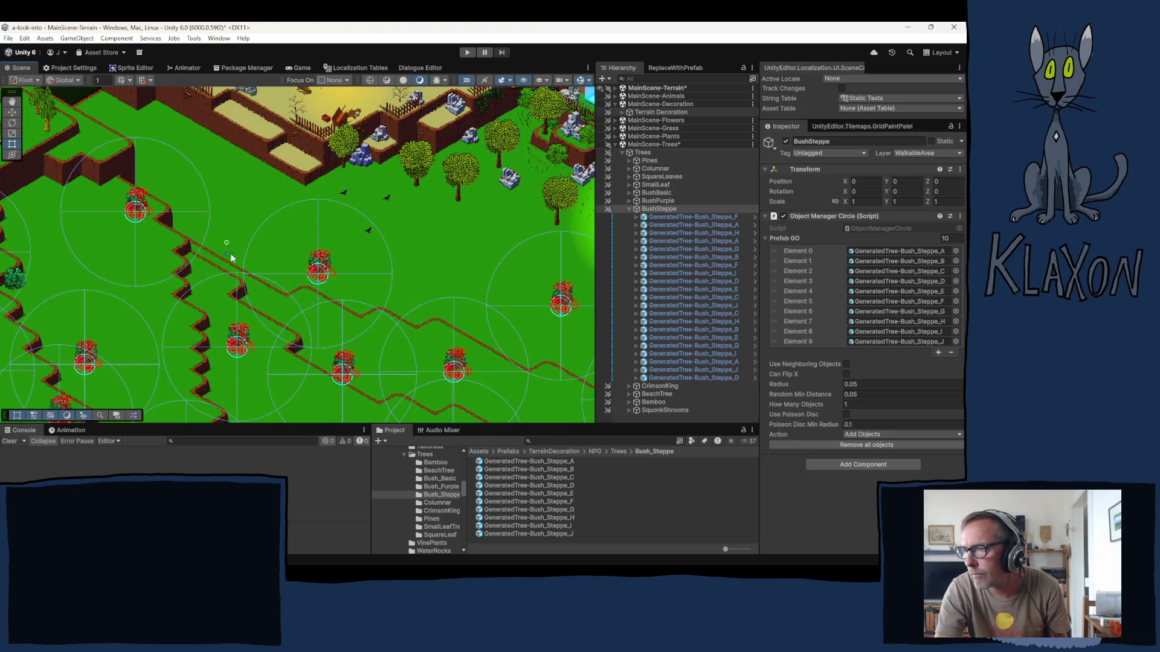
{"action": "left_click", "coordinate": [230, 252]}
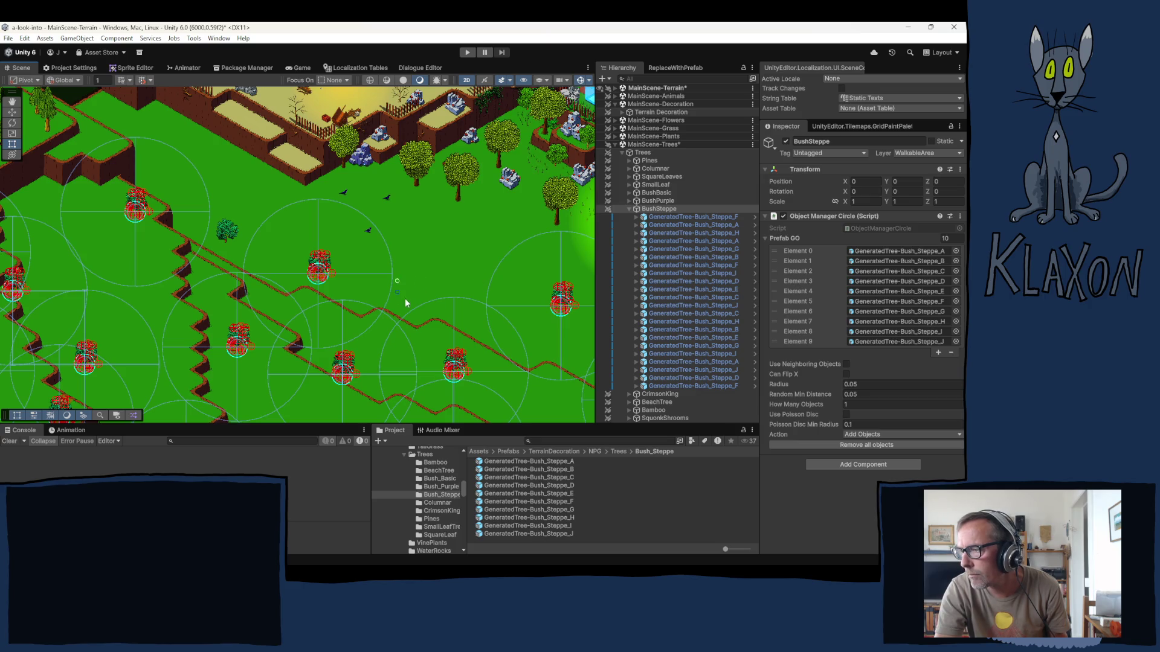
- Add steppe bushes among the pines, in the forest clearing and near the path
{"action": "left_click_drag", "start_coordinate": [443, 346], "coordinate": [354, 209]}
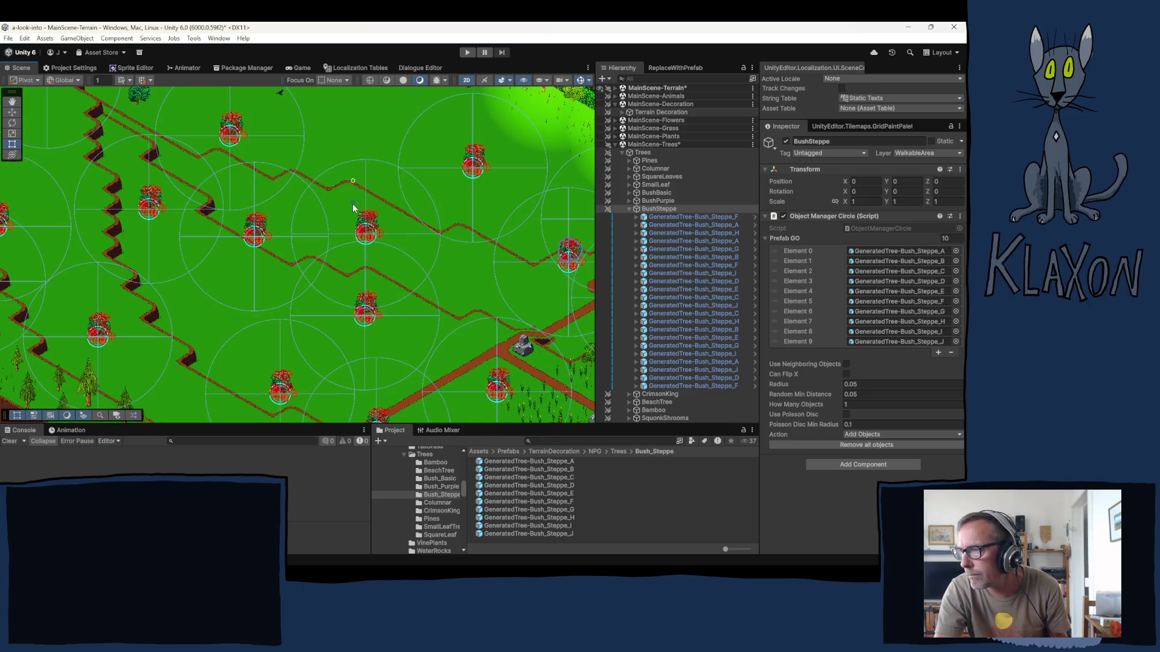
{"action": "mouse_move", "coordinate": [426, 264]}
{"action": "left_mouse_down"}
{"action": "mouse_move", "coordinate": [364, 230]}
{"action": "mouse_move", "coordinate": [383, 150]}
{"action": "mouse_move", "coordinate": [381, 66]}
{"action": "left_mouse_up"}
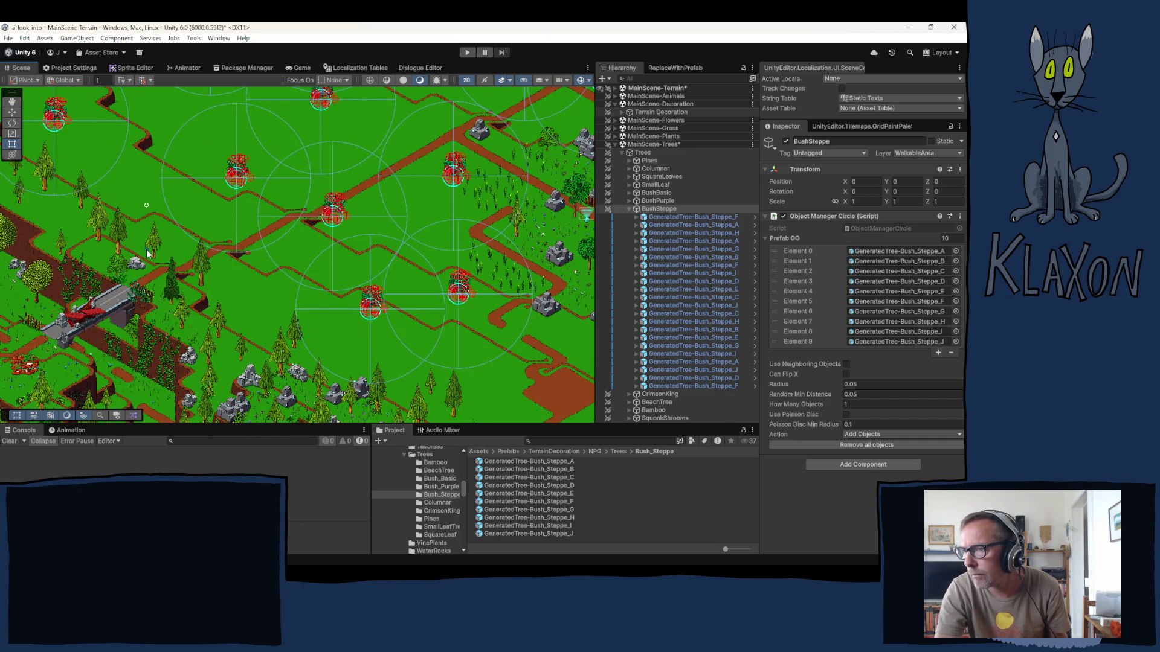
{"action": "left_click", "coordinate": [223, 310]}
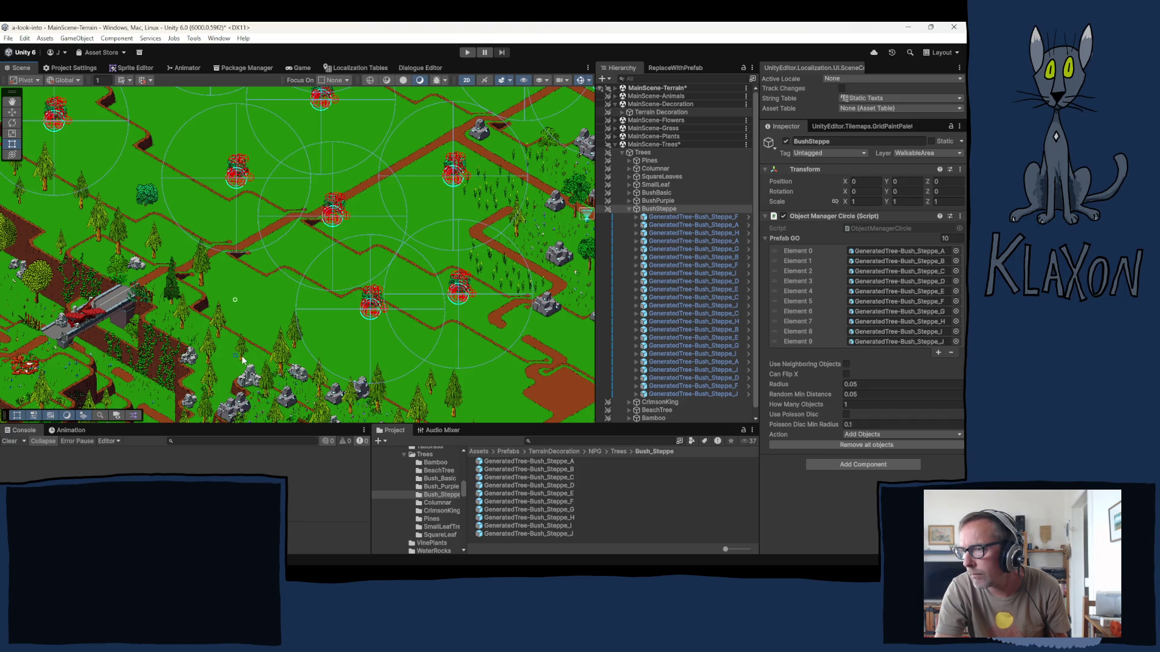
{"action": "left_click", "coordinate": [361, 389]}
{"action": "left_click_drag", "start_coordinate": [361, 389], "coordinate": [285, 251]}
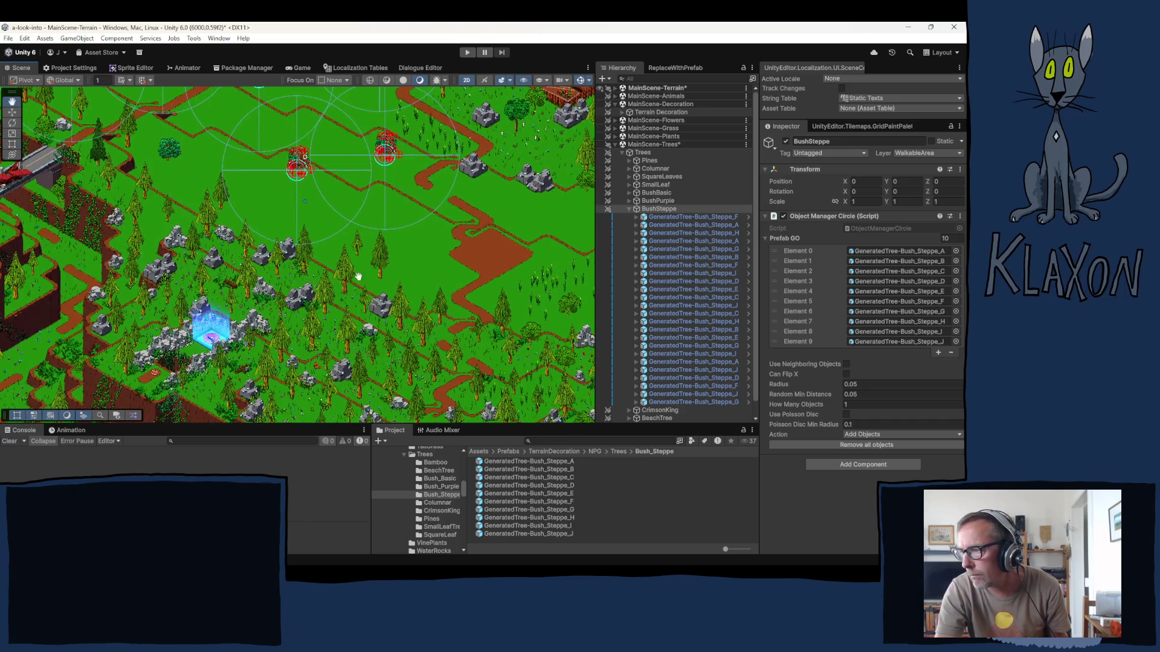
{"action": "left_click", "coordinate": [441, 336]}
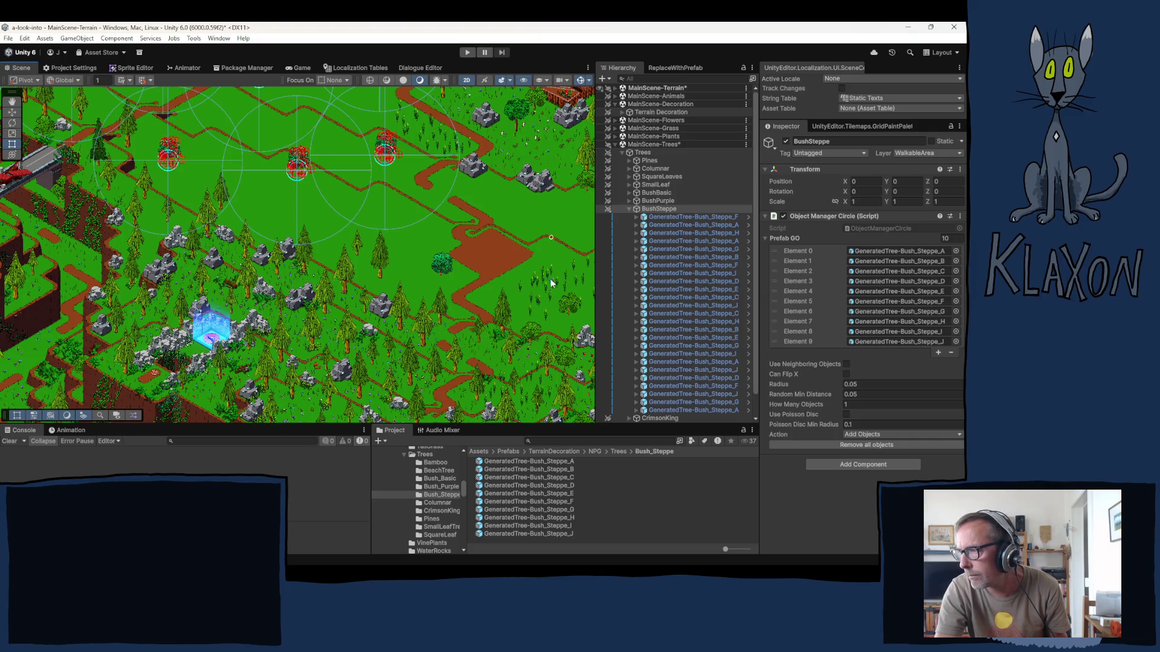
{"action": "left_click", "coordinate": [531, 265]}
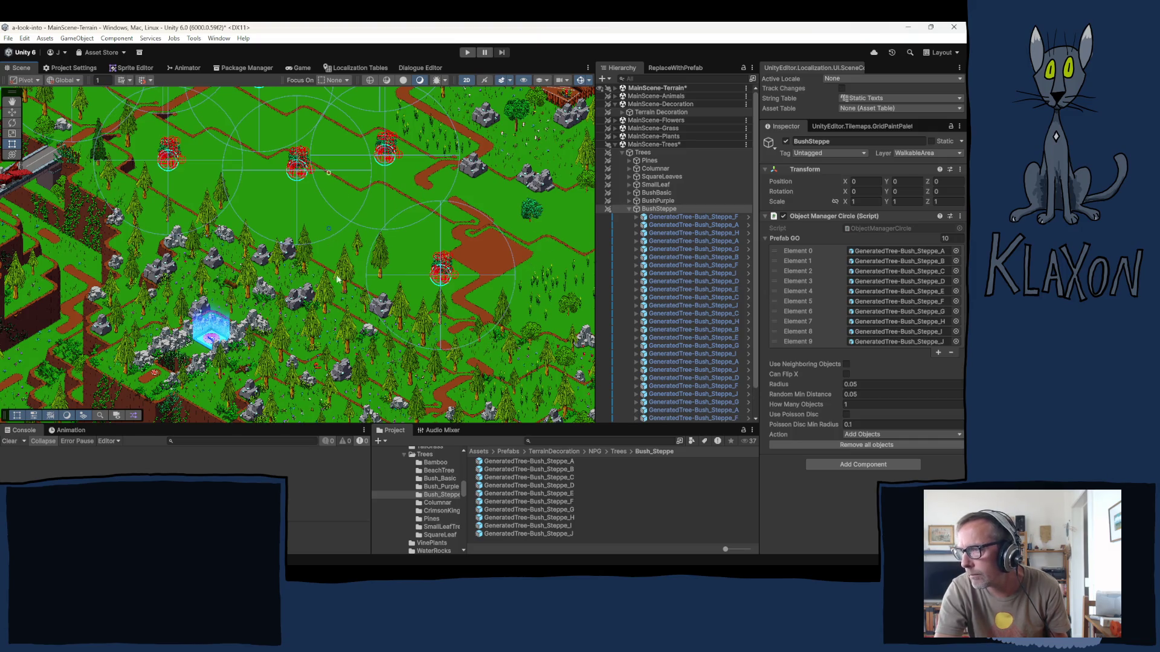
{"action": "left_click_drag", "start_coordinate": [322, 94], "coordinate": [372, 269]}
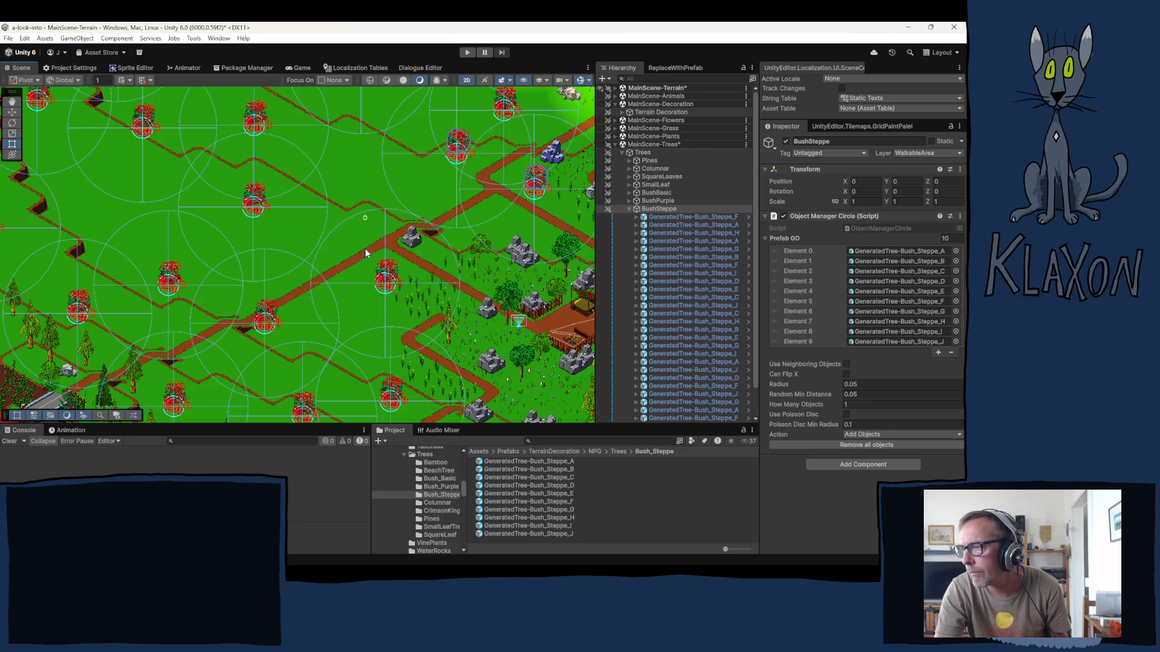
{"action": "left_click", "coordinate": [368, 247]}
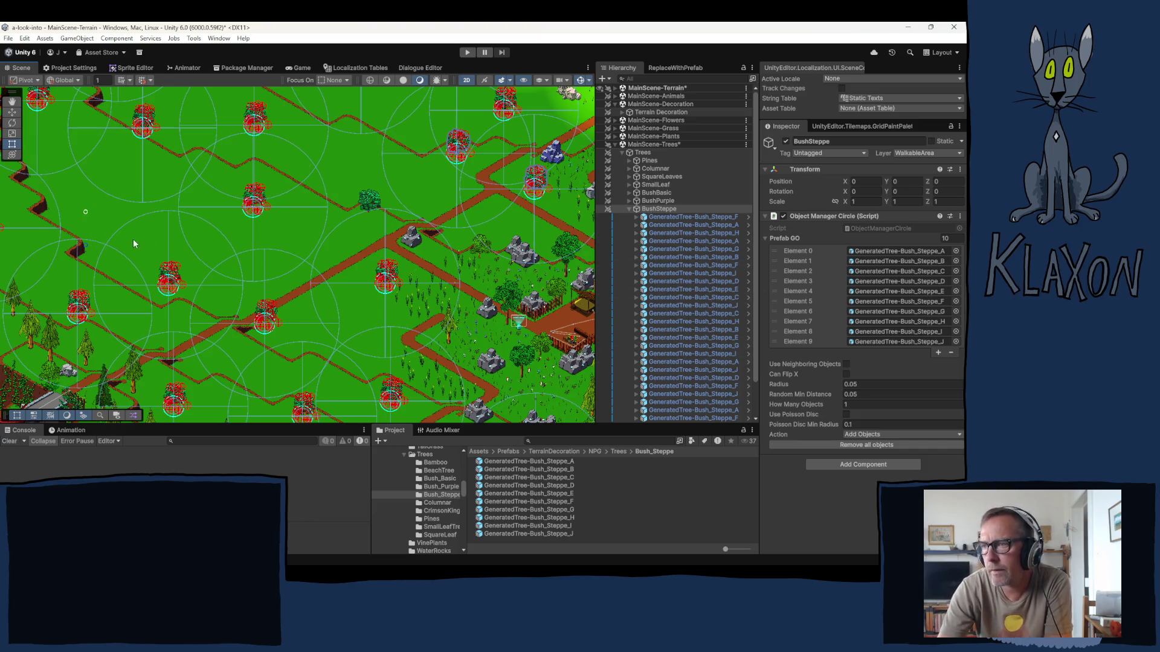
- Place three more steppe bushes on the meadow grass, one near the trees
{"action": "scroll", "coordinate": [233, 223], "scroll_direction": "up", "scroll_amount": 2}
{"action": "scroll", "coordinate": [233, 223], "scroll_direction": "up", "scroll_amount": 3}
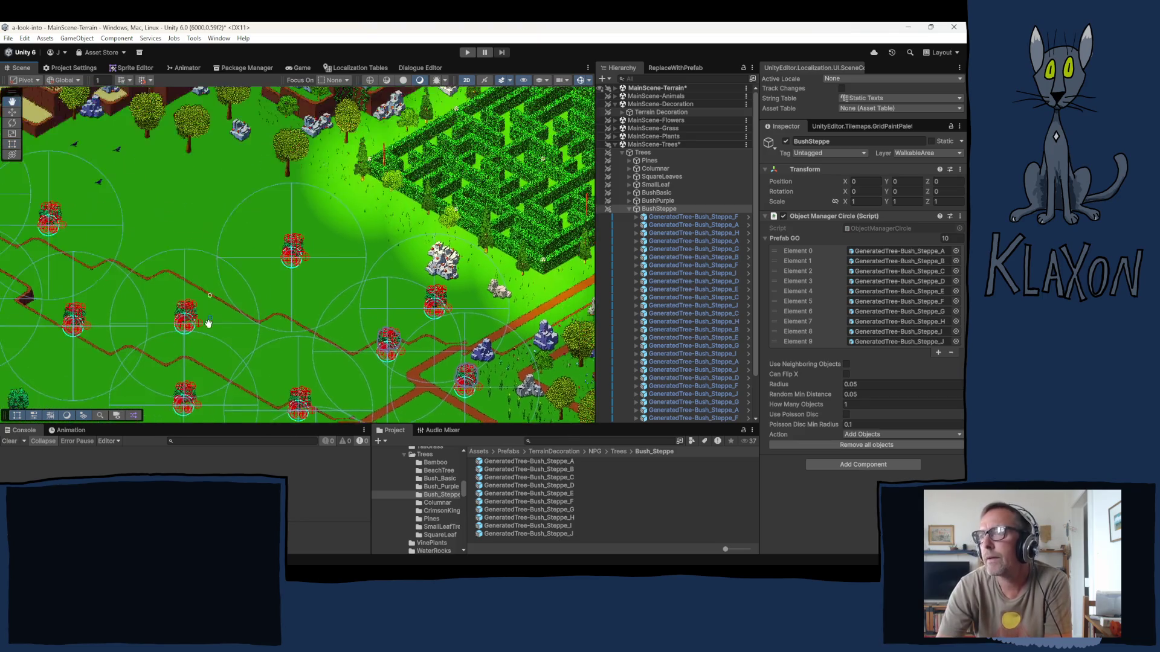
{"action": "left_click", "coordinate": [196, 219]}
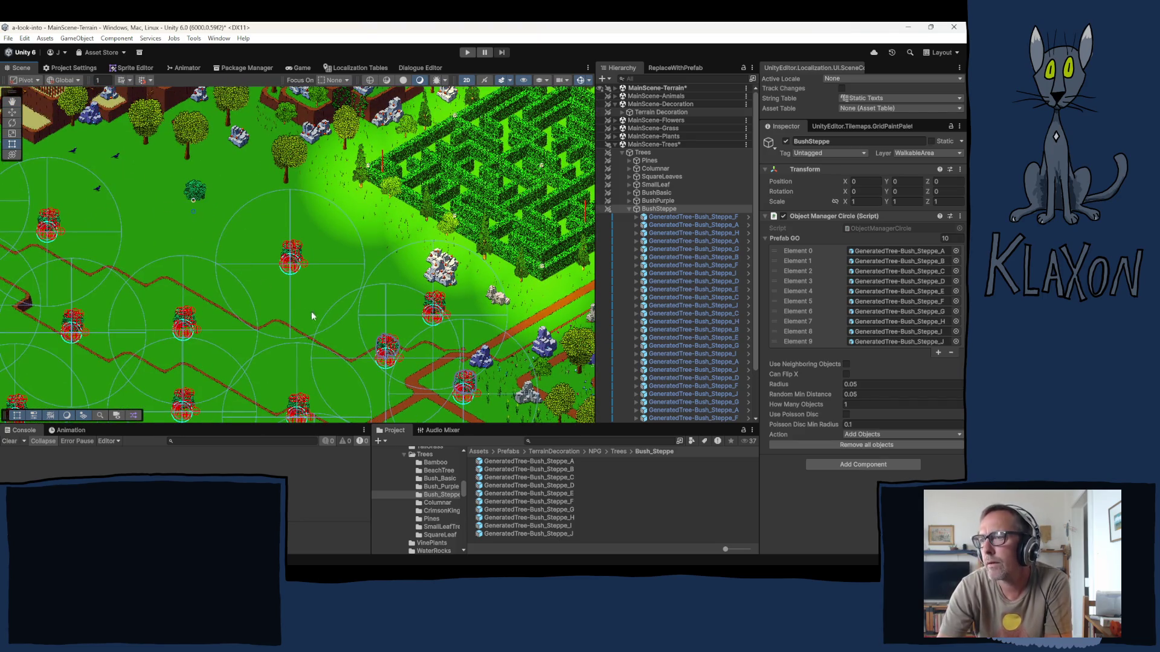
{"action": "scroll", "coordinate": [271, 276], "scroll_direction": "down", "scroll_amount": 5}
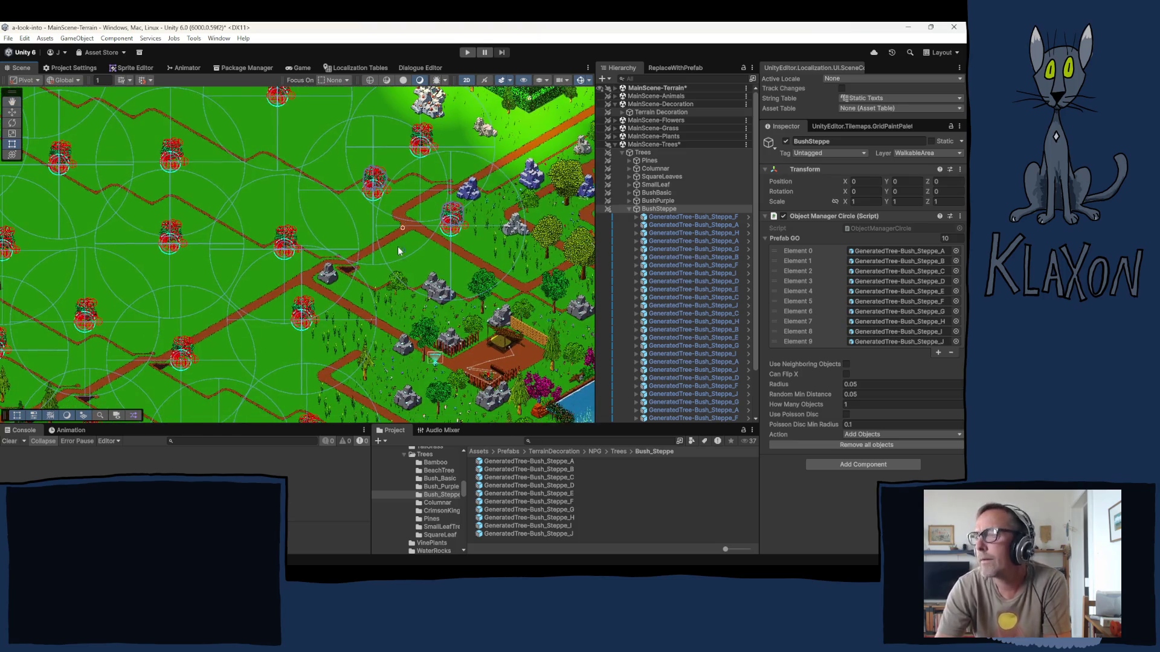
{"action": "left_click_drag", "start_coordinate": [270, 276], "coordinate": [265, 274]}
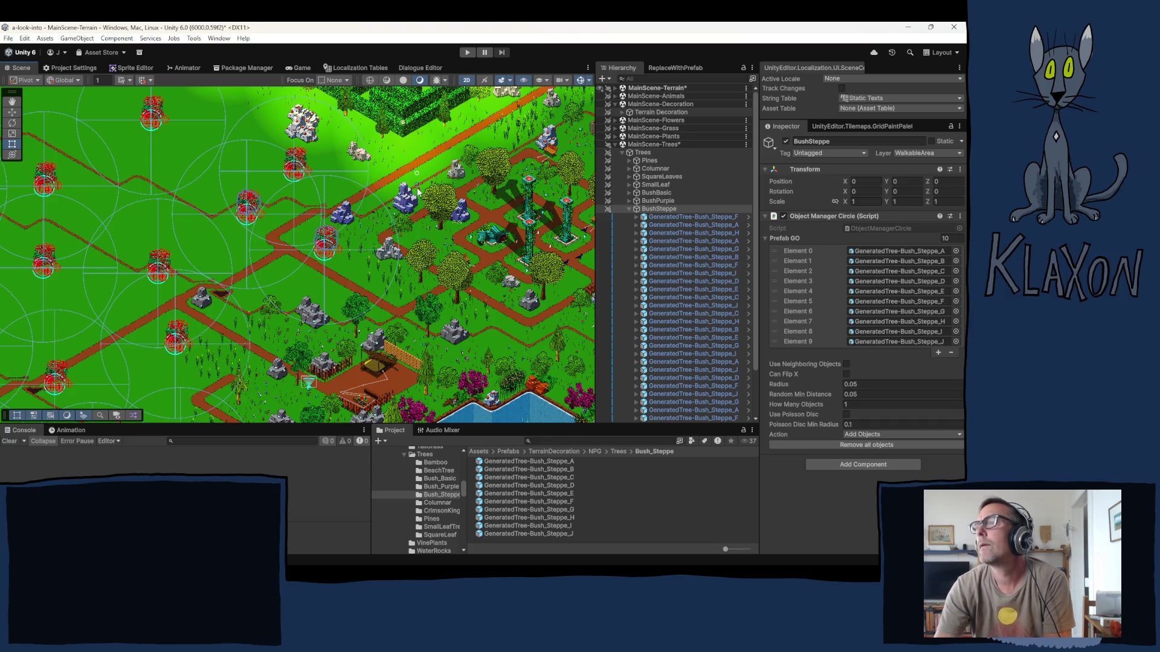
{"action": "left_click", "coordinate": [417, 189]}
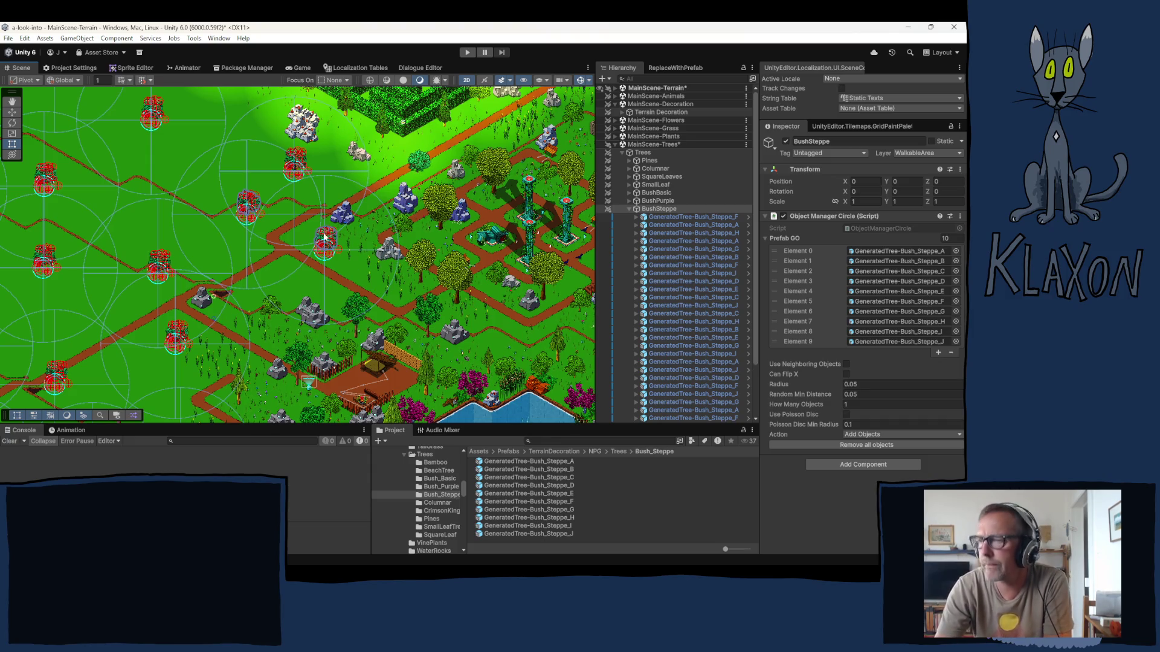
{"action": "left_click_drag", "start_coordinate": [218, 325], "coordinate": [395, 130]}
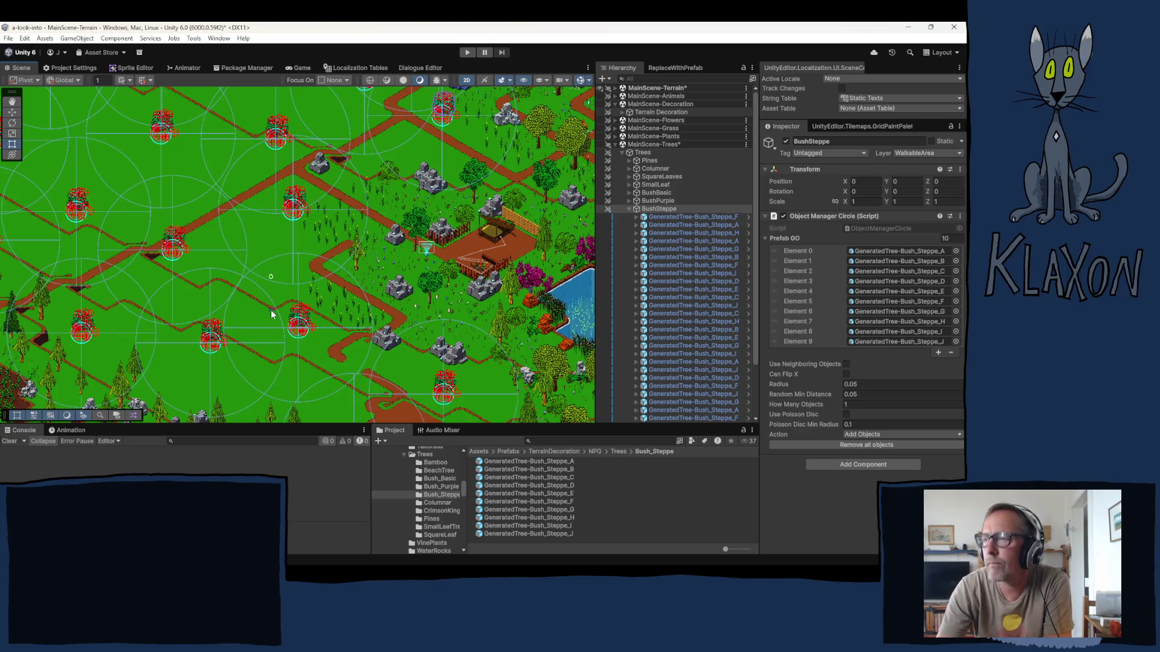
{"action": "scroll", "coordinate": [290, 314], "scroll_direction": "down", "scroll_amount": 3}
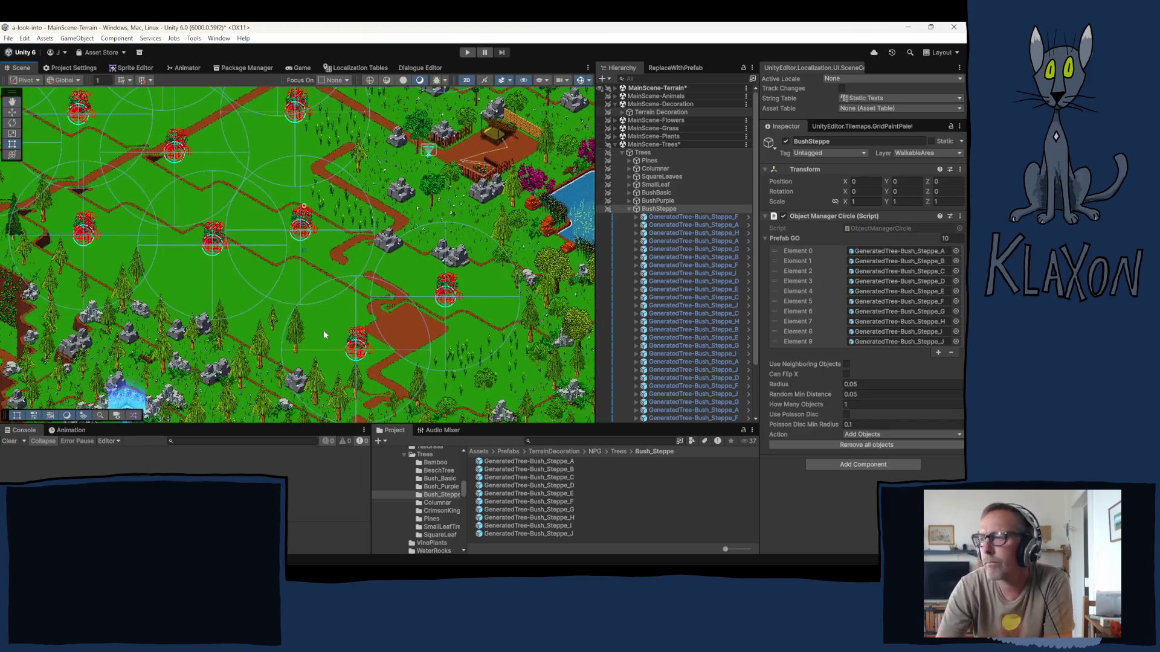
{"action": "left_click", "coordinate": [273, 339]}
- Add two steppe bushes on another meadow stretch and expand the Terrain Decoration group
{"action": "scroll", "coordinate": [157, 302], "scroll_direction": "up", "scroll_amount": 5}
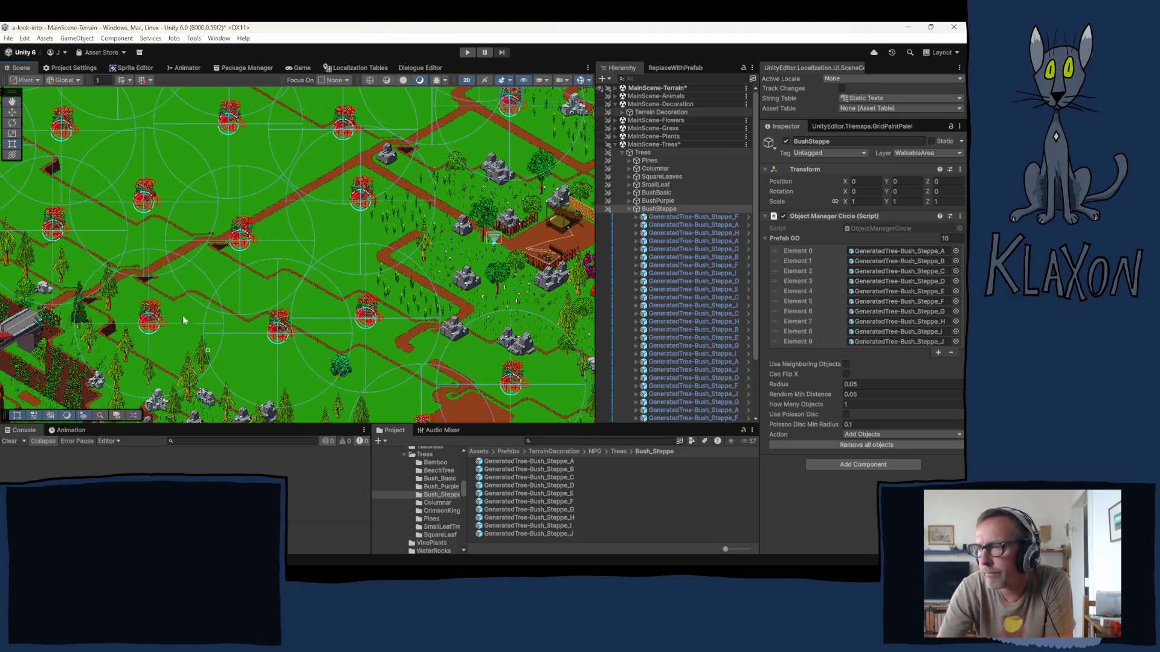
{"action": "scroll", "coordinate": [193, 260], "scroll_direction": "up", "scroll_amount": 5}
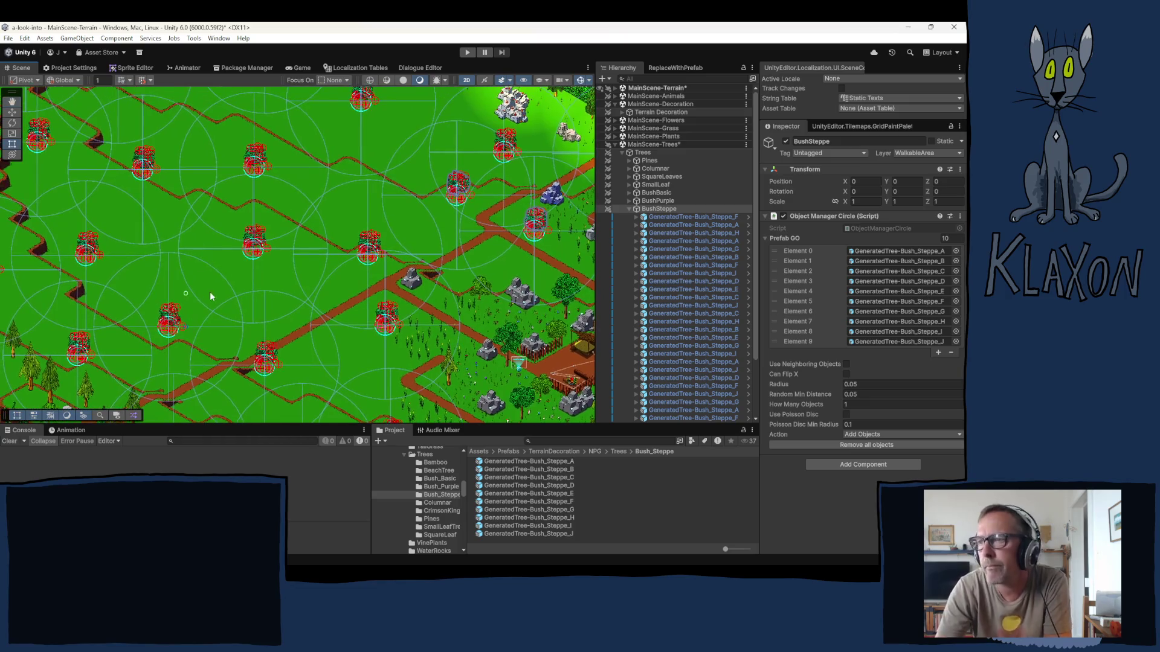
{"action": "left_click_drag", "start_coordinate": [145, 253], "coordinate": [218, 297]}
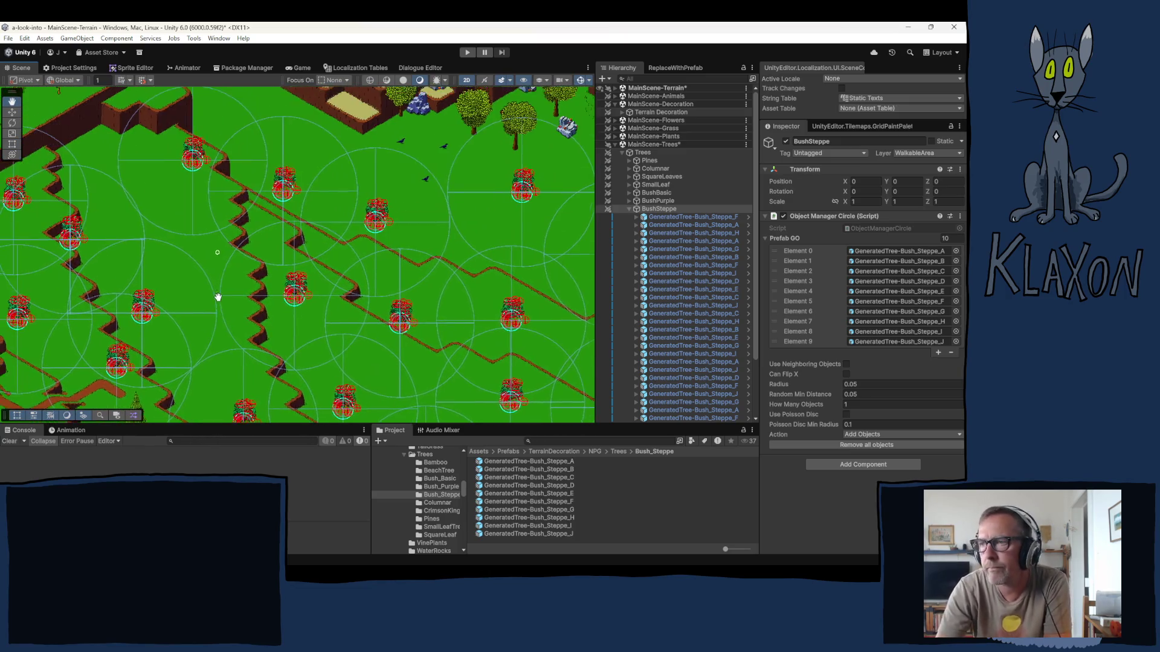
{"action": "left_click", "coordinate": [96, 221]}
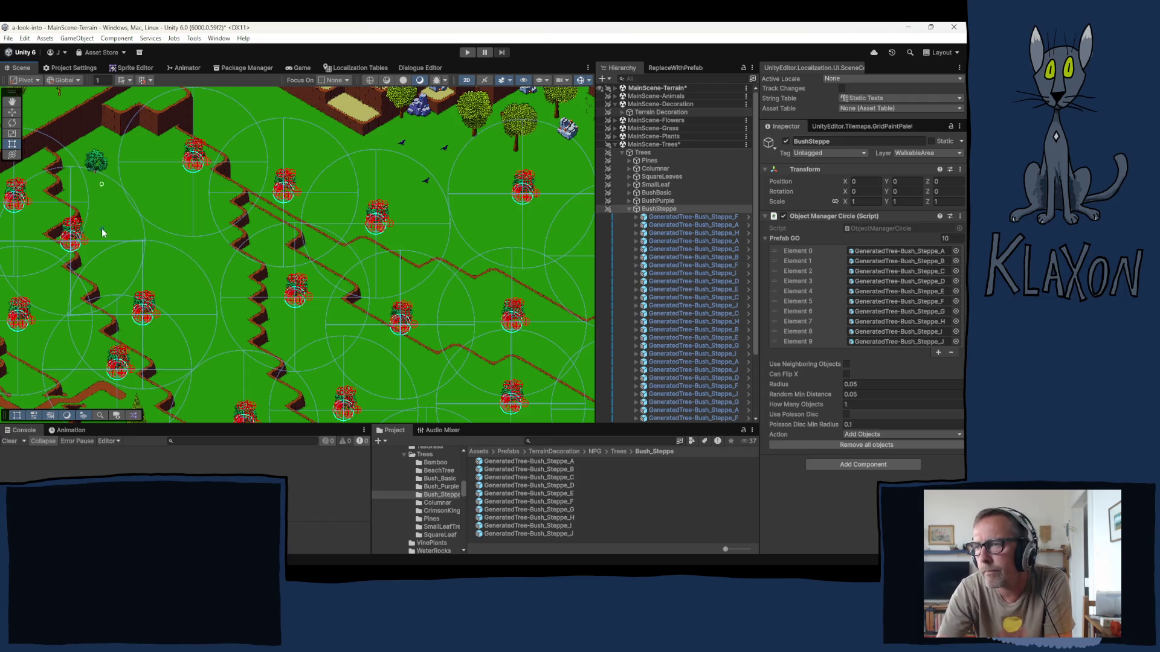
{"action": "left_click", "coordinate": [234, 300]}
{"action": "key", "text": "Down"}
{"action": "key", "text": "Right"}
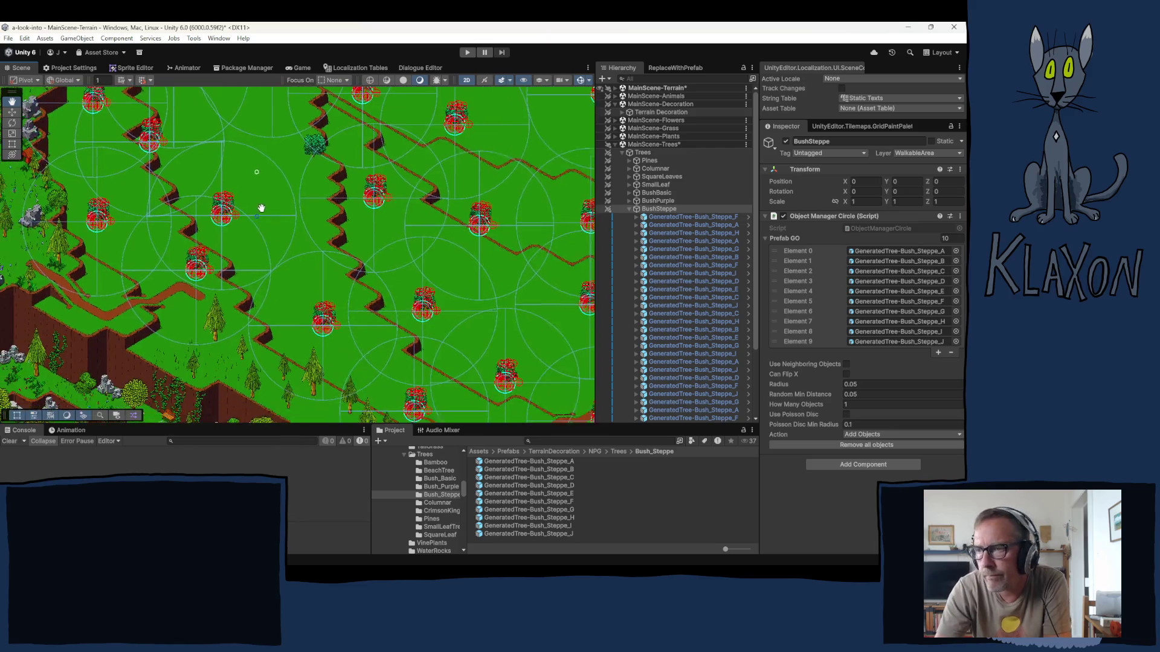
{"action": "key", "text": "Up"}
{"action": "key", "text": "Right"}
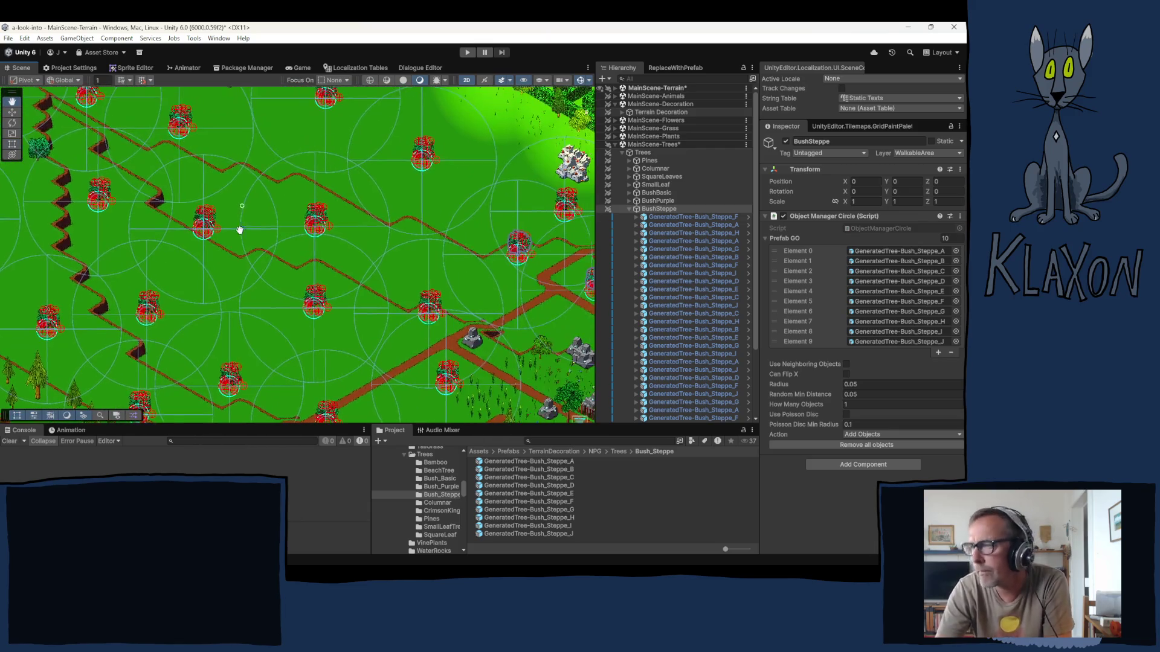
{"action": "left_click", "coordinate": [622, 112]}
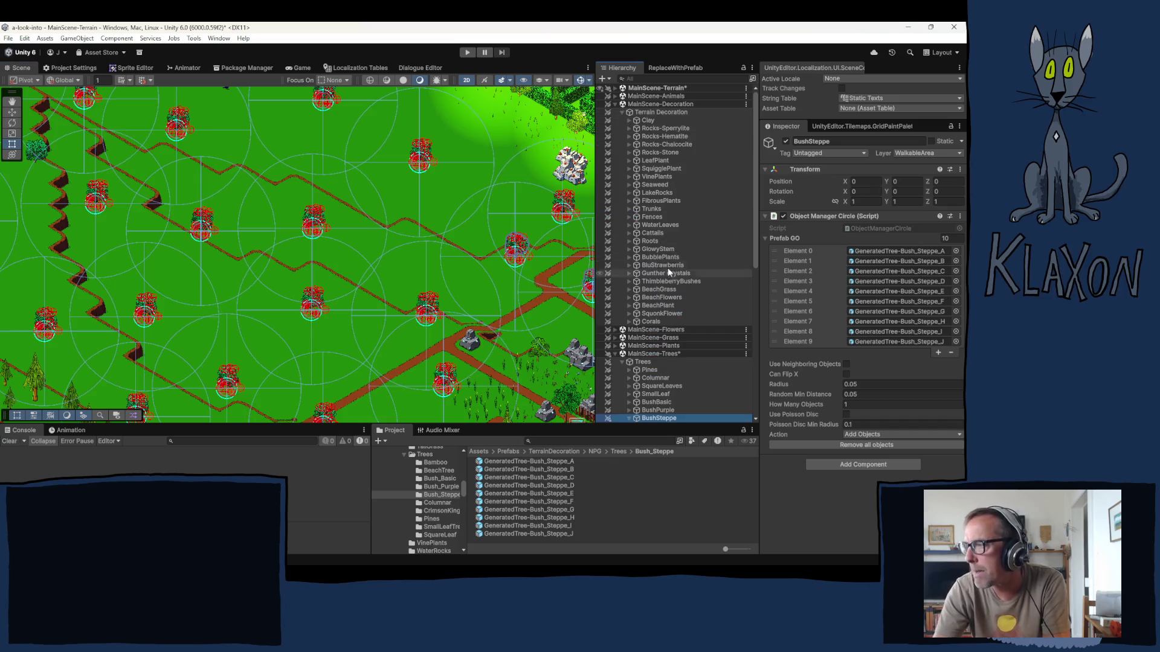
- Duplicate Fence (77) into Fence (78) and clear its copied GameObjects and points
{"action": "left_click", "coordinate": [629, 217]}
{"action": "scroll", "coordinate": [676, 323], "scroll_direction": "down", "scroll_amount": 5}
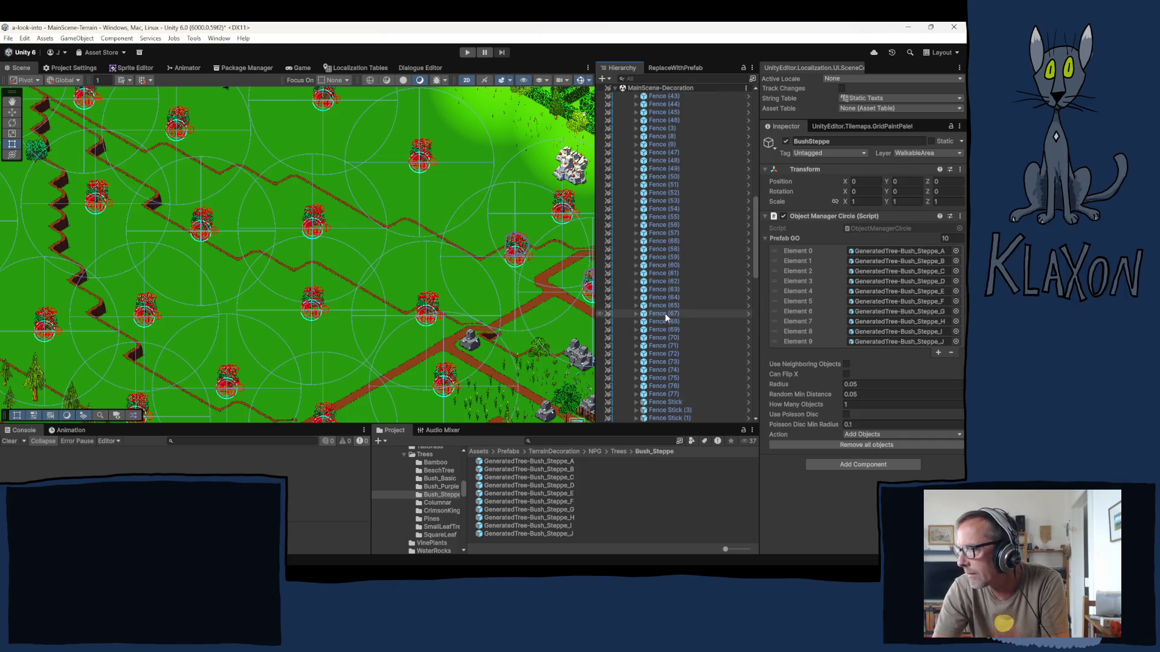
{"action": "scroll", "coordinate": [670, 272], "scroll_direction": "down", "scroll_amount": 10}
{"action": "left_click", "coordinate": [656, 214]}
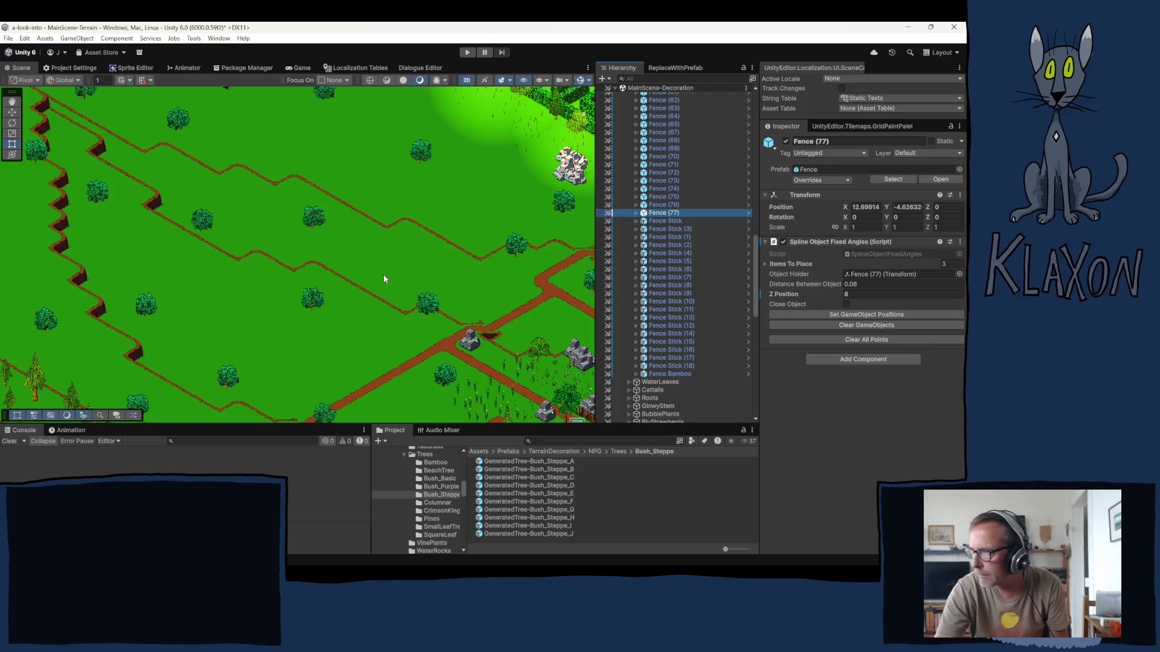
{"action": "key", "text": "ctrl+d"}
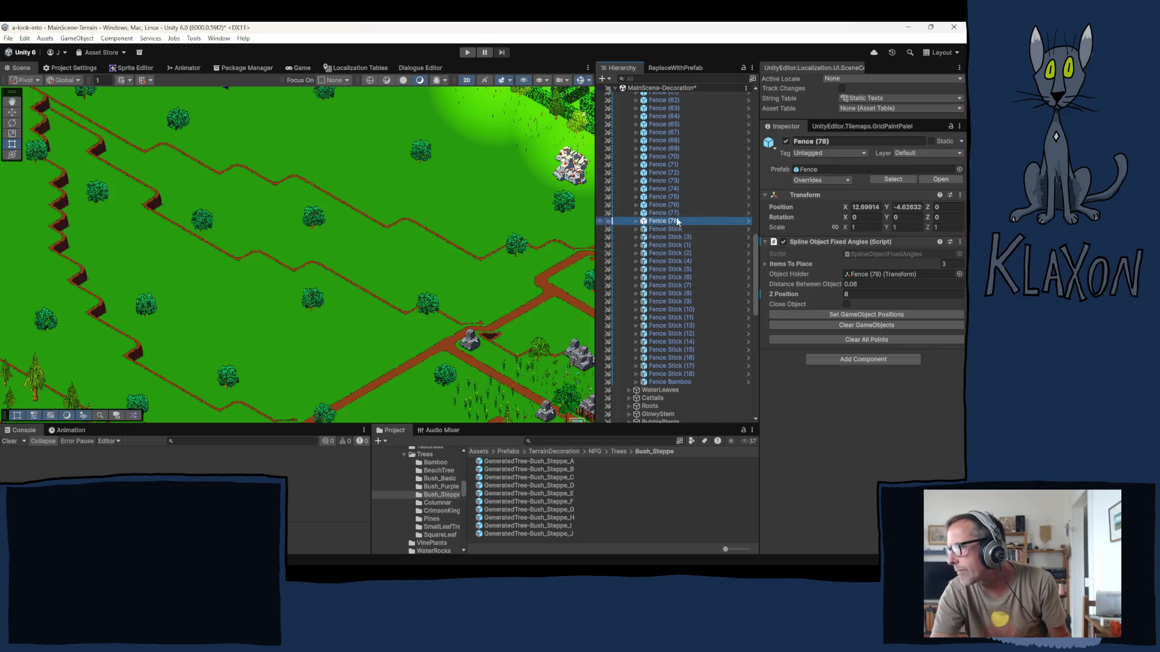
{"action": "left_click", "coordinate": [857, 325]}
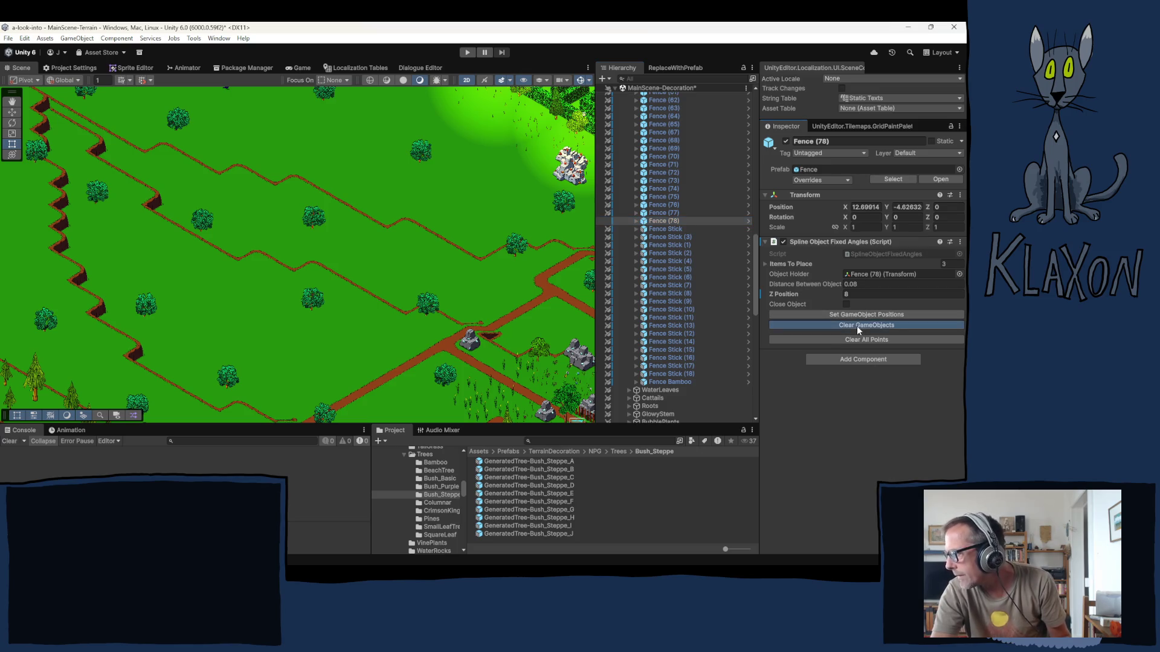
{"action": "left_click", "coordinate": [859, 340]}
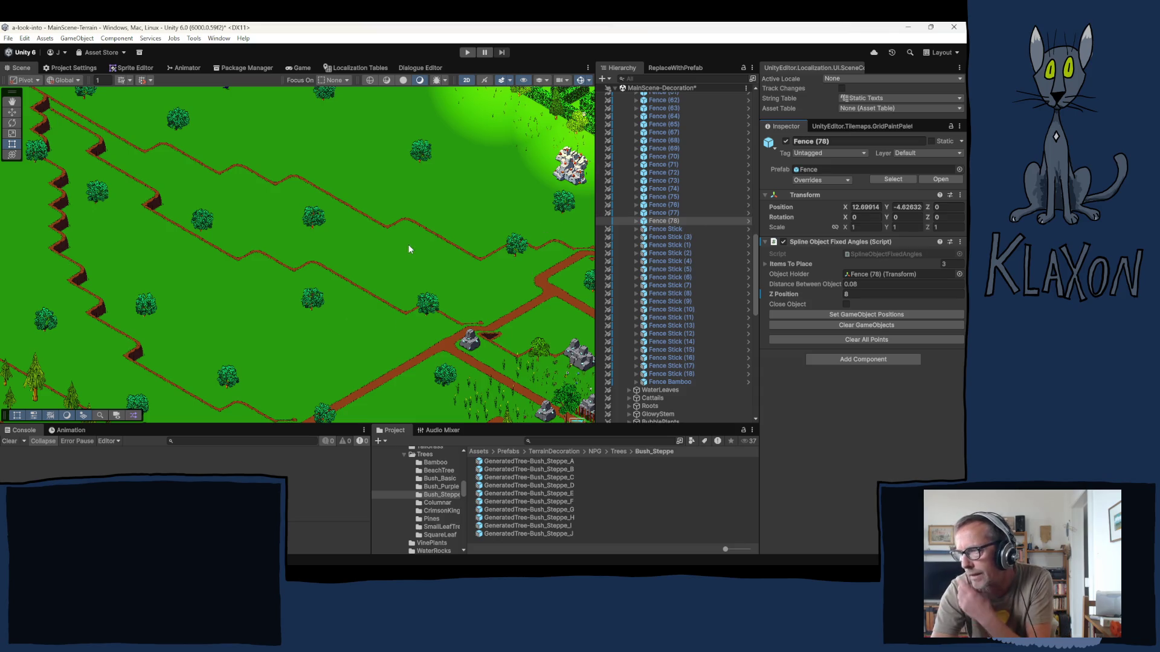
{"action": "mouse_move", "coordinate": [409, 248]}
{"action": "left_mouse_down"}
{"action": "mouse_move", "coordinate": [254, 323]}
{"action": "mouse_move", "coordinate": [142, 332]}
{"action": "mouse_move", "coordinate": [334, 183]}
{"action": "mouse_move", "coordinate": [445, 127]}
{"action": "mouse_move", "coordinate": [495, 205]}
{"action": "left_mouse_up"}
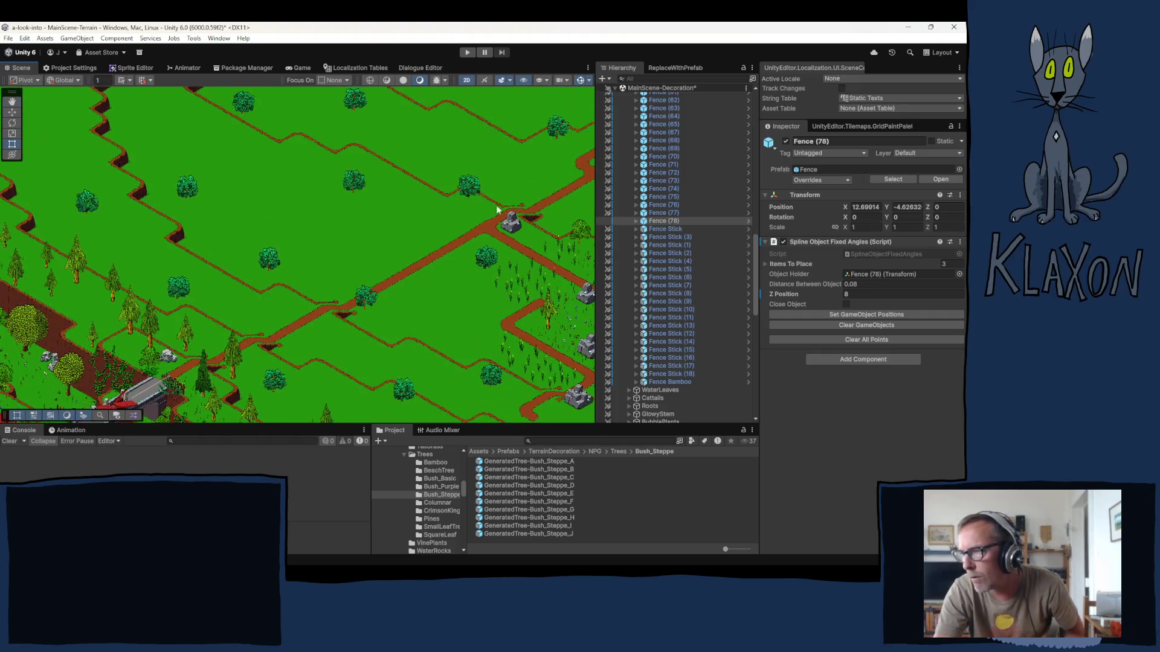
- Set the fence's Z Position to 4 and lay its pieces along a new path
{"action": "left_click", "coordinate": [852, 293]}
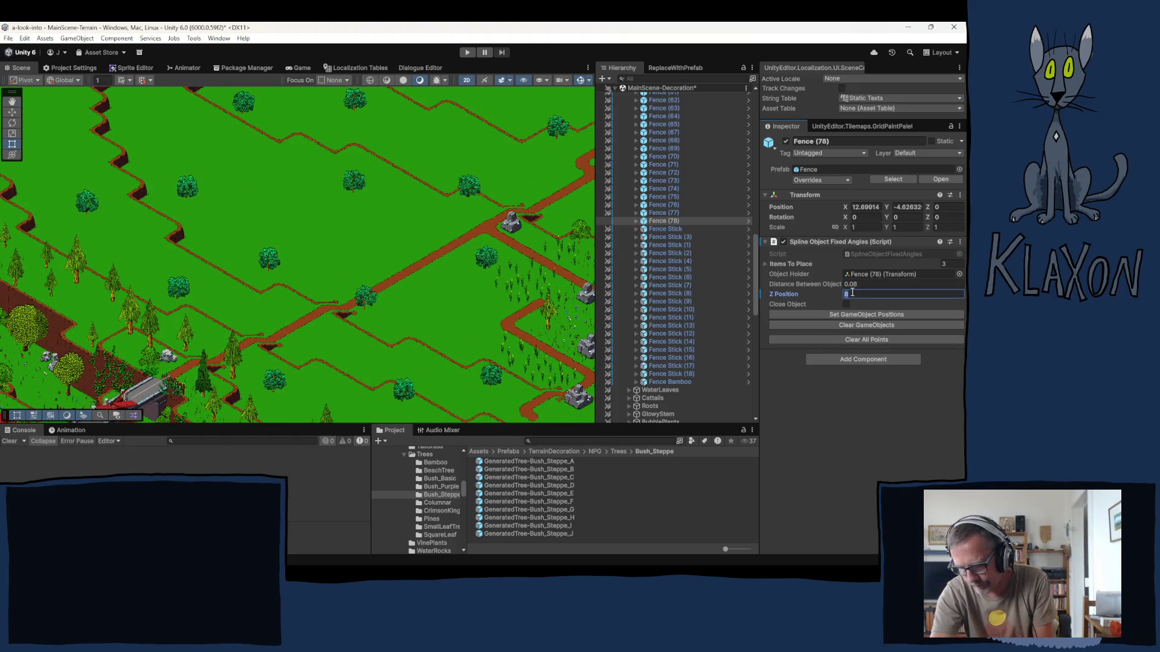
{"action": "type", "text": "4"}
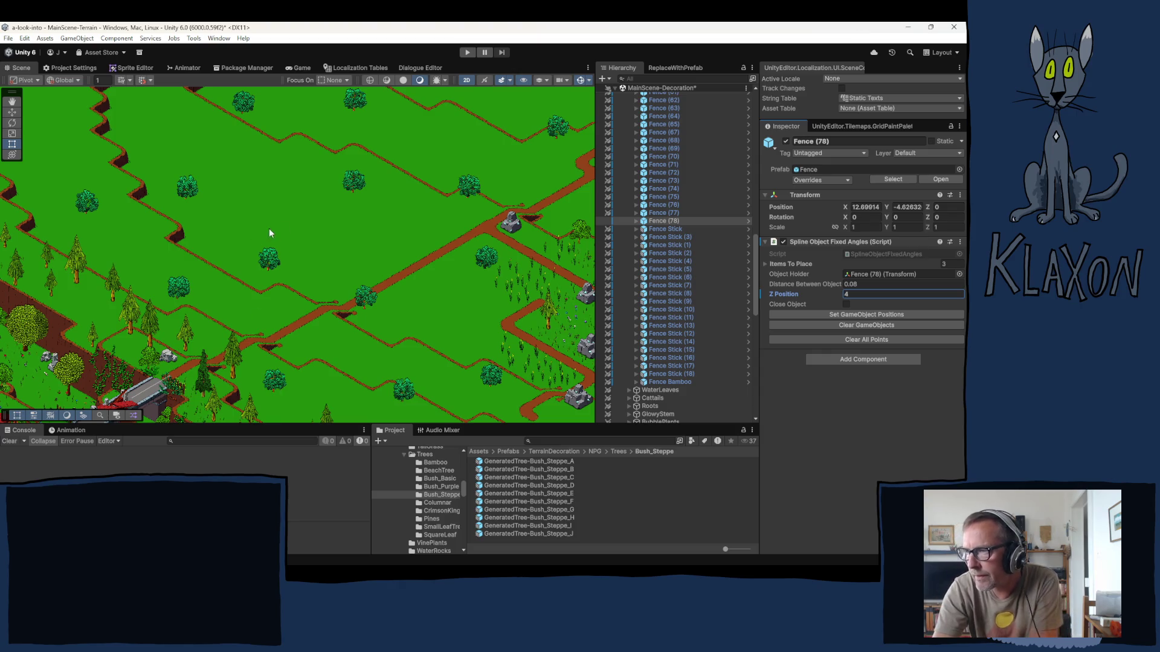
{"action": "left_click", "coordinate": [238, 207]}
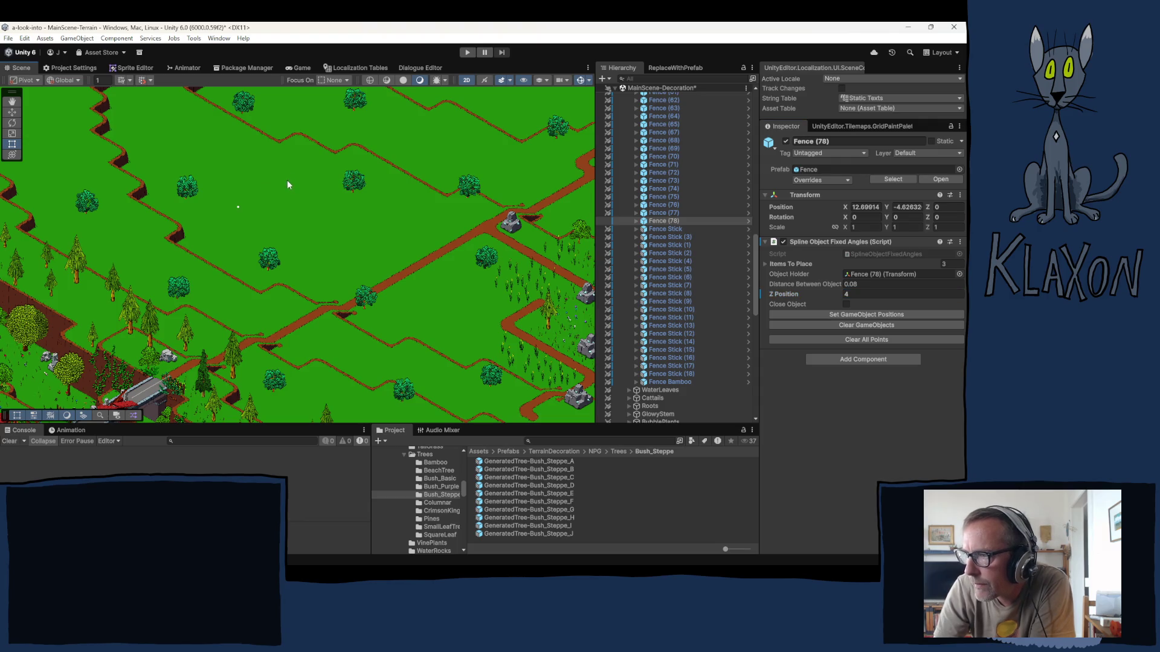
{"action": "left_click", "coordinate": [872, 313]}
{"action": "left_click", "coordinate": [841, 317]}
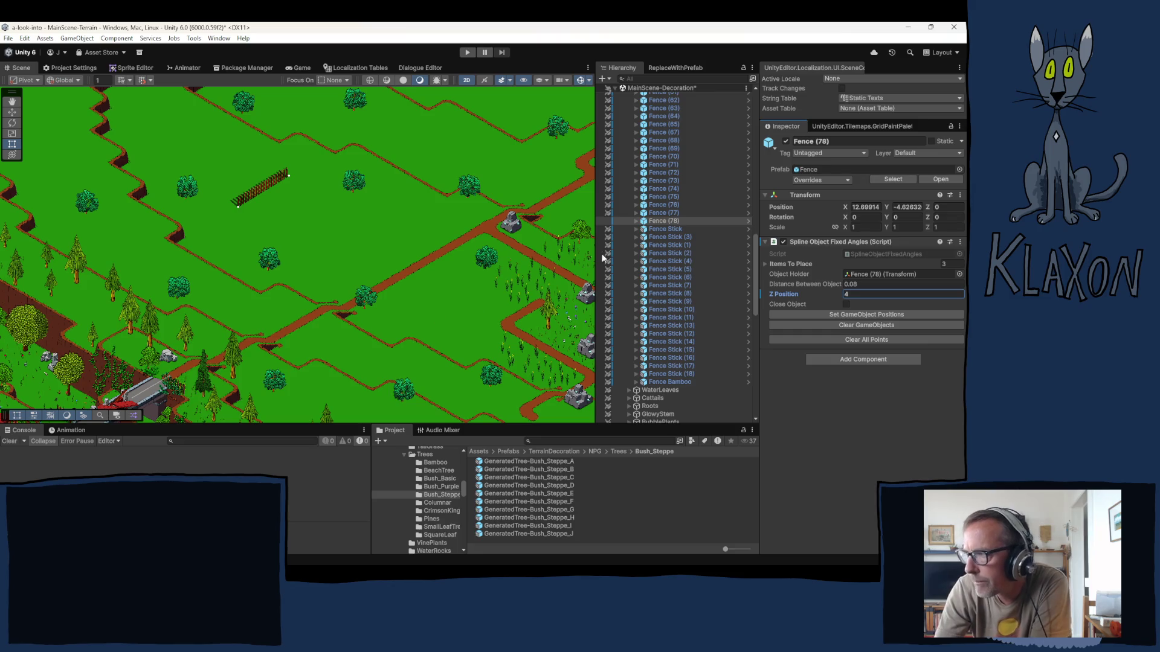
- Duplicate Fence (78) into a new fence laid along a two-point roadside path
{"action": "left_click", "coordinate": [657, 219]}
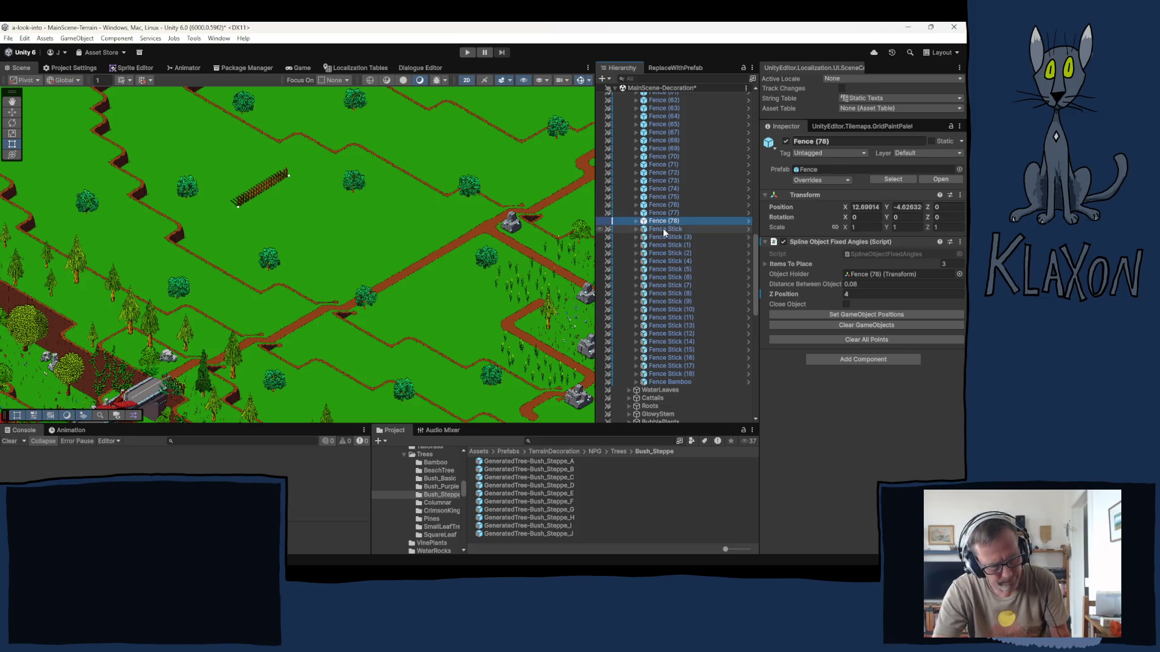
{"action": "key", "text": "ctrl+d"}
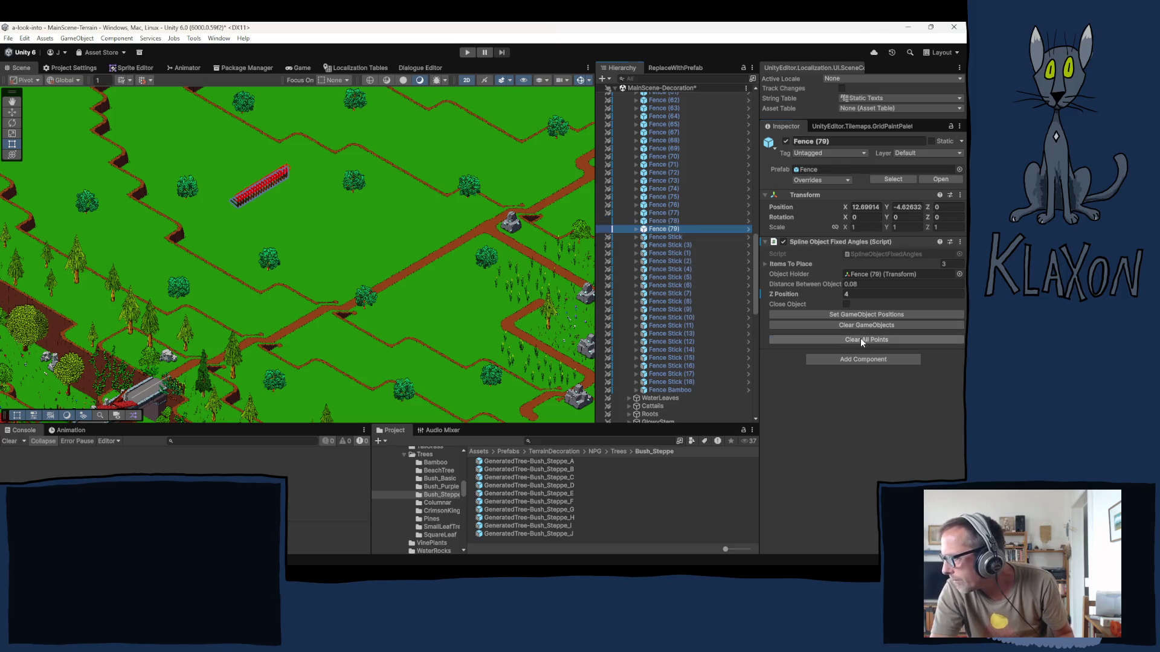
{"action": "left_click", "coordinate": [860, 338]}
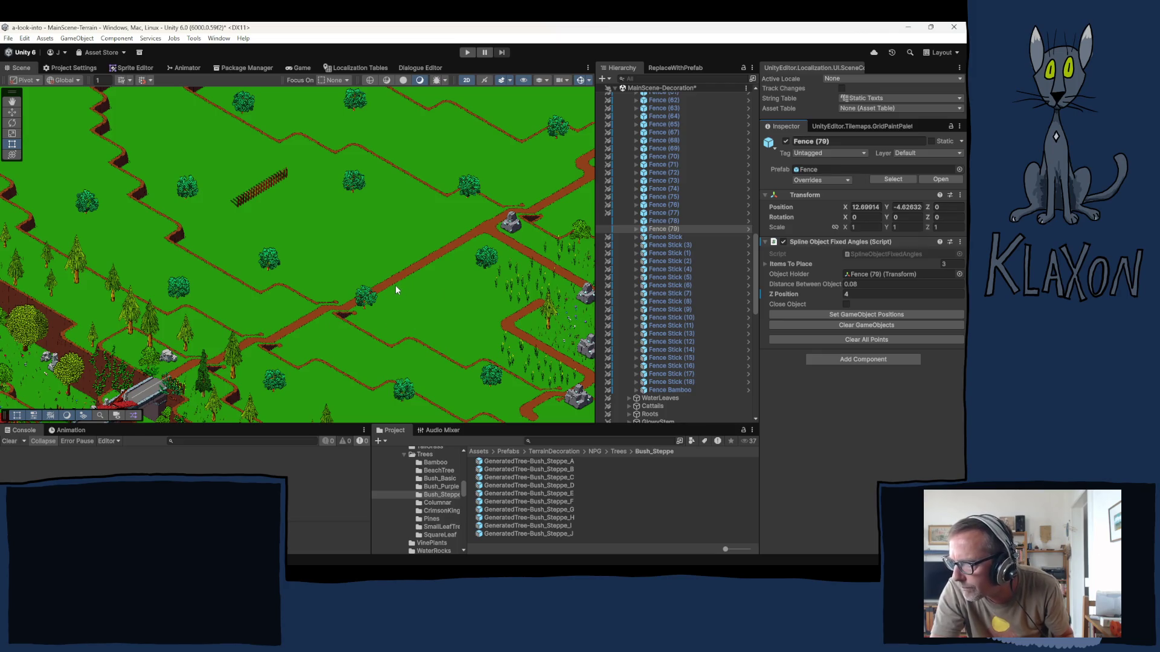
{"action": "left_click", "coordinate": [452, 253]}
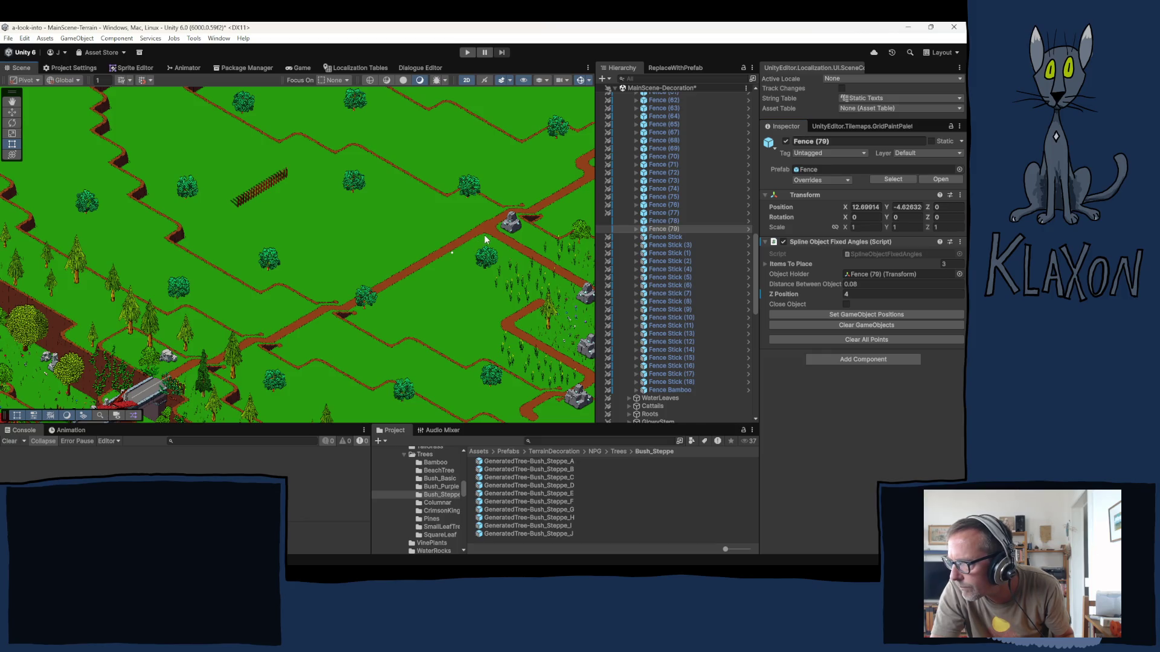
{"action": "left_click", "coordinate": [507, 245]}
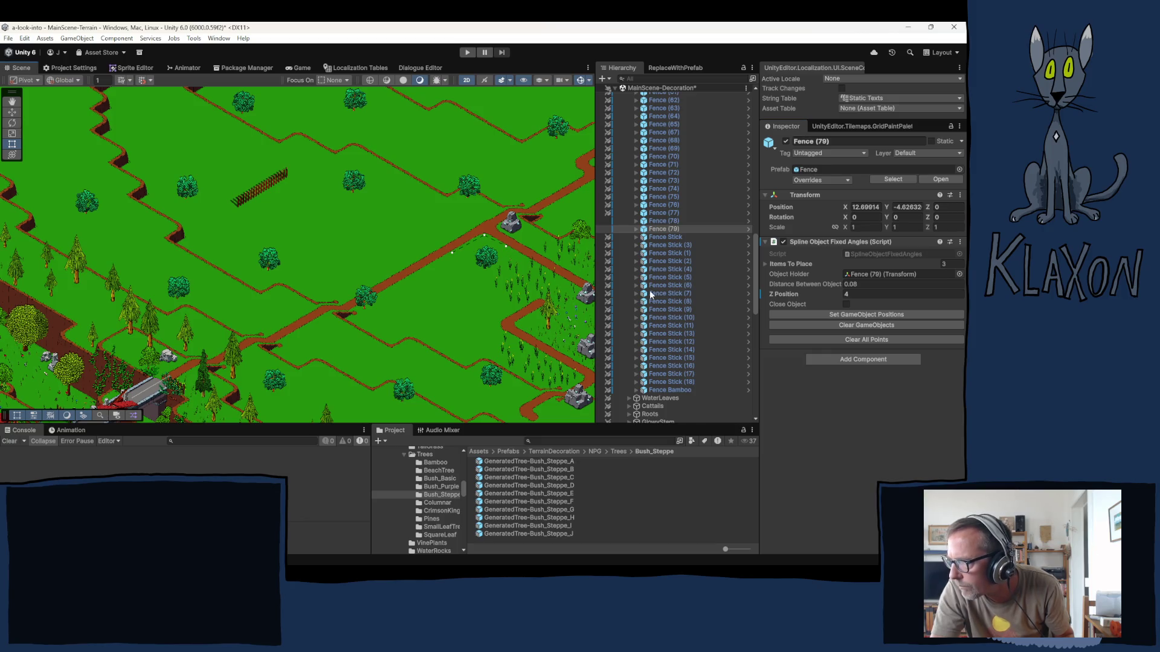
{"action": "left_click", "coordinate": [853, 314]}
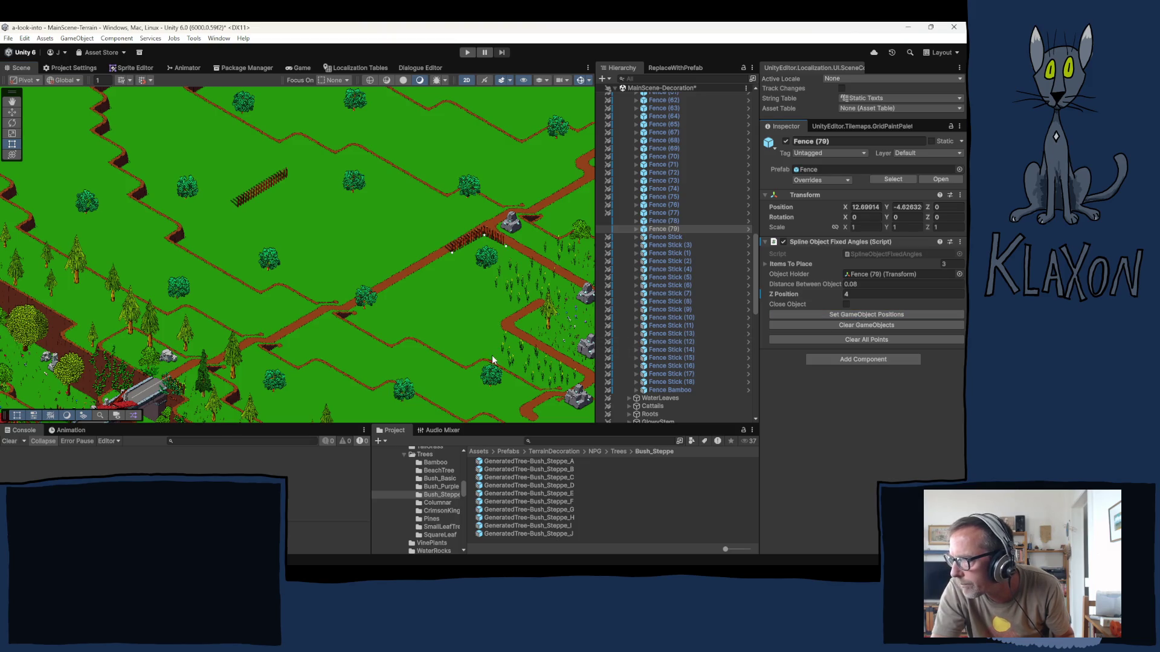
- Duplicate Fence (79) into Fence (80) on an empty meadow patch with Z Position 5
{"action": "left_click", "coordinate": [665, 229]}
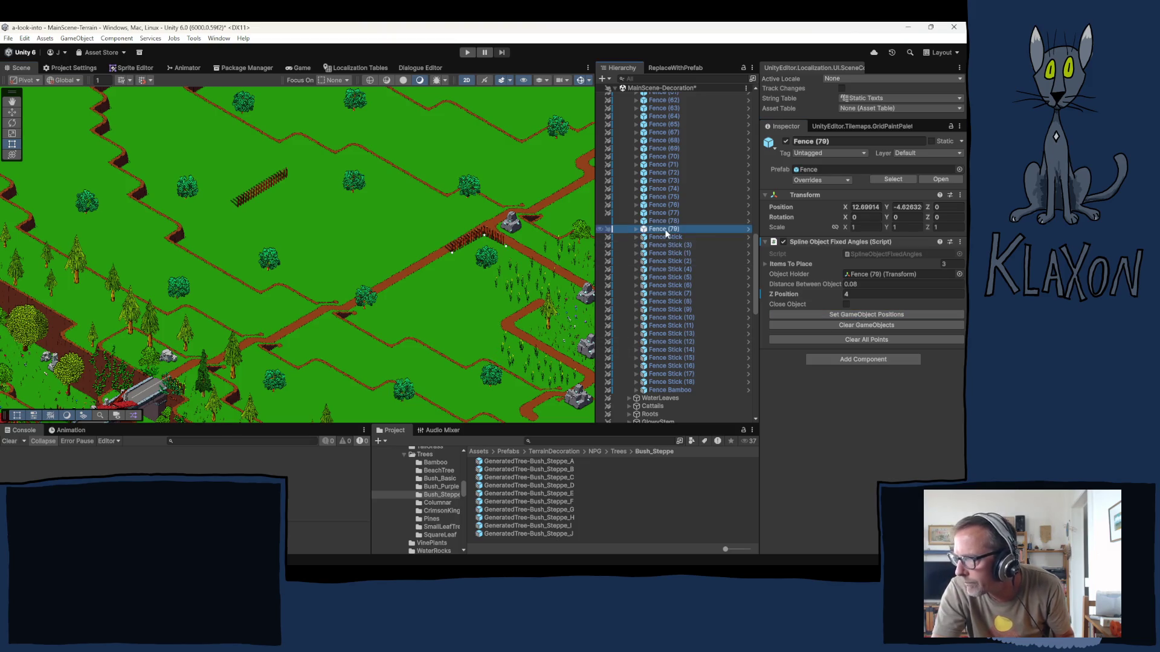
{"action": "key", "text": "ctrl+d"}
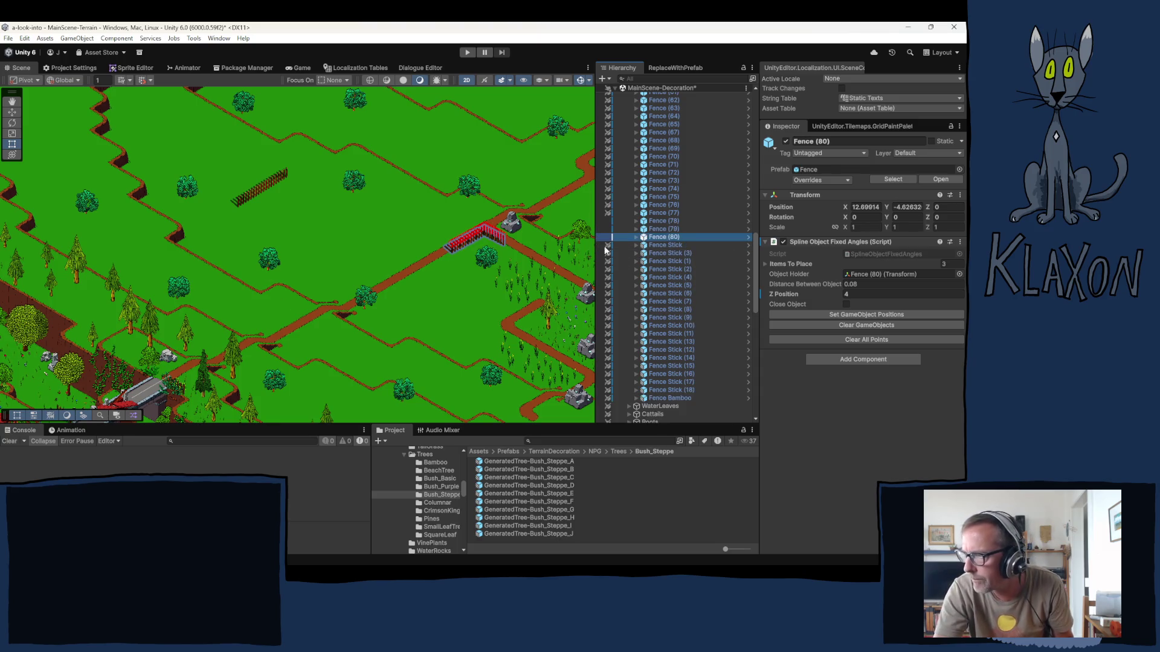
{"action": "left_click", "coordinate": [860, 338]}
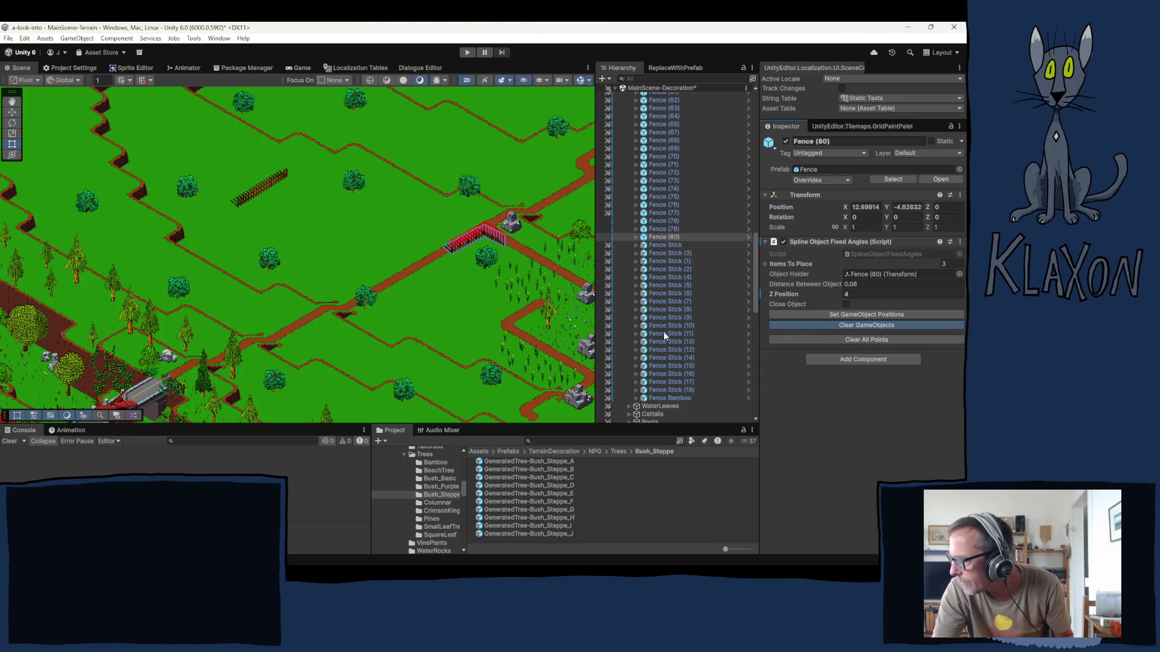
{"action": "left_click_drag", "start_coordinate": [98, 261], "coordinate": [241, 333]}
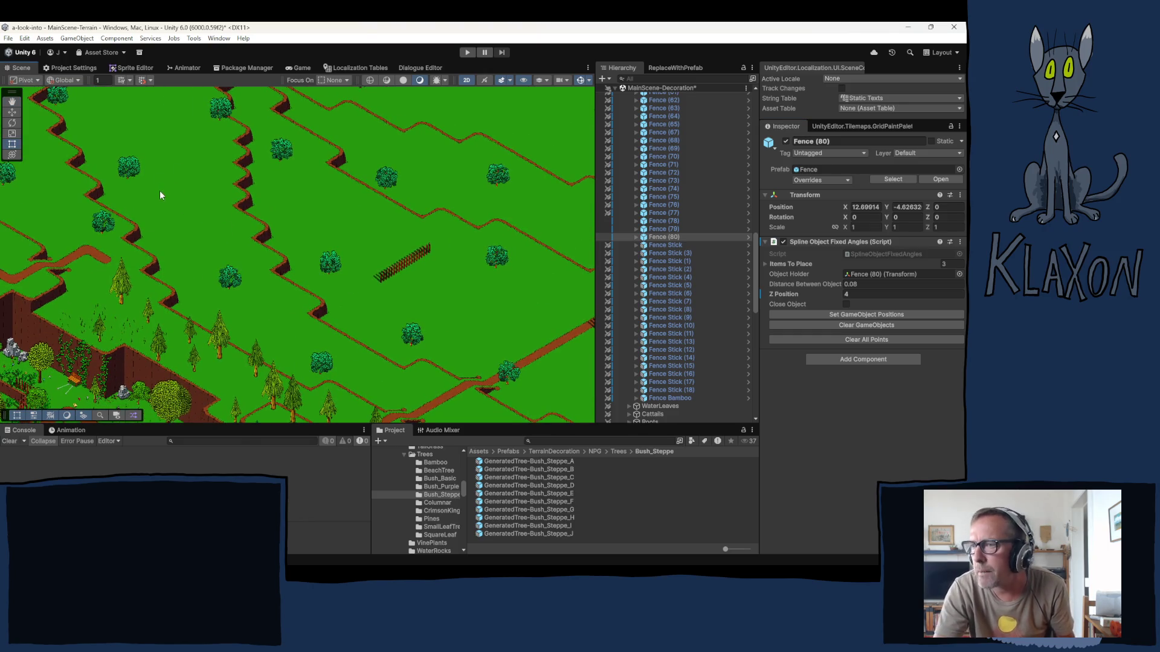
{"action": "left_click_drag", "start_coordinate": [161, 169], "coordinate": [227, 248]}
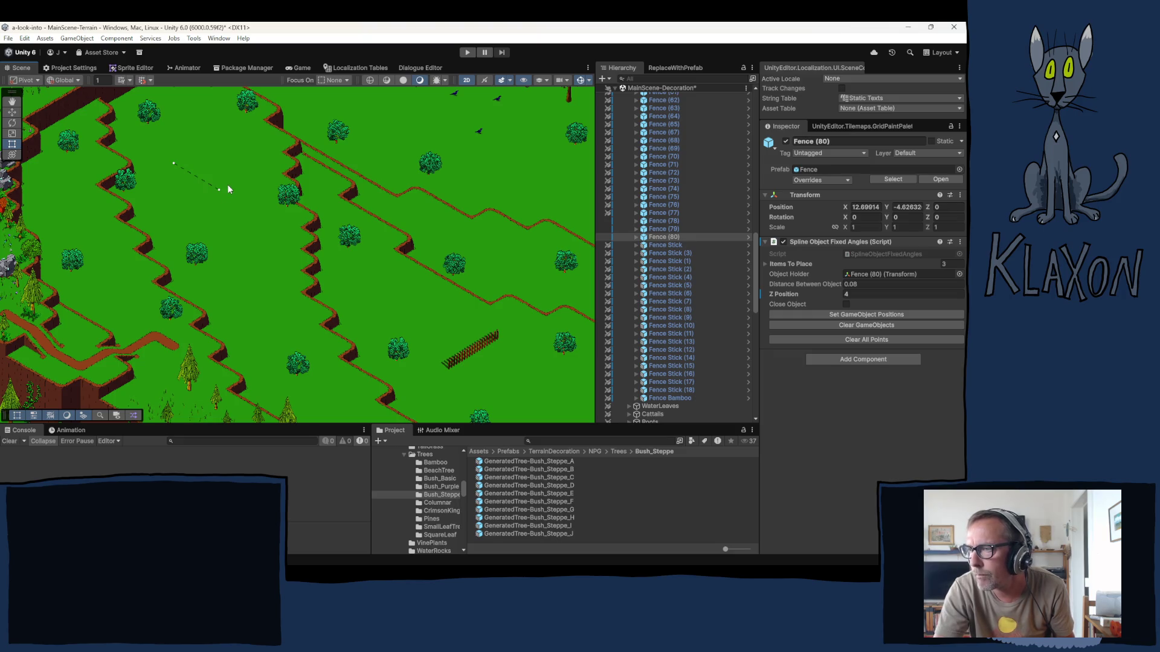
{"action": "left_click", "coordinate": [857, 315]}
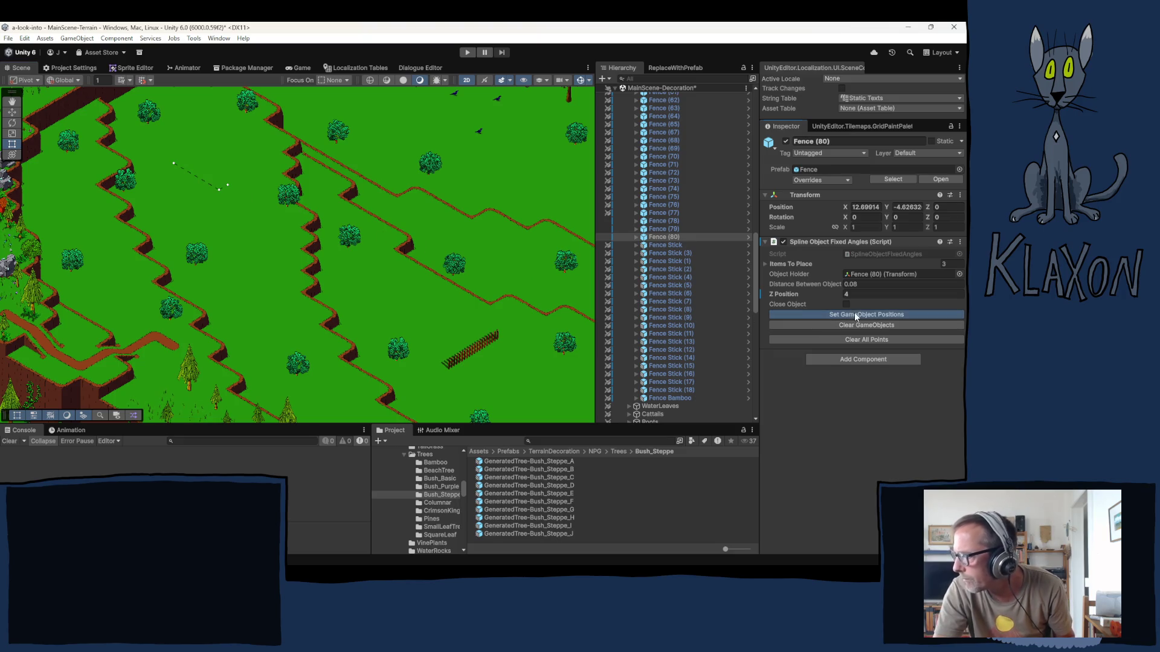
{"action": "left_click", "coordinate": [823, 295]}
{"action": "type", "text": "5"}
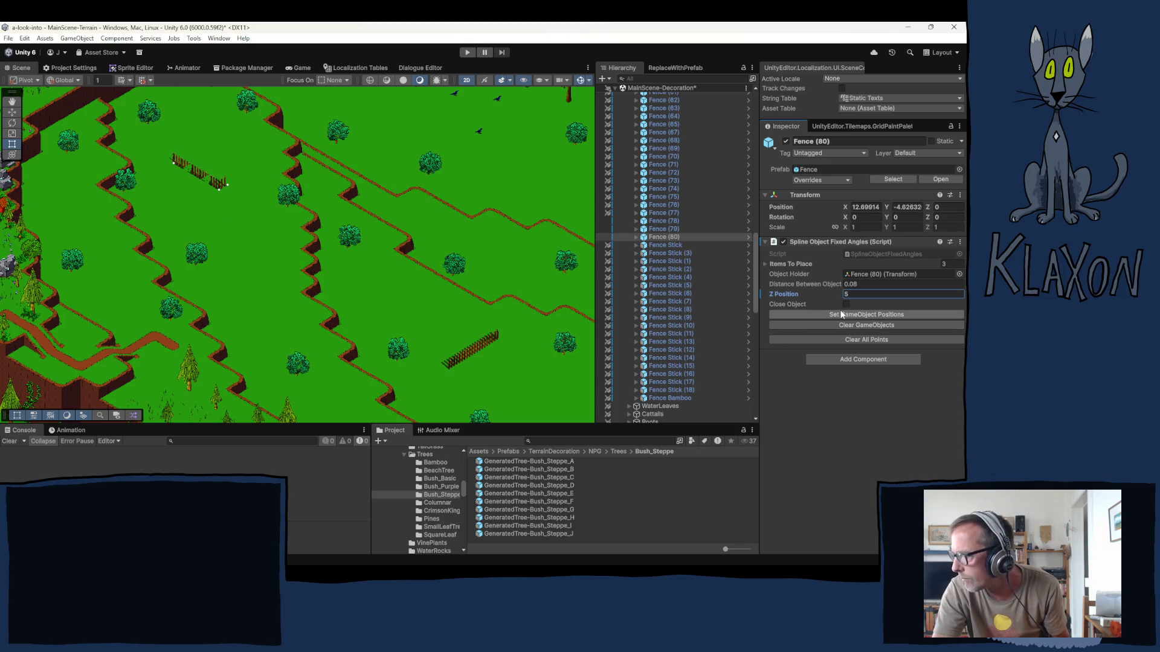
{"action": "left_click", "coordinate": [797, 314]}
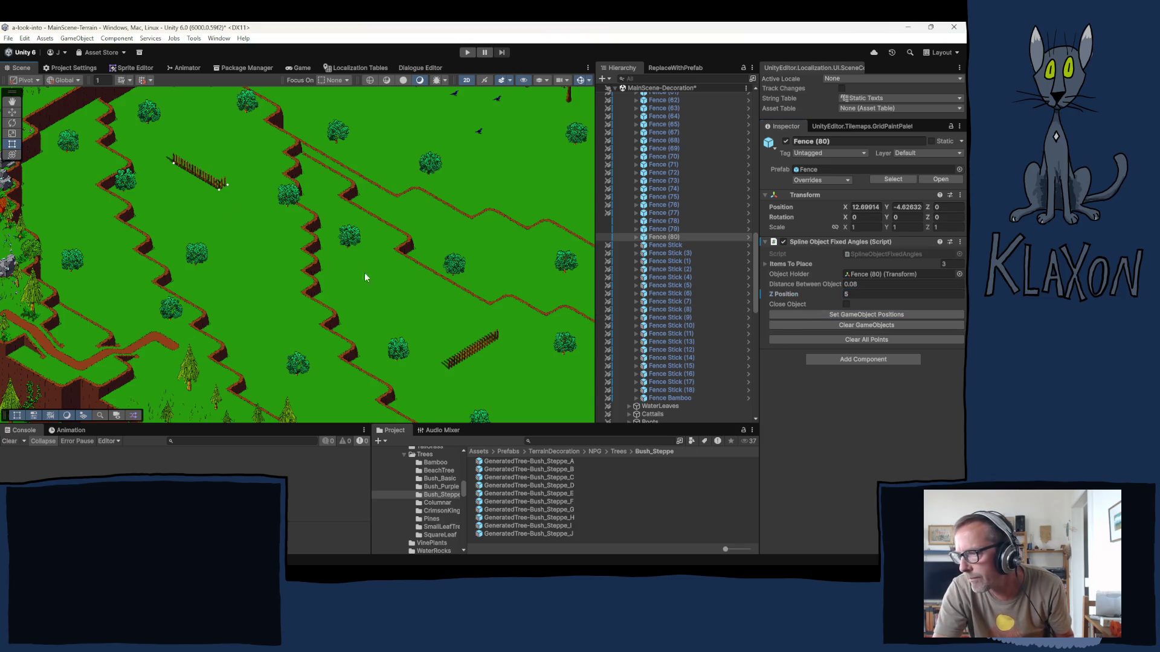
- Pan to the meadow beside the hedge maze and select Fence (80)
{"action": "left_click_drag", "start_coordinate": [365, 273], "coordinate": [189, 238]}
{"action": "left_click_drag", "start_coordinate": [267, 205], "coordinate": [128, 264]}
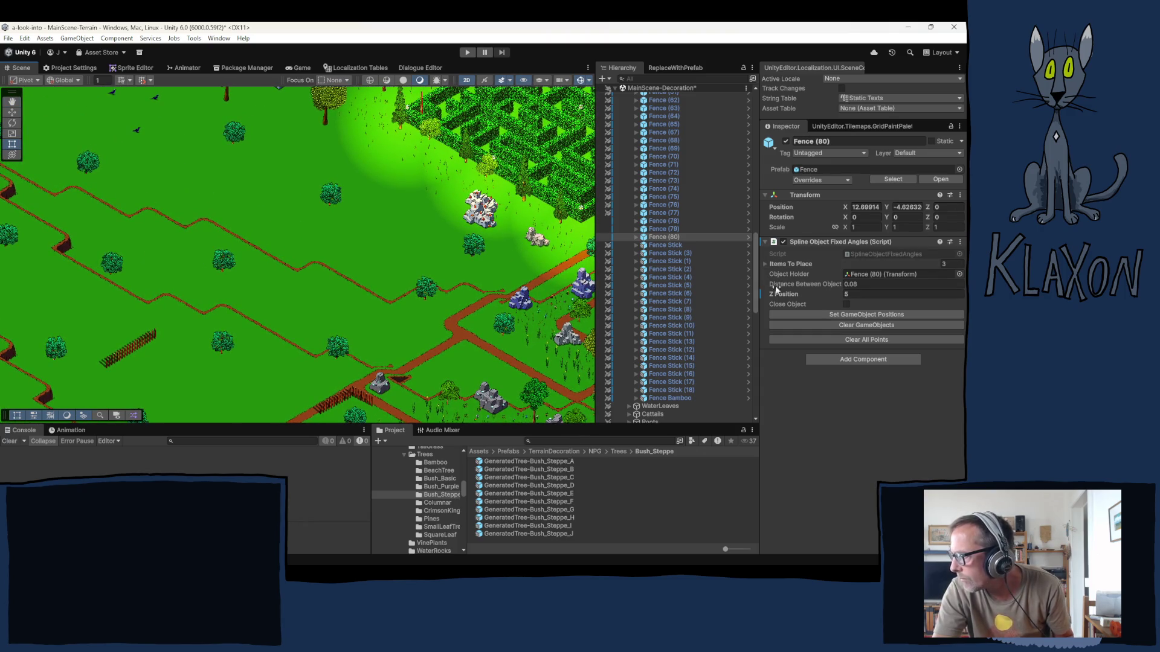
{"action": "left_click", "coordinate": [658, 238]}
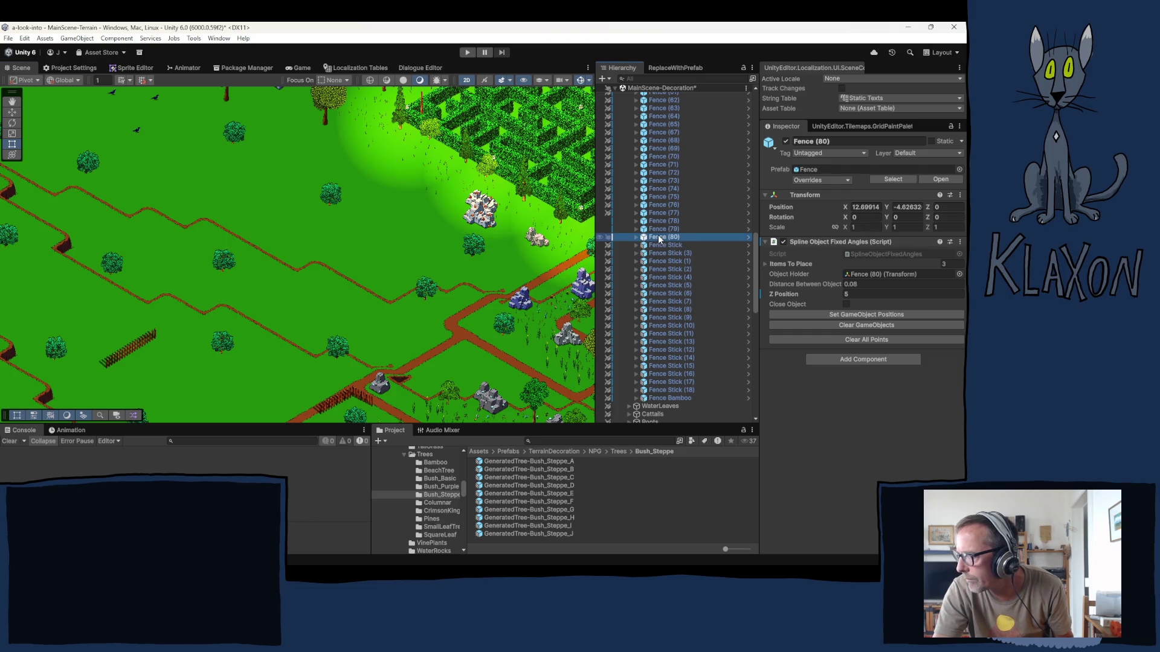
- Duplicate Fence (80) into Fence (81) with Z Position 2 and lay a short new line
{"action": "key", "text": "ctrl+d"}
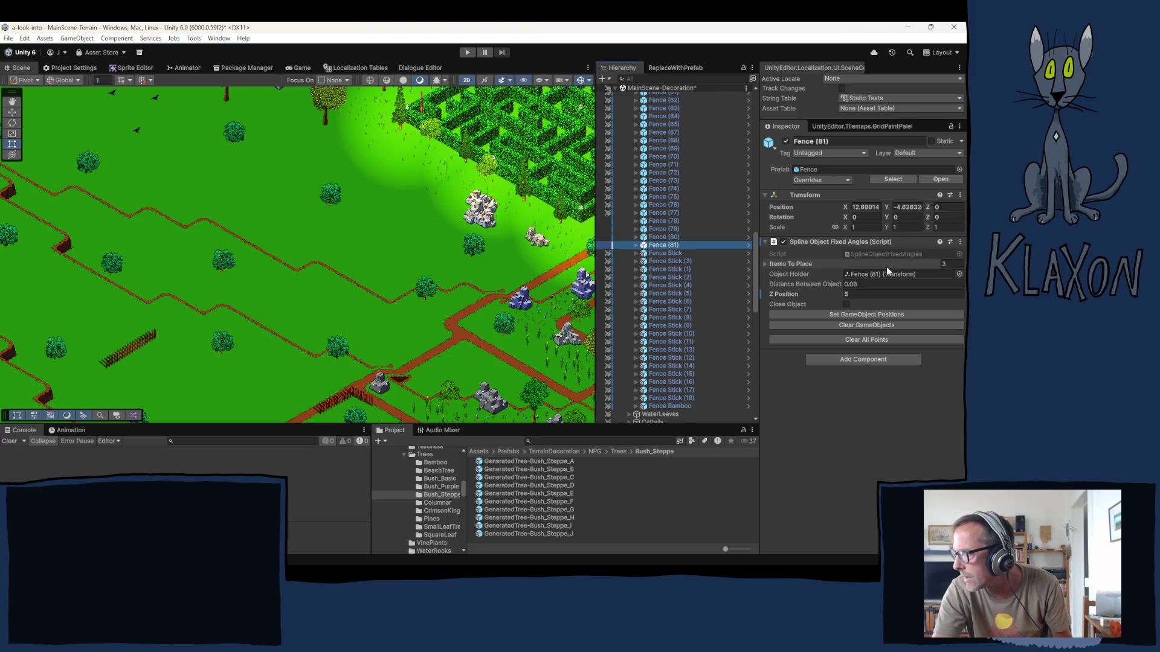
{"action": "left_click", "coordinate": [843, 339]}
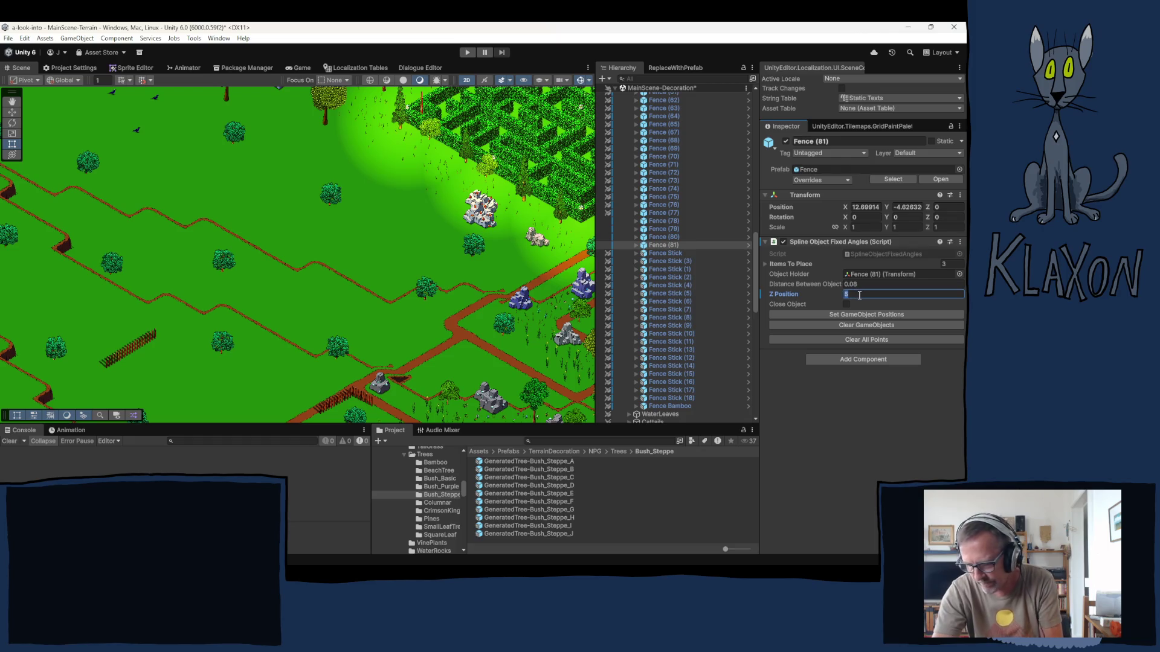
{"action": "type", "text": "2"}
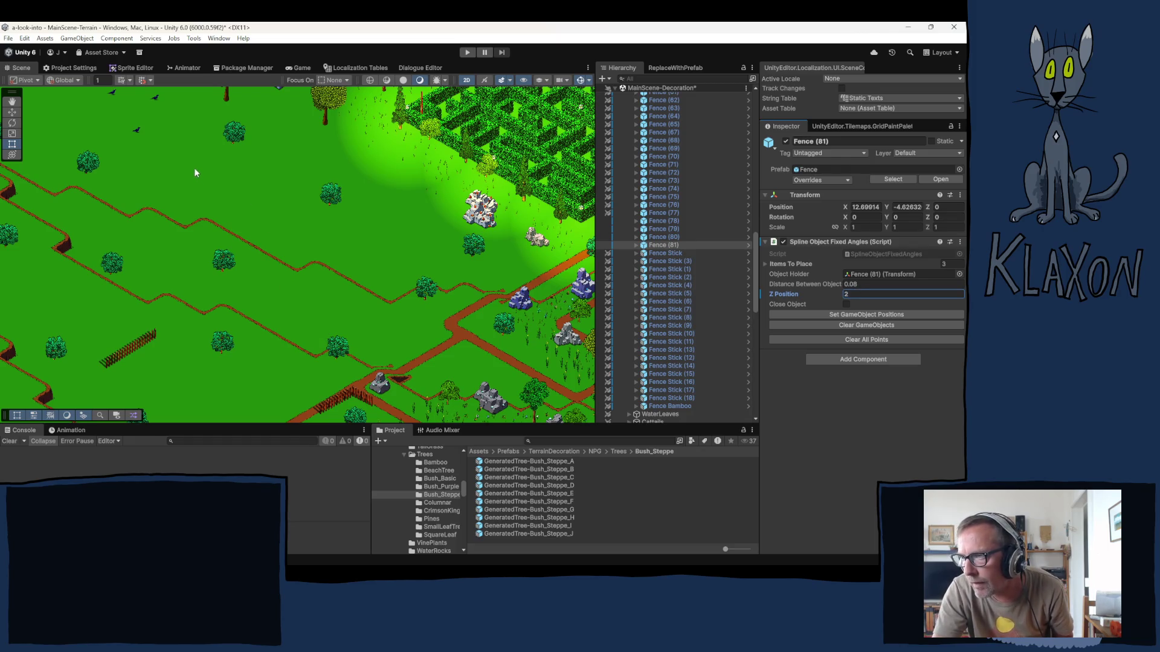
{"action": "left_click", "coordinate": [180, 162]}
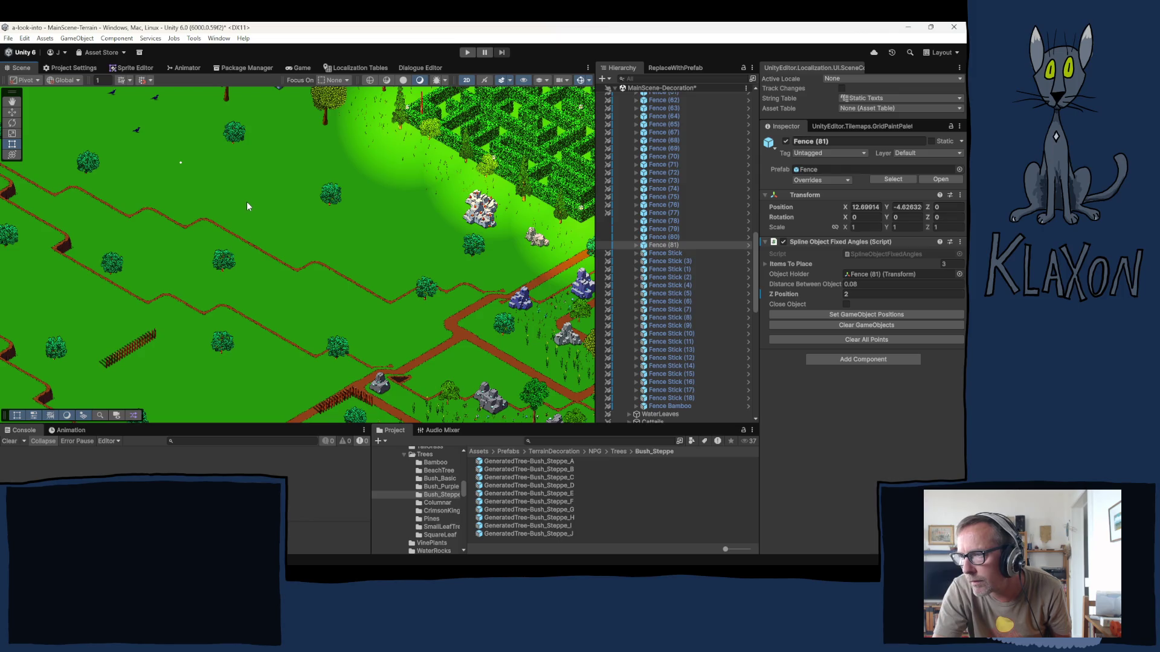
{"action": "left_click", "coordinate": [845, 315]}
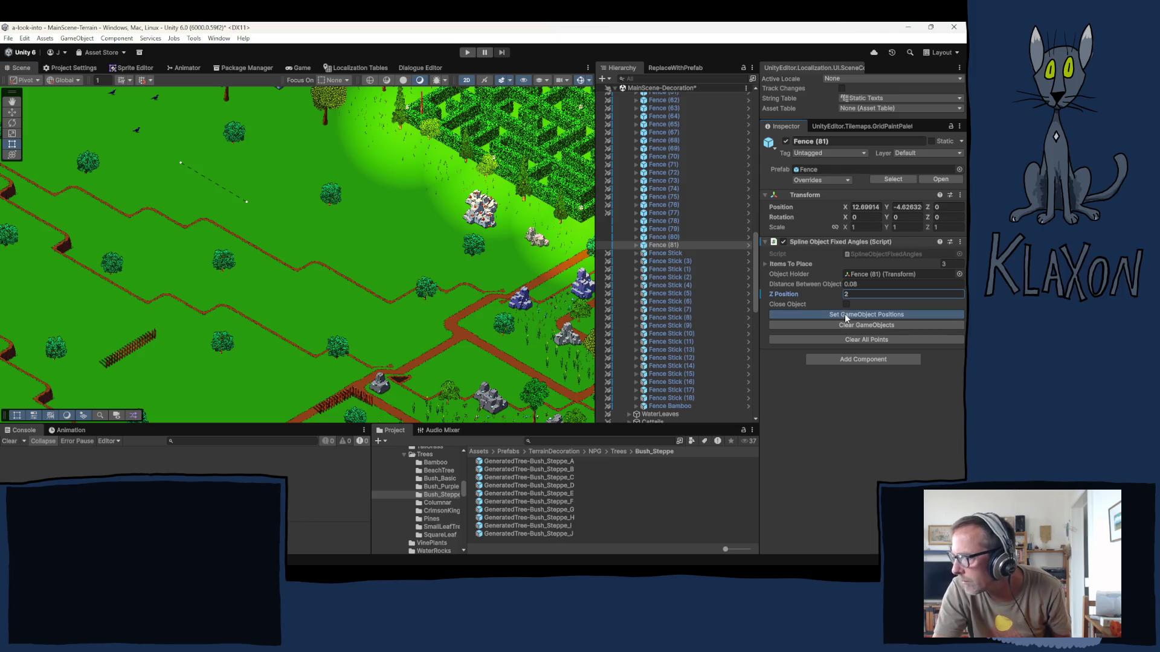
- Pan across the forested terrain and plains toward the hedge maze and rocks
{"action": "mouse_move", "coordinate": [128, 227]}
{"action": "left_mouse_down"}
{"action": "mouse_move", "coordinate": [400, 309]}
{"action": "mouse_move", "coordinate": [407, 193]}
{"action": "left_mouse_up"}
{"action": "mouse_move", "coordinate": [316, 299]}
{"action": "left_mouse_down"}
{"action": "mouse_move", "coordinate": [371, 182]}
{"action": "mouse_move", "coordinate": [224, 216]}
{"action": "mouse_move", "coordinate": [401, 309]}
{"action": "mouse_move", "coordinate": [382, 285]}
{"action": "left_mouse_up"}
{"action": "key", "text": "t"}
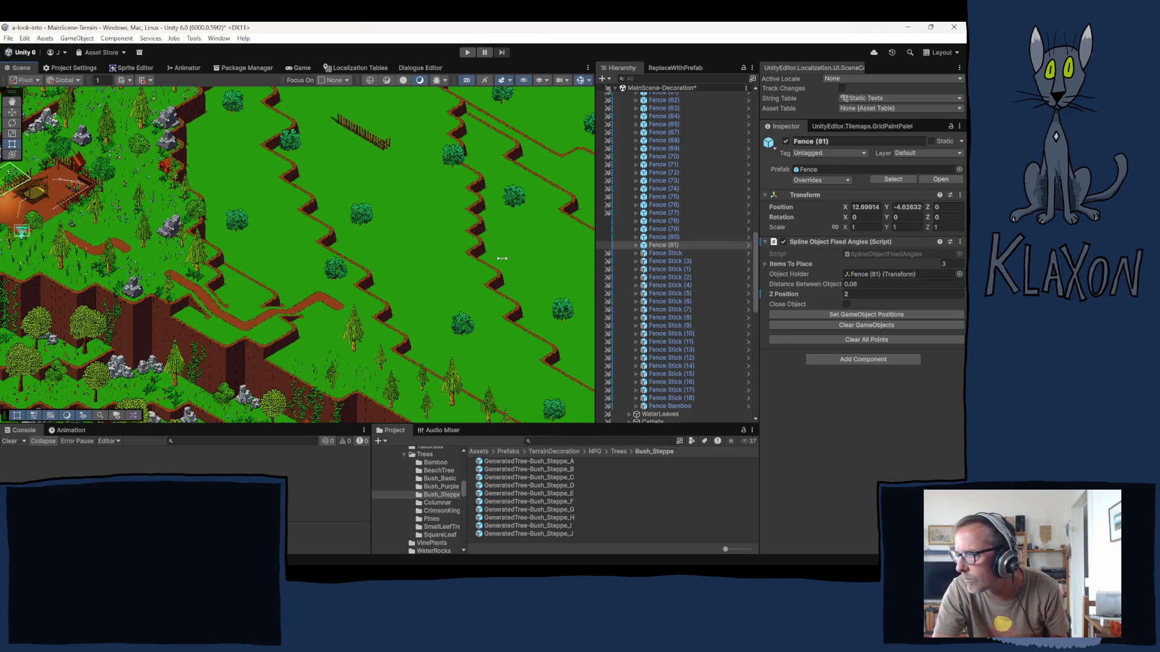
{"action": "mouse_move", "coordinate": [337, 259]}
{"action": "left_mouse_down"}
{"action": "mouse_move", "coordinate": [523, 262]}
{"action": "mouse_move", "coordinate": [375, 280]}
{"action": "mouse_move", "coordinate": [311, 259]}
{"action": "left_mouse_up"}
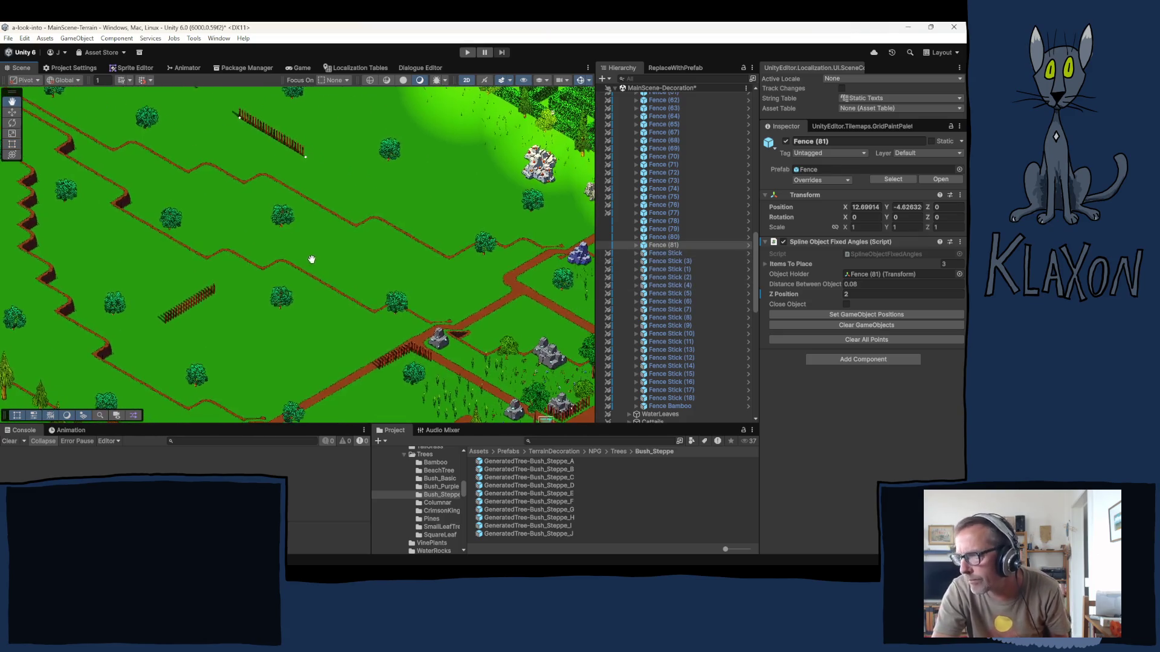
{"action": "left_click_drag", "start_coordinate": [425, 264], "coordinate": [350, 319]}
{"action": "left_click_drag", "start_coordinate": [404, 260], "coordinate": [334, 305]}
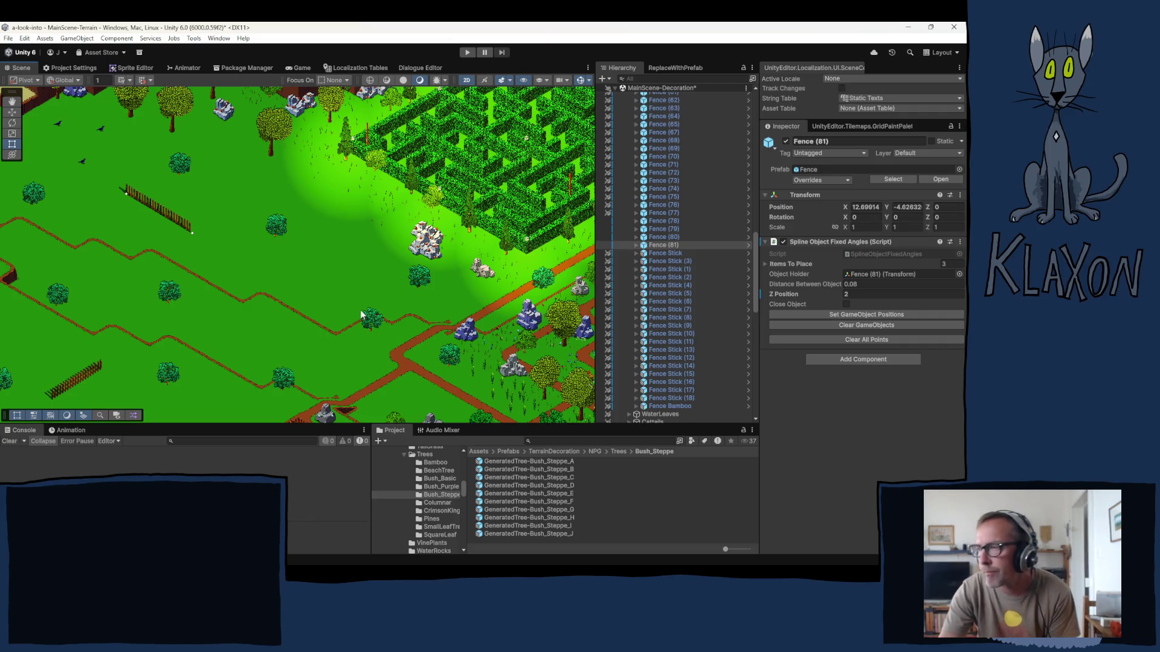
{"action": "left_click", "coordinate": [607, 224]}
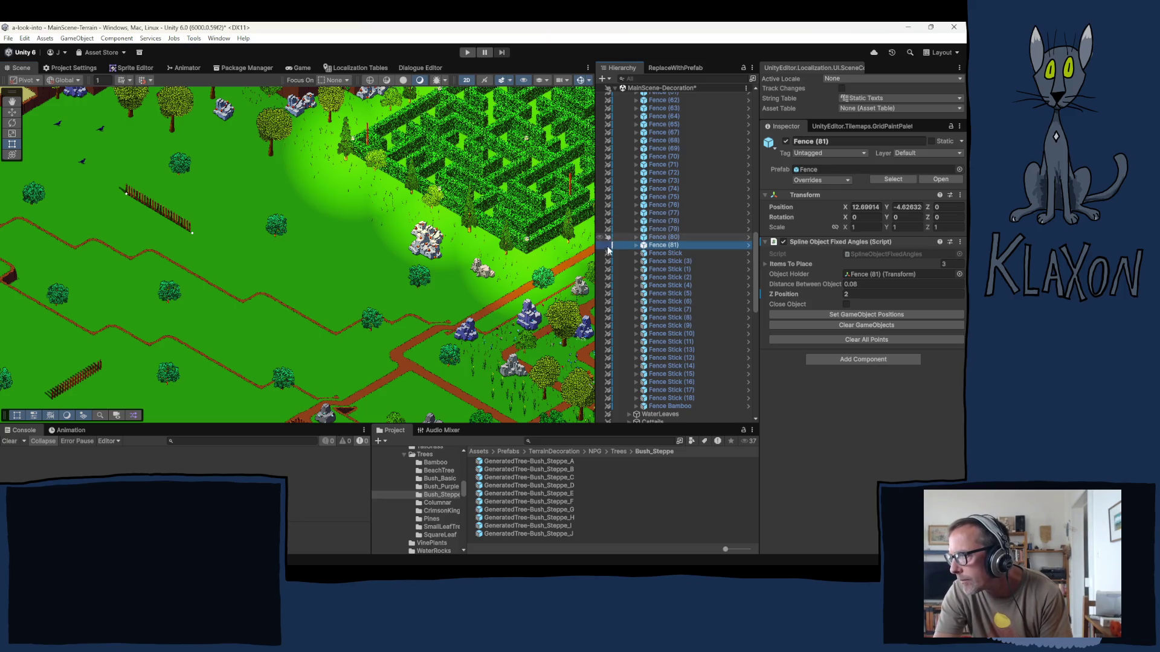
- Collapse BushSteppe, turn on its scene picking, and select a steppe bush on the meadow
{"action": "scroll", "coordinate": [618, 307], "scroll_direction": "down", "scroll_amount": 10}
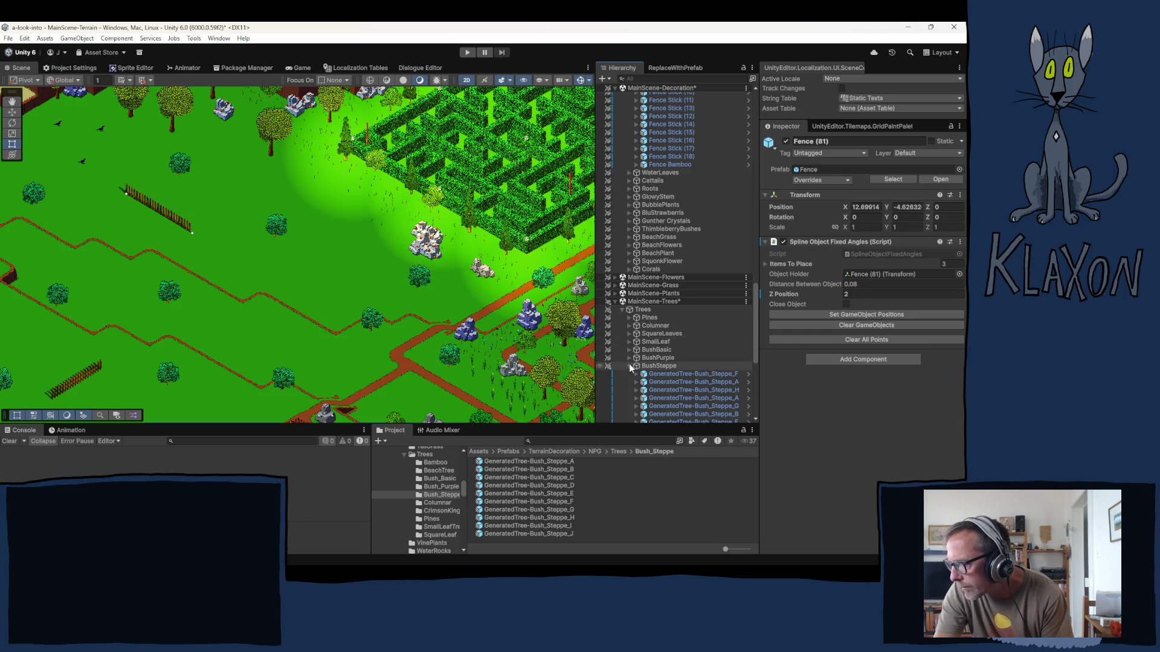
{"action": "left_click", "coordinate": [630, 365]}
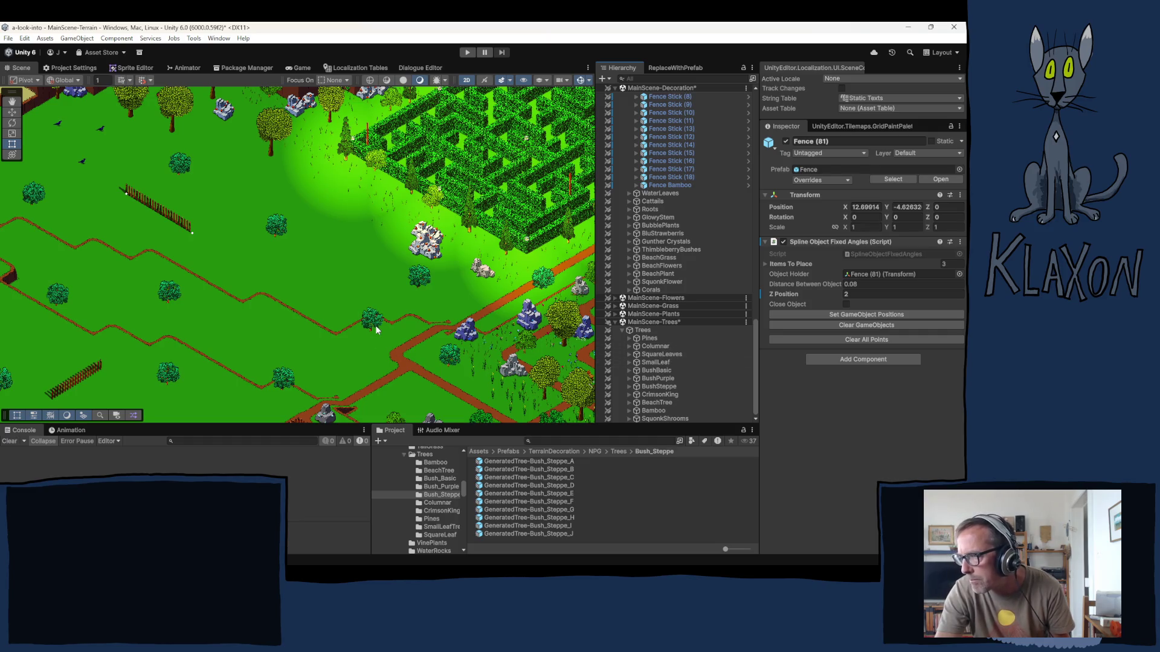
{"action": "left_click", "coordinate": [608, 387]}
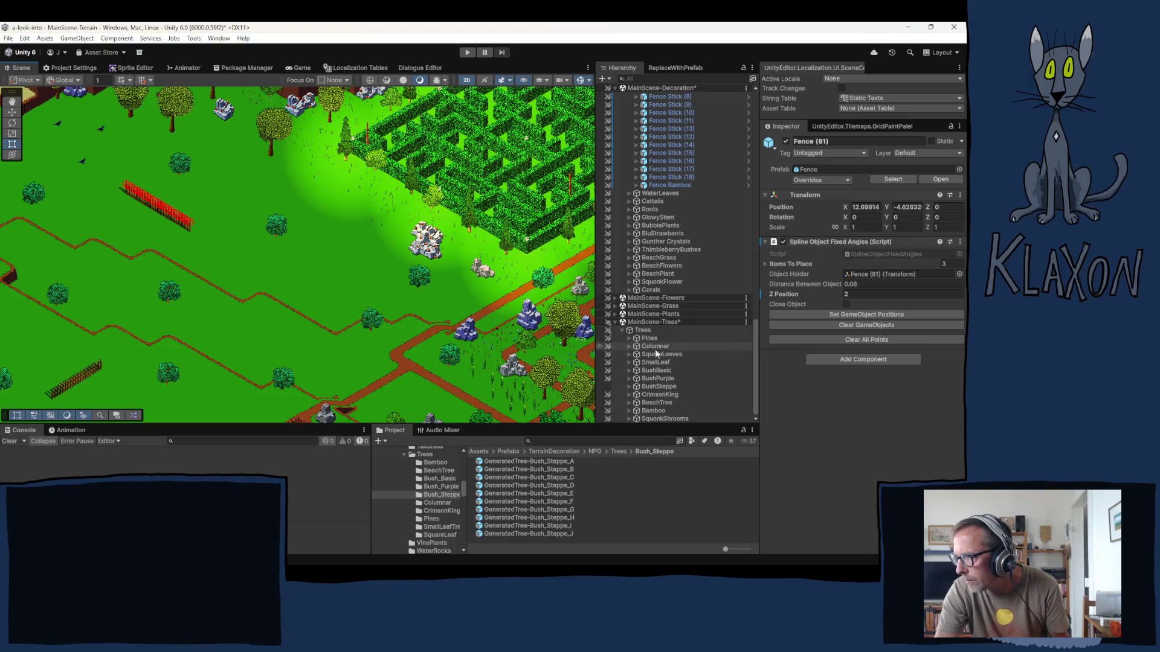
{"action": "left_click", "coordinate": [630, 387]}
{"action": "left_click", "coordinate": [693, 394]}
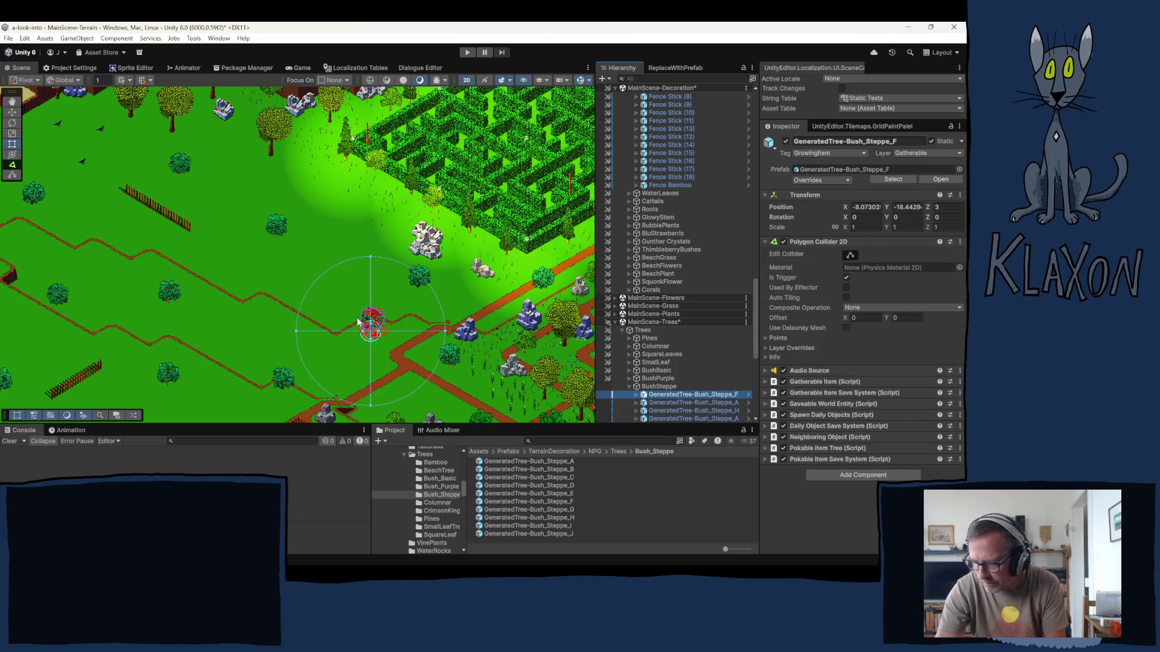
- Move three steppe bushes: one off the path, one from the junction, one up beside the fence
{"action": "scroll", "coordinate": [358, 322], "scroll_direction": "up", "scroll_amount": 6}
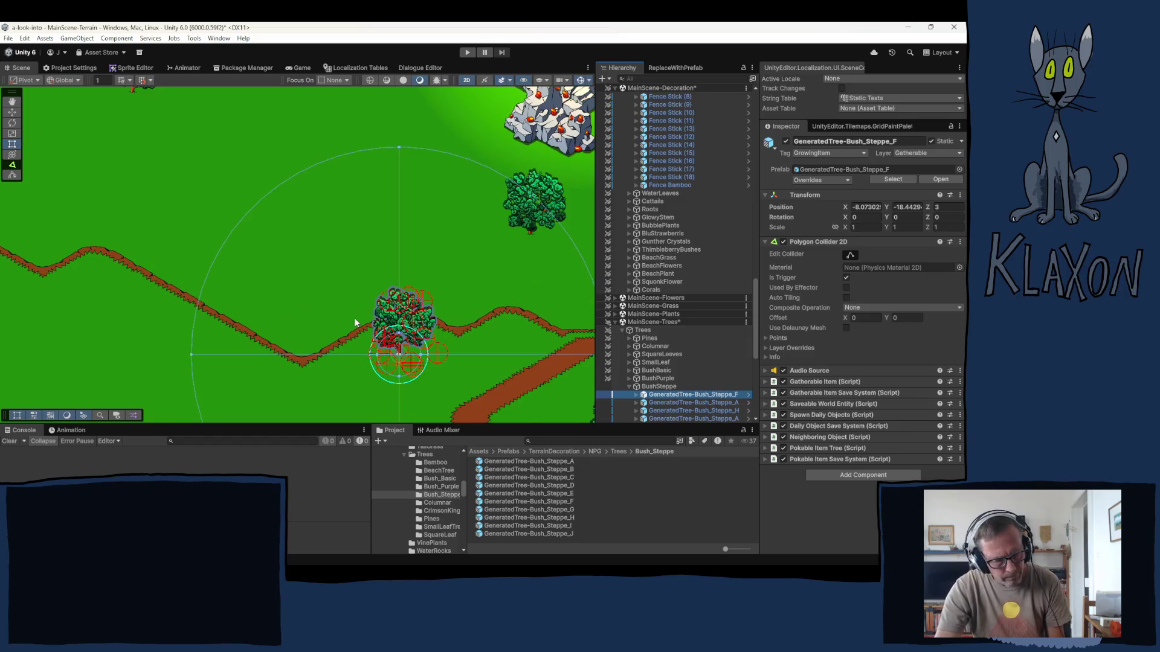
{"action": "key", "text": "w"}
{"action": "left_click_drag", "start_coordinate": [416, 356], "coordinate": [417, 331]}
{"action": "scroll", "coordinate": [400, 307], "scroll_direction": "down", "scroll_amount": 3}
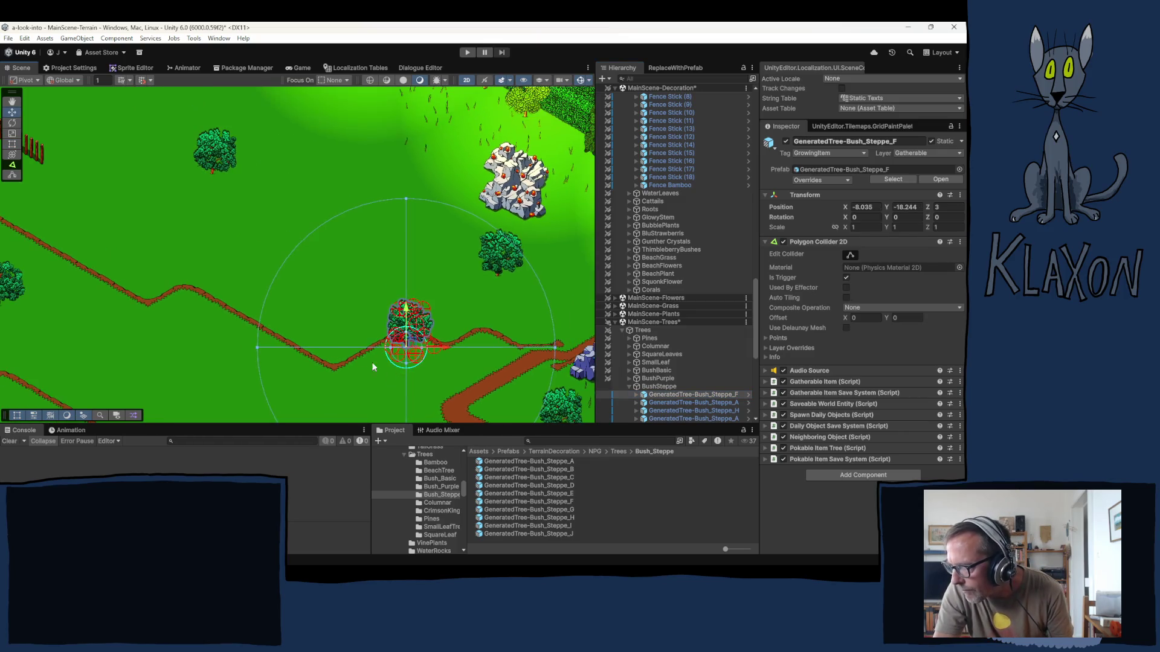
{"action": "mouse_move", "coordinate": [325, 225]}
{"action": "left_mouse_down"}
{"action": "mouse_move", "coordinate": [288, 196]}
{"action": "mouse_move", "coordinate": [212, 75]}
{"action": "left_mouse_up"}
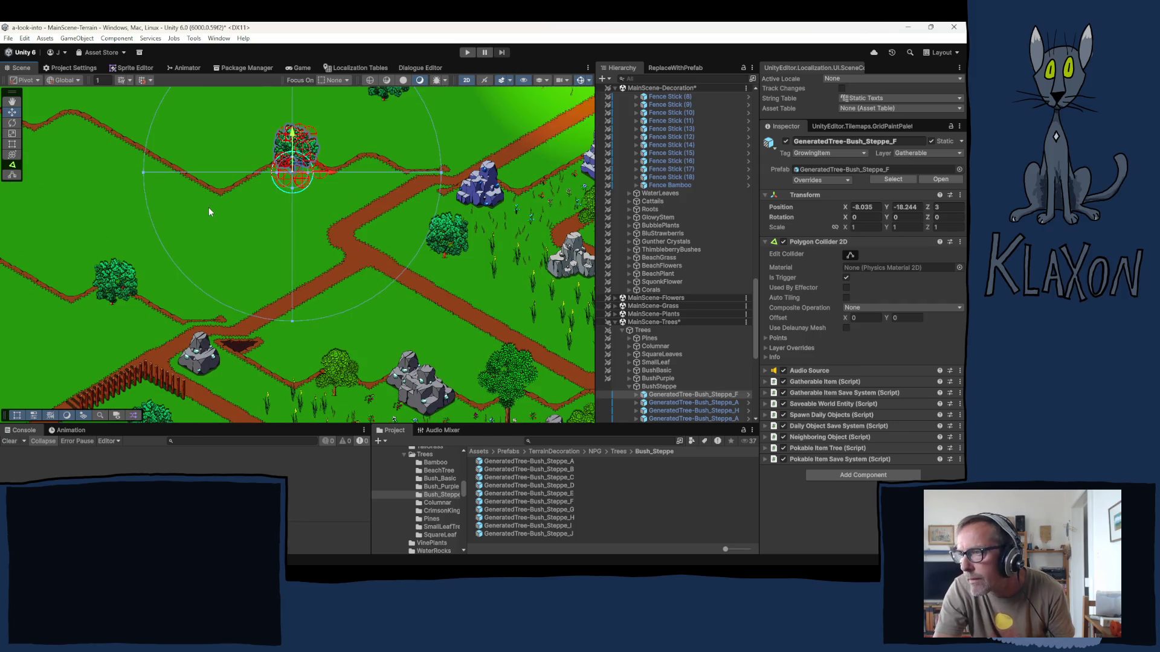
{"action": "left_click_drag", "start_coordinate": [208, 211], "coordinate": [181, 184]}
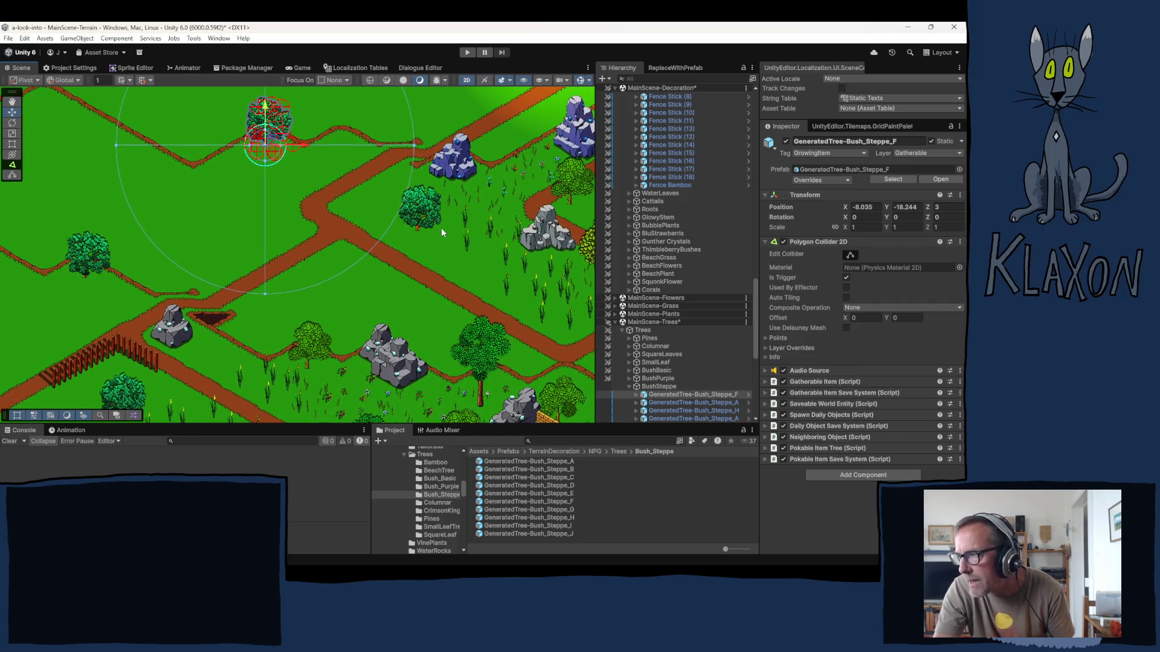
{"action": "left_click", "coordinate": [421, 236]}
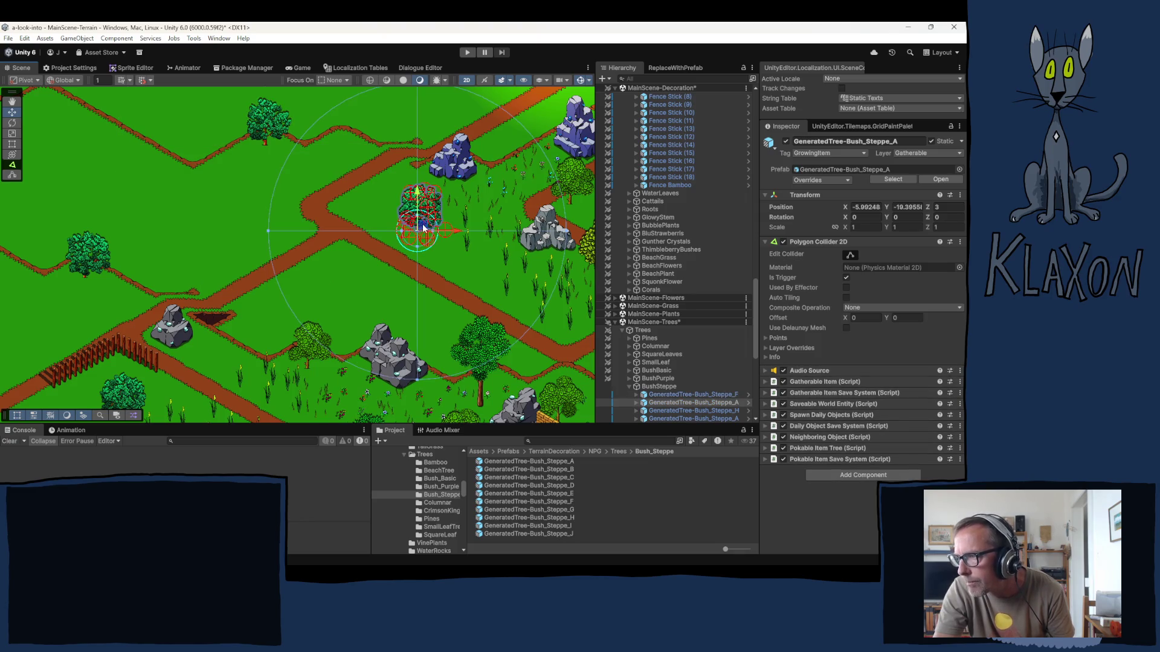
{"action": "mouse_move", "coordinate": [422, 227]}
{"action": "left_mouse_down"}
{"action": "mouse_move", "coordinate": [349, 251]}
{"action": "mouse_move", "coordinate": [552, 207]}
{"action": "left_mouse_up"}
{"action": "left_click_drag", "start_coordinate": [357, 248], "coordinate": [364, 183]}
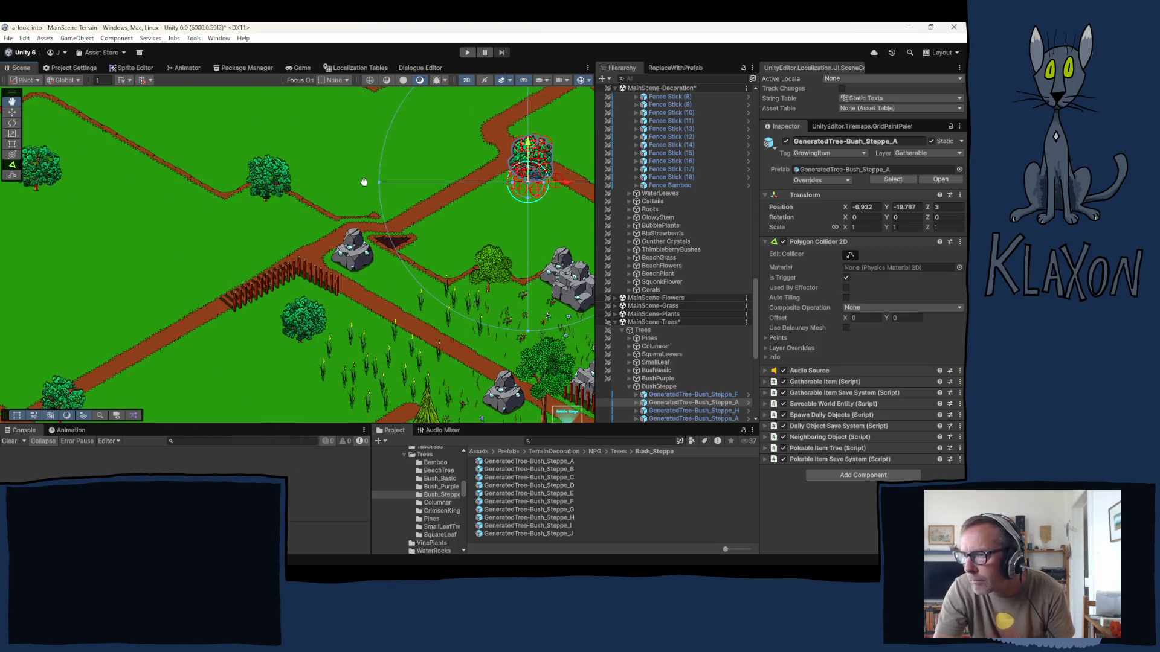
{"action": "left_click", "coordinate": [306, 344]}
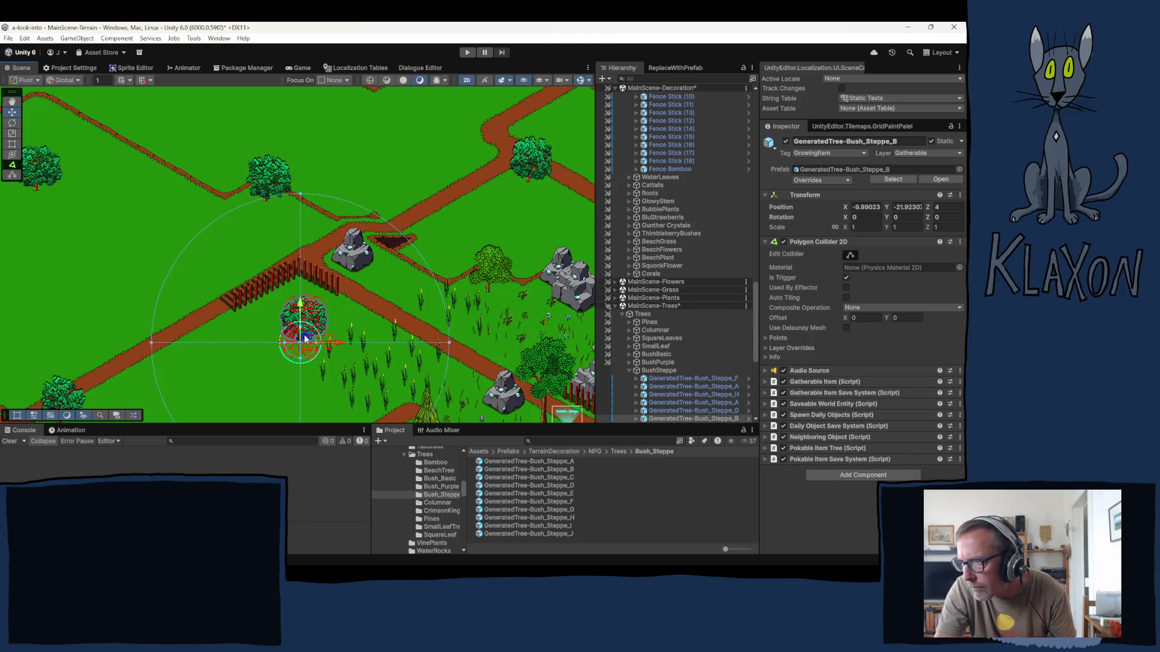
{"action": "left_click_drag", "start_coordinate": [306, 339], "coordinate": [314, 307]}
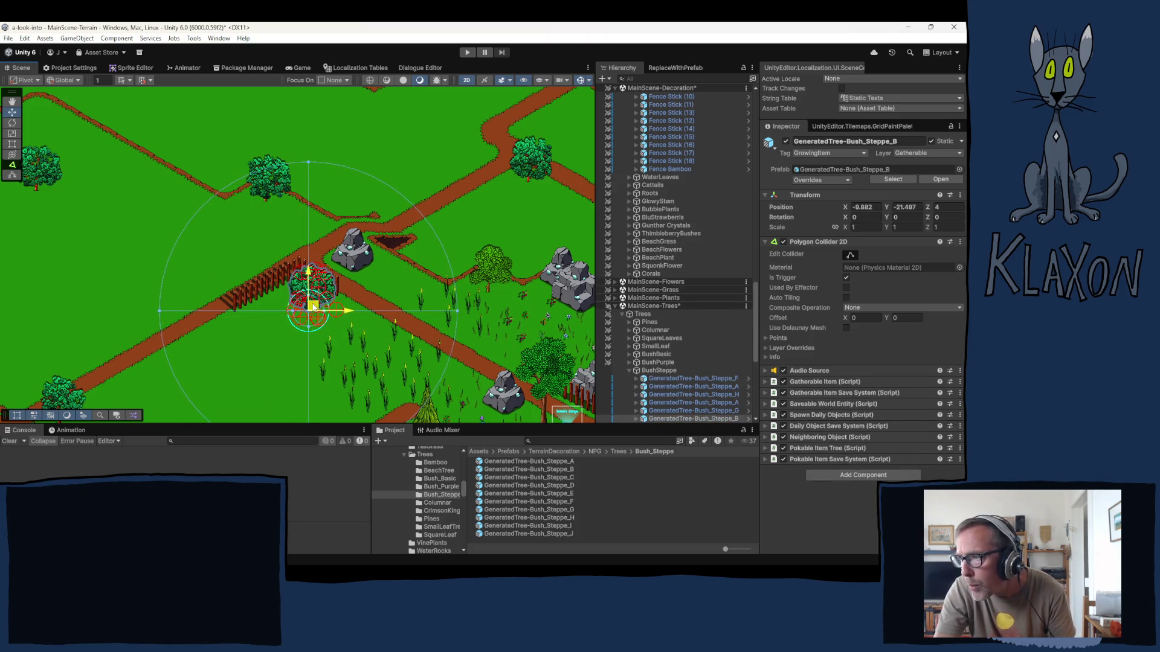
- Reposition two more steppe bushes, one by the left path and one raised slightly
{"action": "key", "text": "Down"}
{"action": "key", "text": "Left"}
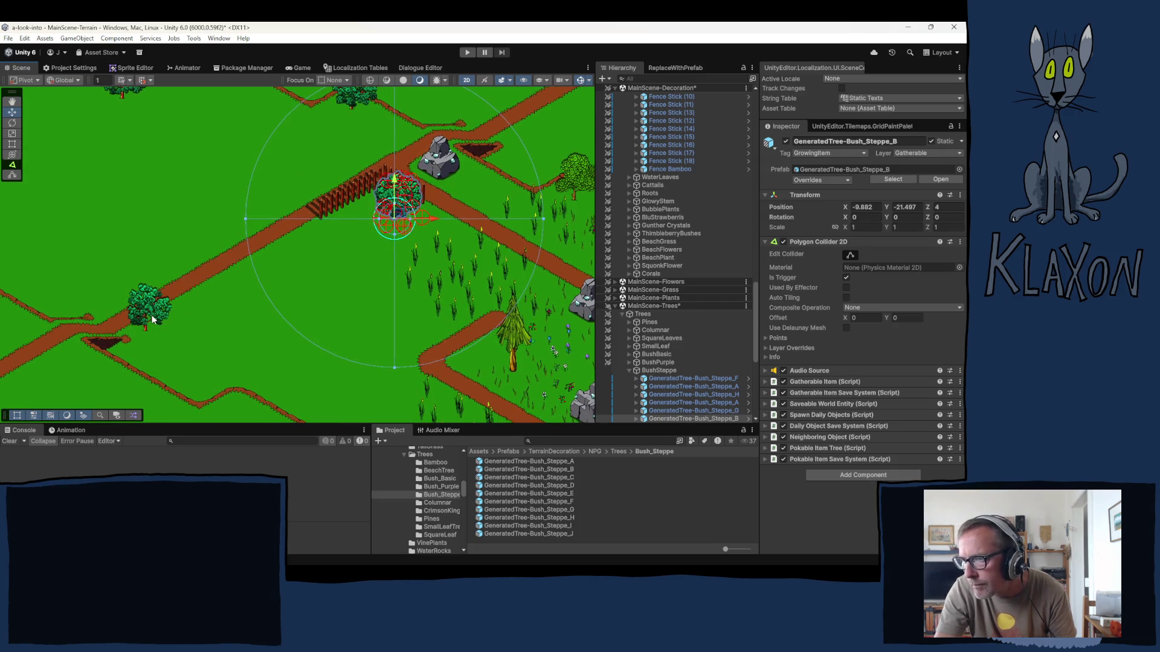
{"action": "left_click", "coordinate": [153, 320]}
{"action": "left_click_drag", "start_coordinate": [150, 326], "coordinate": [189, 320]}
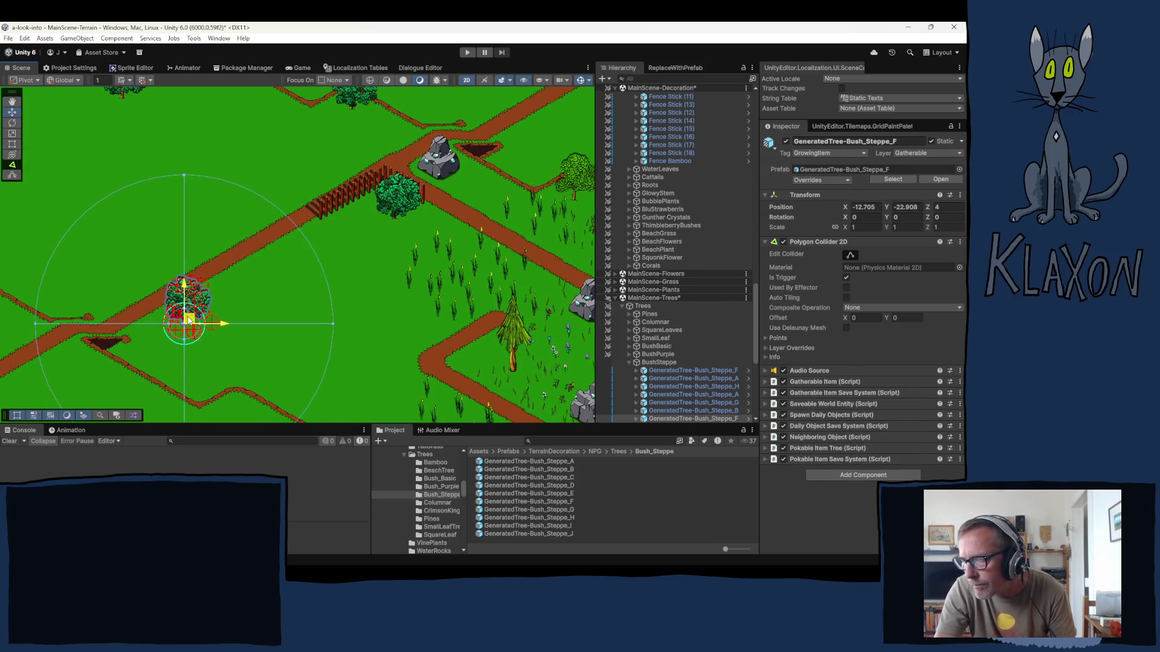
{"action": "left_click_drag", "start_coordinate": [190, 248], "coordinate": [277, 353]}
{"action": "left_click_drag", "start_coordinate": [169, 266], "coordinate": [193, 397]}
{"action": "left_click", "coordinate": [219, 233]}
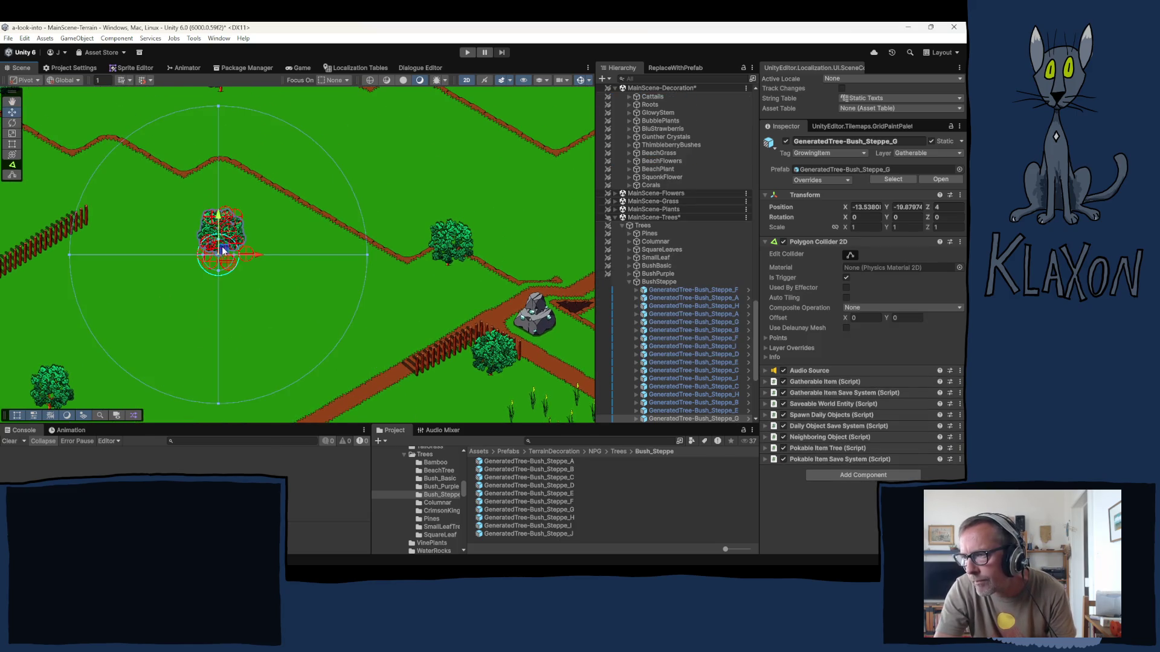
{"action": "left_click_drag", "start_coordinate": [222, 249], "coordinate": [224, 222]}
- Pan across the meadows to the short fence and select the BushSteppe group
{"action": "key", "text": "f"}
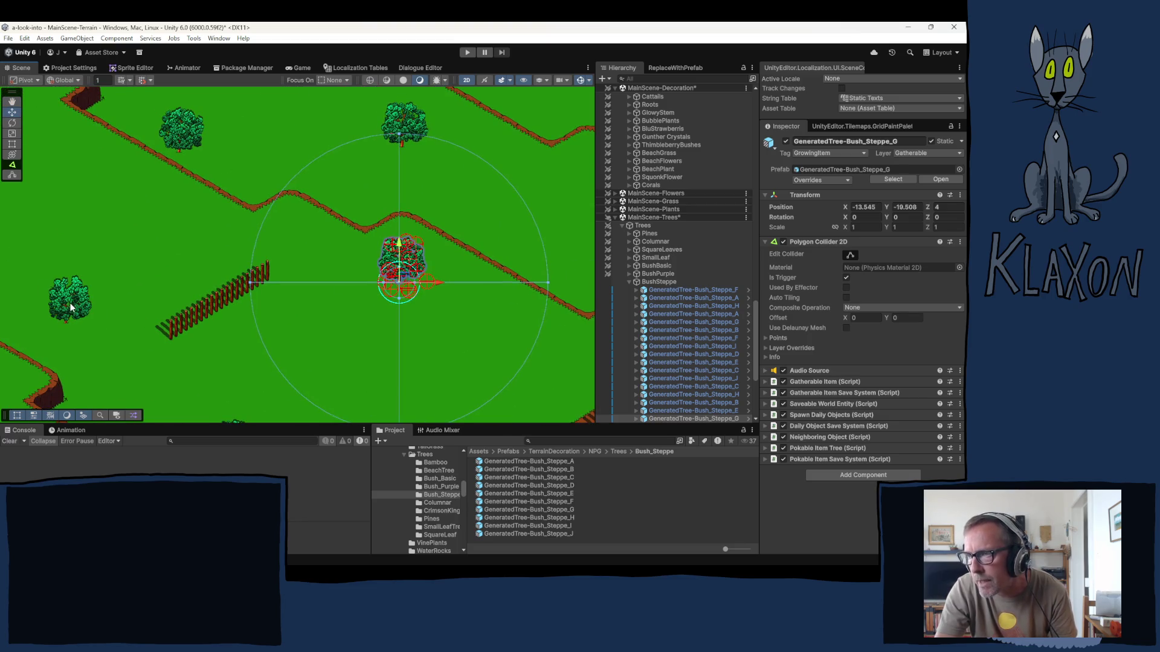
{"action": "left_click_drag", "start_coordinate": [63, 232], "coordinate": [254, 362]}
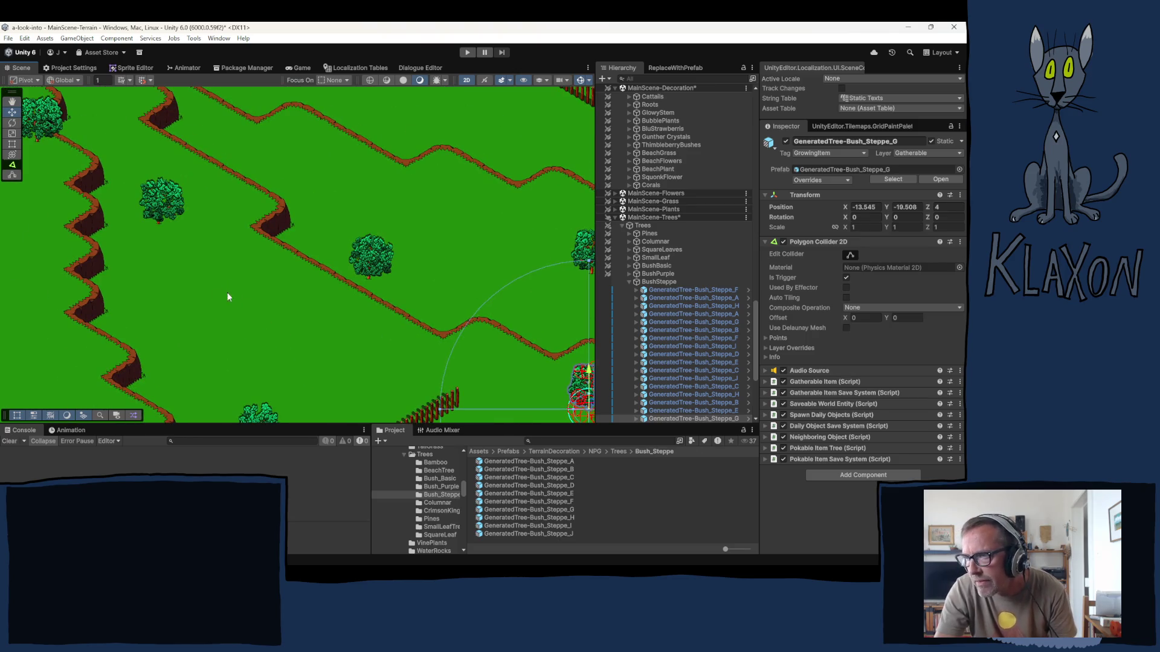
{"action": "mouse_move", "coordinate": [172, 286]}
{"action": "left_mouse_down"}
{"action": "mouse_move", "coordinate": [282, 362]}
{"action": "mouse_move", "coordinate": [420, 399]}
{"action": "left_mouse_up"}
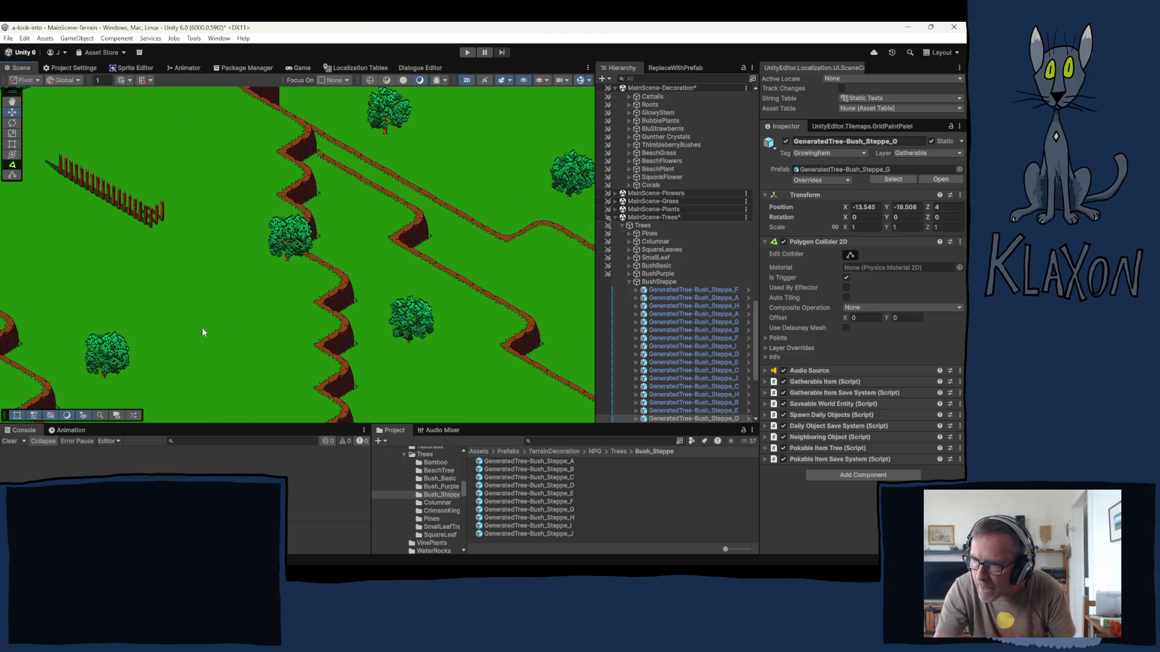
{"action": "mouse_move", "coordinate": [165, 307]}
{"action": "left_mouse_down"}
{"action": "mouse_move", "coordinate": [202, 363]}
{"action": "mouse_move", "coordinate": [200, 346]}
{"action": "left_mouse_up"}
{"action": "left_click", "coordinate": [655, 282]}
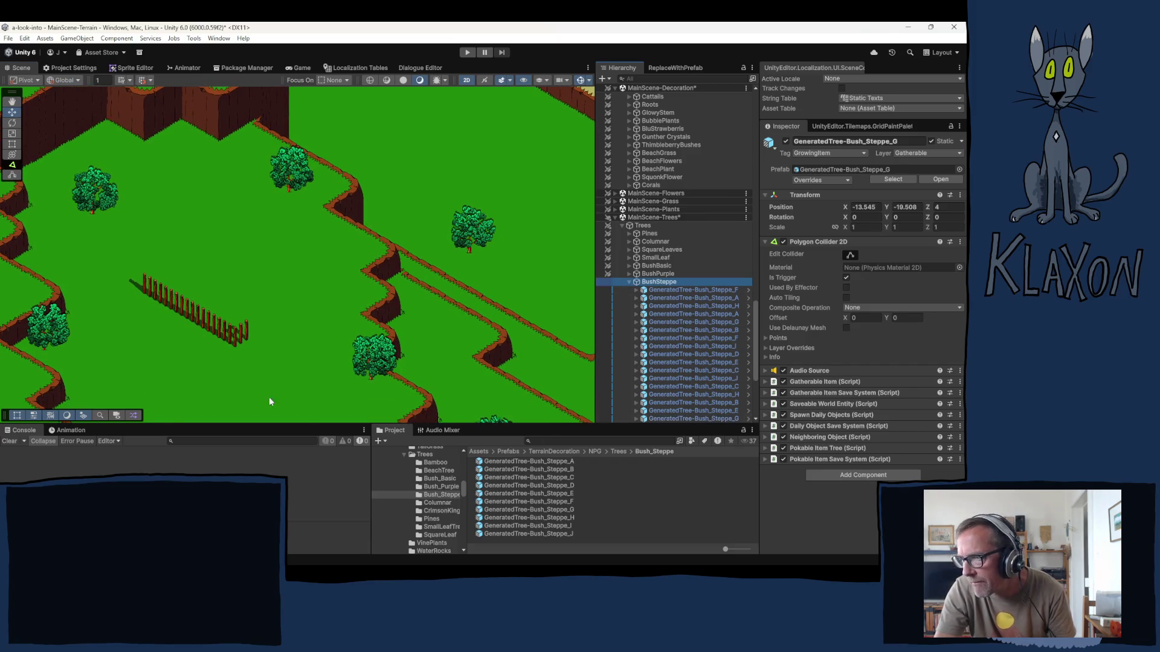
- Stamp steppe bushes beside the short fence, including one at its upper end
{"action": "left_click", "coordinate": [233, 327]}
{"action": "mouse_move", "coordinate": [233, 279]}
{"action": "left_mouse_down"}
{"action": "mouse_move", "coordinate": [221, 219]}
{"action": "mouse_move", "coordinate": [430, 242]}
{"action": "mouse_move", "coordinate": [269, 204]}
{"action": "mouse_move", "coordinate": [302, 157]}
{"action": "mouse_move", "coordinate": [384, 322]}
{"action": "left_mouse_up"}
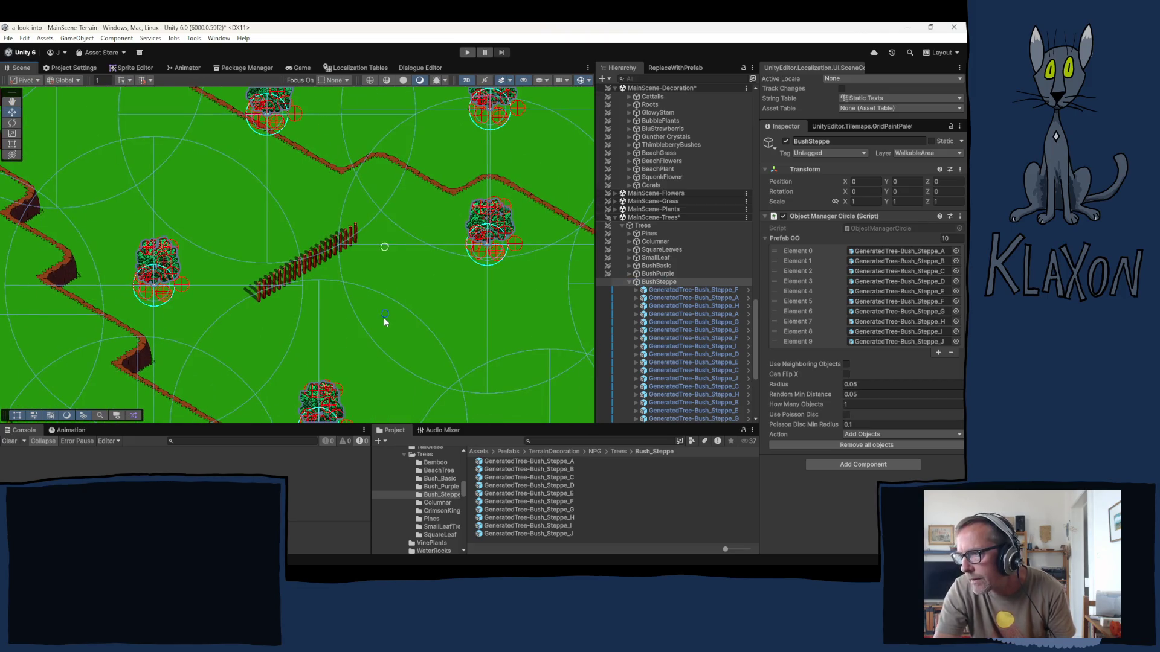
{"action": "left_click", "coordinate": [355, 302]}
{"action": "mouse_move", "coordinate": [424, 302]}
{"action": "left_mouse_down"}
{"action": "mouse_move", "coordinate": [310, 356]}
{"action": "mouse_move", "coordinate": [91, 313]}
{"action": "mouse_move", "coordinate": [26, 370]}
{"action": "mouse_move", "coordinate": [568, 181]}
{"action": "mouse_move", "coordinate": [529, 121]}
{"action": "mouse_move", "coordinate": [592, 91]}
{"action": "left_mouse_up"}
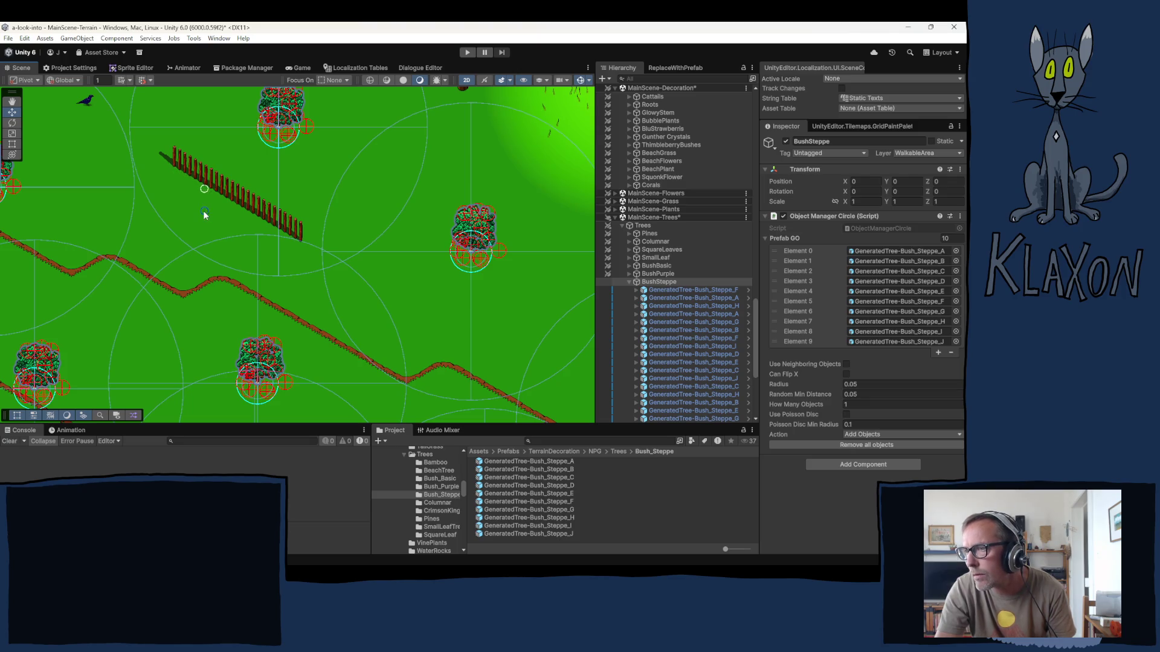
{"action": "left_click", "coordinate": [195, 212]}
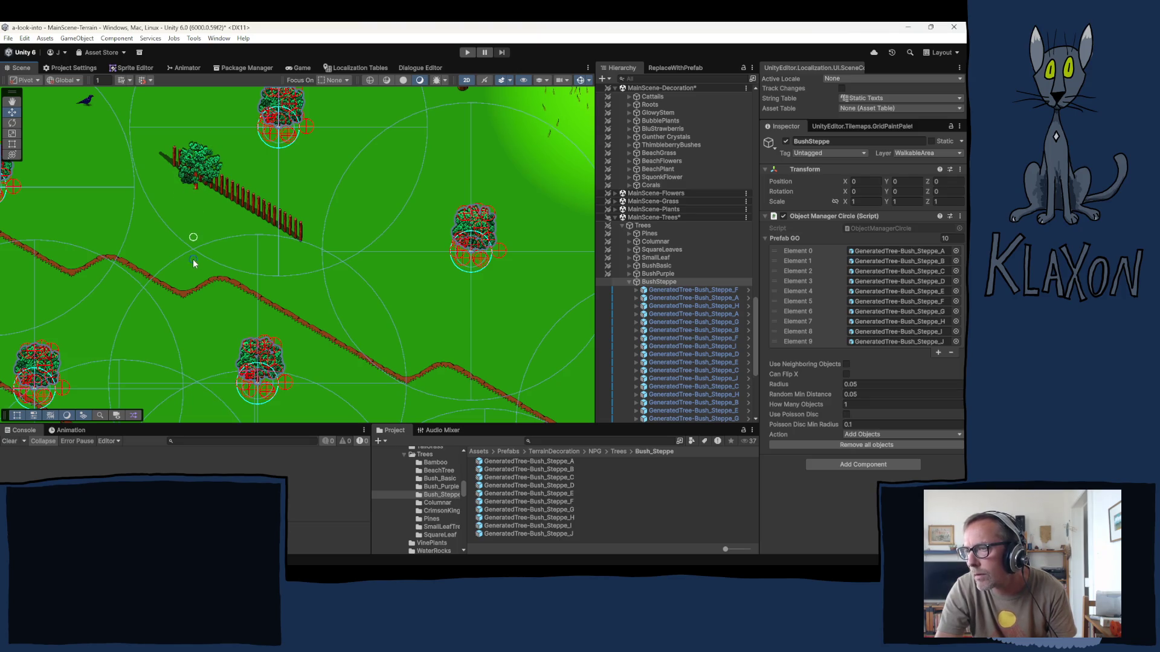
{"action": "scroll", "coordinate": [220, 383], "scroll_direction": "down", "scroll_amount": 2}
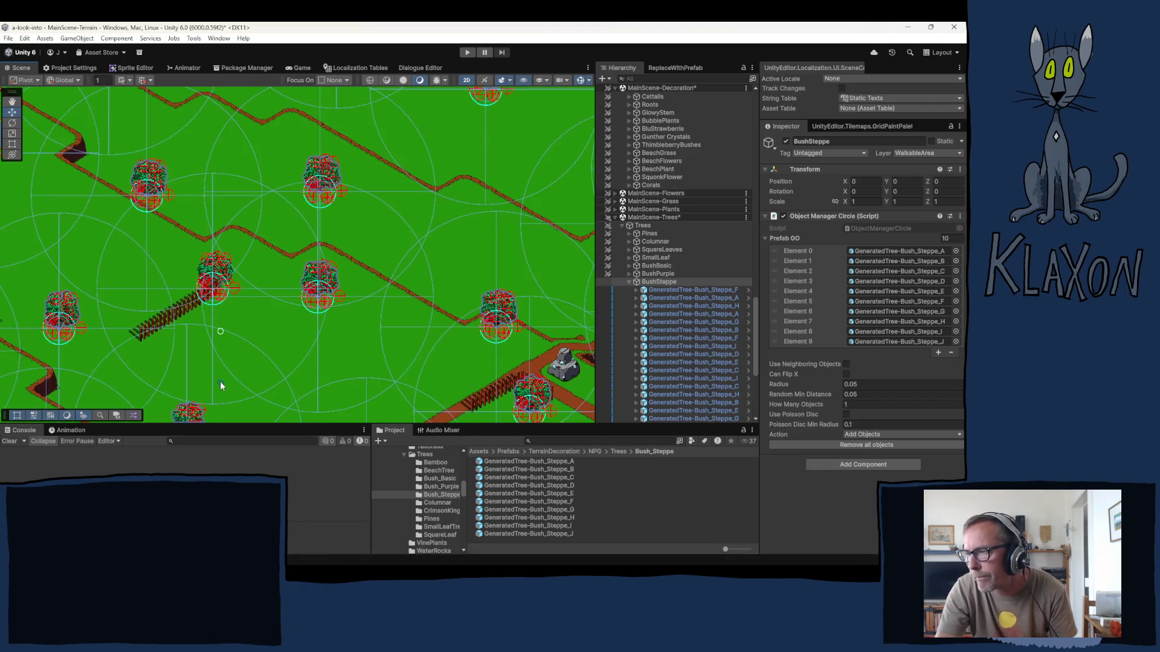
{"action": "mouse_move", "coordinate": [219, 383]}
{"action": "left_mouse_down"}
{"action": "mouse_move", "coordinate": [449, 226]}
{"action": "mouse_move", "coordinate": [516, 299]}
{"action": "mouse_move", "coordinate": [417, 225]}
{"action": "mouse_move", "coordinate": [551, 324]}
{"action": "mouse_move", "coordinate": [586, 386]}
{"action": "mouse_move", "coordinate": [234, 256]}
{"action": "mouse_move", "coordinate": [350, 362]}
{"action": "mouse_move", "coordinate": [386, 320]}
{"action": "mouse_move", "coordinate": [420, 247]}
{"action": "mouse_move", "coordinate": [316, 129]}
{"action": "mouse_move", "coordinate": [341, 88]}
{"action": "mouse_move", "coordinate": [387, 338]}
{"action": "mouse_move", "coordinate": [574, 266]}
{"action": "mouse_move", "coordinate": [582, 323]}
{"action": "left_mouse_up"}
{"action": "right_click", "coordinate": [589, 323]}
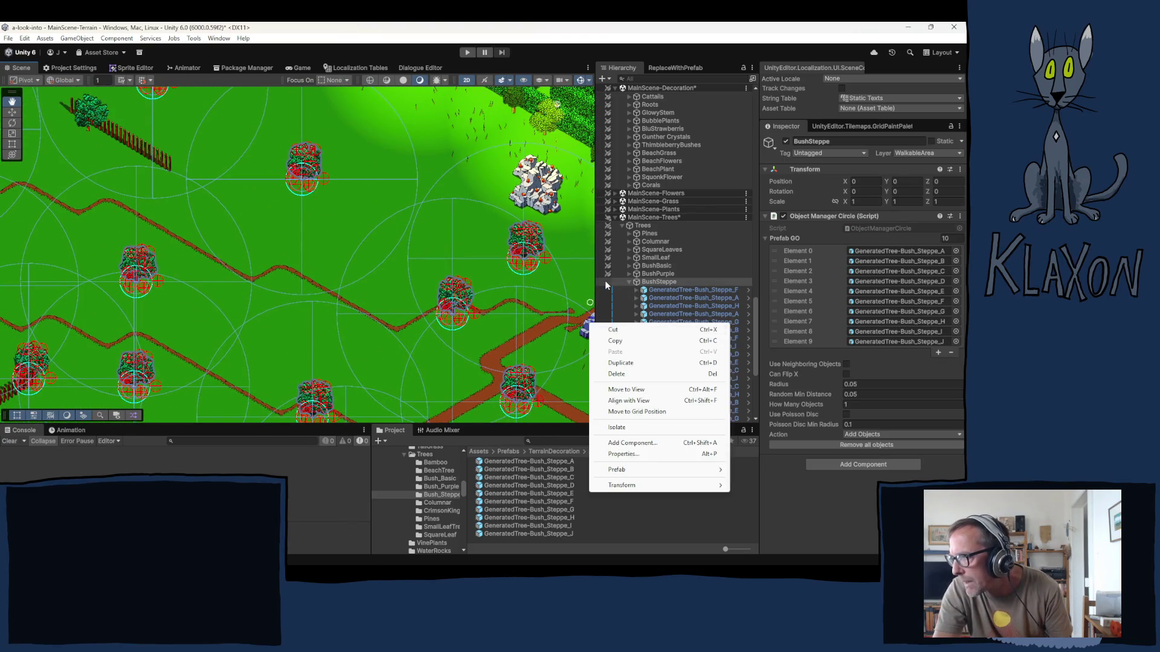
- Collapse BushSteppe, expand MainScene-Grass and select the GrassHolder scatterer
{"action": "left_click", "coordinate": [606, 280]}
{"action": "left_click", "coordinate": [626, 279]}
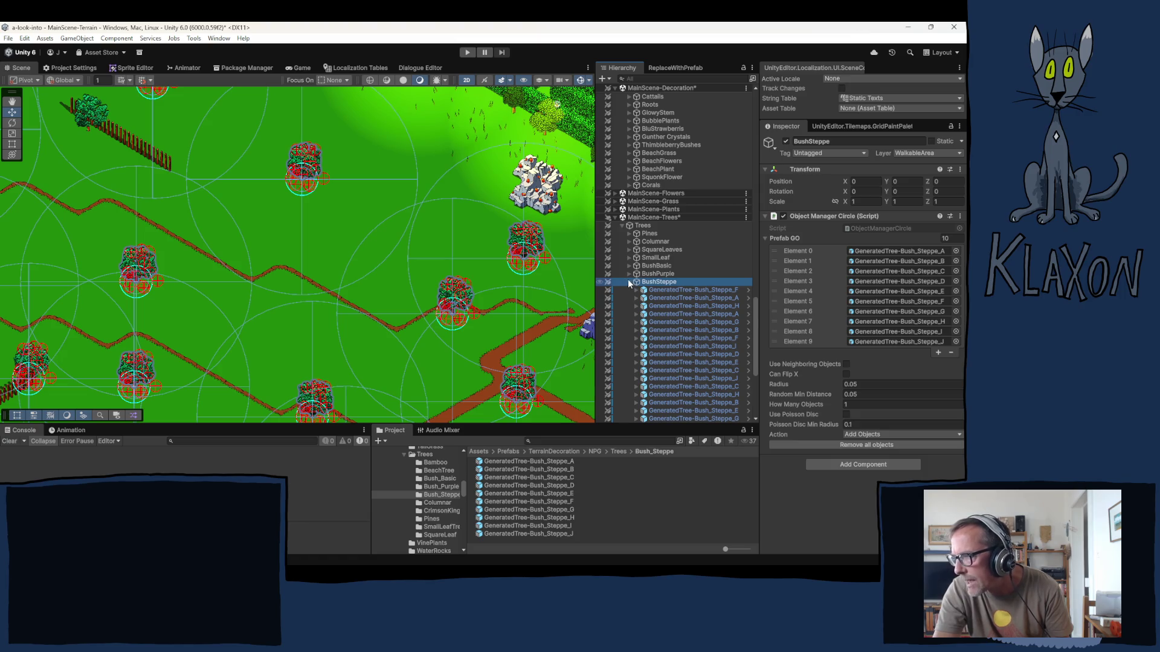
{"action": "left_click", "coordinate": [629, 282]}
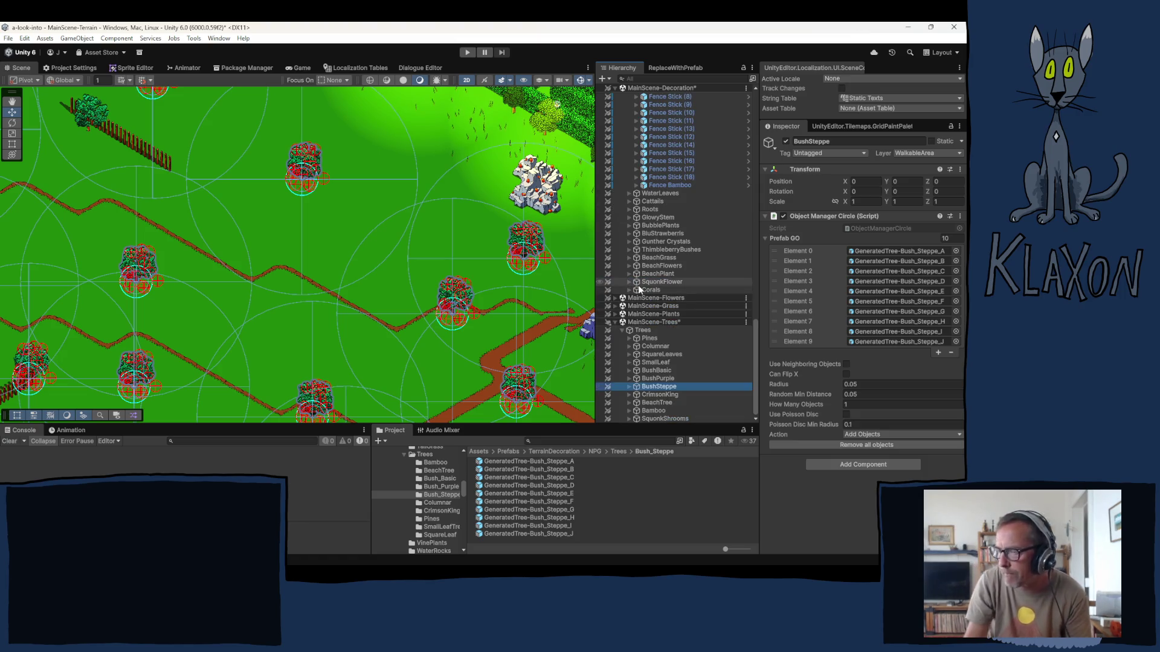
{"action": "left_click", "coordinate": [615, 307]}
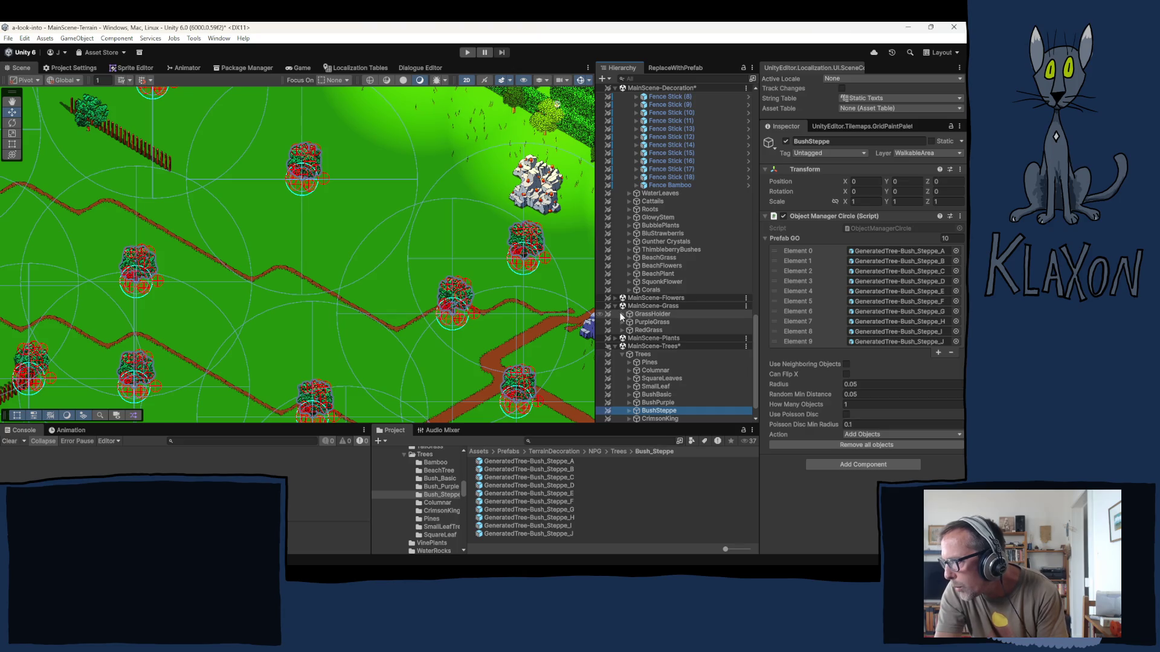
{"action": "left_click", "coordinate": [621, 315]}
{"action": "left_click", "coordinate": [621, 313]}
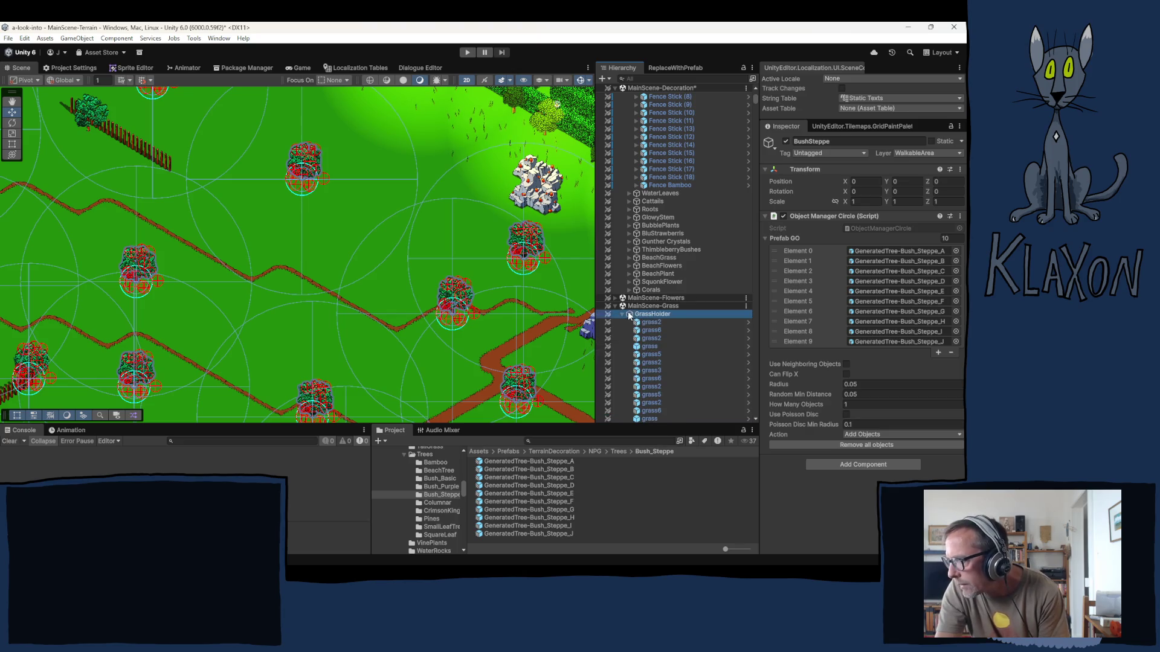
{"action": "left_click", "coordinate": [621, 313]}
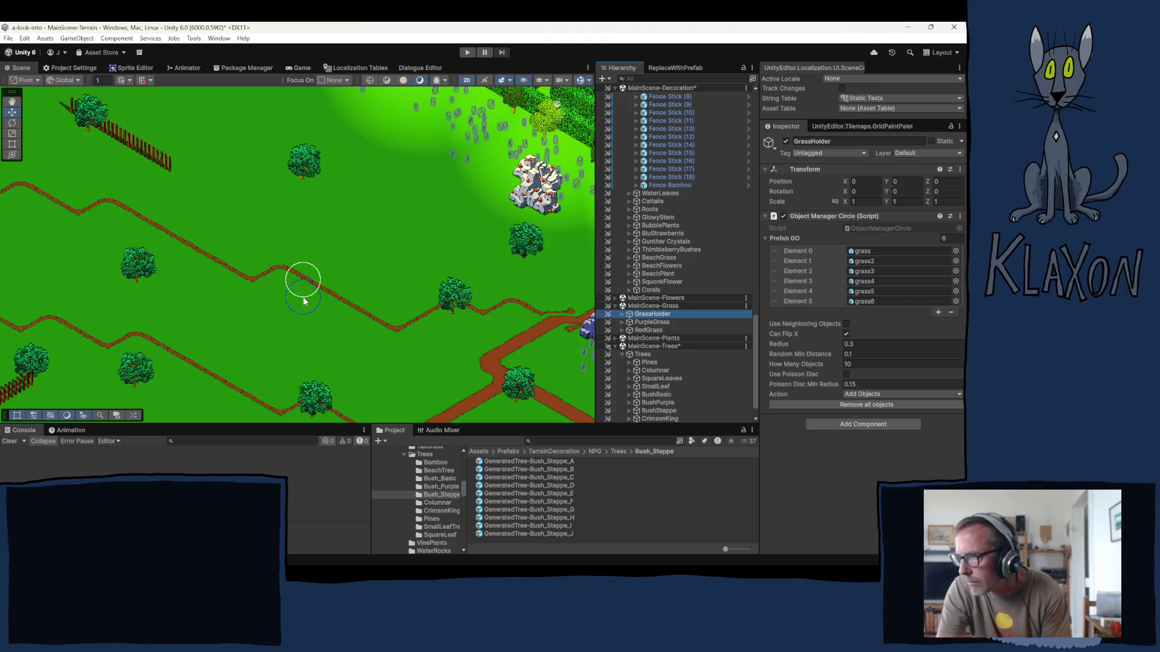
- Set GrassHolder's Radius to 0.6 and How Many Objects to 20, then stamp grass near the path
{"action": "left_click", "coordinate": [852, 344]}
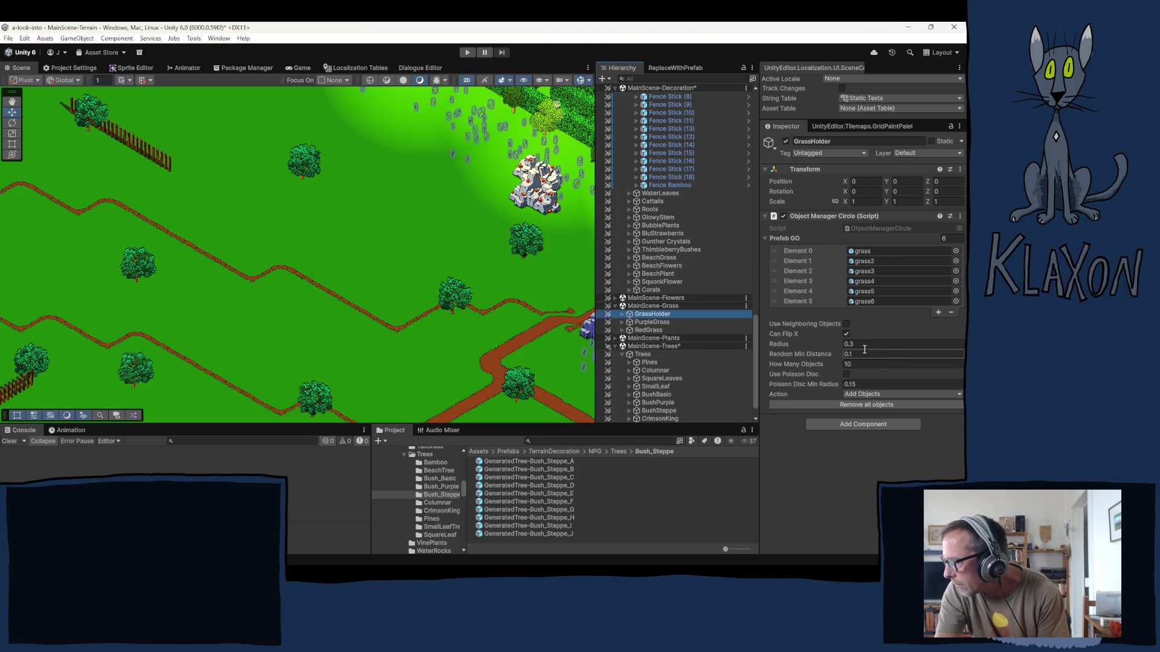
{"action": "left_click", "coordinate": [851, 344]}
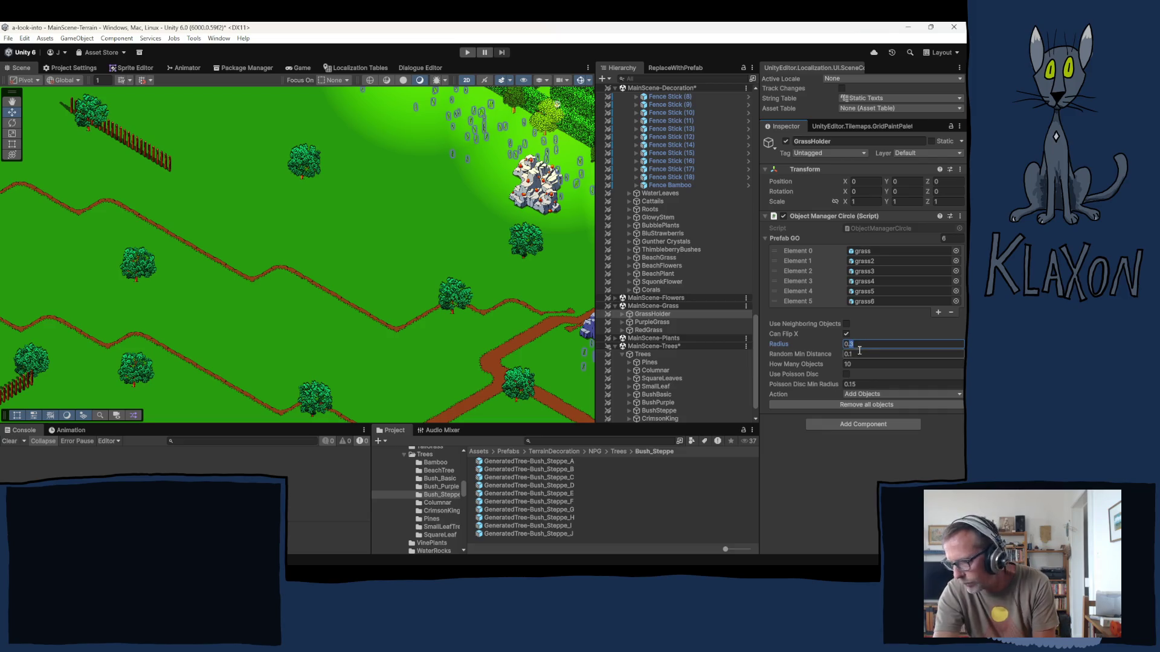
{"action": "type", "text": "0.6"}
{"action": "left_click", "coordinate": [873, 364]}
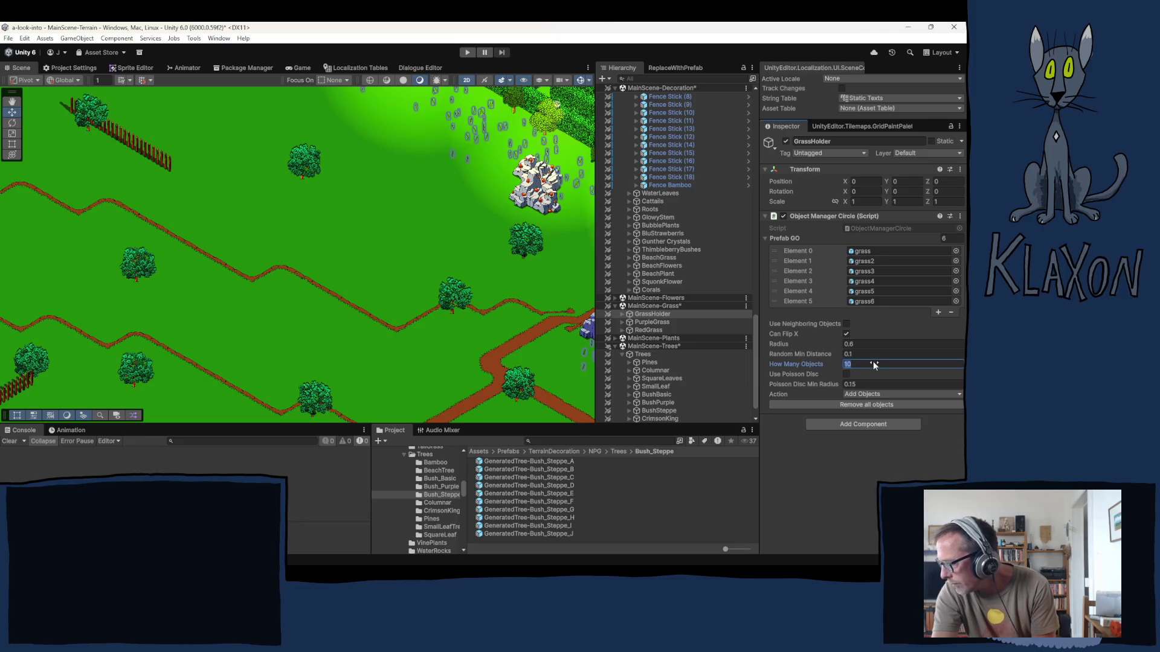
{"action": "type", "text": "20"}
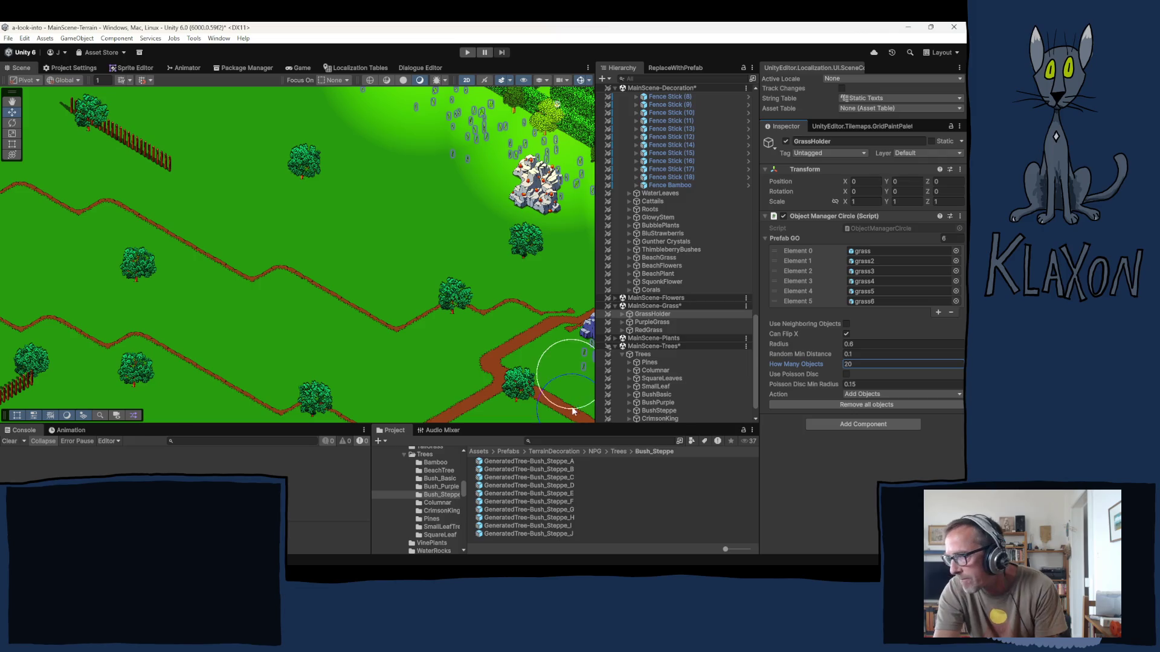
{"action": "left_click", "coordinate": [203, 225]}
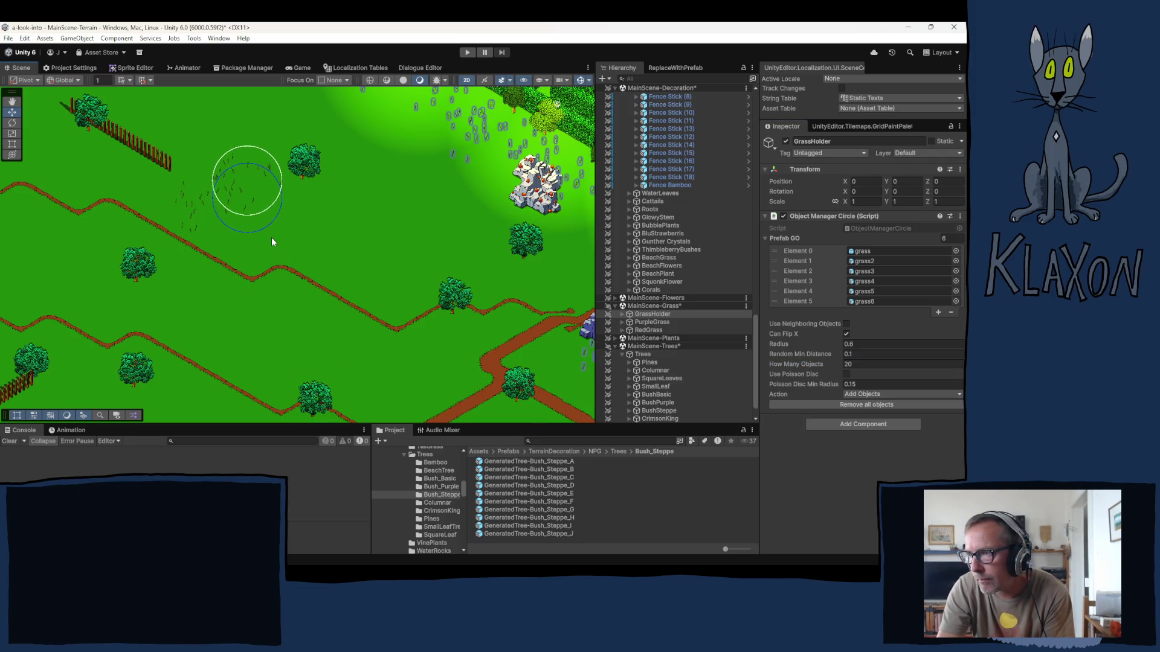
- Paint grass tufts across the first meadow and patches further left and in an open field
{"action": "mouse_move", "coordinate": [365, 266]}
{"action": "left_mouse_down"}
{"action": "mouse_move", "coordinate": [423, 287]}
{"action": "mouse_move", "coordinate": [487, 282]}
{"action": "mouse_move", "coordinate": [440, 323]}
{"action": "left_mouse_up"}
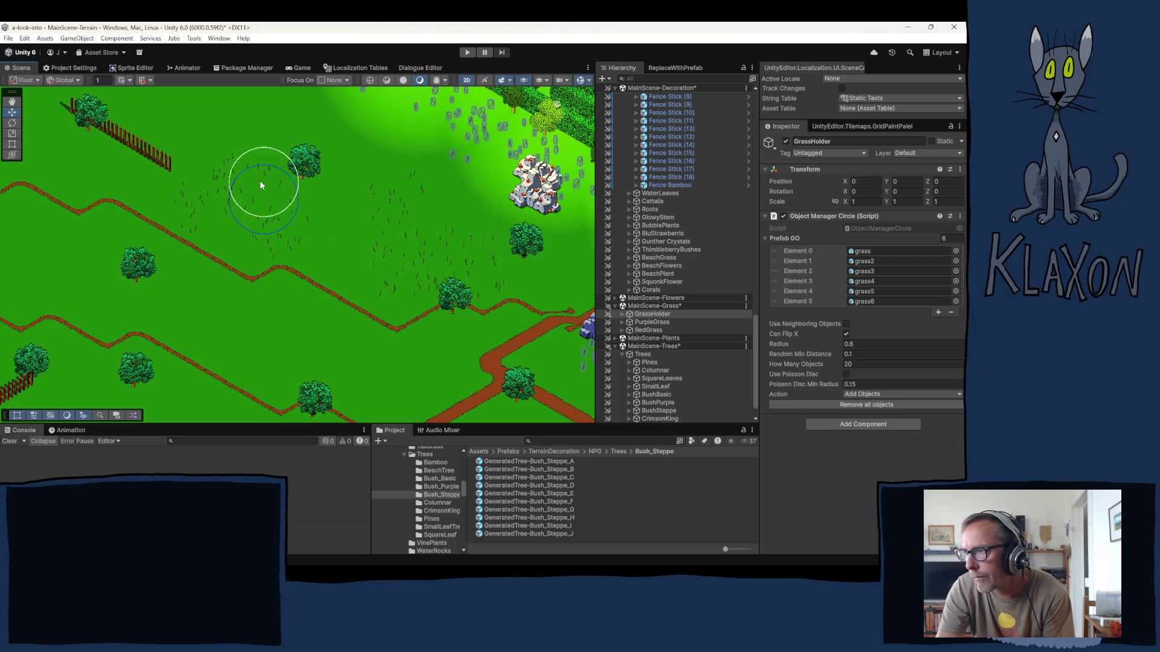
{"action": "left_click_drag", "start_coordinate": [251, 167], "coordinate": [356, 241]}
{"action": "left_click_drag", "start_coordinate": [434, 287], "coordinate": [515, 332]}
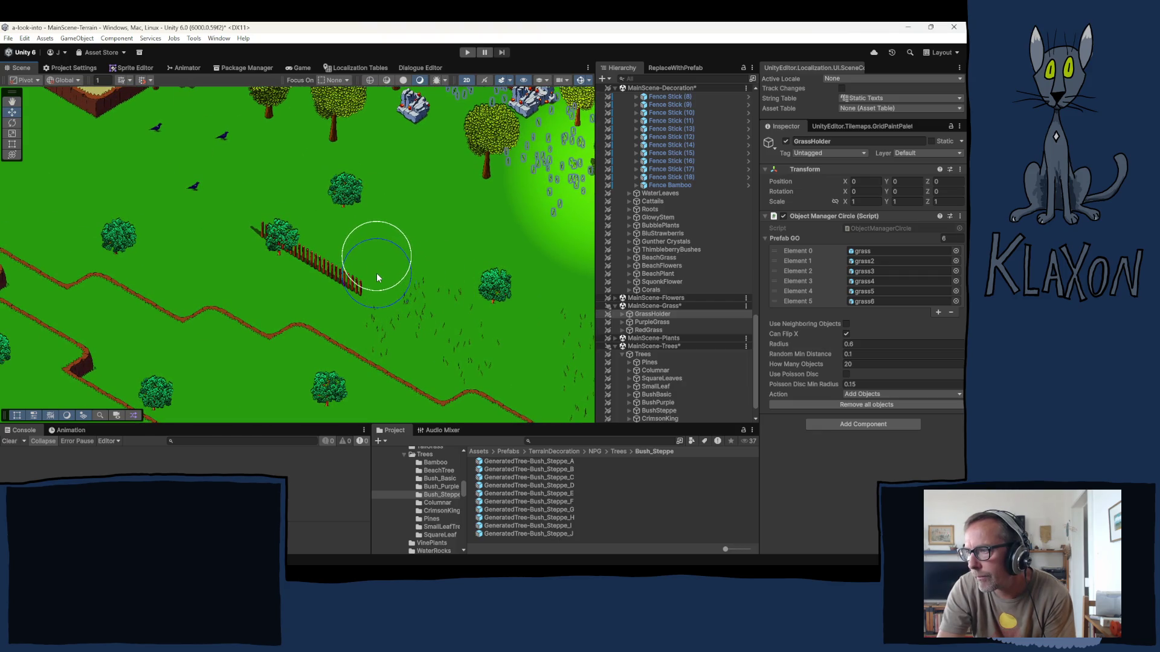
{"action": "left_click", "coordinate": [182, 238]}
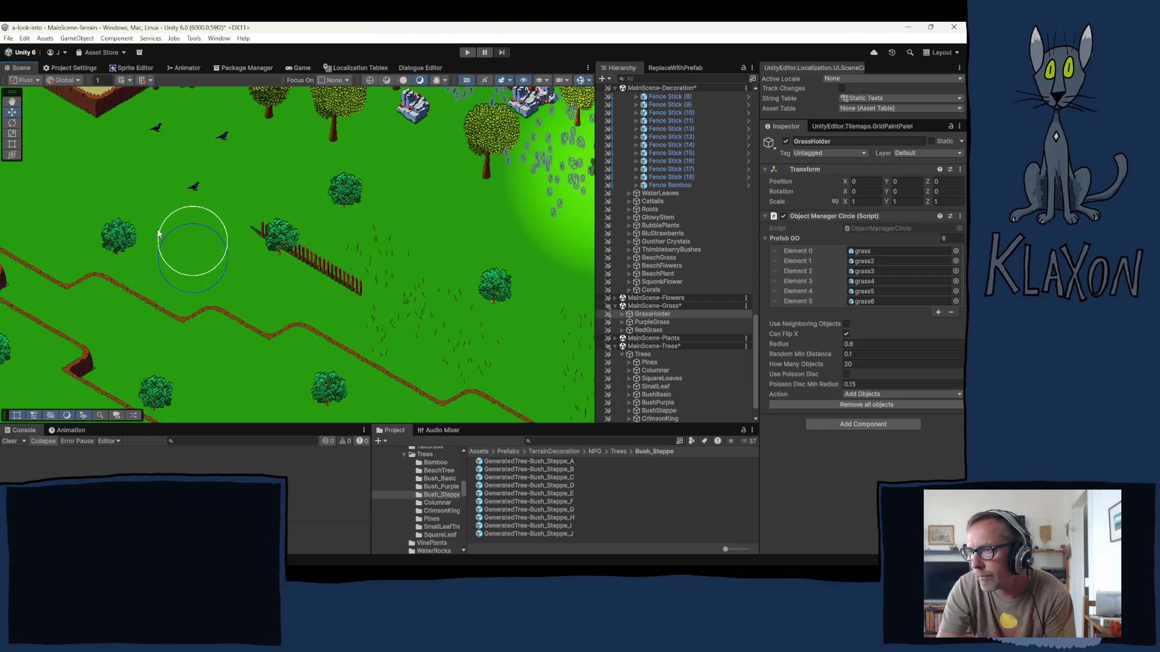
{"action": "left_click", "coordinate": [67, 214]}
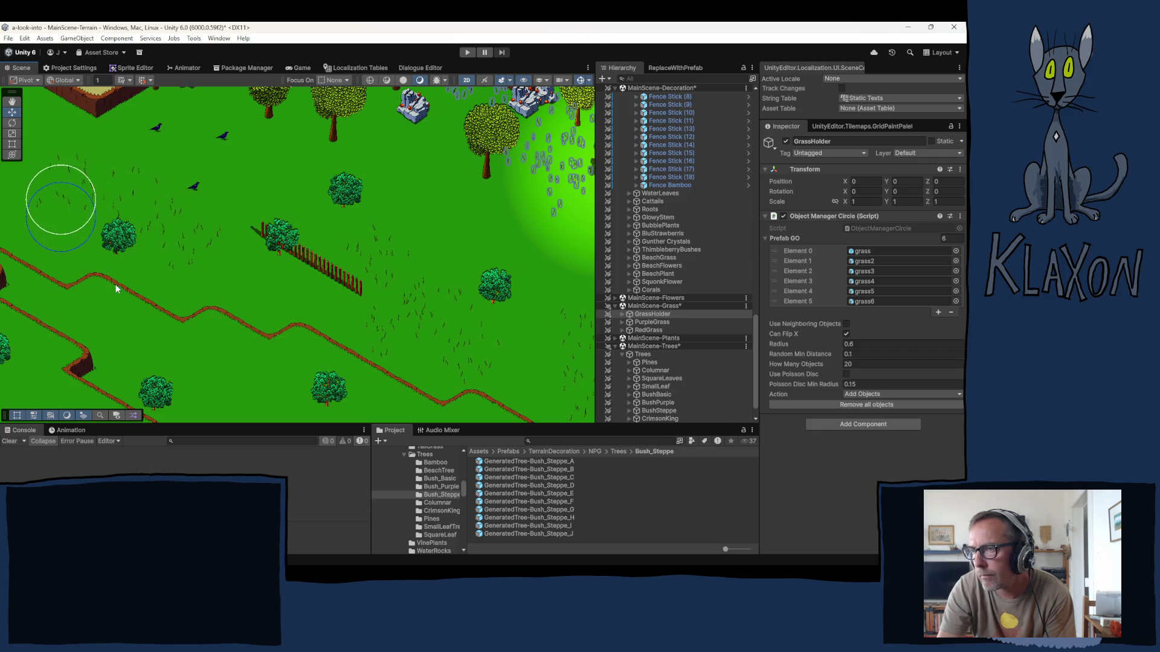
{"action": "left_click_drag", "start_coordinate": [243, 303], "coordinate": [485, 346]}
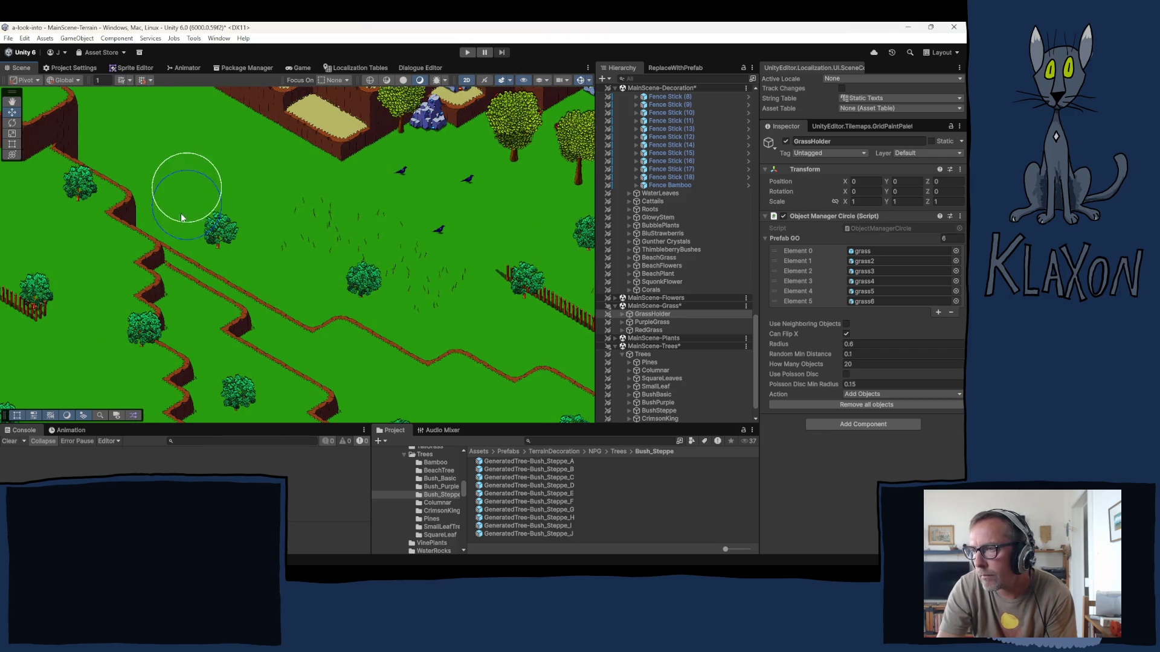
{"action": "left_click", "coordinate": [176, 196]}
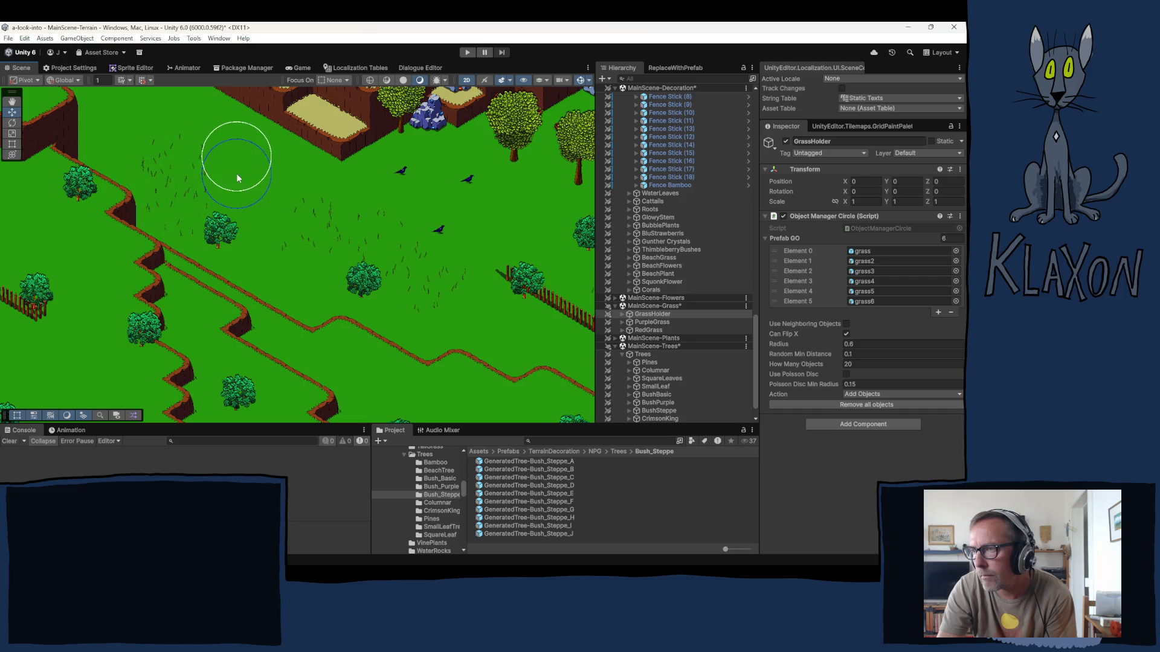
- Scatter grass around the fence, the lower meadow and the pine-tree field
{"action": "left_click_drag", "start_coordinate": [389, 298], "coordinate": [388, 251]}
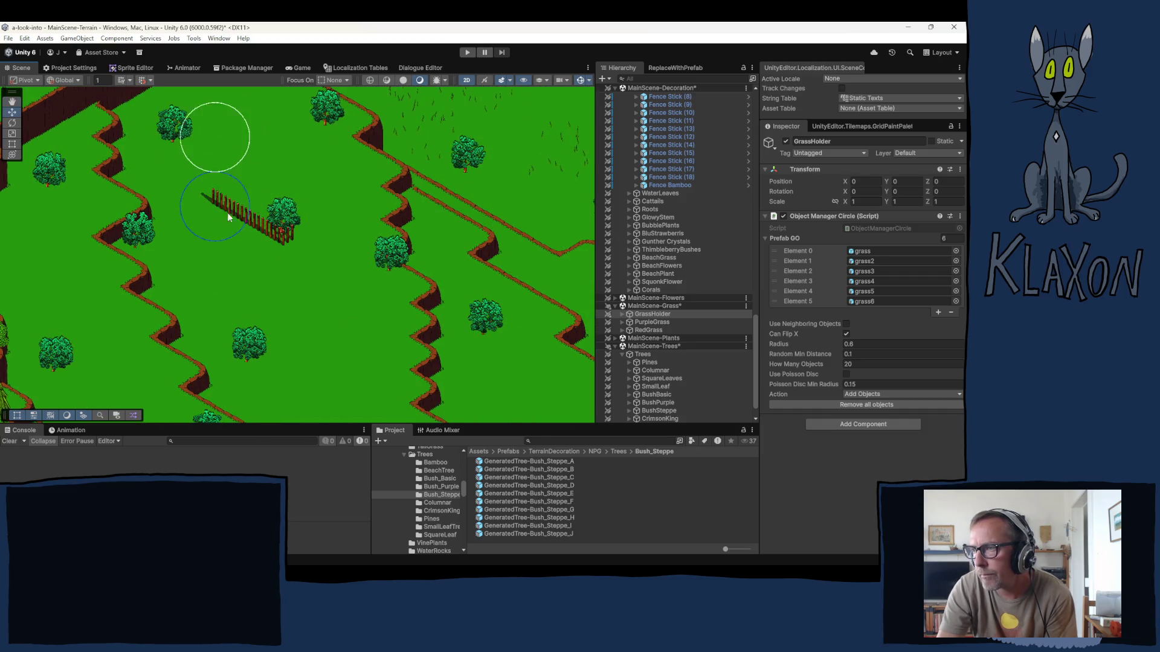
{"action": "left_click_drag", "start_coordinate": [221, 205], "coordinate": [234, 244]}
{"action": "left_click", "coordinate": [243, 225]}
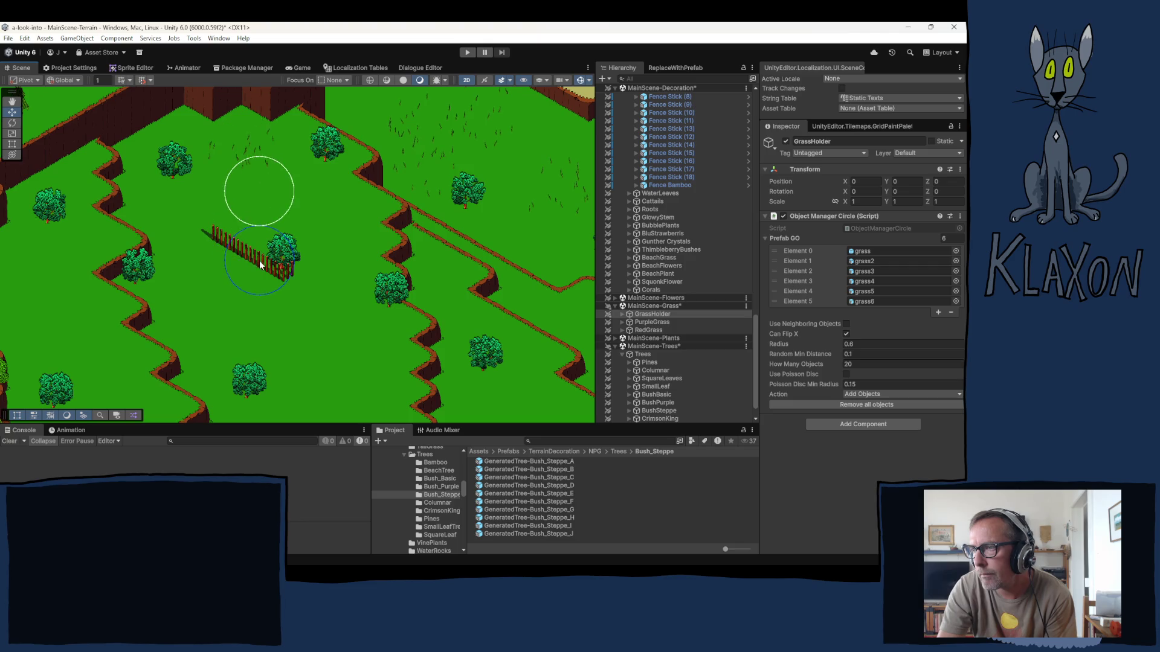
{"action": "left_click", "coordinate": [314, 290]}
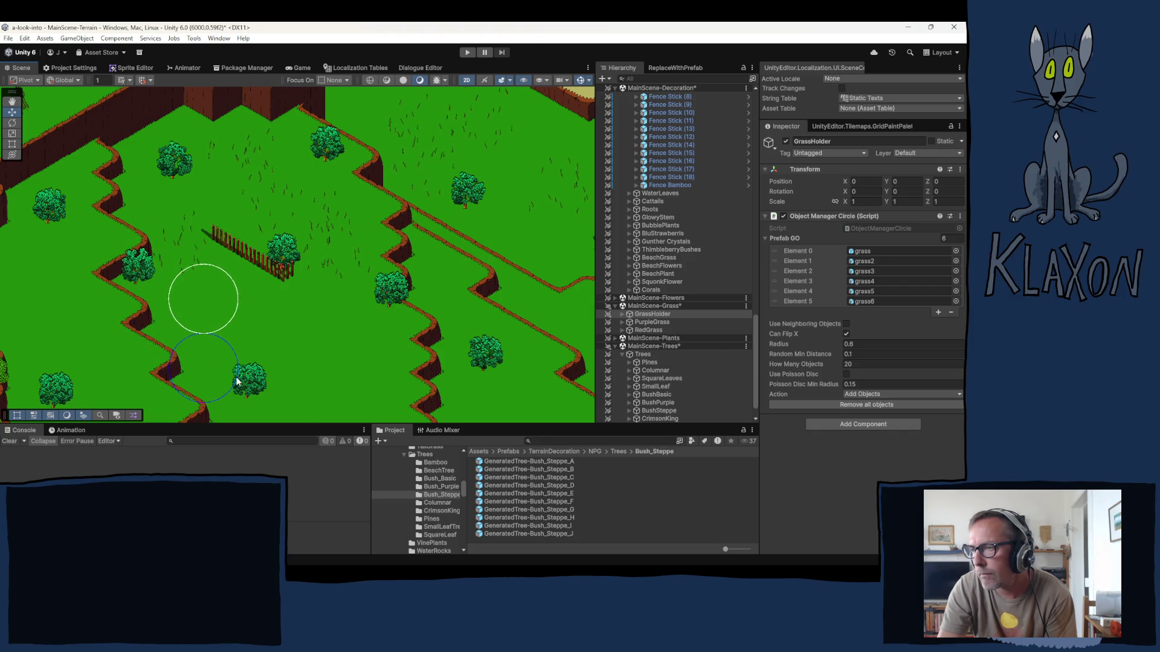
{"action": "left_click", "coordinate": [203, 368]}
{"action": "left_click_drag", "start_coordinate": [237, 322], "coordinate": [253, 189]}
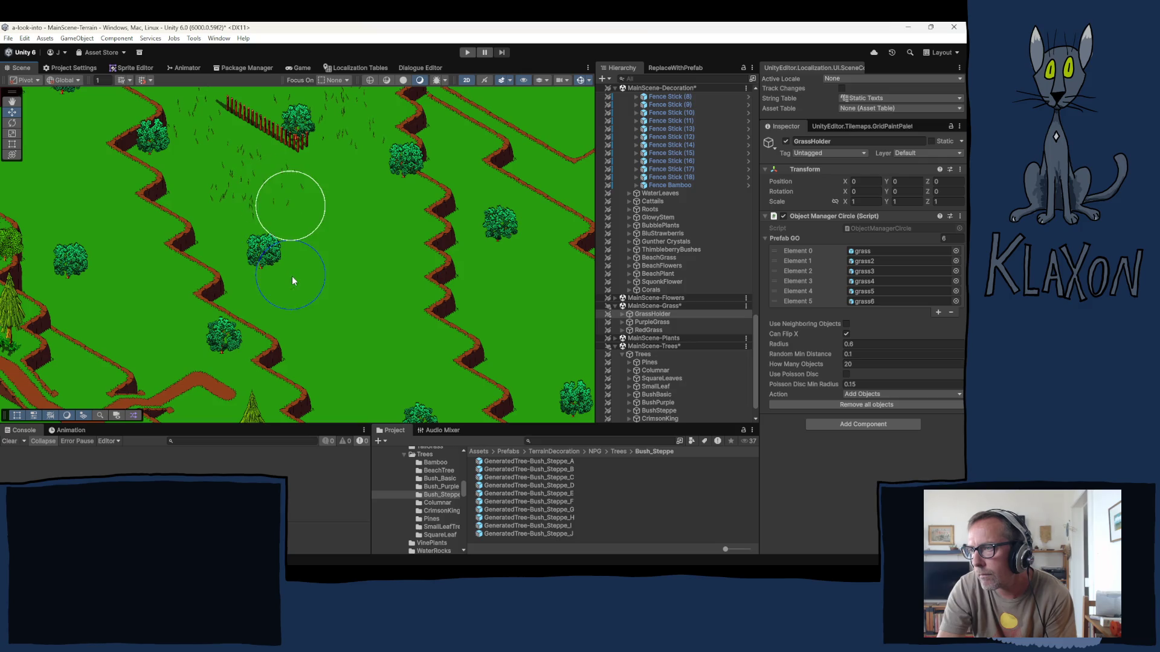
{"action": "left_click_drag", "start_coordinate": [365, 341], "coordinate": [360, 230]}
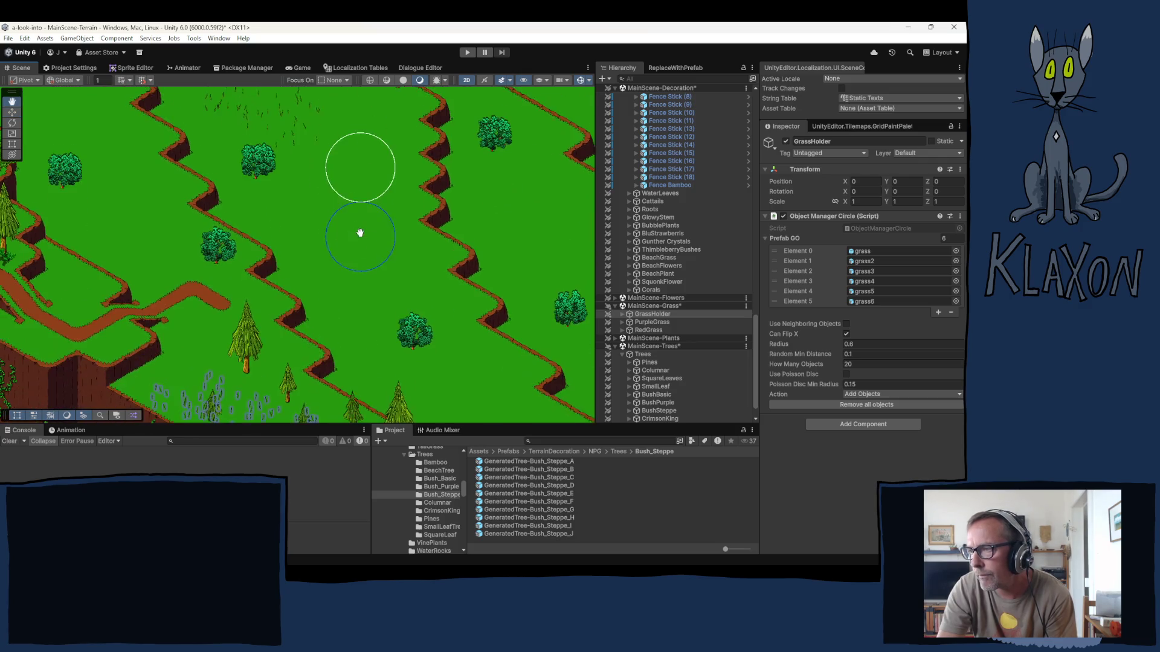
{"action": "mouse_move", "coordinate": [300, 298]}
{"action": "left_mouse_down"}
{"action": "mouse_move", "coordinate": [371, 337]}
{"action": "mouse_move", "coordinate": [364, 270]}
{"action": "mouse_move", "coordinate": [344, 294]}
{"action": "mouse_move", "coordinate": [381, 211]}
{"action": "mouse_move", "coordinate": [378, 223]}
{"action": "left_mouse_up"}
{"action": "left_click", "coordinate": [378, 238]}
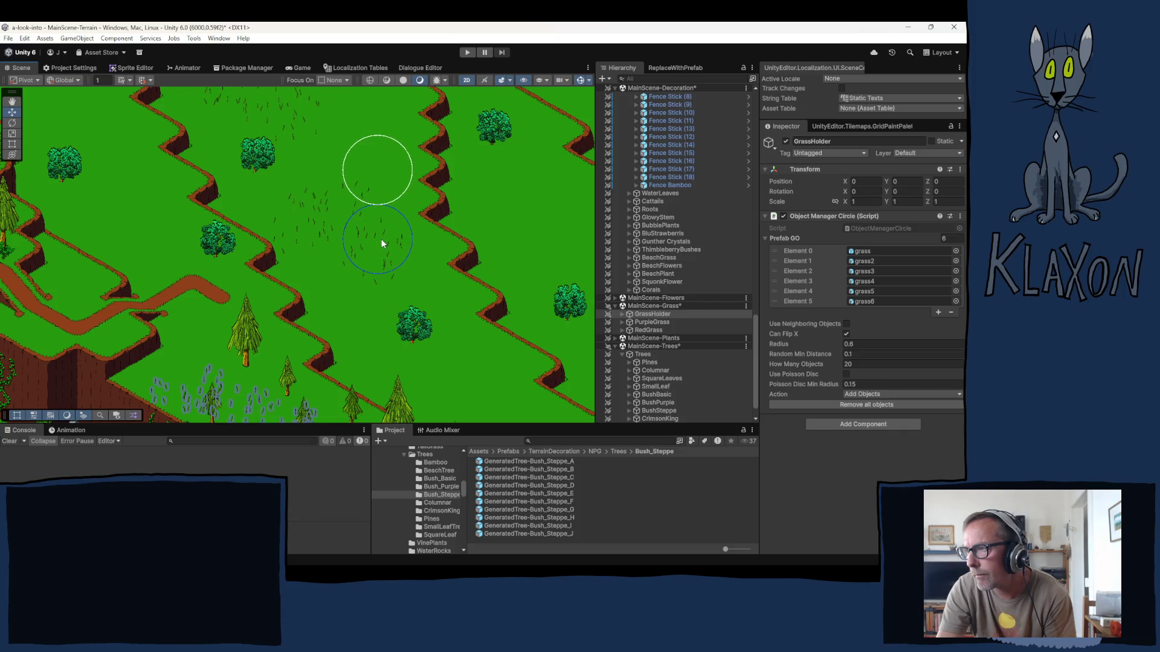
- Paint grass clusters in the middle meadow, the open field and beside the dirt path
{"action": "key", "text": "q"}
{"action": "left_click_drag", "start_coordinate": [325, 224], "coordinate": [218, 58]}
{"action": "key", "text": "w"}
{"action": "left_click_drag", "start_coordinate": [366, 281], "coordinate": [378, 284]}
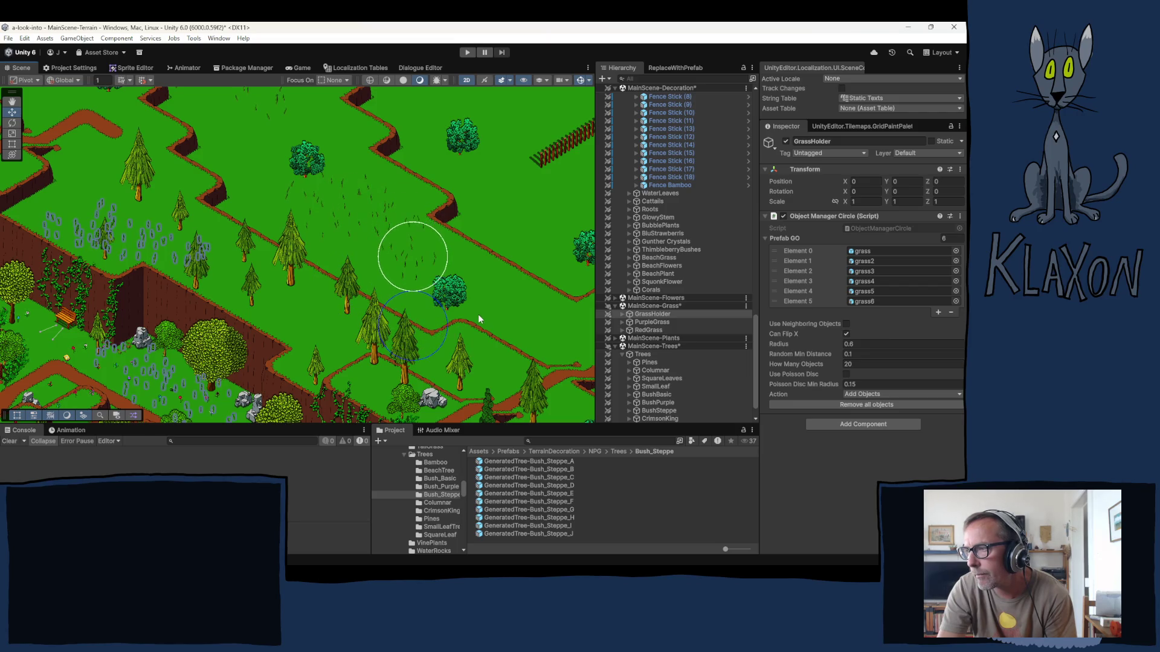
{"action": "left_click_drag", "start_coordinate": [455, 300], "coordinate": [312, 260]}
{"action": "mouse_move", "coordinate": [380, 245]}
{"action": "left_mouse_down"}
{"action": "mouse_move", "coordinate": [483, 172]}
{"action": "mouse_move", "coordinate": [512, 192]}
{"action": "mouse_move", "coordinate": [496, 245]}
{"action": "left_mouse_up"}
{"action": "key", "text": "Right"}
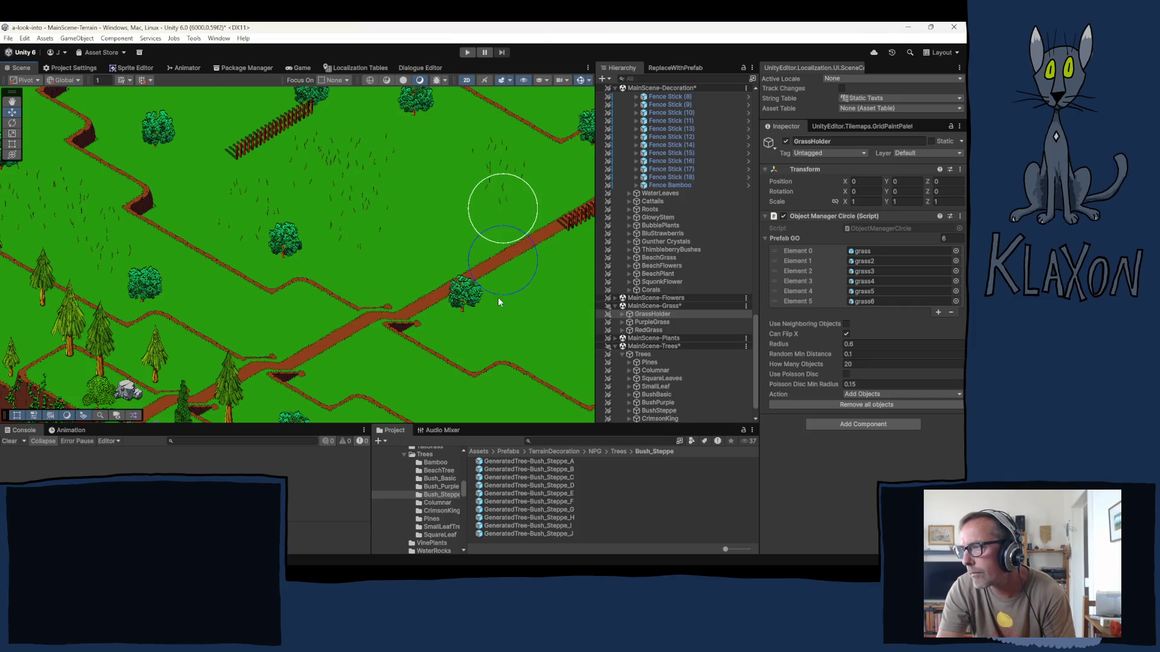
{"action": "left_click_drag", "start_coordinate": [435, 302], "coordinate": [207, 250]}
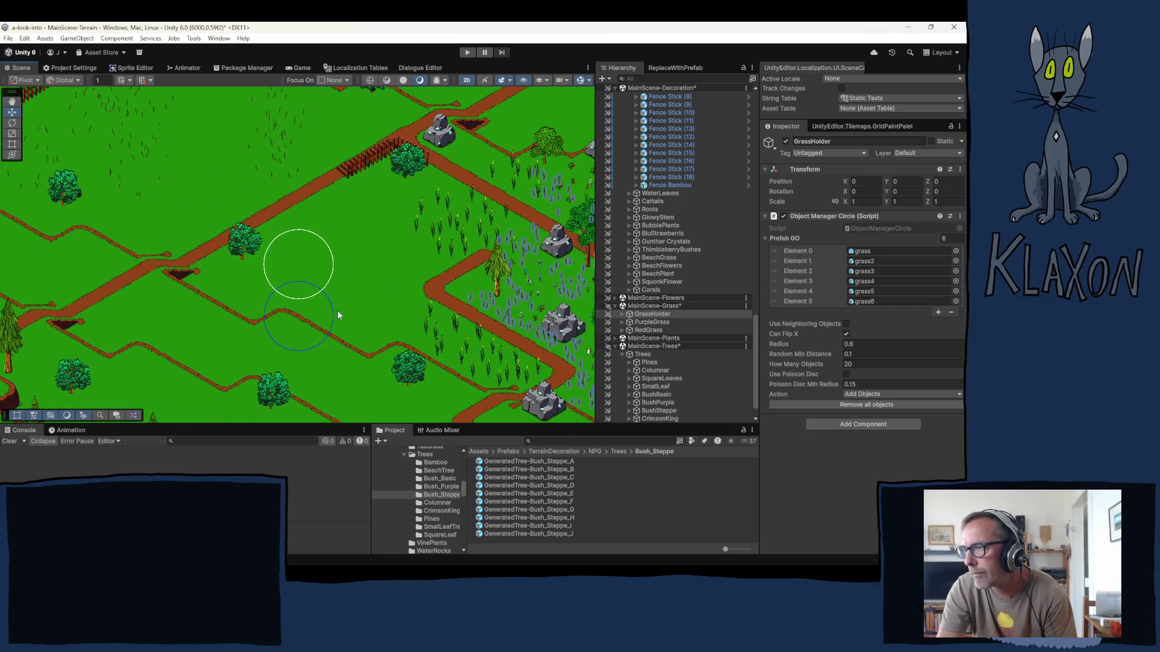
{"action": "left_click_drag", "start_coordinate": [248, 336], "coordinate": [427, 189]}
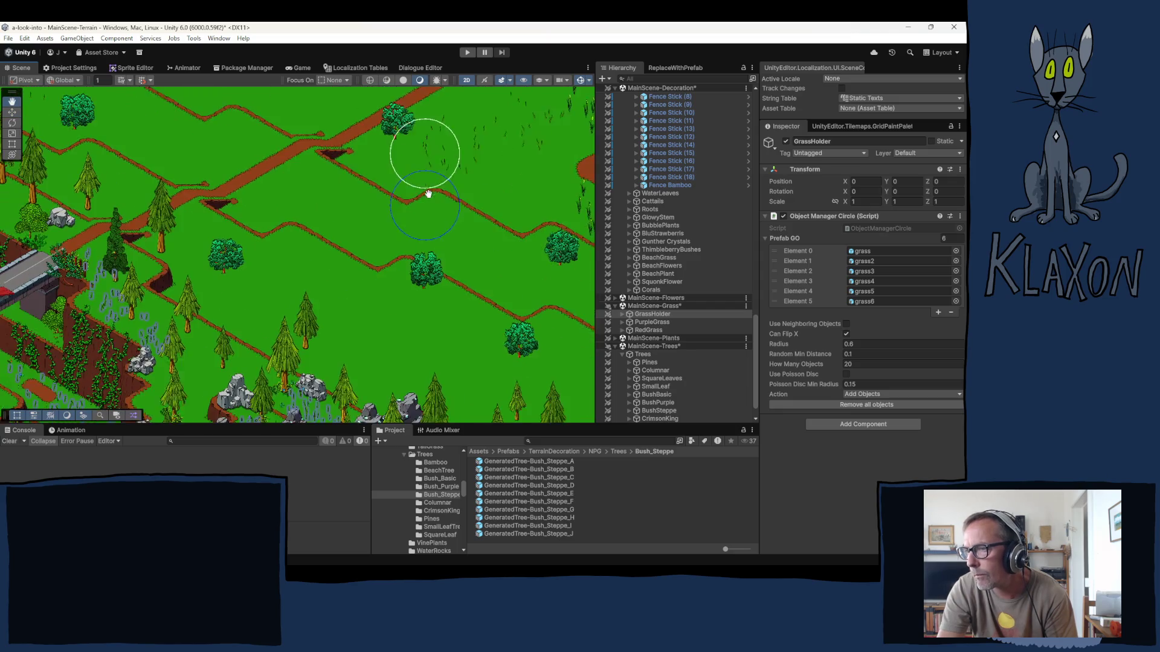
{"action": "mouse_move", "coordinate": [313, 256]}
{"action": "left_mouse_down"}
{"action": "mouse_move", "coordinate": [364, 287]}
{"action": "mouse_move", "coordinate": [469, 303]}
{"action": "mouse_move", "coordinate": [511, 334]}
{"action": "left_mouse_up"}
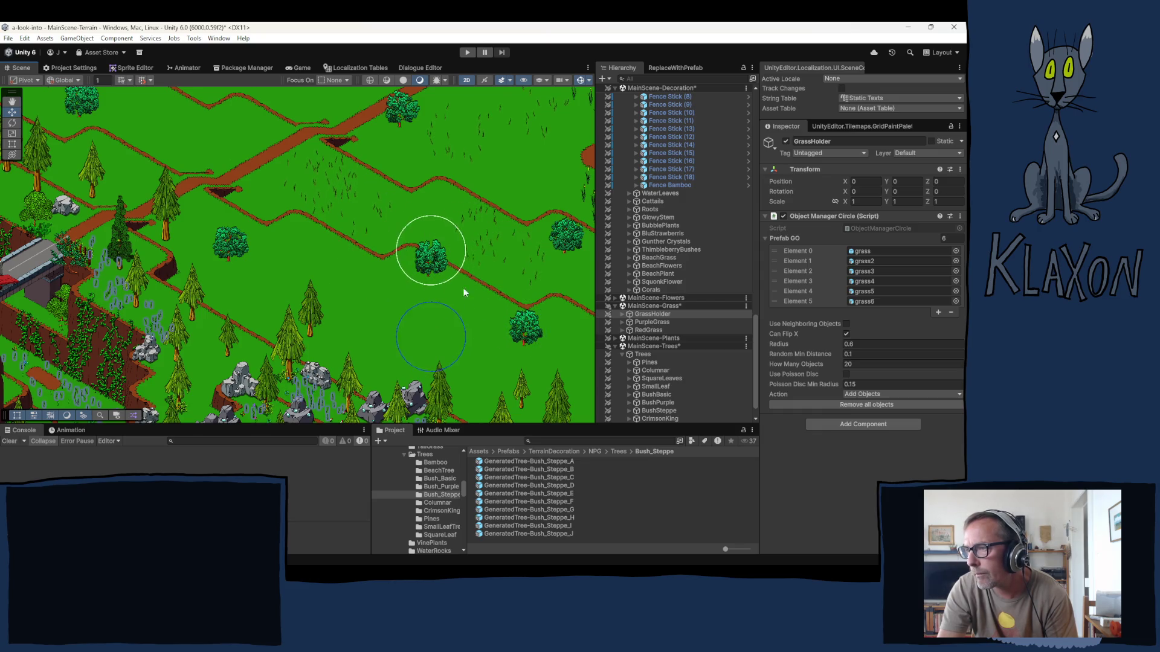
- Paint more grass tufts across the field, the meadow and near the bushes
{"action": "left_click_drag", "start_coordinate": [427, 326], "coordinate": [481, 200]}
{"action": "mouse_move", "coordinate": [320, 244]}
{"action": "left_mouse_down"}
{"action": "mouse_move", "coordinate": [302, 254]}
{"action": "mouse_move", "coordinate": [363, 248]}
{"action": "mouse_move", "coordinate": [431, 304]}
{"action": "mouse_move", "coordinate": [521, 300]}
{"action": "left_mouse_up"}
{"action": "left_click_drag", "start_coordinate": [145, 90], "coordinate": [359, 361]}
{"action": "key", "text": "Up"}
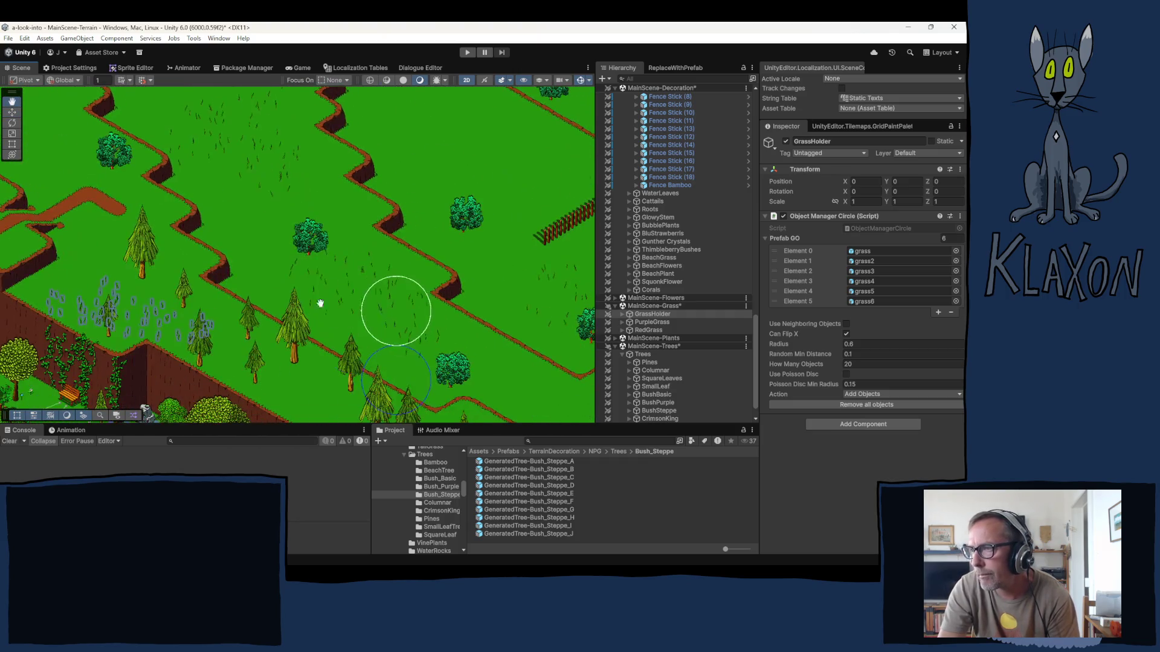
{"action": "key", "text": "Up"}
{"action": "left_click", "coordinate": [279, 279]}
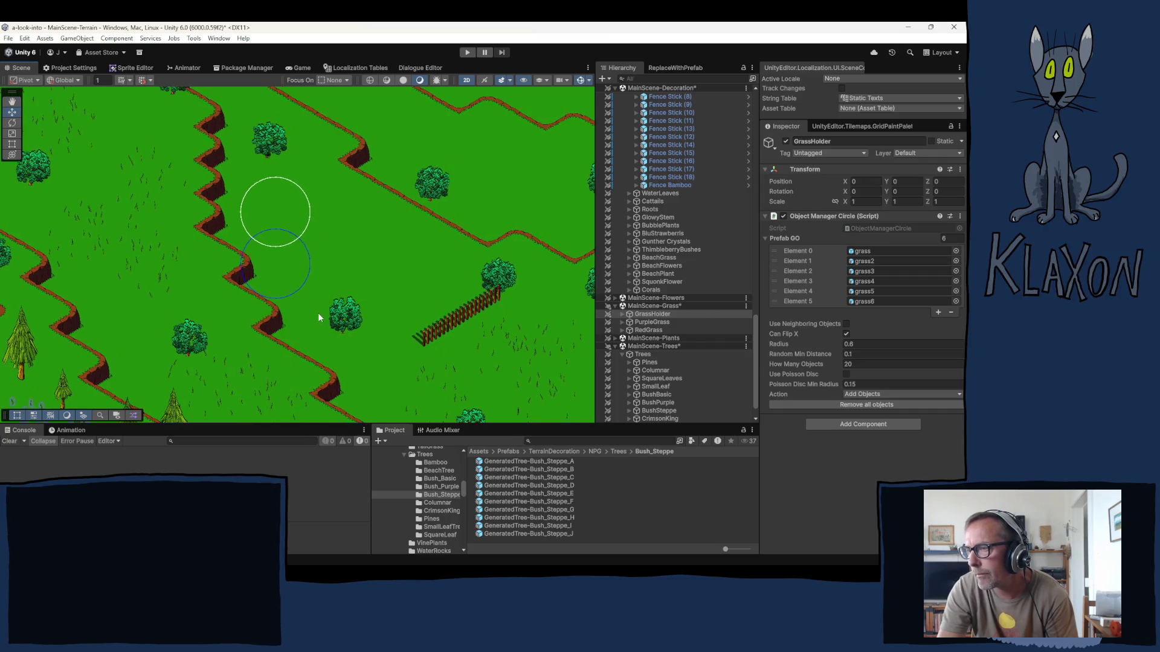
{"action": "left_click", "coordinate": [397, 311]}
{"action": "left_click", "coordinate": [348, 284]}
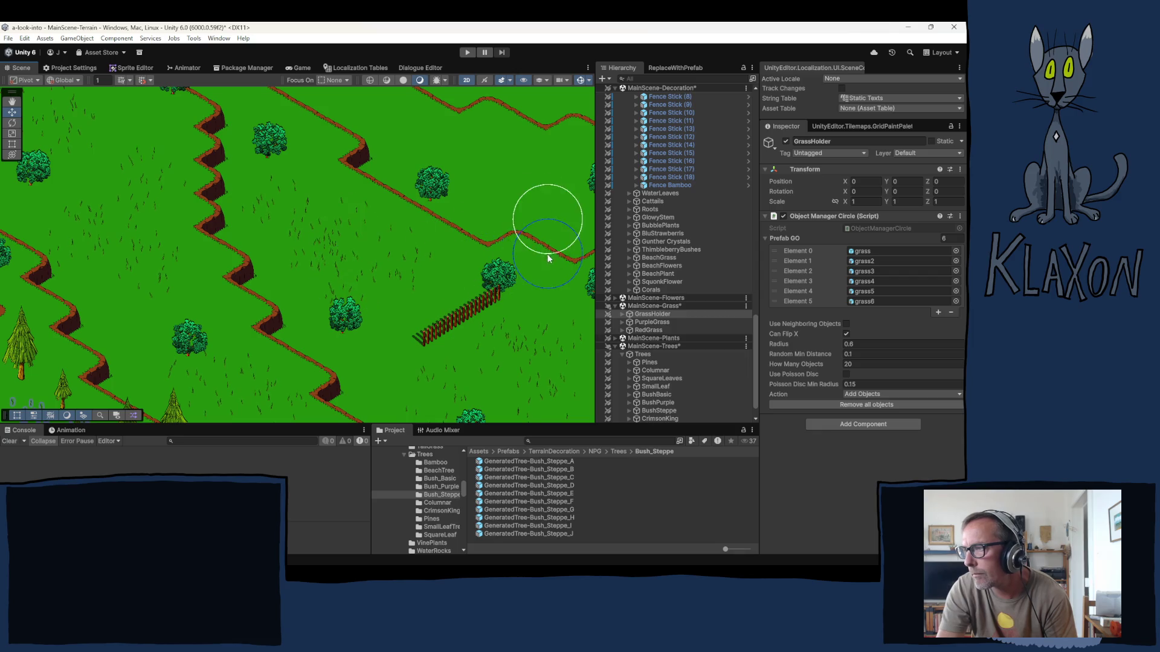
{"action": "left_click", "coordinate": [474, 192]}
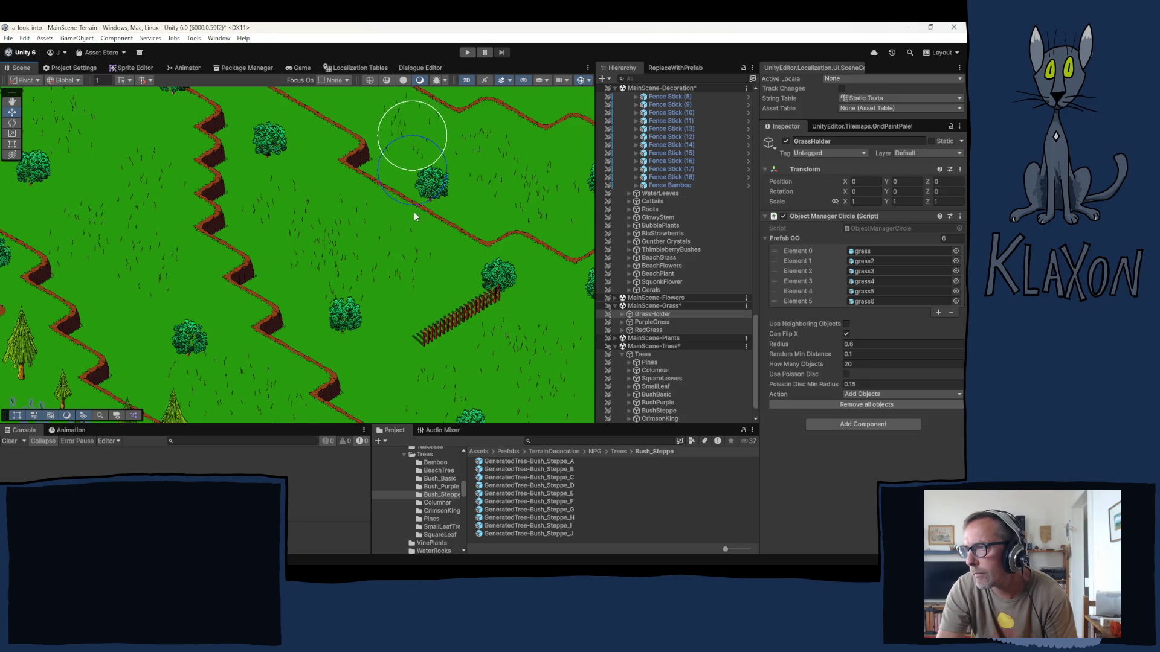
- Pan over the forest, fenced grassland, tan plateau, paths and rocks to inspect the terrain
{"action": "mouse_move", "coordinate": [426, 169]}
{"action": "left_mouse_down"}
{"action": "mouse_move", "coordinate": [330, 318]}
{"action": "mouse_move", "coordinate": [256, 269]}
{"action": "mouse_move", "coordinate": [389, 207]}
{"action": "mouse_move", "coordinate": [520, 259]}
{"action": "mouse_move", "coordinate": [510, 345]}
{"action": "mouse_move", "coordinate": [252, 342]}
{"action": "left_mouse_up"}
{"action": "left_click_drag", "start_coordinate": [252, 275], "coordinate": [400, 199]}
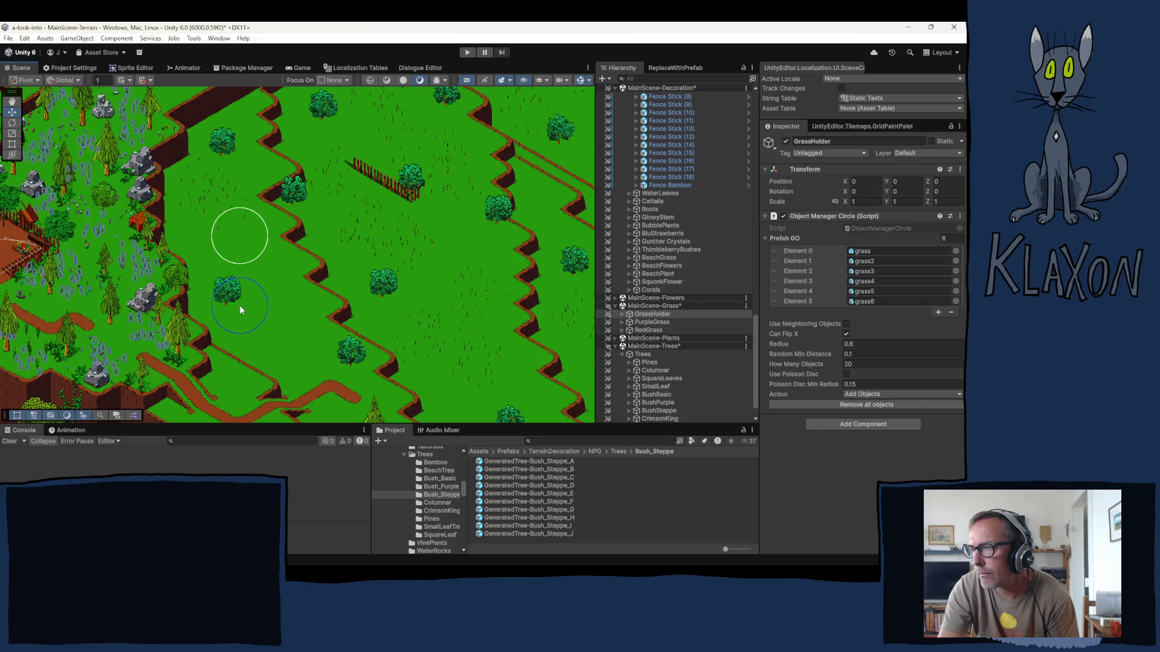
{"action": "left_click_drag", "start_coordinate": [246, 329], "coordinate": [225, 186]}
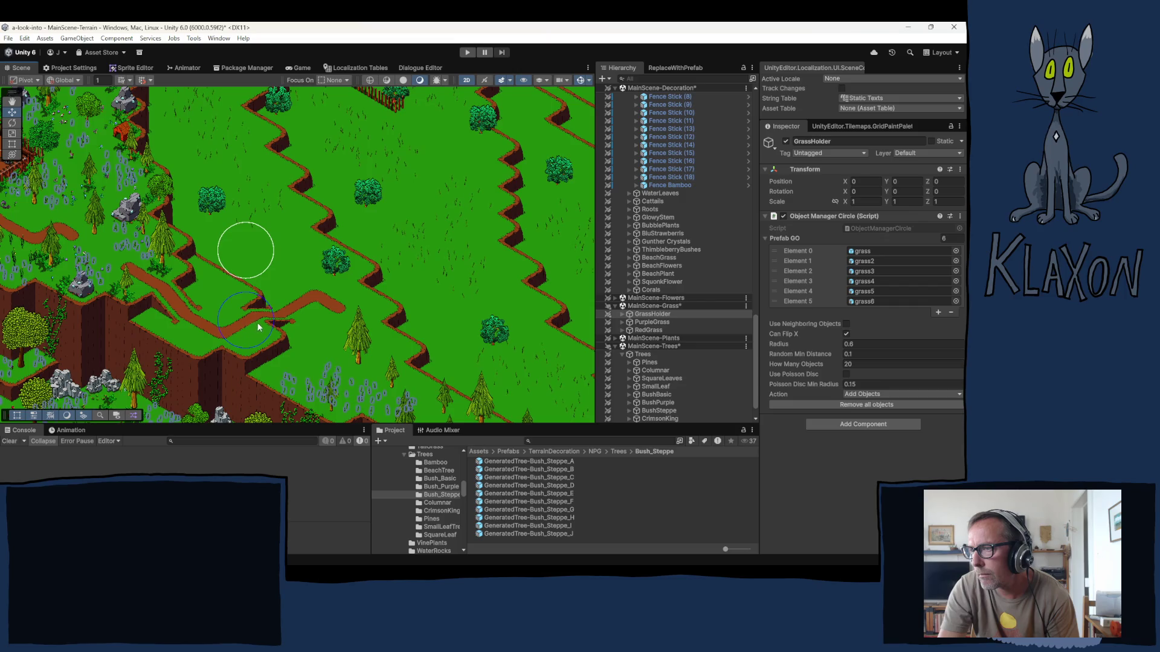
{"action": "mouse_move", "coordinate": [333, 353]}
{"action": "left_mouse_down"}
{"action": "mouse_move", "coordinate": [246, 302]}
{"action": "mouse_move", "coordinate": [194, 290]}
{"action": "left_mouse_up"}
{"action": "mouse_move", "coordinate": [363, 259]}
{"action": "left_mouse_down"}
{"action": "mouse_move", "coordinate": [422, 199]}
{"action": "mouse_move", "coordinate": [321, 305]}
{"action": "left_mouse_up"}
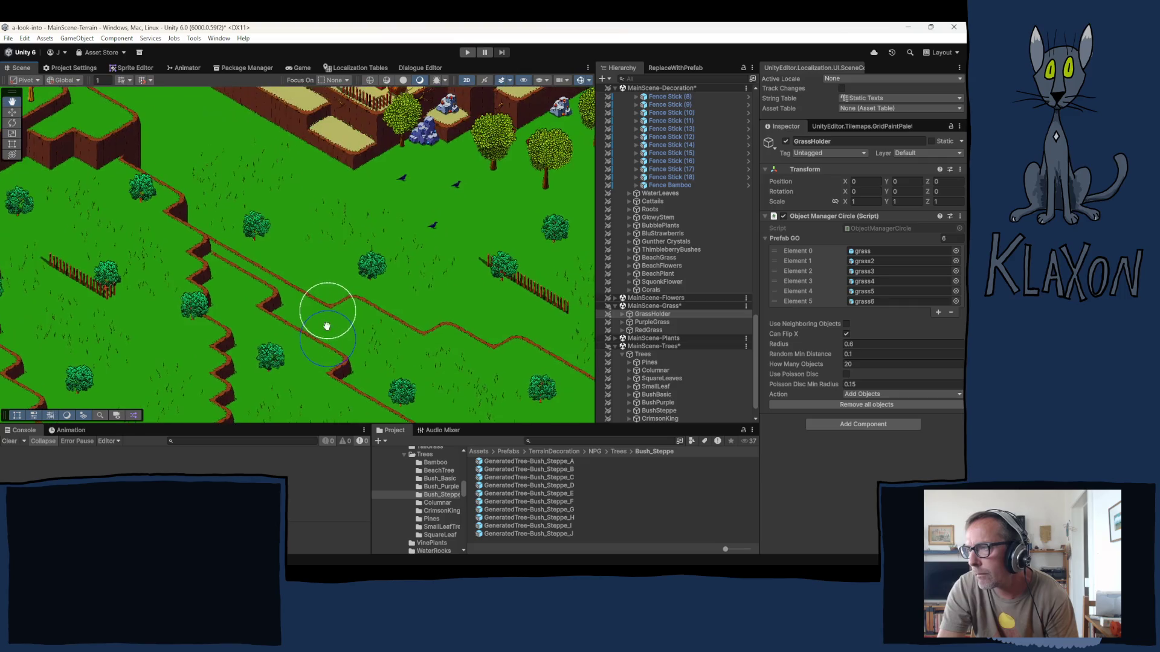
{"action": "mouse_move", "coordinate": [419, 238]}
{"action": "left_mouse_down"}
{"action": "mouse_move", "coordinate": [378, 316]}
{"action": "mouse_move", "coordinate": [295, 312]}
{"action": "left_mouse_up"}
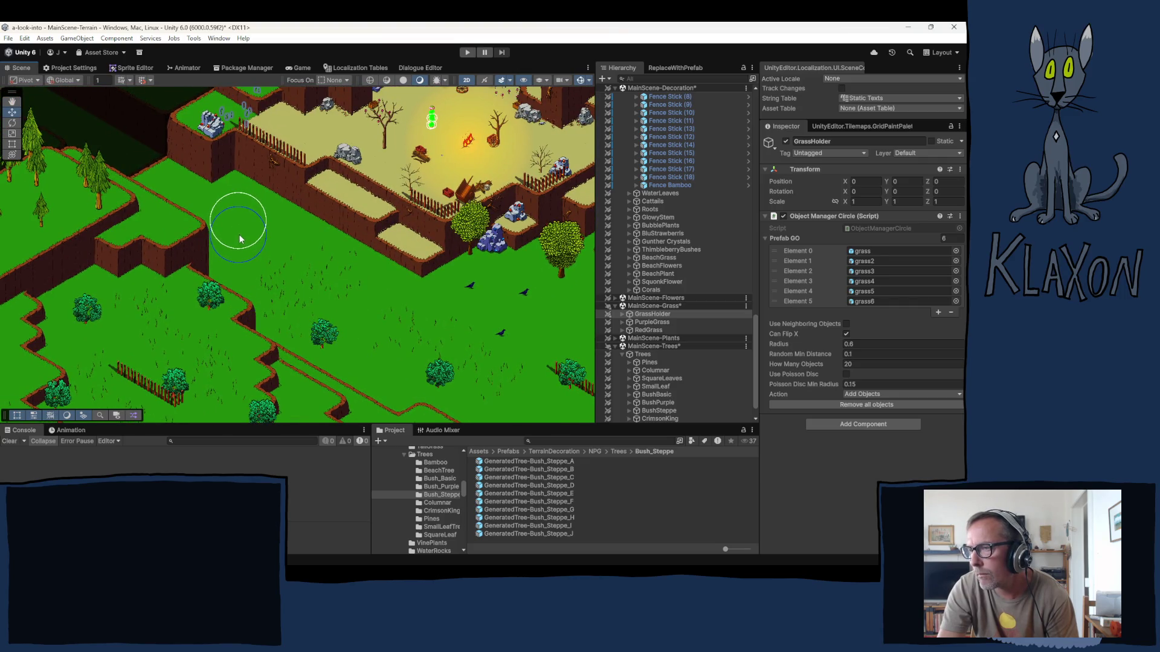
{"action": "left_click_drag", "start_coordinate": [383, 316], "coordinate": [59, 212]}
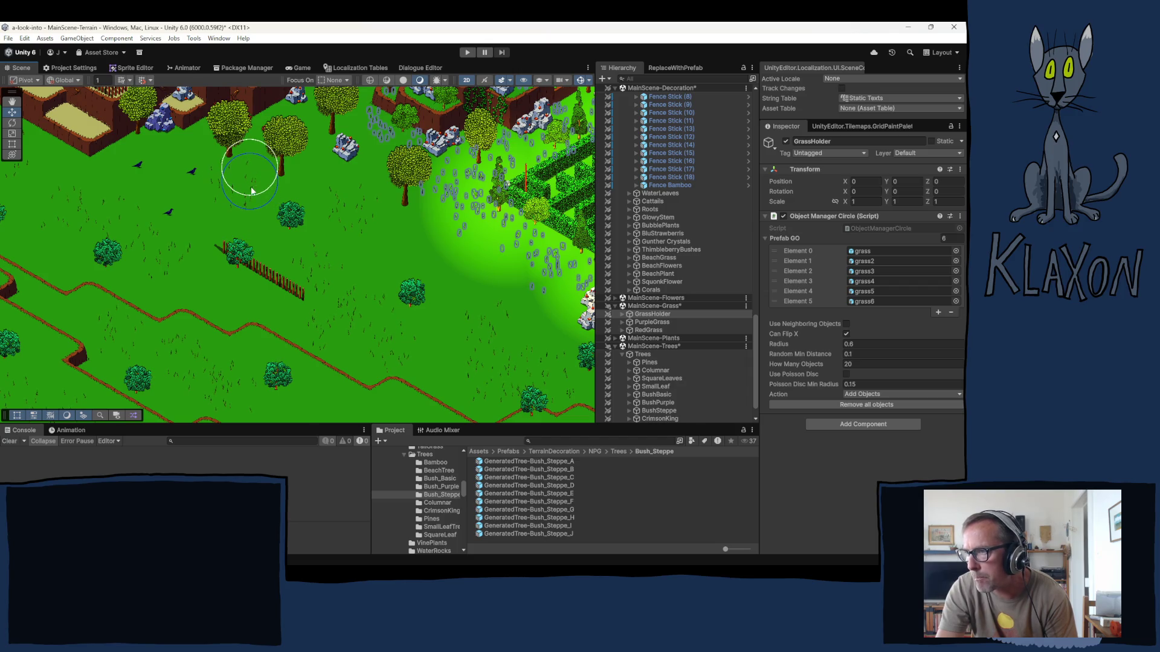
{"action": "left_click_drag", "start_coordinate": [422, 272], "coordinate": [299, 148]}
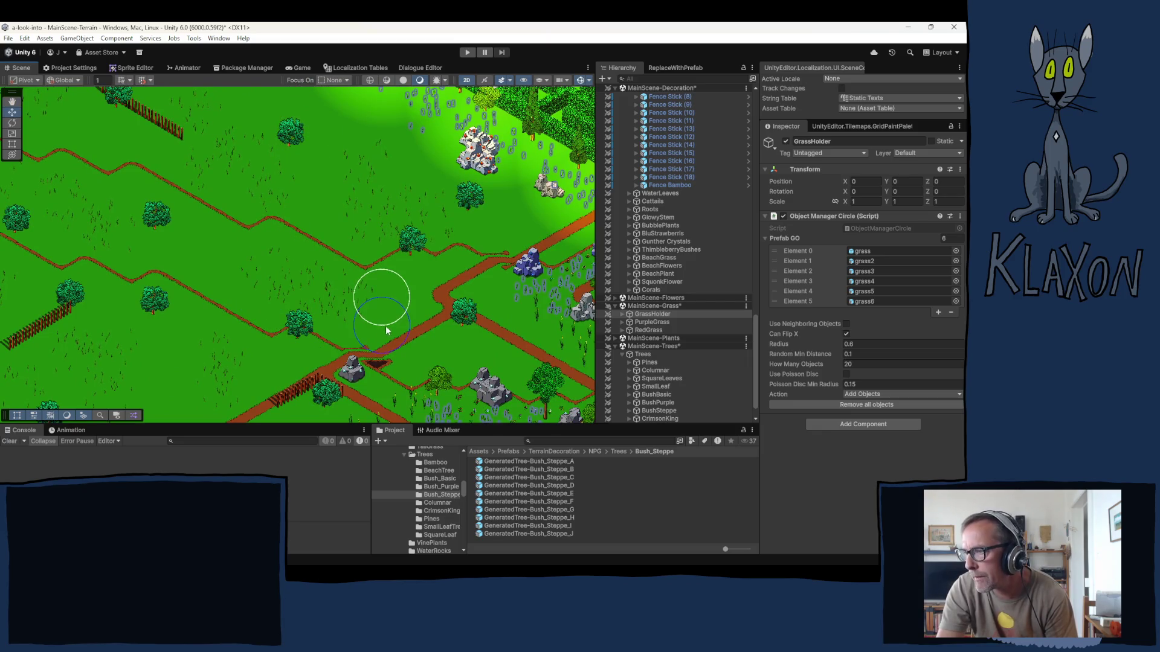
{"action": "left_click_drag", "start_coordinate": [459, 350], "coordinate": [414, 215]}
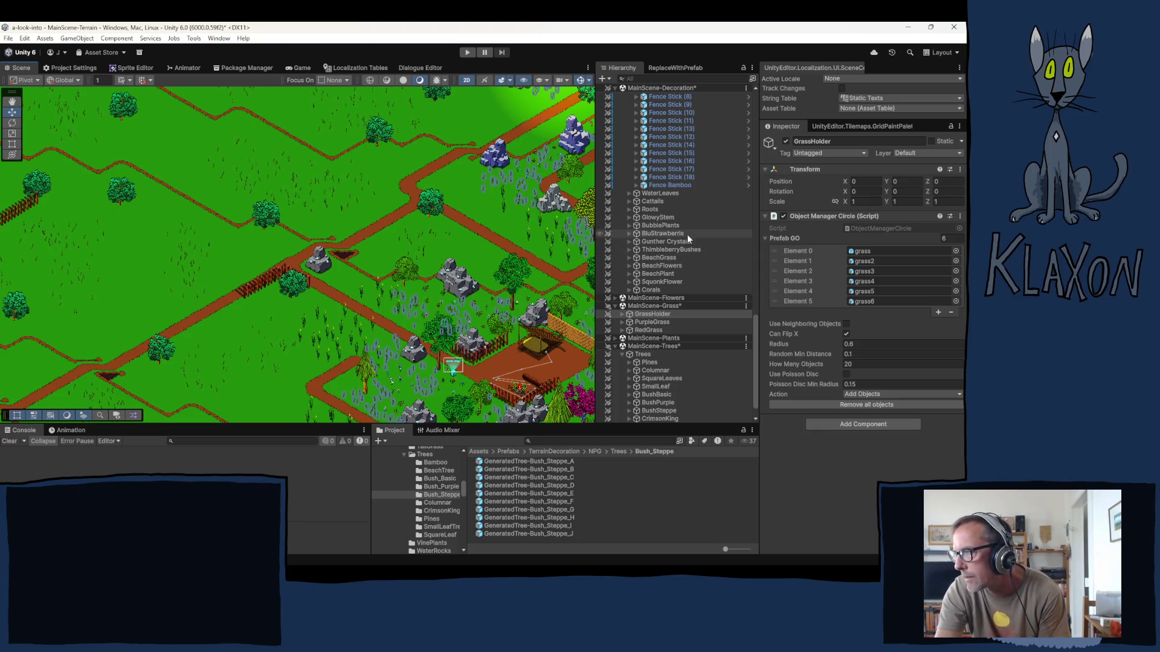
- Collapse the Fences group in the Hierarchy and select the FibrousPlants scatterer
{"action": "scroll", "coordinate": [682, 257], "scroll_direction": "up", "scroll_amount": 15}
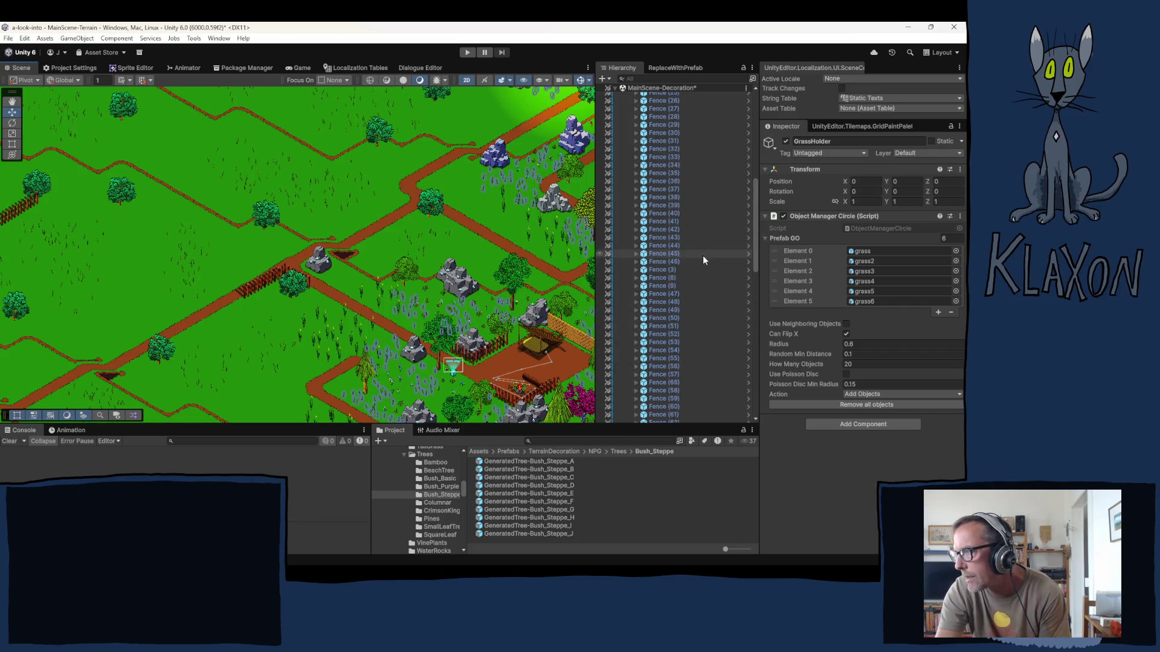
{"action": "left_click_drag", "start_coordinate": [758, 188], "coordinate": [746, 113]}
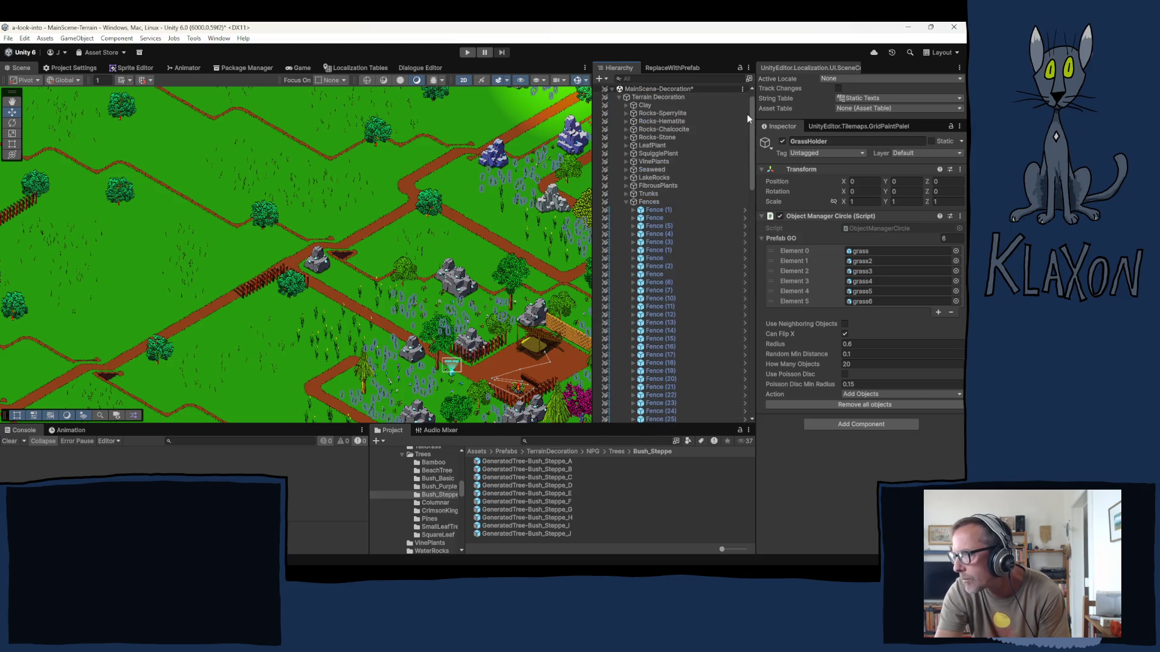
{"action": "left_click", "coordinate": [626, 202]}
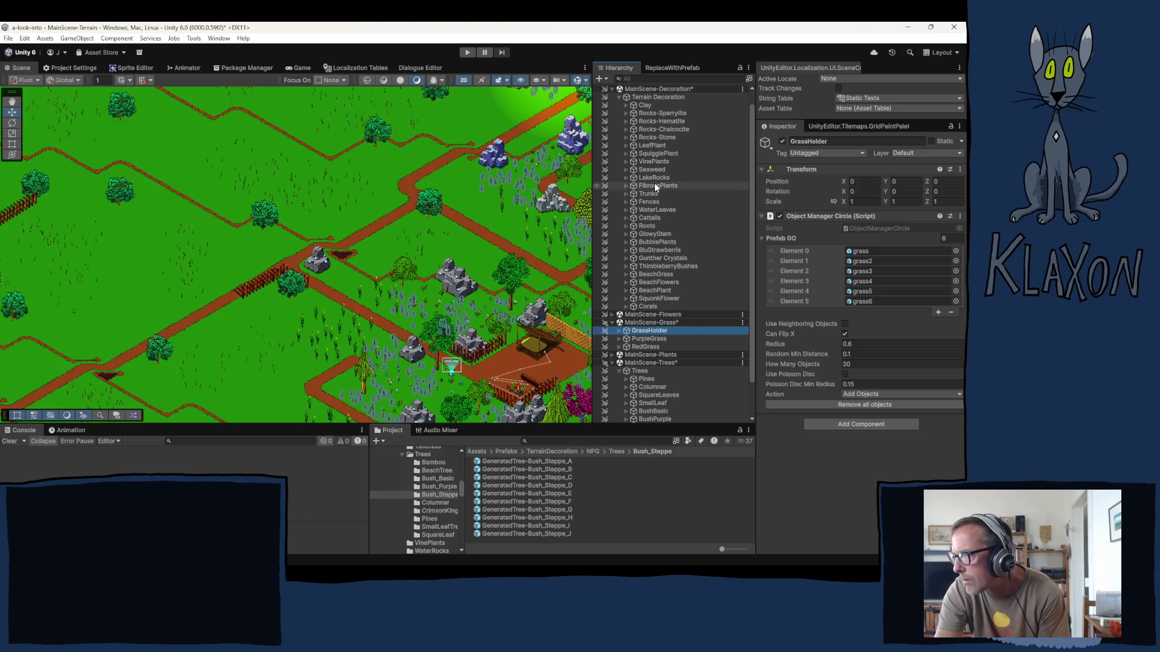
{"action": "left_click", "coordinate": [654, 184]}
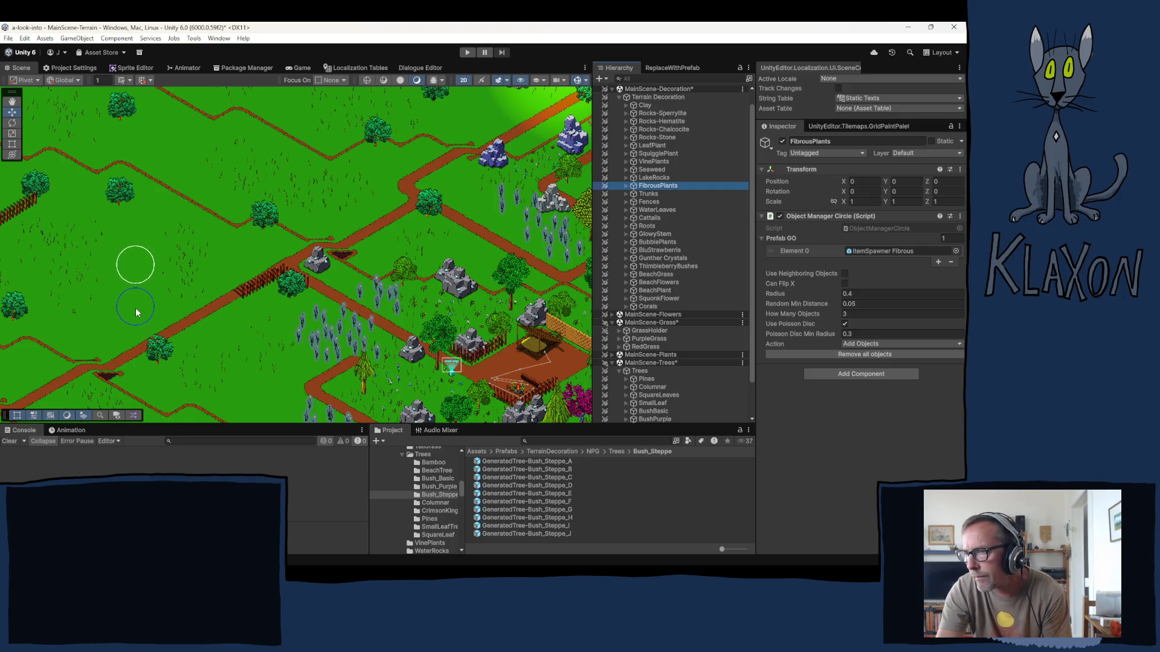
- Paint fibrous plant clusters across the first few grassy meadows
{"action": "left_click", "coordinate": [146, 261]}
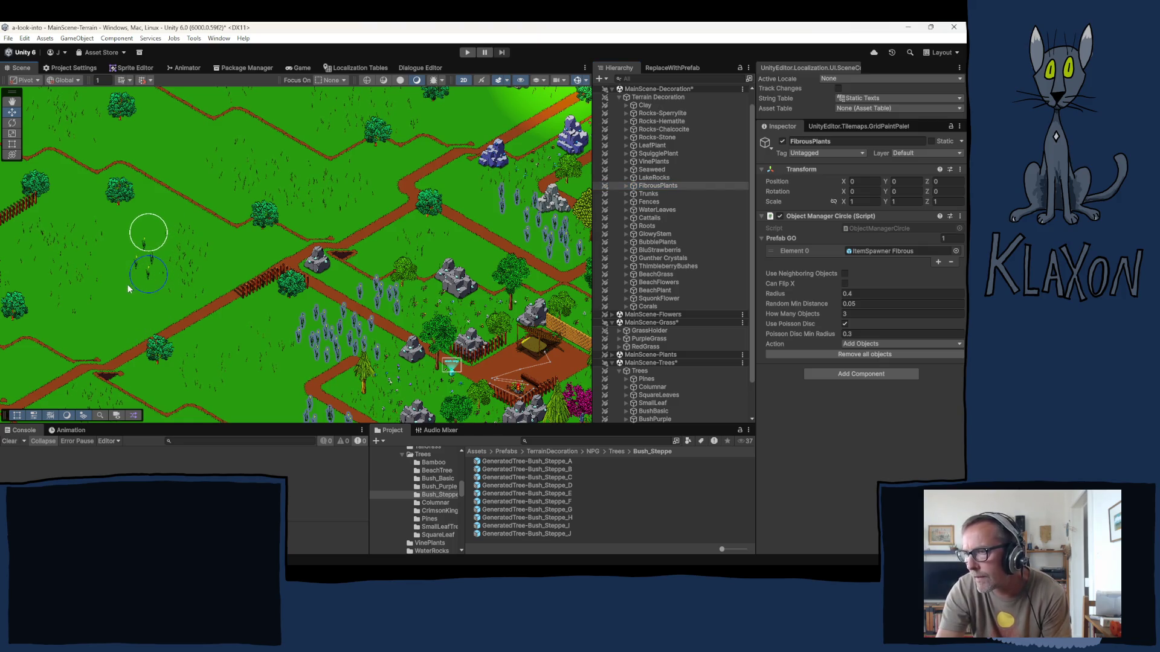
{"action": "left_click", "coordinate": [115, 296]}
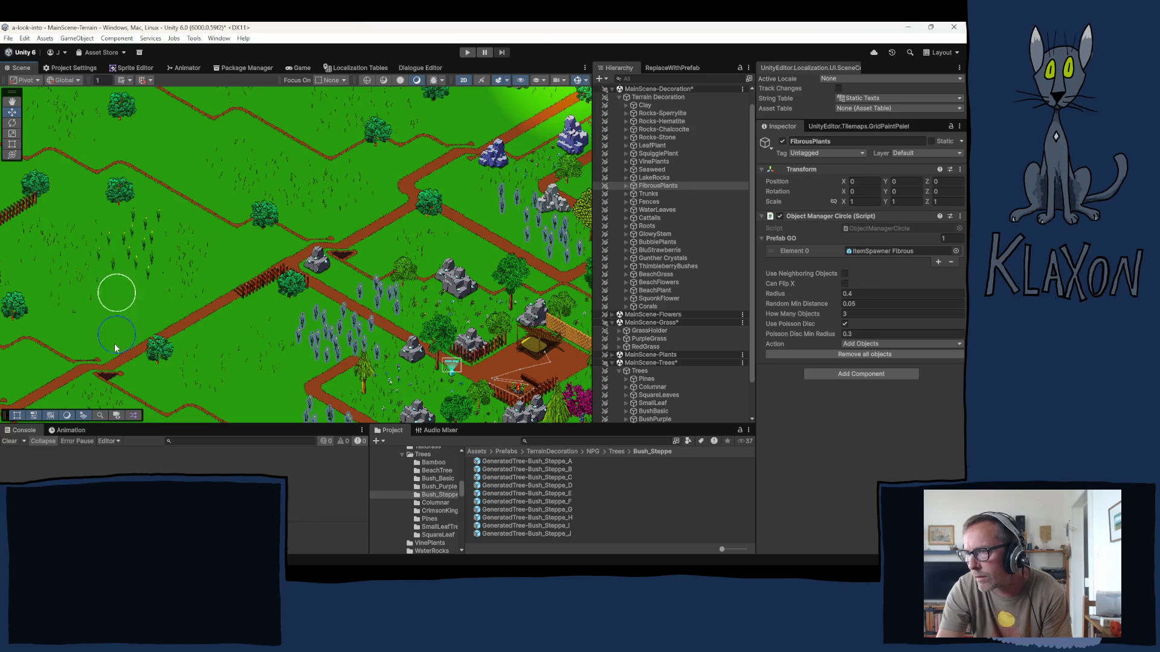
{"action": "left_click_drag", "start_coordinate": [129, 295], "coordinate": [212, 351]}
{"action": "left_click", "coordinate": [241, 239]}
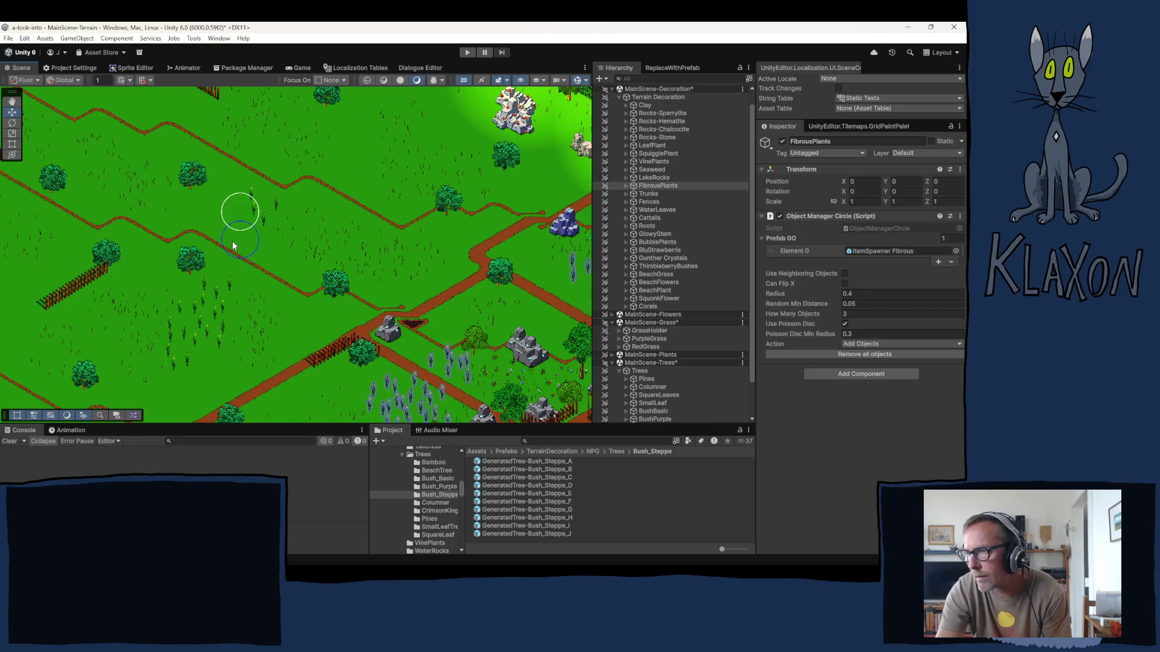
{"action": "left_click", "coordinate": [194, 244]}
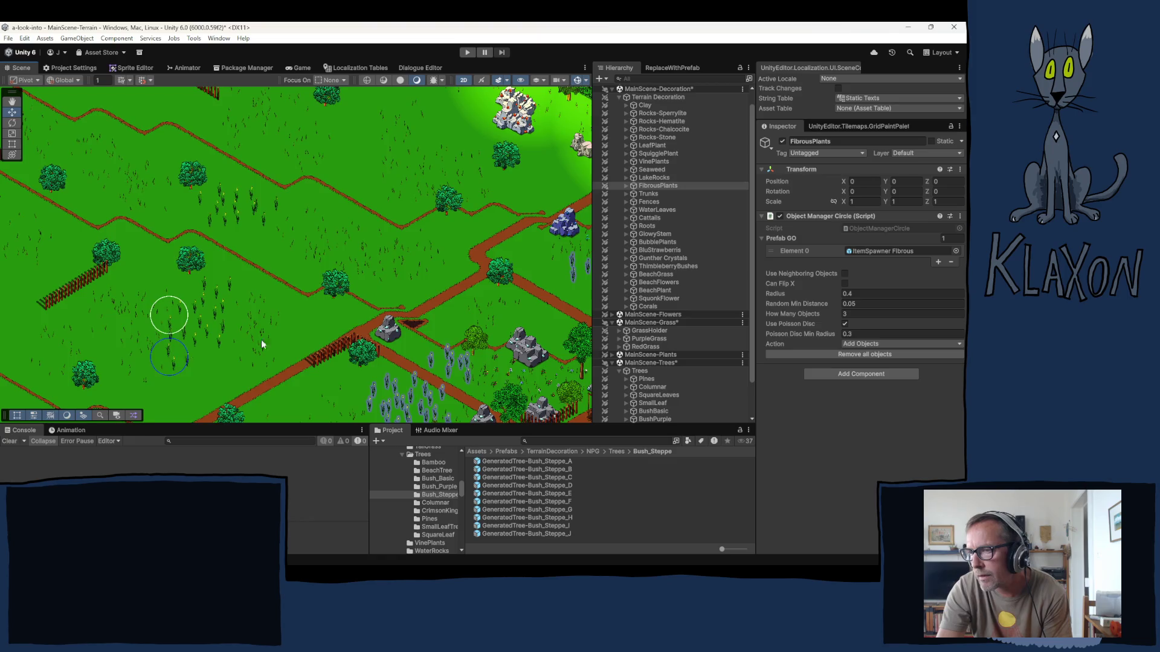
{"action": "key", "text": "Left"}
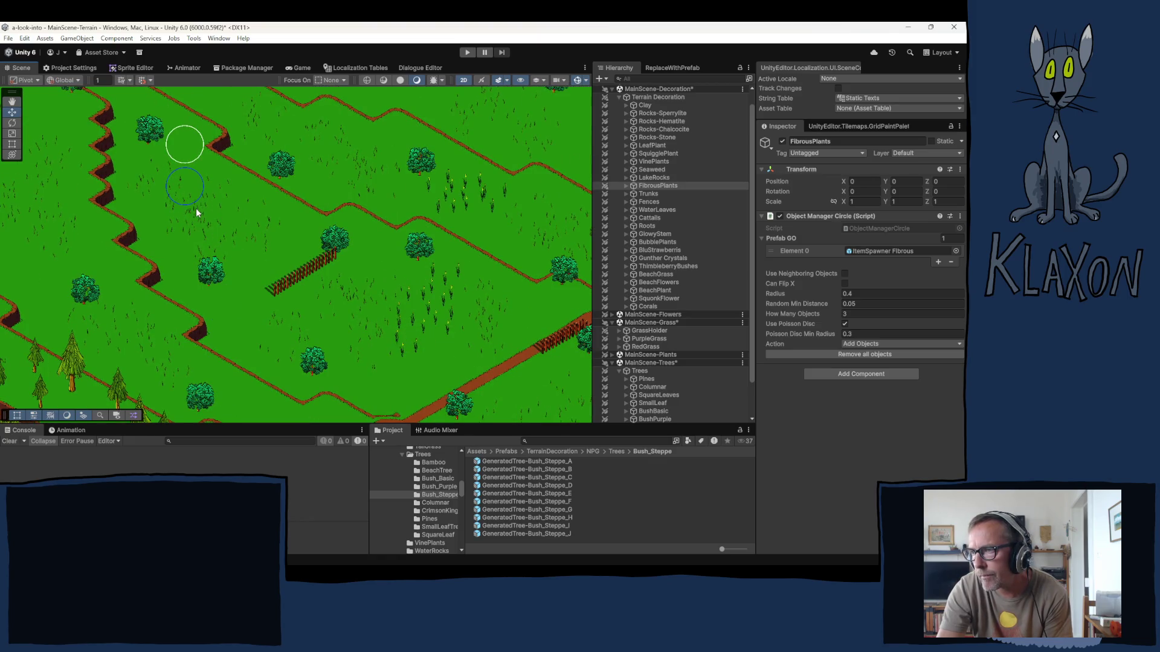
{"action": "left_click", "coordinate": [196, 208]}
{"action": "left_click", "coordinate": [213, 222]}
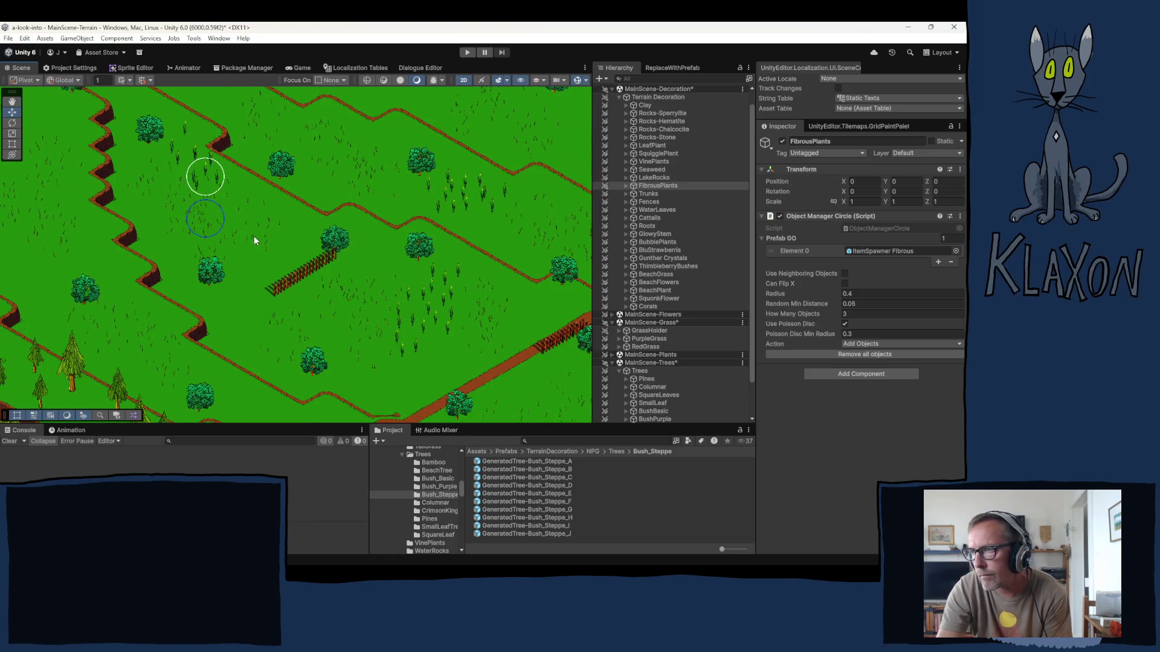
- Add fibrous plants beside the path and on the meadow by the bright maze area
{"action": "key", "text": "Up"}
{"action": "key", "text": "Right"}
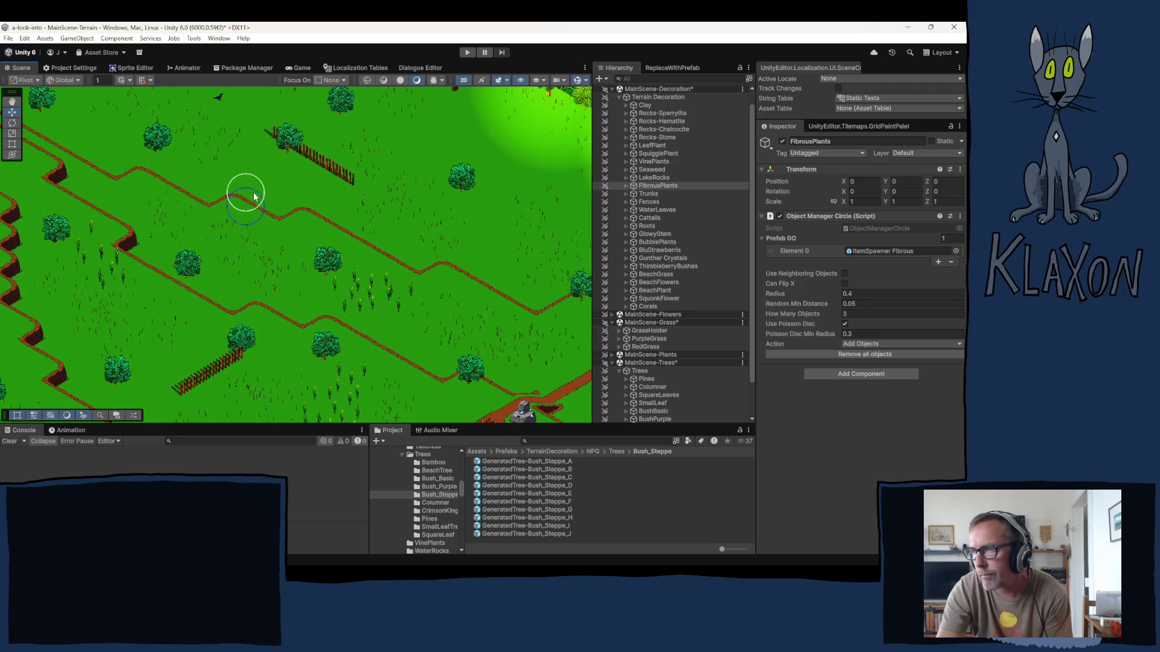
{"action": "left_click", "coordinate": [265, 201]}
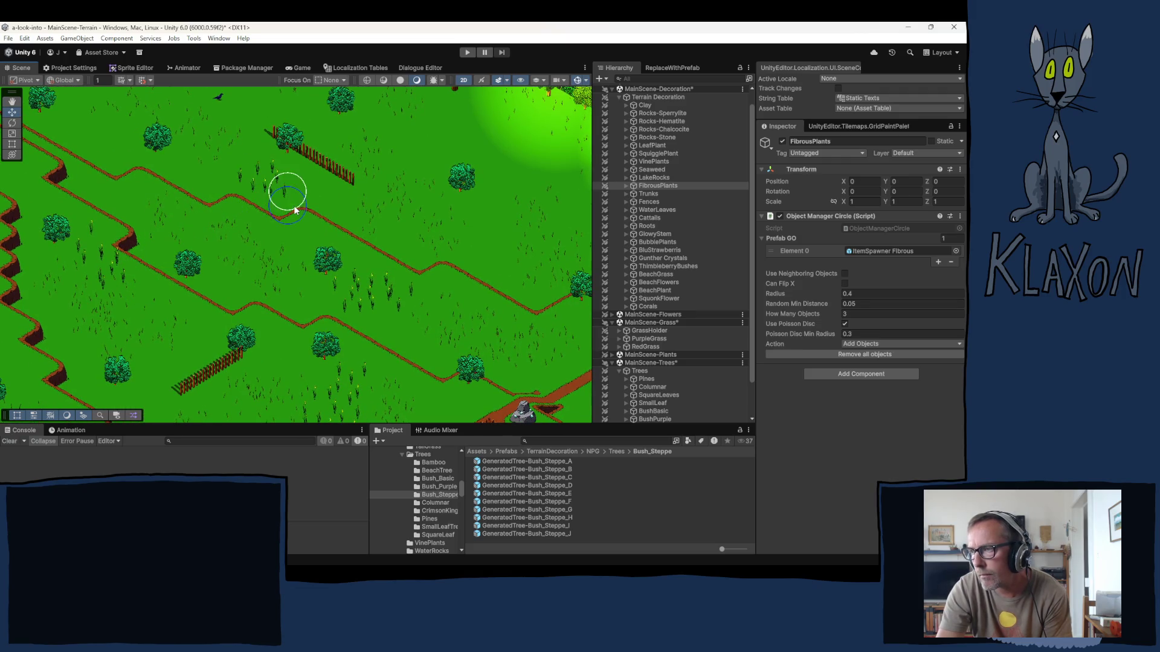
{"action": "left_click_drag", "start_coordinate": [441, 220], "coordinate": [233, 298]}
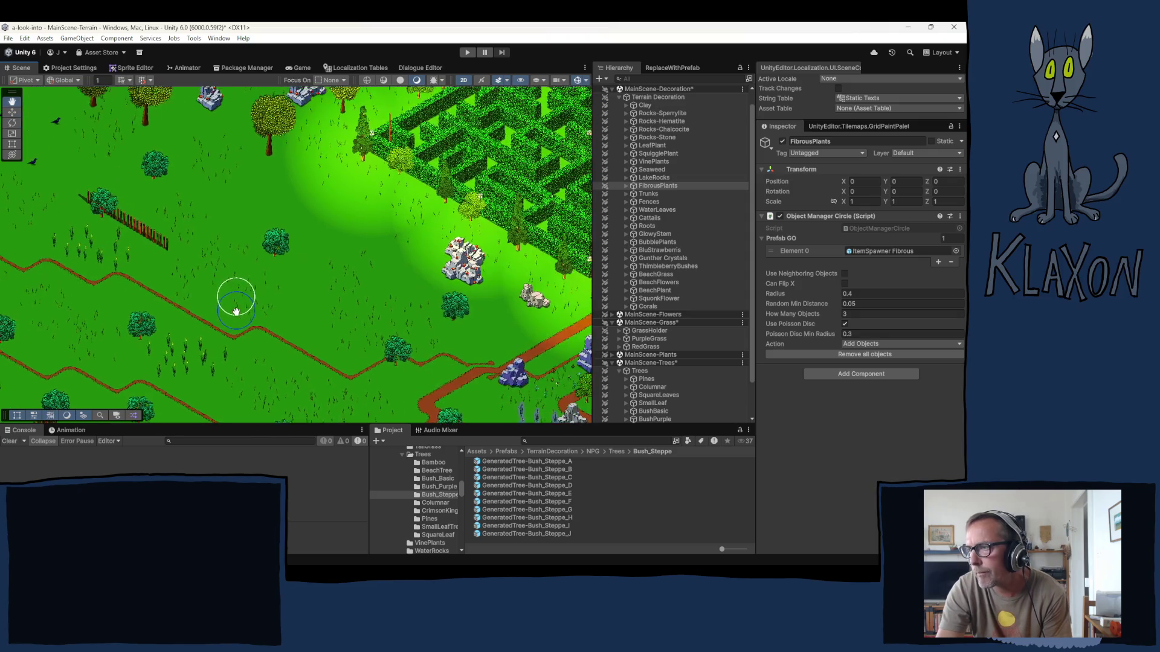
{"action": "left_click", "coordinate": [342, 230]}
{"action": "left_click_drag", "start_coordinate": [221, 227], "coordinate": [315, 266]}
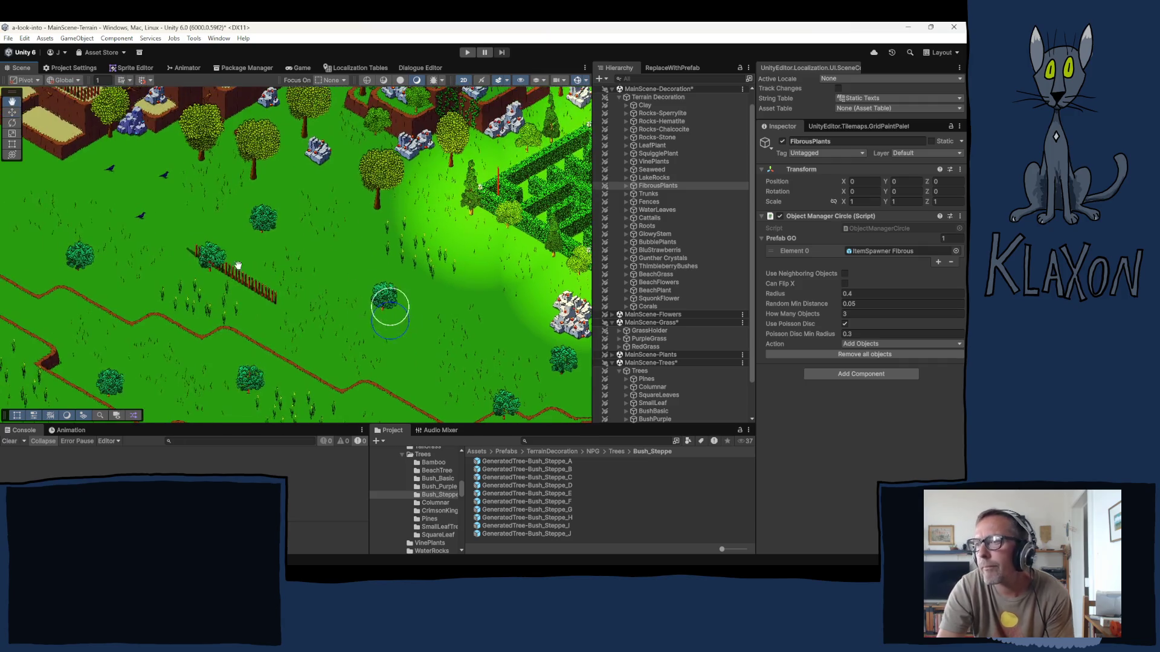
{"action": "mouse_move", "coordinate": [103, 212]}
{"action": "left_mouse_down"}
{"action": "mouse_move", "coordinate": [297, 251]}
{"action": "mouse_move", "coordinate": [277, 267]}
{"action": "mouse_move", "coordinate": [388, 220]}
{"action": "mouse_move", "coordinate": [370, 220]}
{"action": "mouse_move", "coordinate": [274, 289]}
{"action": "mouse_move", "coordinate": [284, 259]}
{"action": "mouse_move", "coordinate": [300, 268]}
{"action": "left_mouse_up"}
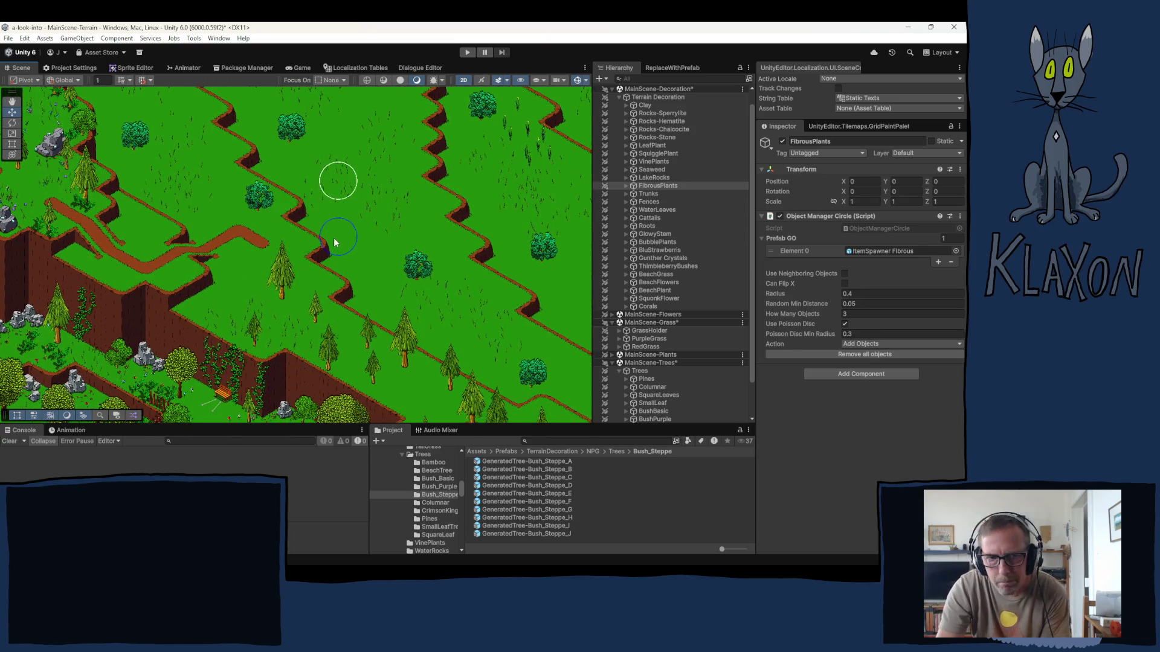
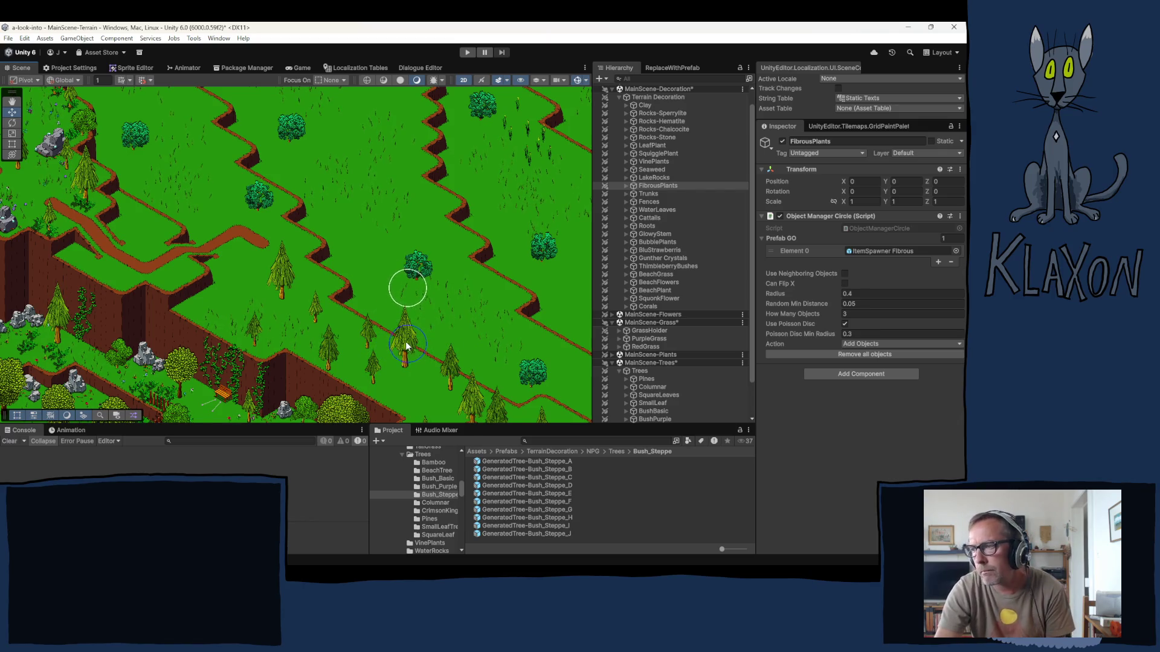
- Pan to the open grassland and select the Rocks-Stone set in the Hierarchy
{"action": "mouse_move", "coordinate": [229, 211]}
{"action": "left_mouse_down"}
{"action": "mouse_move", "coordinate": [396, 337]}
{"action": "mouse_move", "coordinate": [290, 337]}
{"action": "mouse_move", "coordinate": [206, 290]}
{"action": "mouse_move", "coordinate": [194, 208]}
{"action": "mouse_move", "coordinate": [107, 141]}
{"action": "left_mouse_up"}
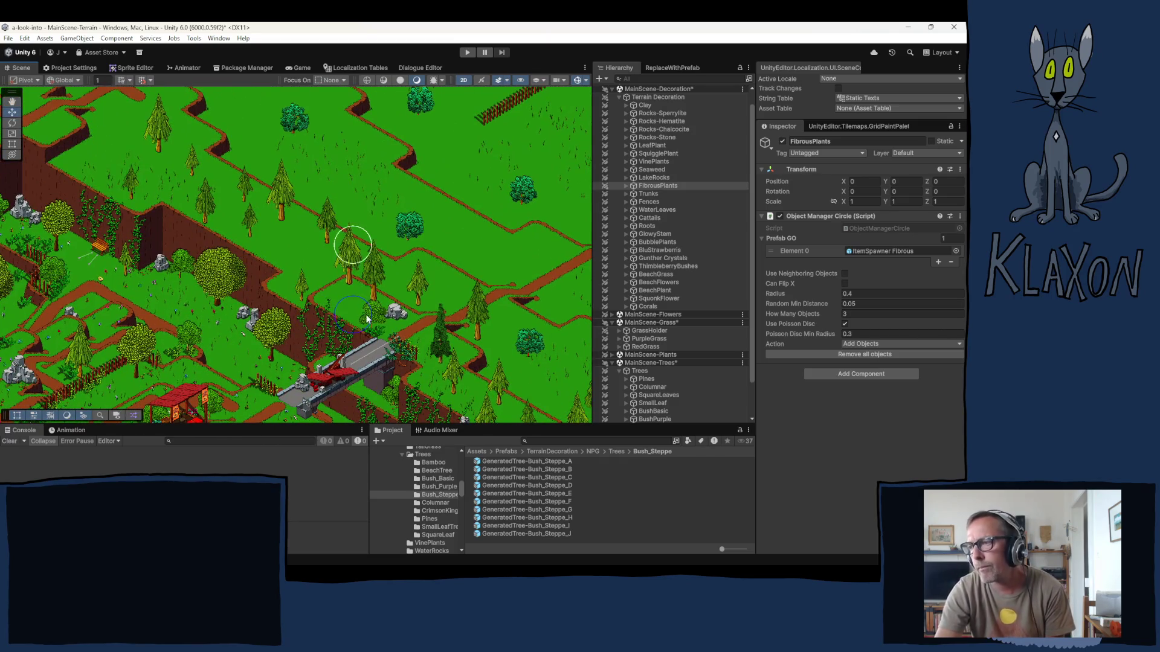
{"action": "mouse_move", "coordinate": [367, 319]}
{"action": "left_mouse_down"}
{"action": "mouse_move", "coordinate": [302, 311]}
{"action": "mouse_move", "coordinate": [265, 331]}
{"action": "left_mouse_up"}
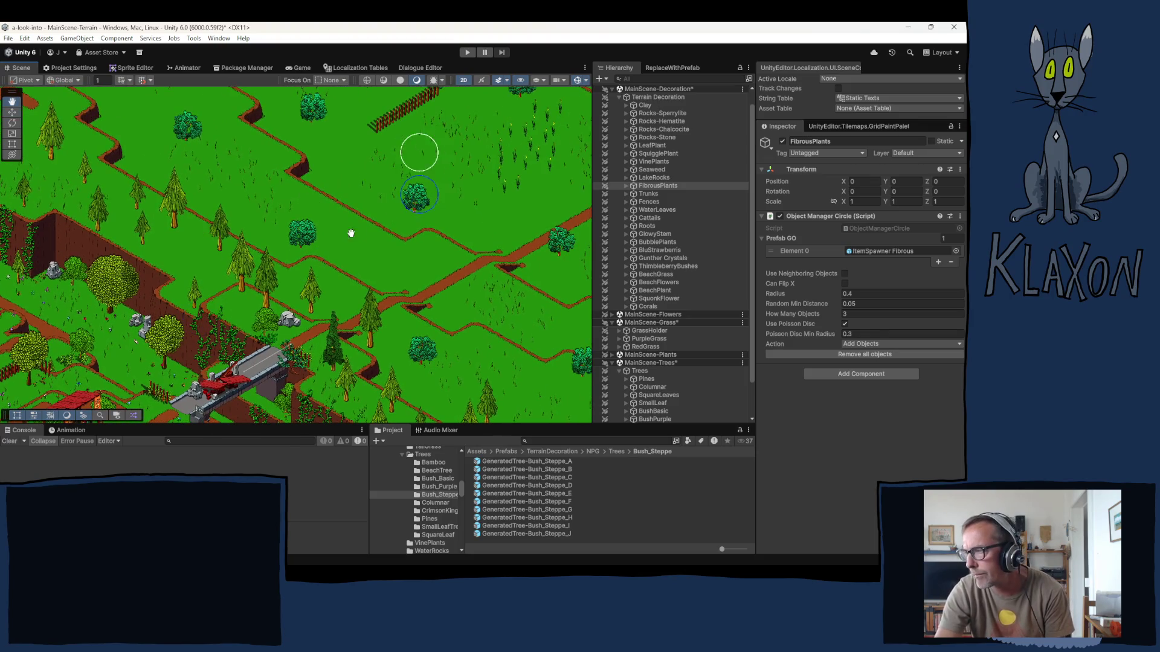
{"action": "left_click_drag", "start_coordinate": [351, 234], "coordinate": [285, 272]}
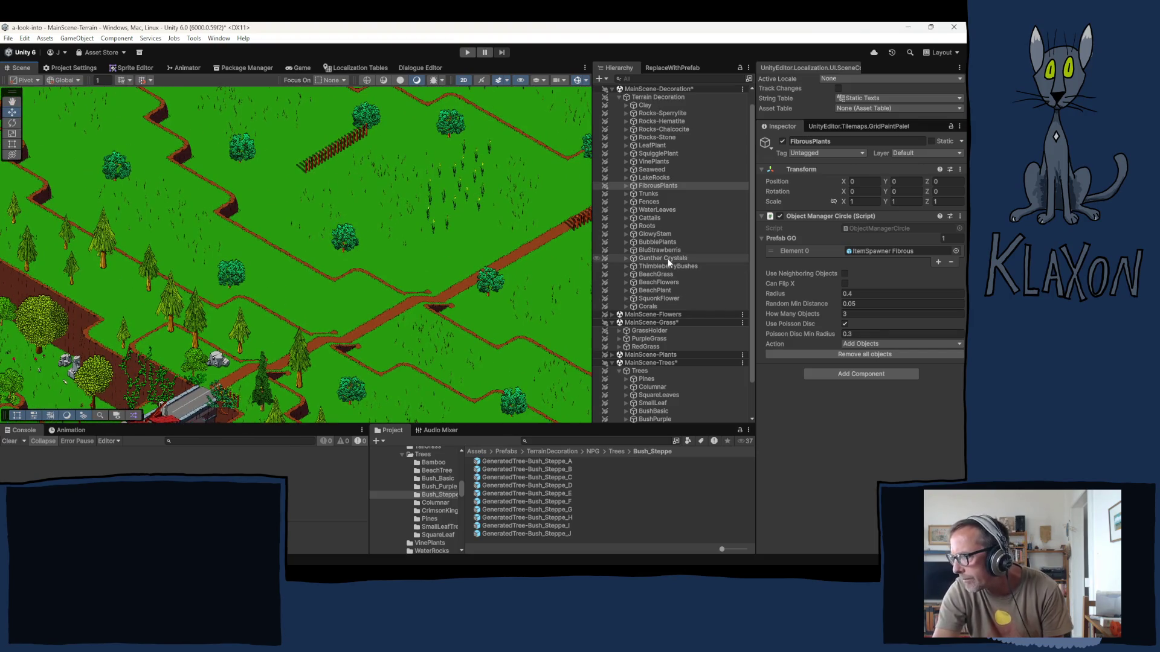
{"action": "scroll", "coordinate": [668, 259], "scroll_direction": "down", "scroll_amount": 2}
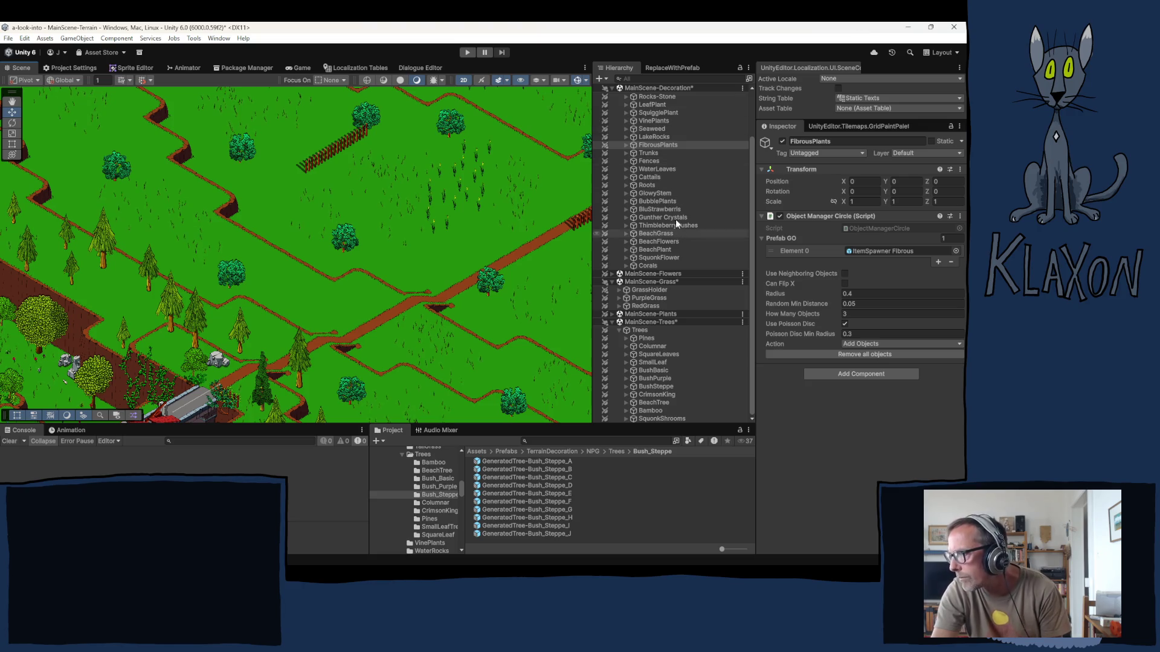
{"action": "scroll", "coordinate": [675, 220], "scroll_direction": "up", "scroll_amount": 3}
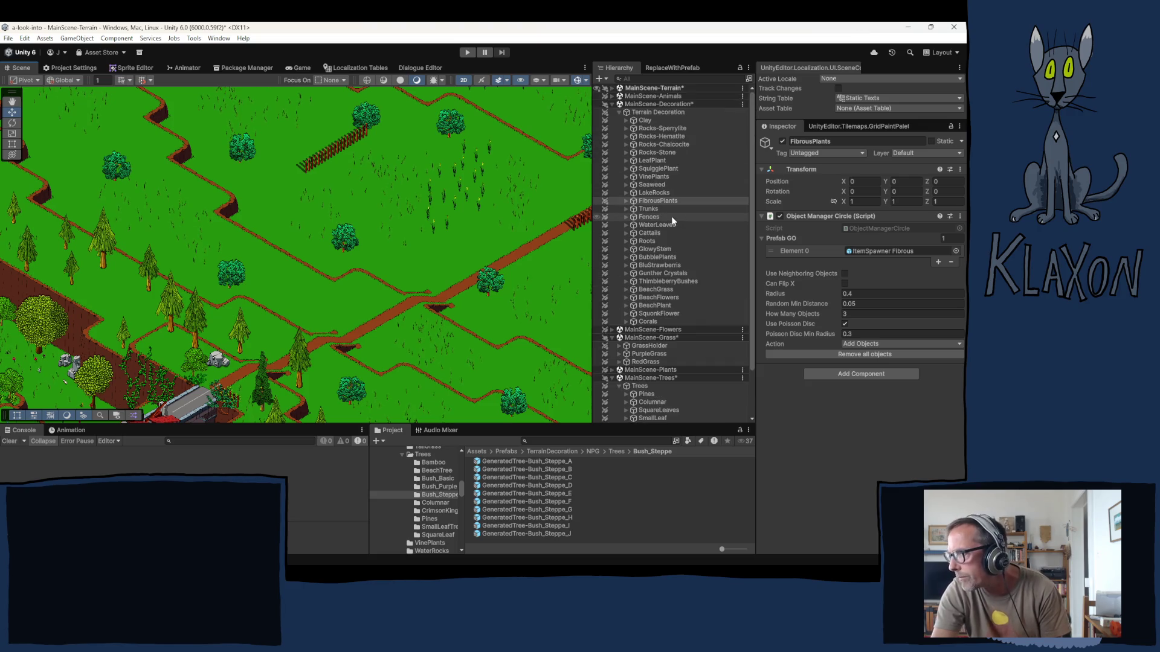
{"action": "left_click", "coordinate": [649, 152]}
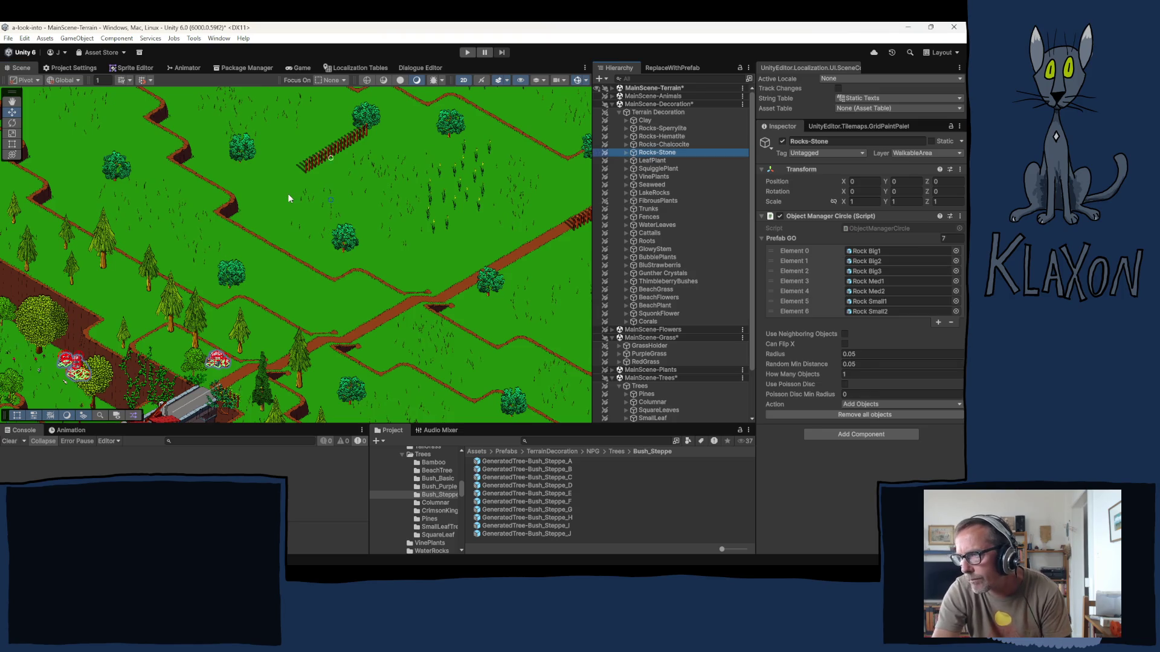
- Place stones on the grass and grassy slope, including a small cluster
{"action": "left_click", "coordinate": [299, 209]}
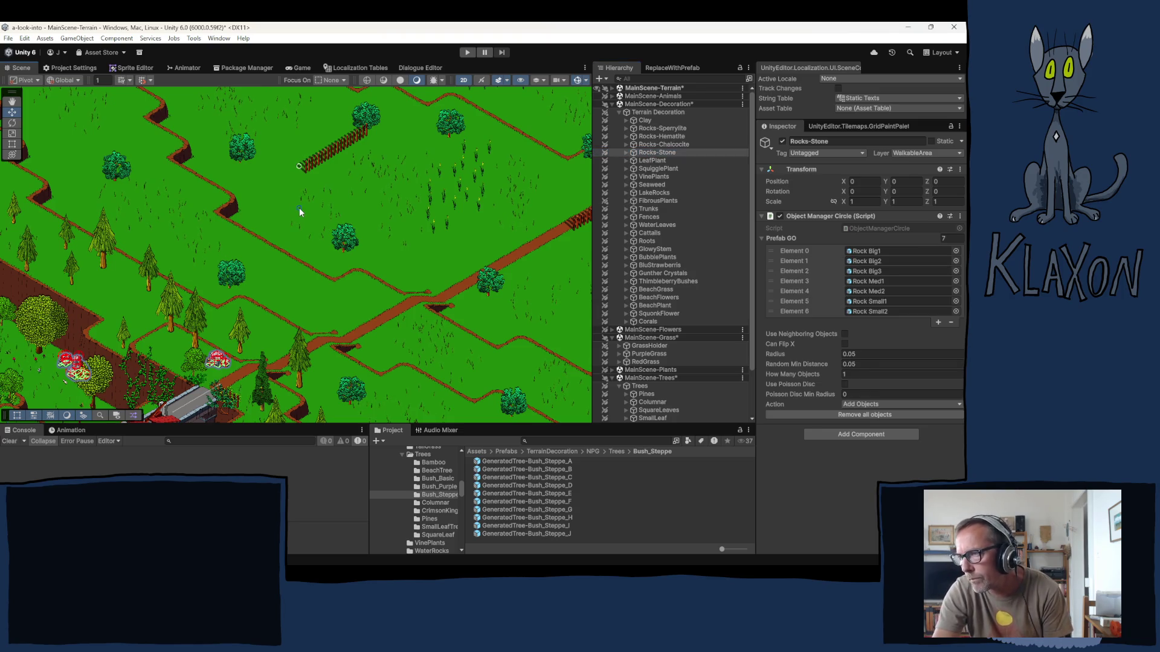
{"action": "left_click_drag", "start_coordinate": [293, 275], "coordinate": [323, 305]}
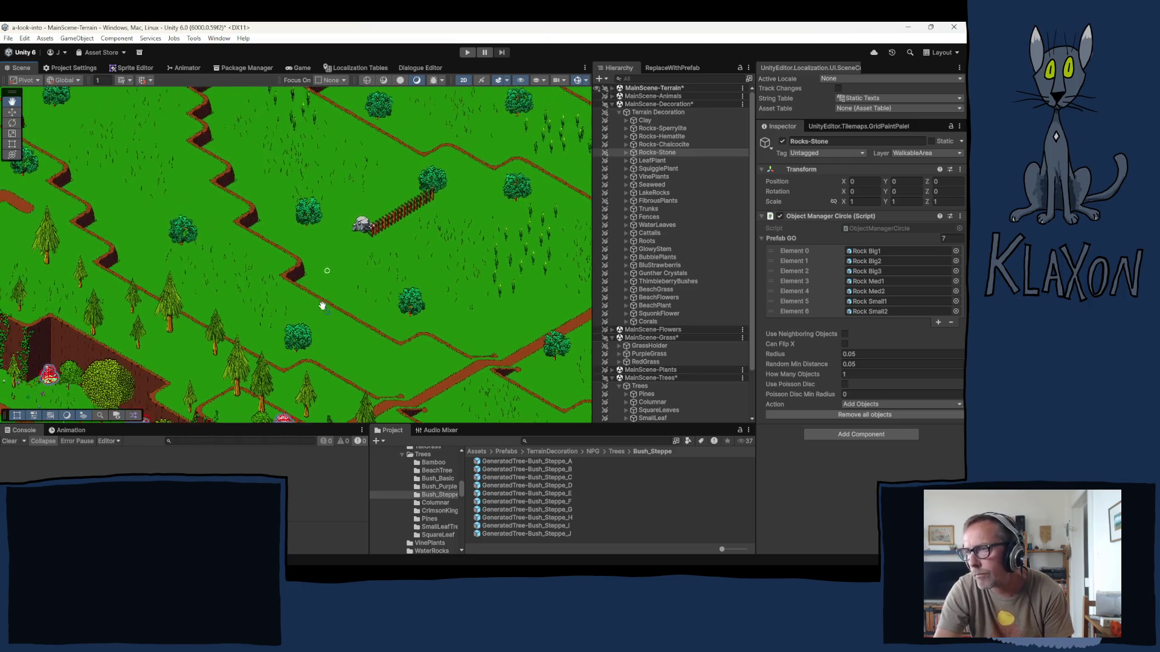
{"action": "left_click", "coordinate": [212, 228]}
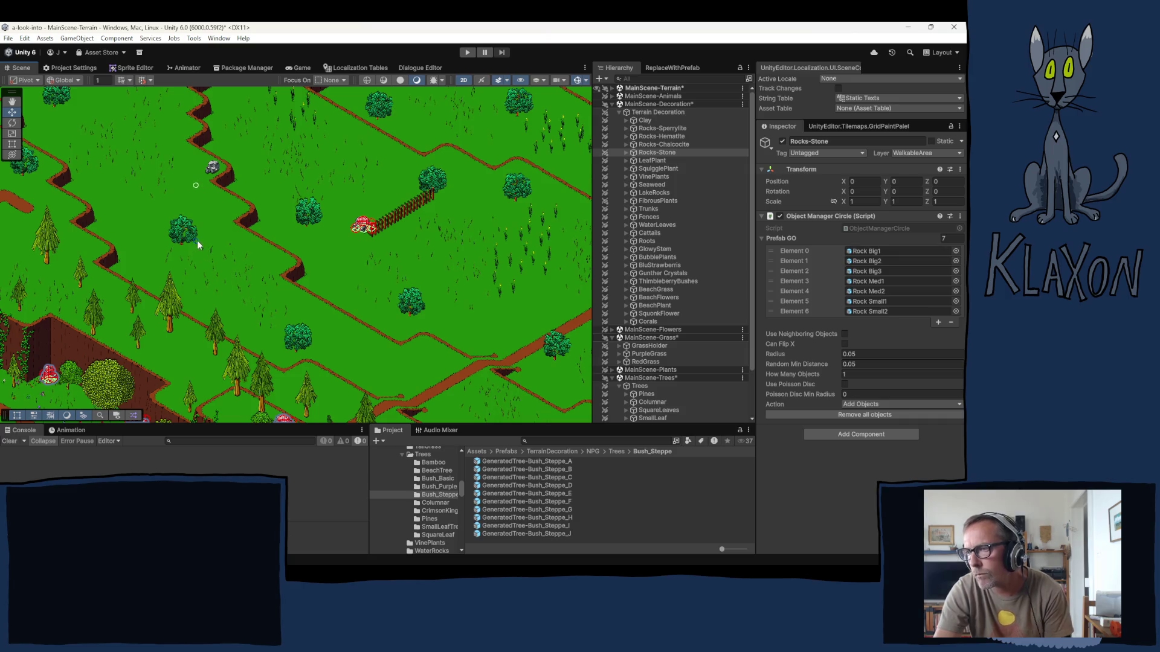
{"action": "left_click", "coordinate": [201, 239]}
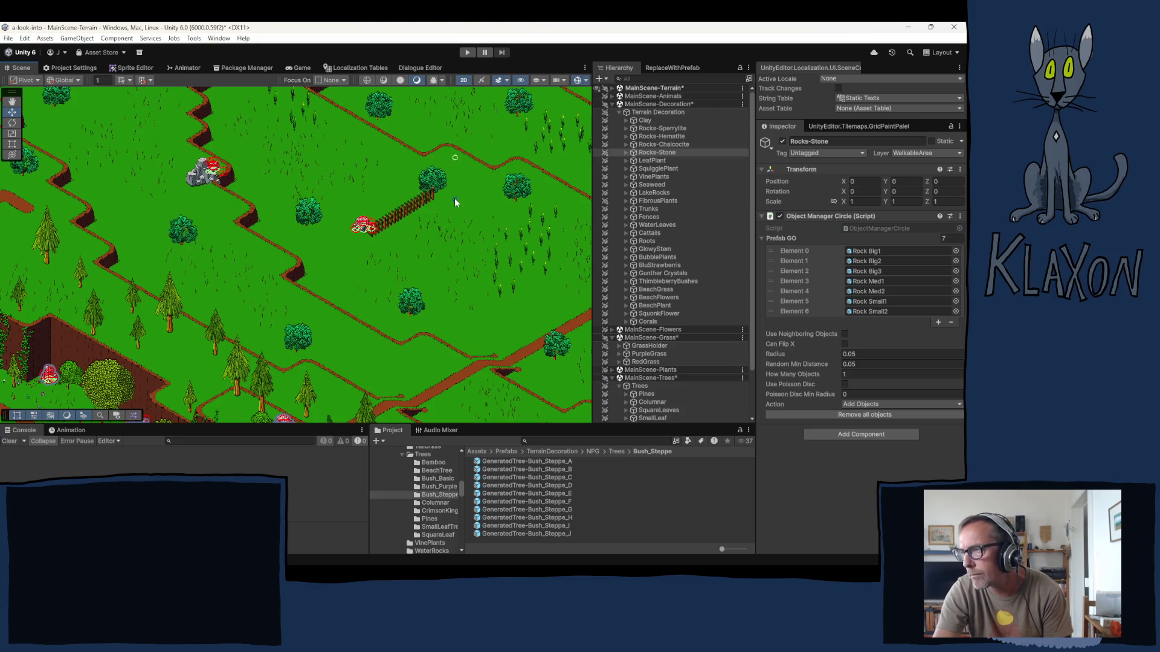
{"action": "left_click", "coordinate": [447, 154]}
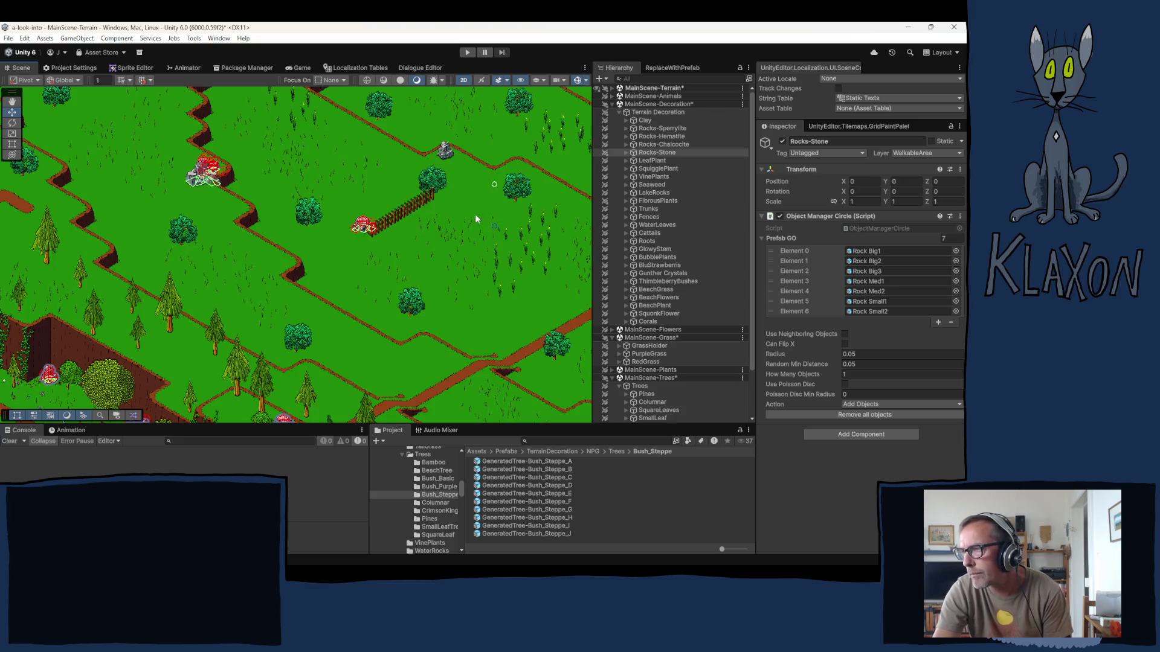
{"action": "left_click_drag", "start_coordinate": [407, 202], "coordinate": [393, 193]}
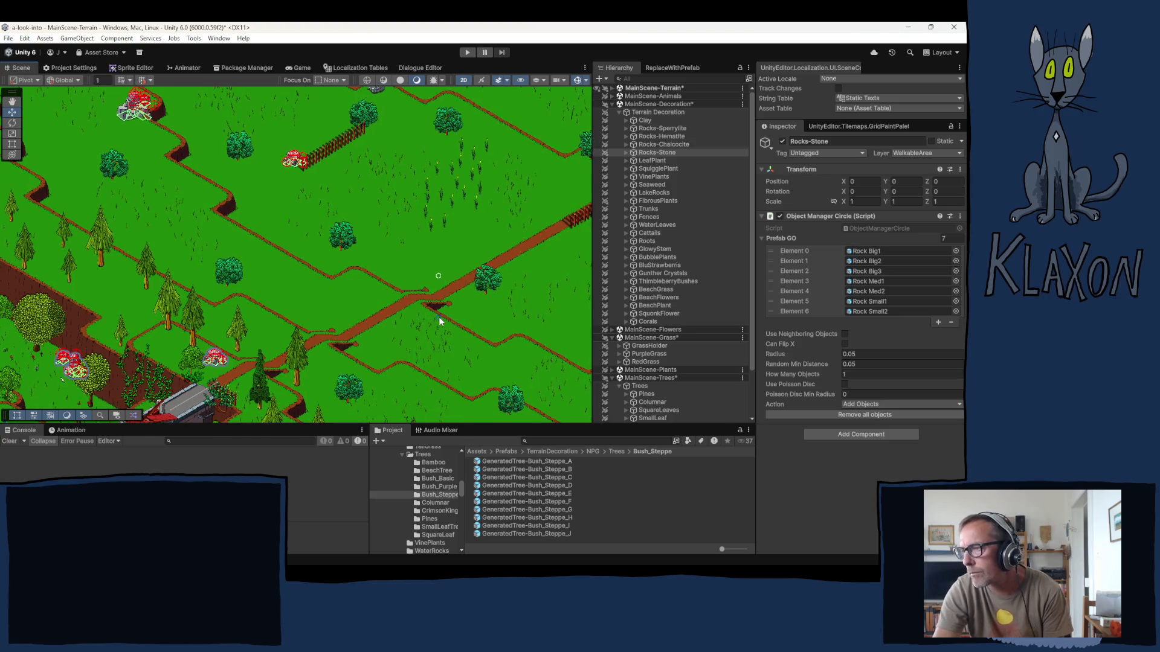
- Add more stones beside the dirt path, including a patch of three together
{"action": "left_click", "coordinate": [438, 316]}
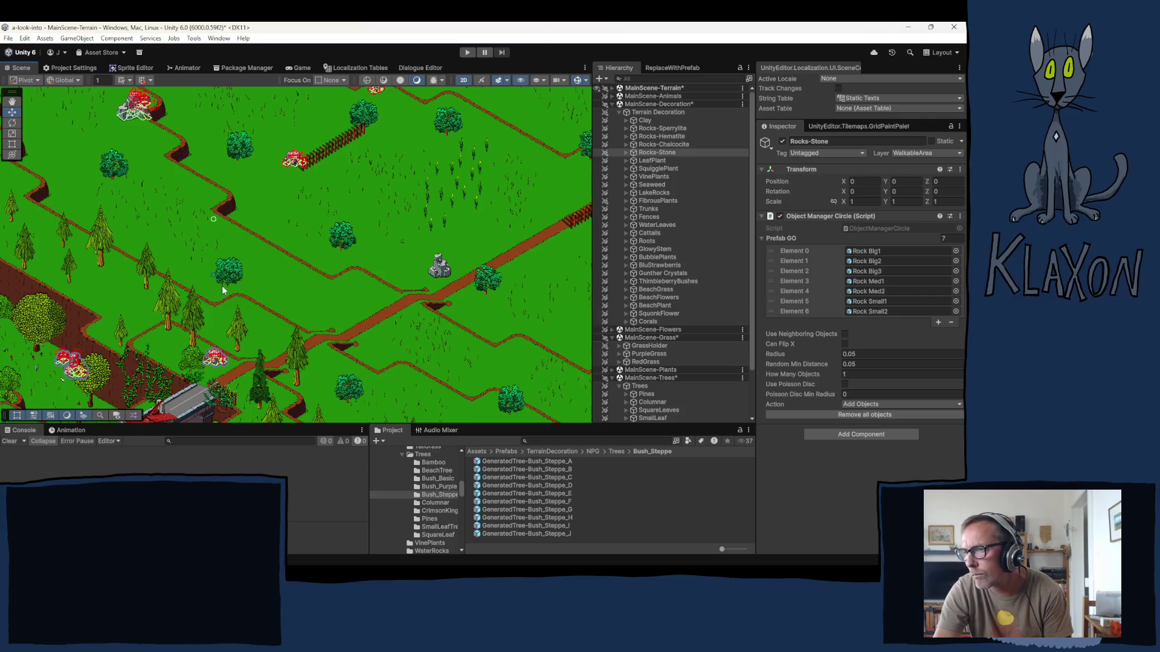
{"action": "left_click", "coordinate": [272, 324]}
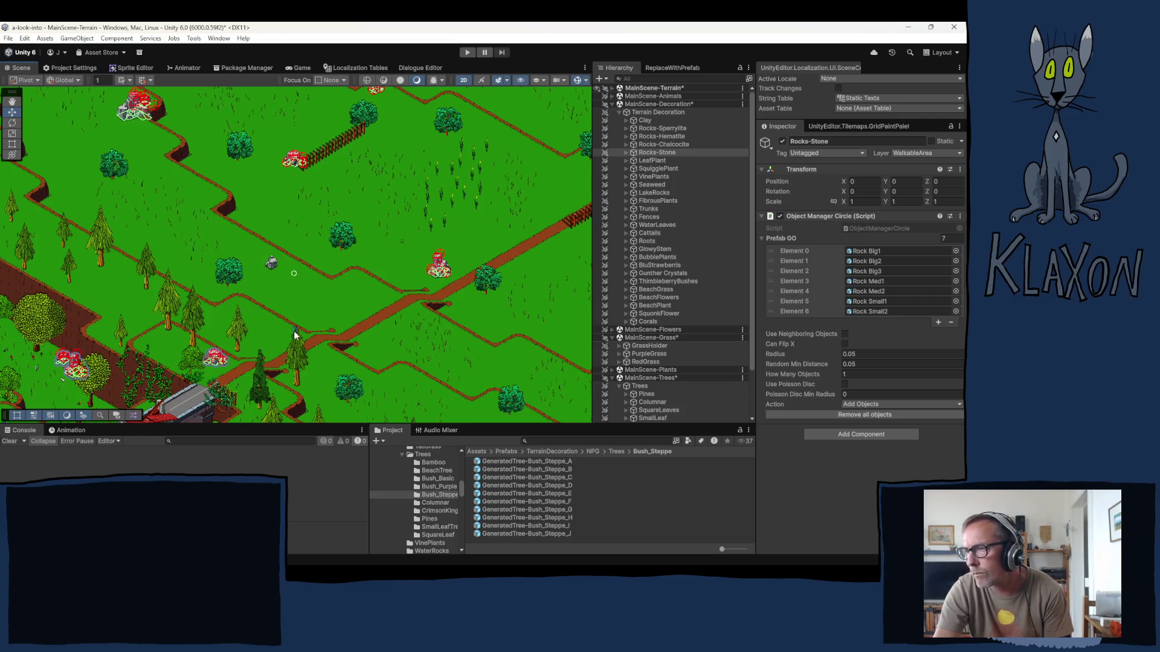
{"action": "left_click", "coordinate": [295, 336]}
{"action": "left_click", "coordinate": [314, 345]}
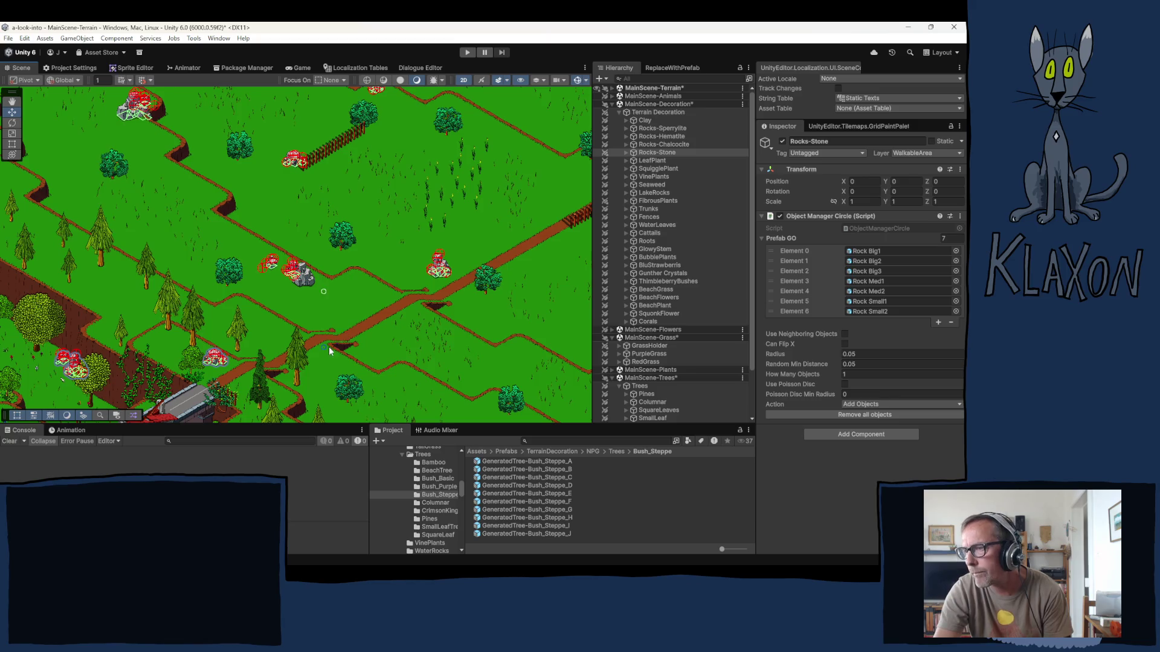
{"action": "left_click_drag", "start_coordinate": [329, 352], "coordinate": [308, 261]}
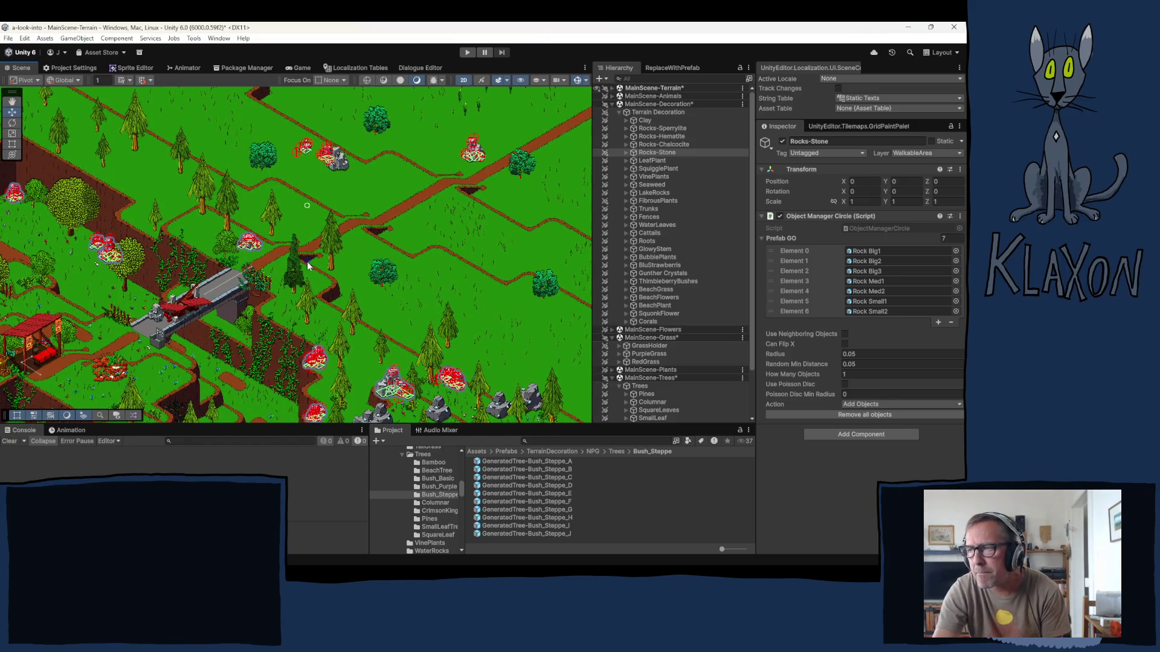
{"action": "left_click", "coordinate": [308, 269]}
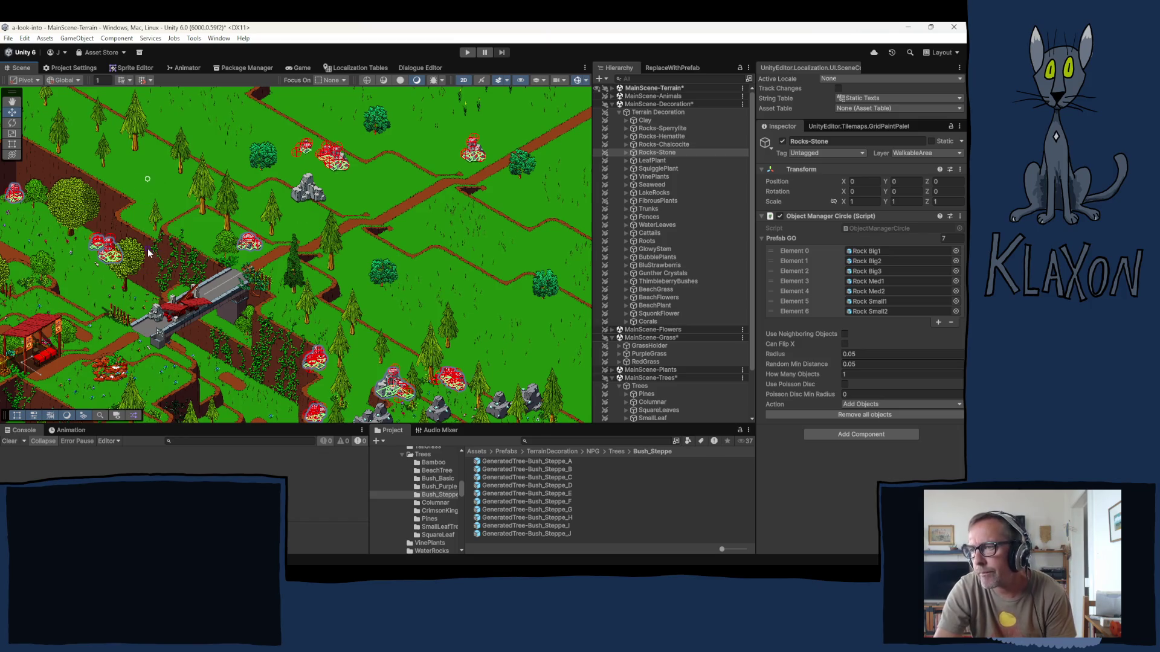
- Place stones across the grassland, including one near the fence
{"action": "scroll", "coordinate": [345, 224], "scroll_direction": "right", "scroll_amount": 5}
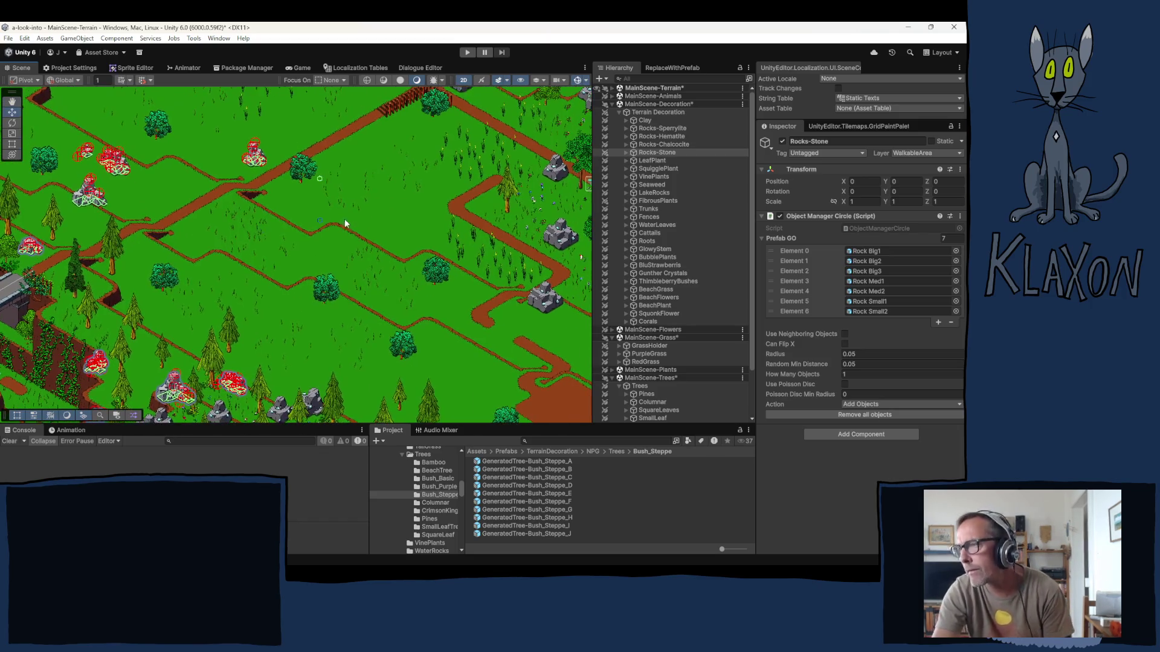
{"action": "left_click", "coordinate": [378, 175]}
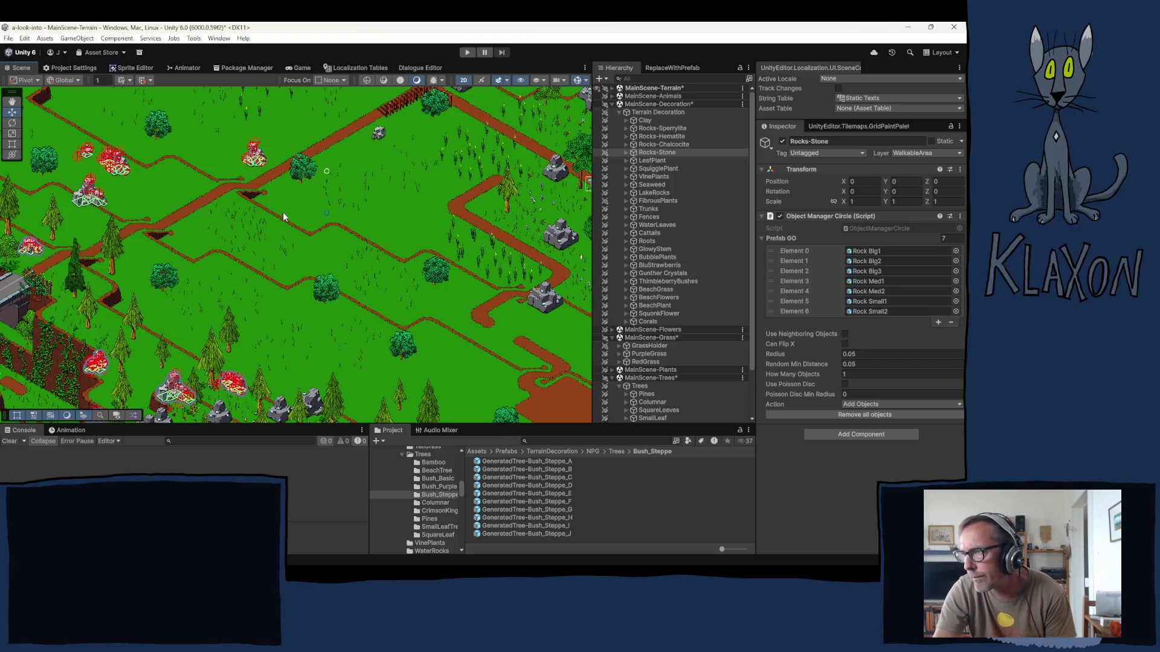
{"action": "scroll", "coordinate": [285, 279], "scroll_direction": "up", "scroll_amount": 4}
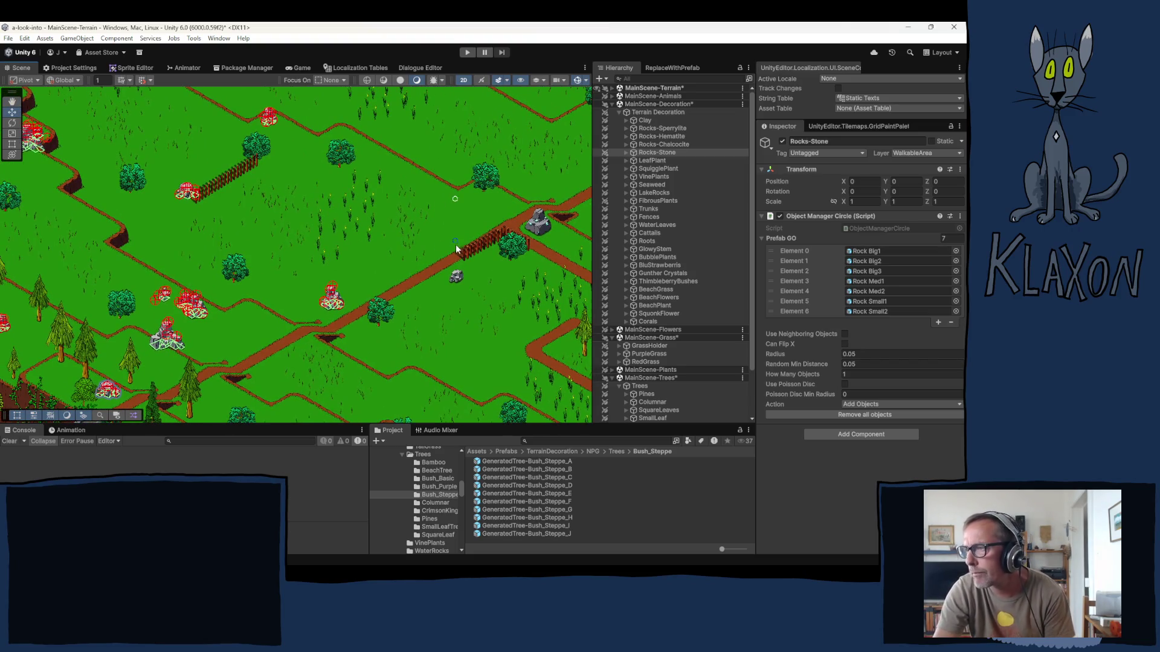
{"action": "left_click", "coordinate": [464, 268]}
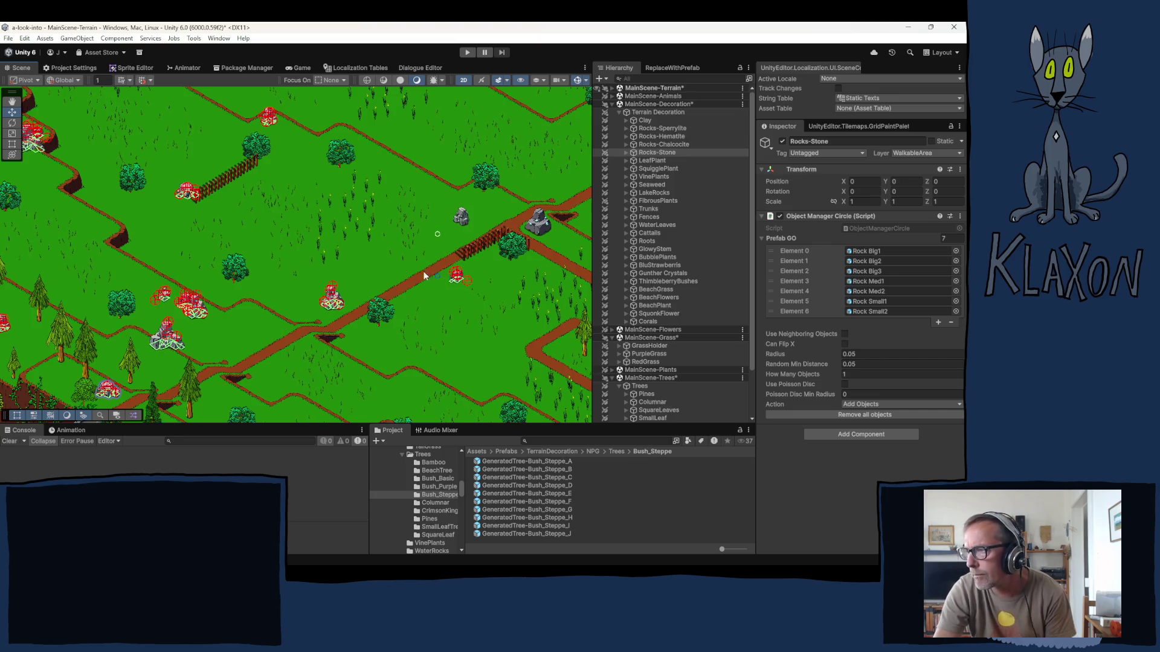
{"action": "scroll", "coordinate": [296, 242], "scroll_direction": "up", "scroll_amount": 3}
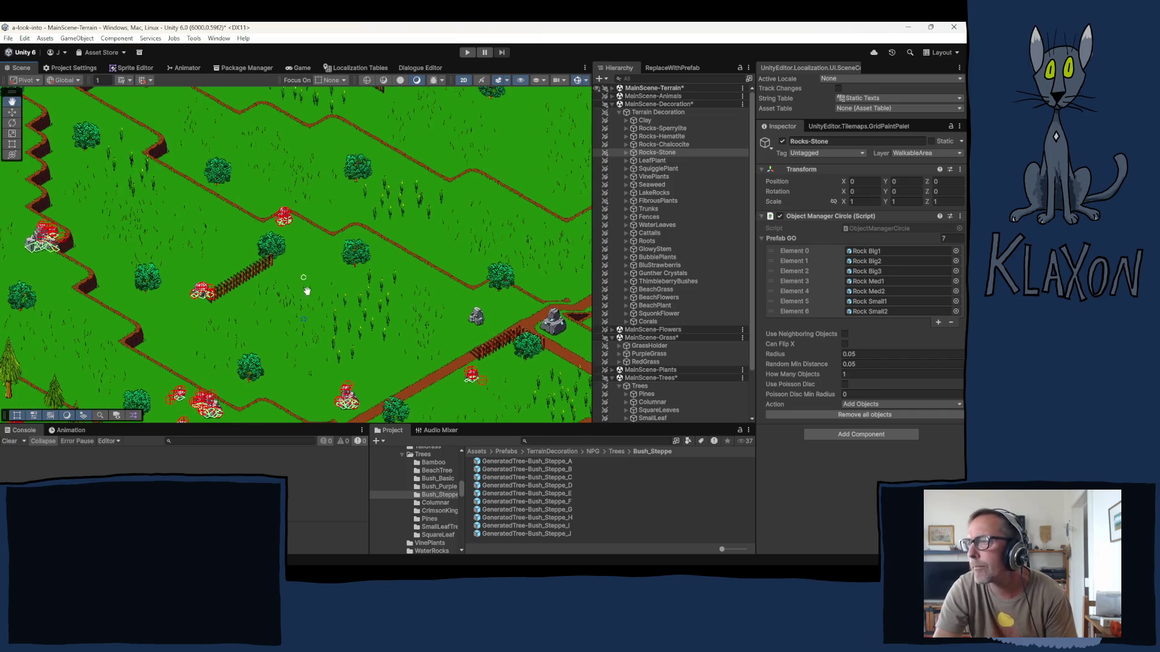
{"action": "left_click", "coordinate": [326, 168]}
{"action": "scroll", "coordinate": [197, 155], "scroll_direction": "up", "scroll_amount": 3}
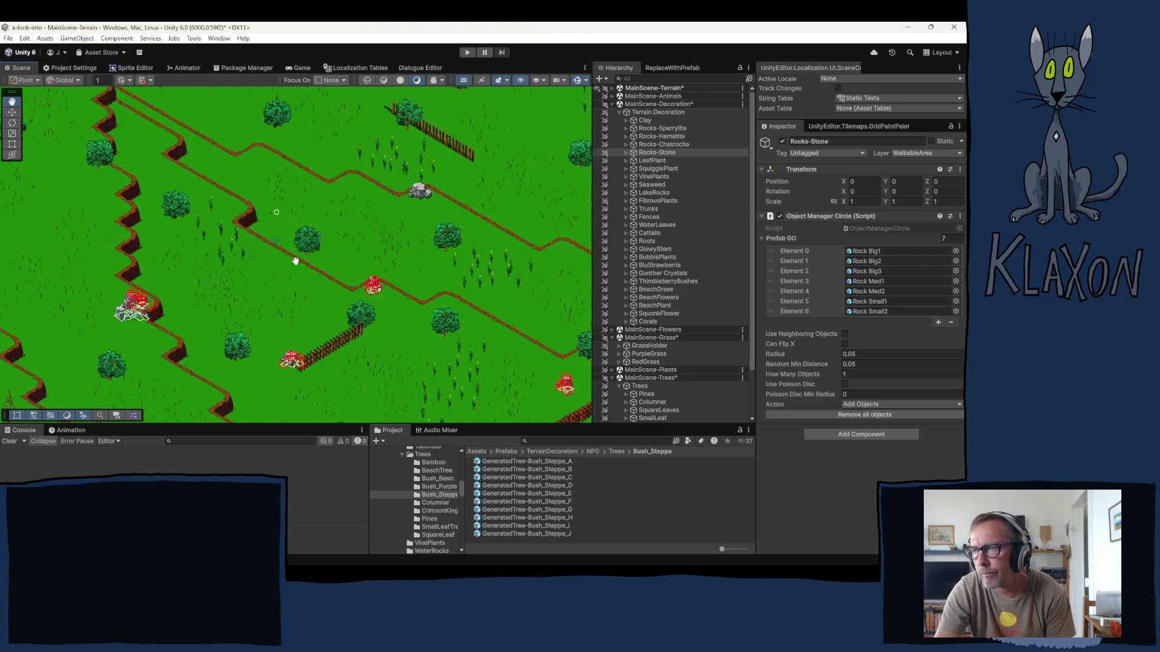
{"action": "left_click", "coordinate": [178, 203]}
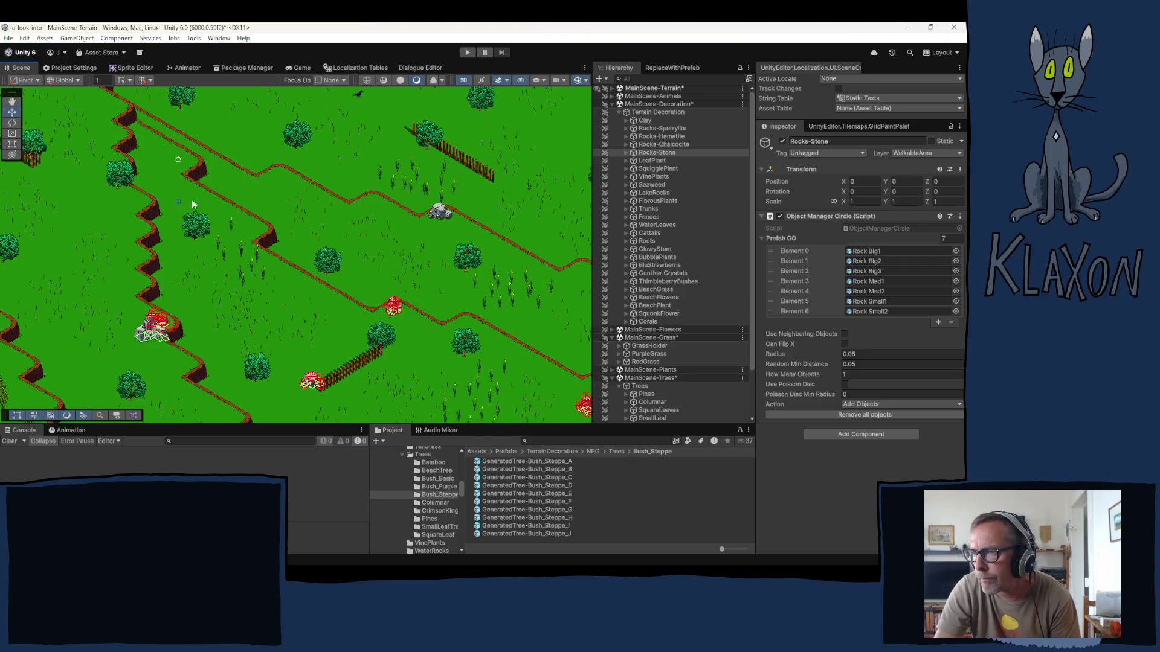
{"action": "left_click", "coordinate": [276, 224]}
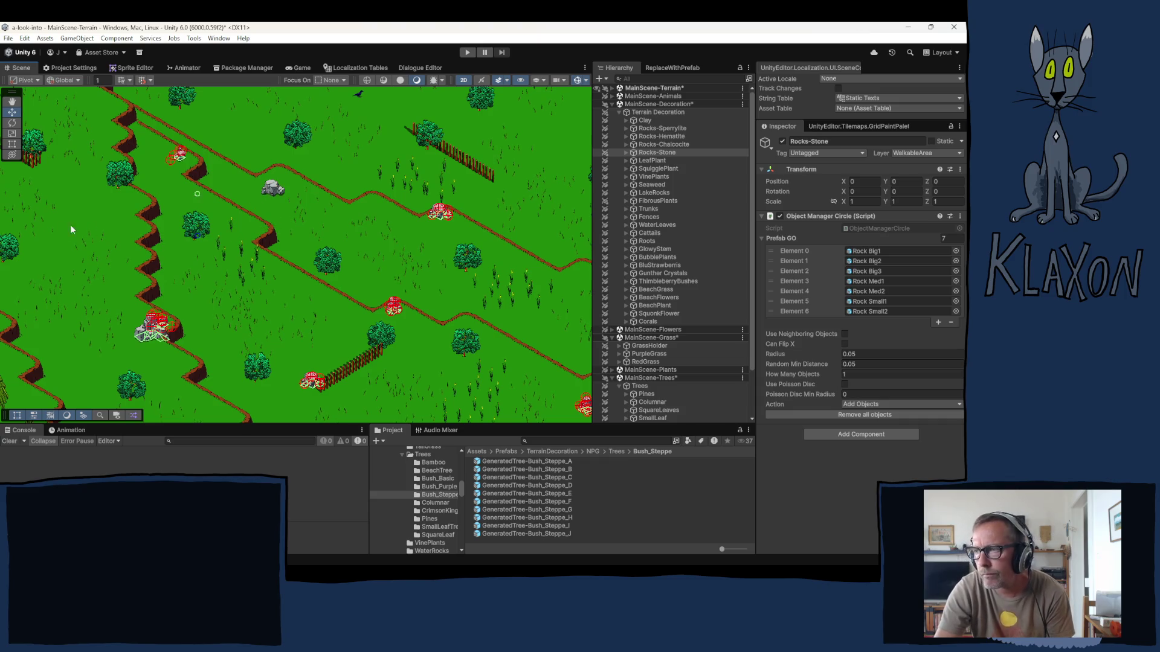
{"action": "scroll", "coordinate": [181, 182], "scroll_direction": "up", "scroll_amount": 3}
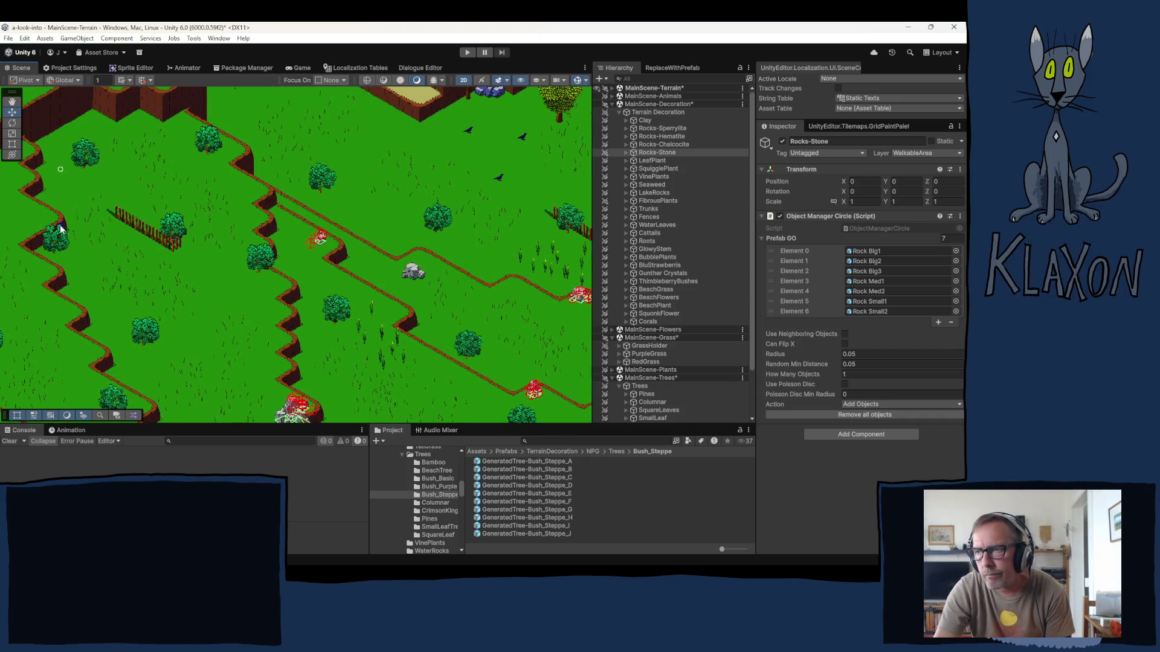
- Add a row of stones along the terrain edge and one lower on the grass
{"action": "left_click", "coordinate": [70, 187]}
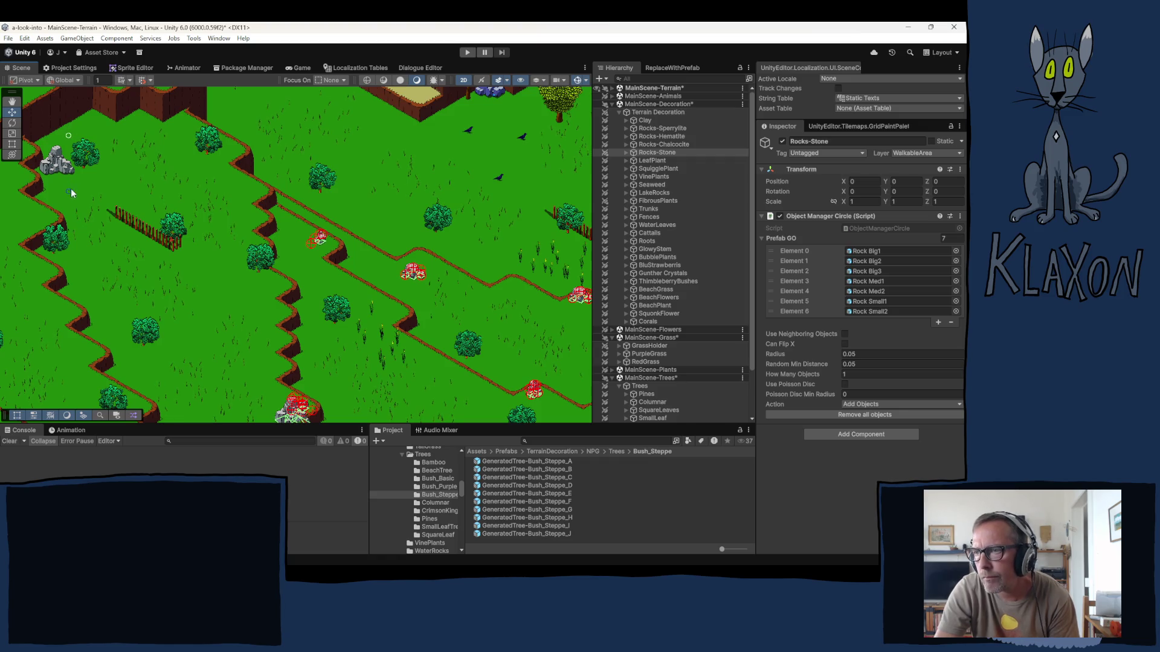
{"action": "left_click", "coordinate": [86, 179]}
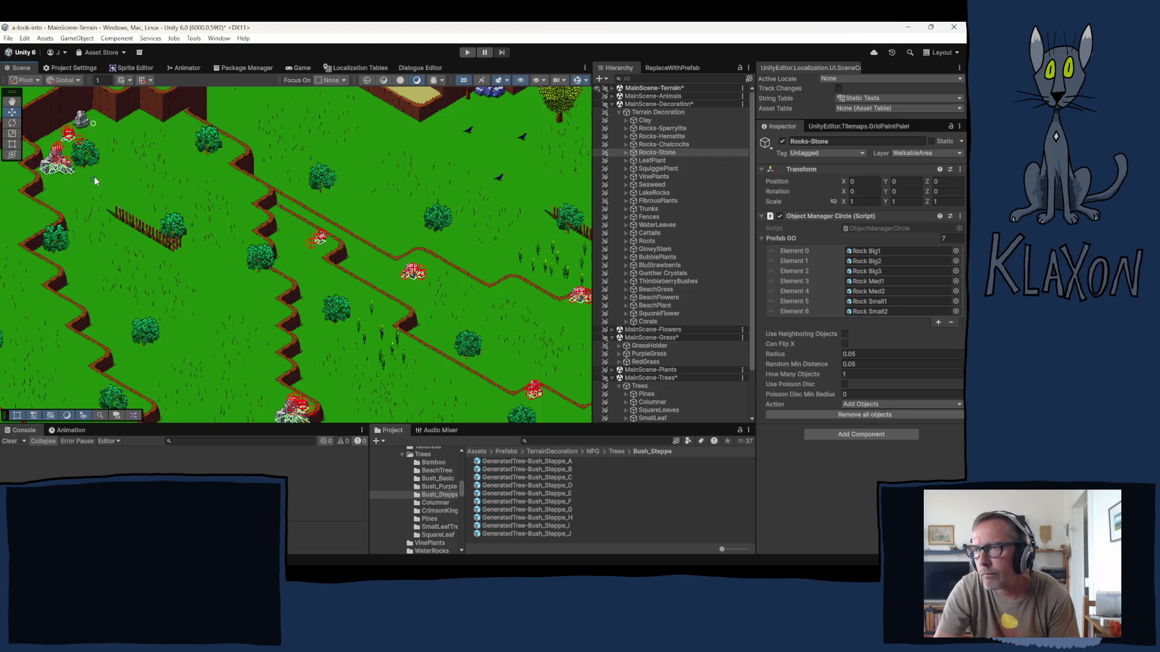
{"action": "left_click", "coordinate": [99, 178]}
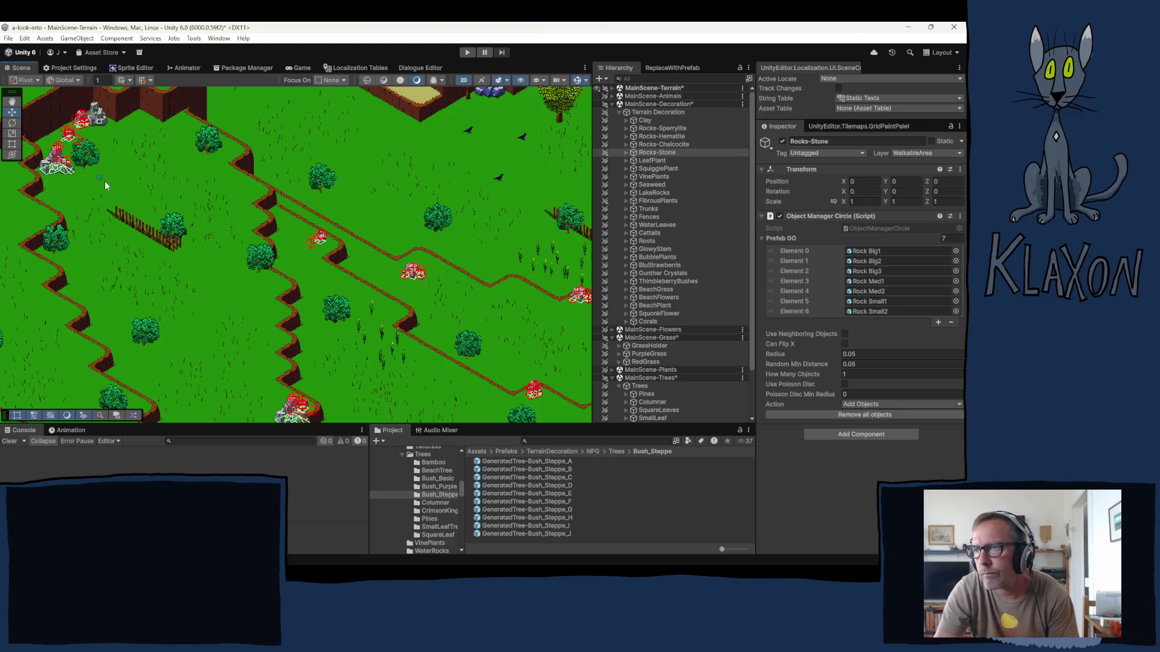
{"action": "left_click", "coordinate": [140, 176]}
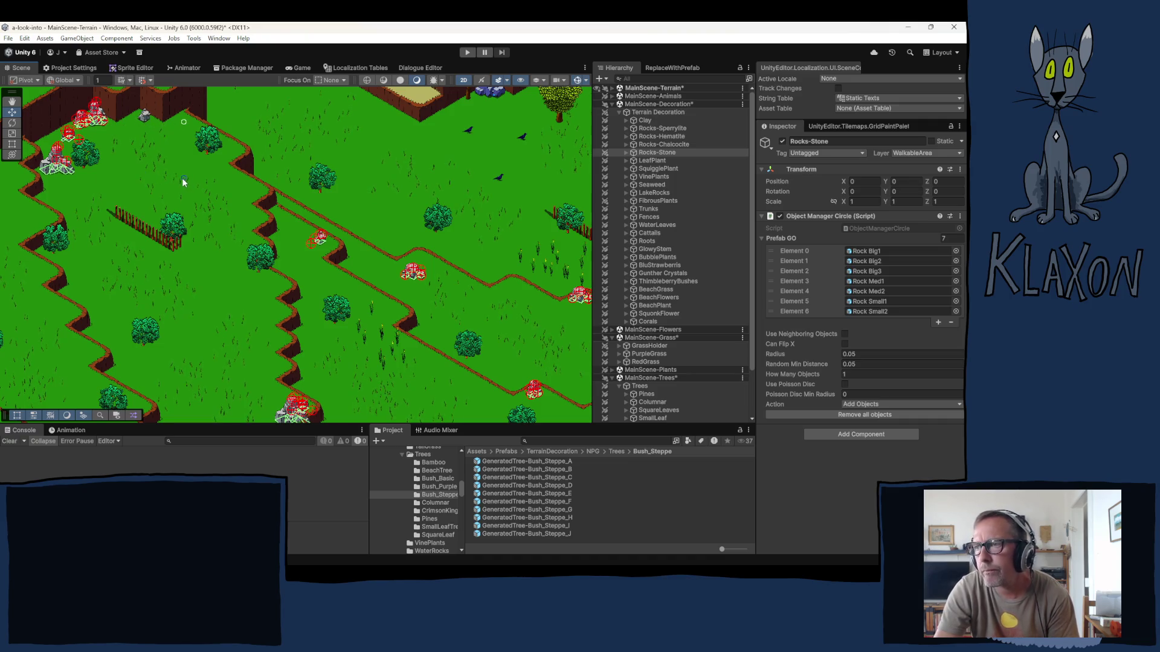
{"action": "left_click", "coordinate": [182, 182]}
{"action": "left_click", "coordinate": [125, 278]}
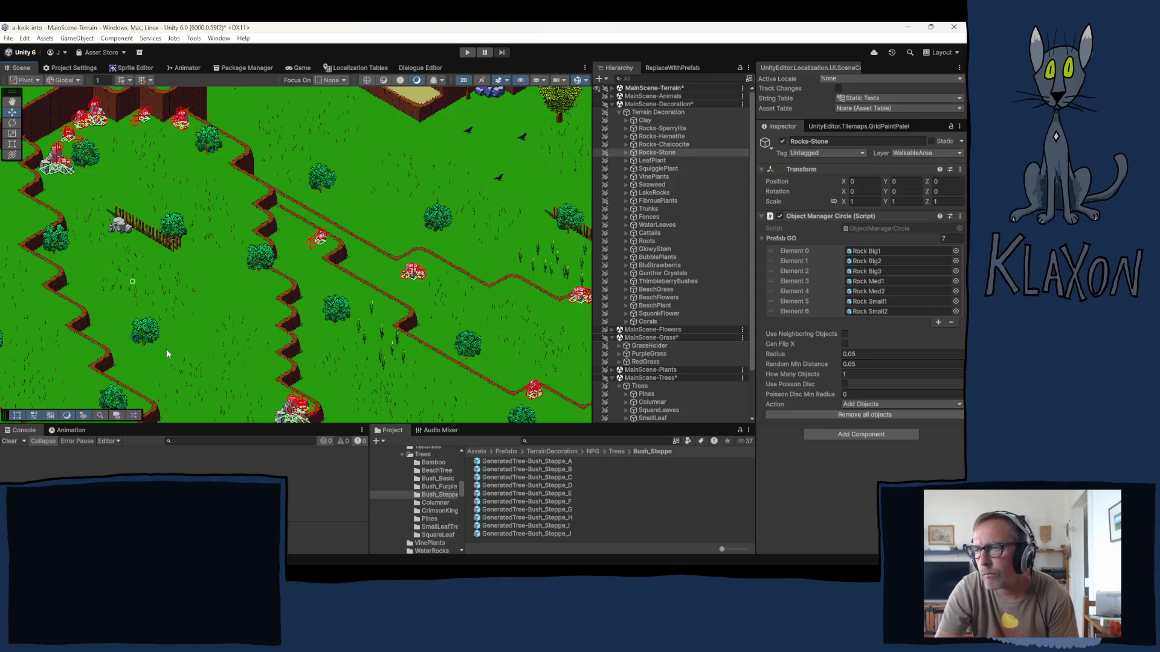
{"action": "key", "text": "Down"}
{"action": "key", "text": "Left"}
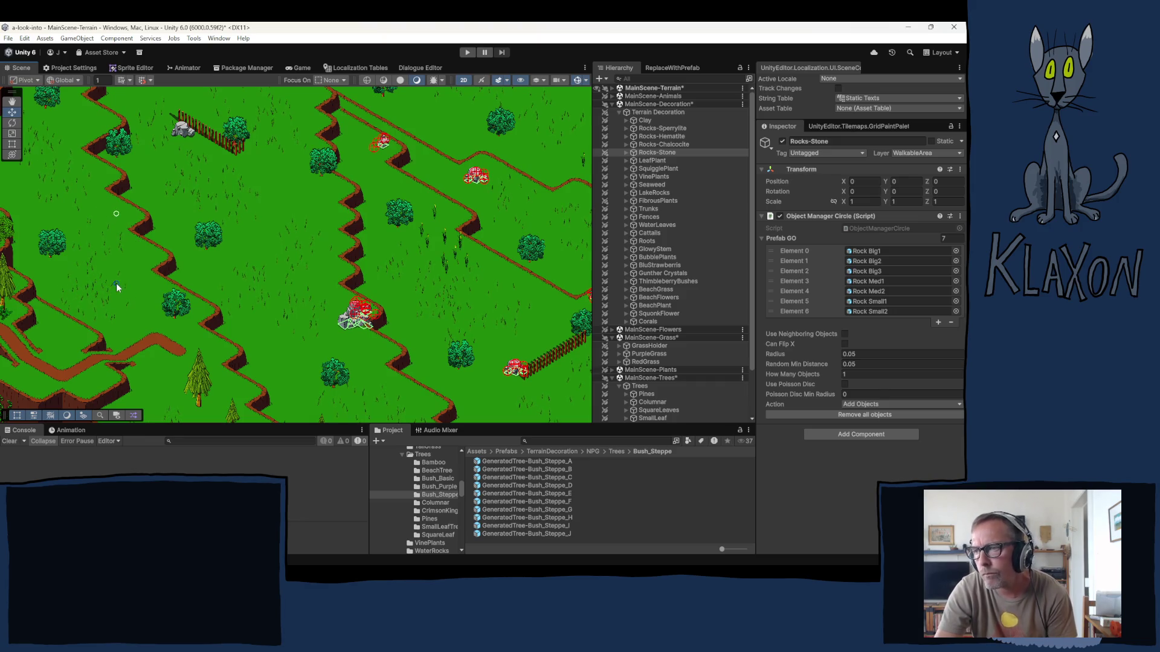
- Place more rocks on the upper terrace, swapping one for a larger rock, and expand MainScene-Terrain
{"action": "left_click", "coordinate": [117, 287]}
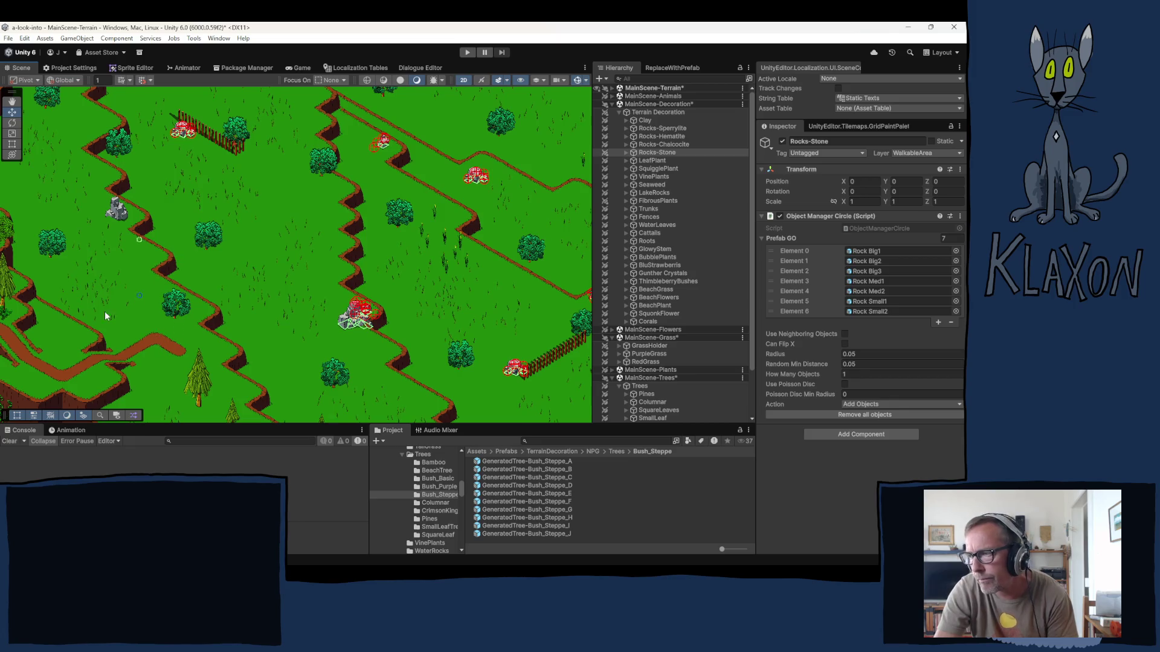
{"action": "key", "text": "Left"}
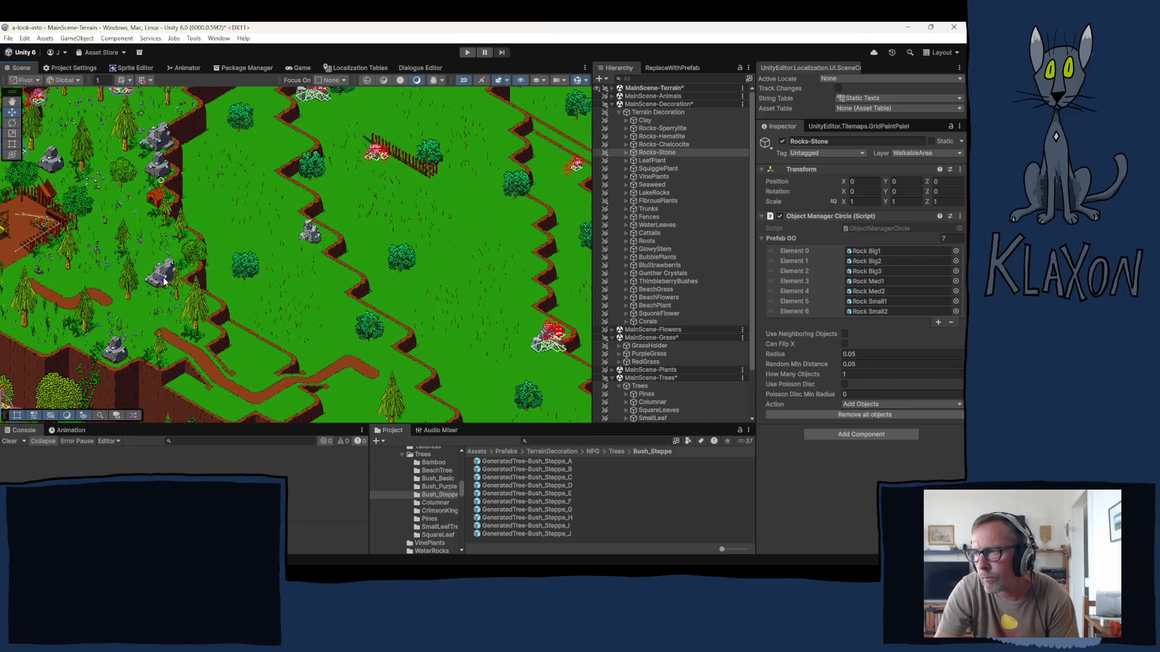
{"action": "key", "text": "Right"}
{"action": "key", "text": "Up"}
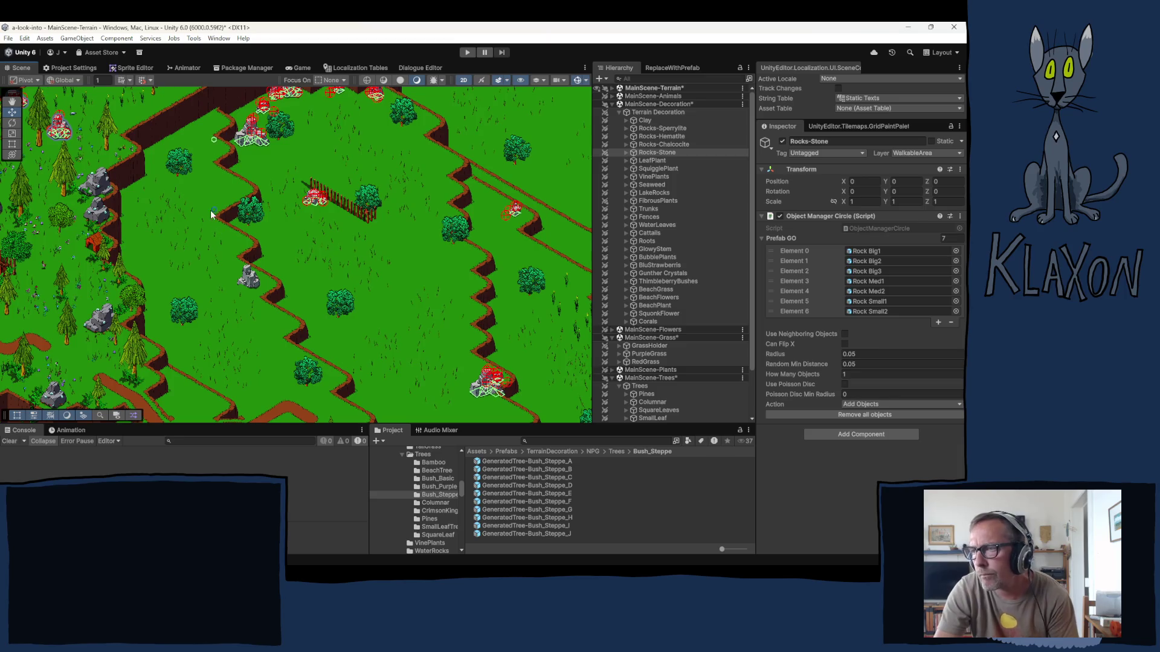
{"action": "left_click", "coordinate": [186, 204]}
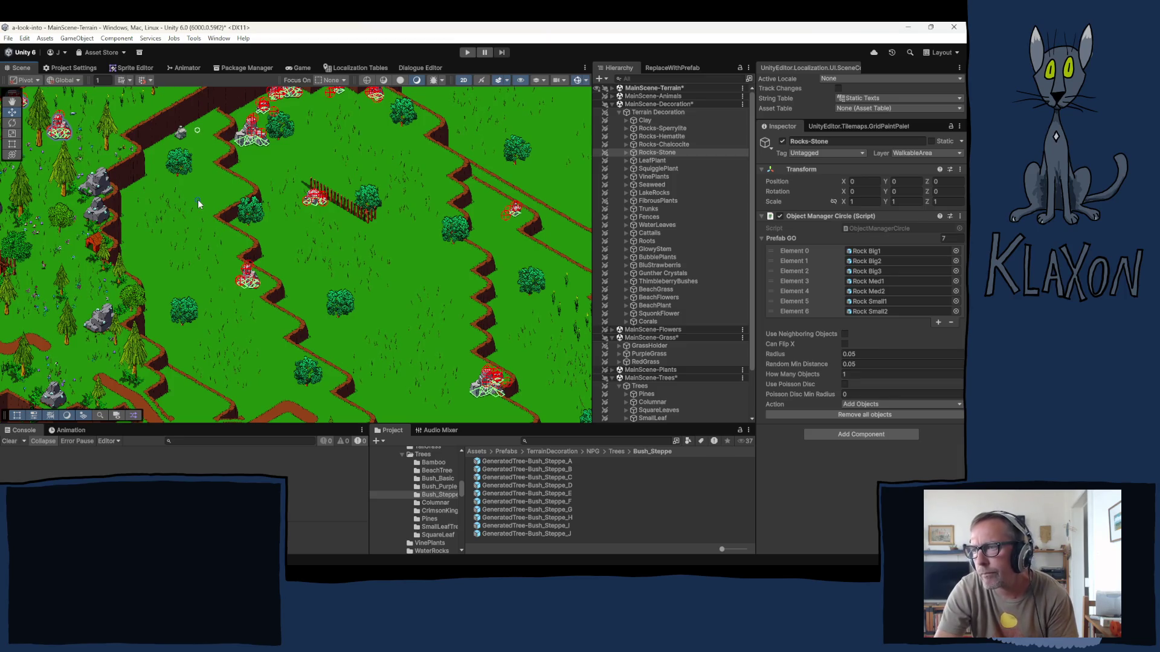
{"action": "left_click", "coordinate": [201, 199]}
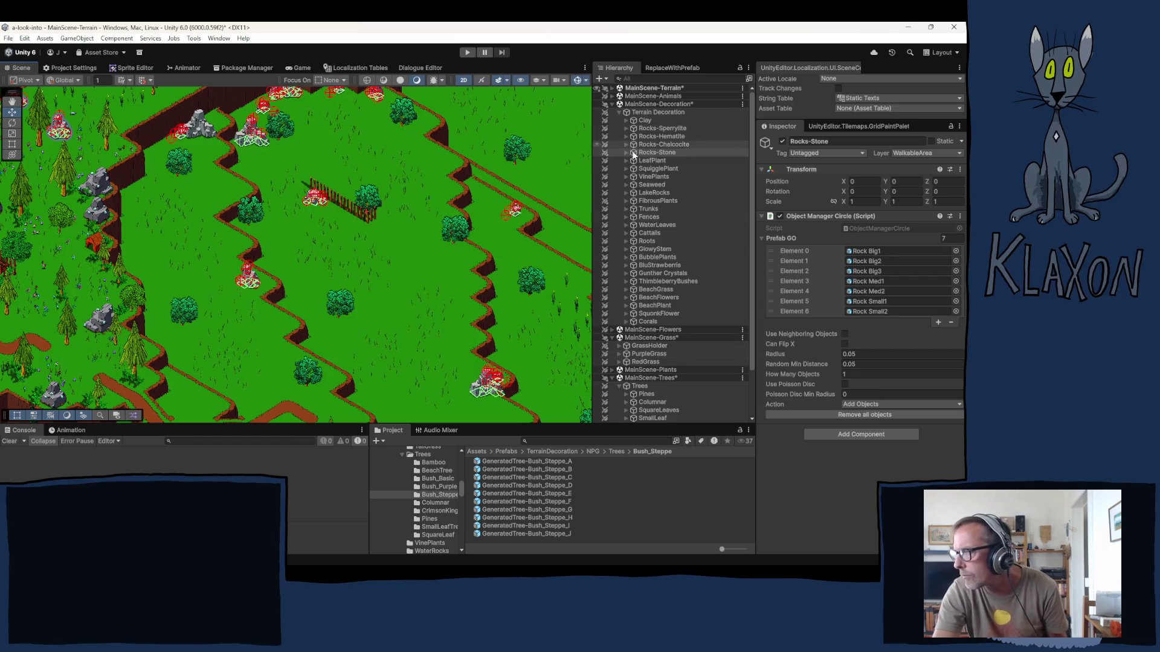
{"action": "left_click", "coordinate": [612, 88]}
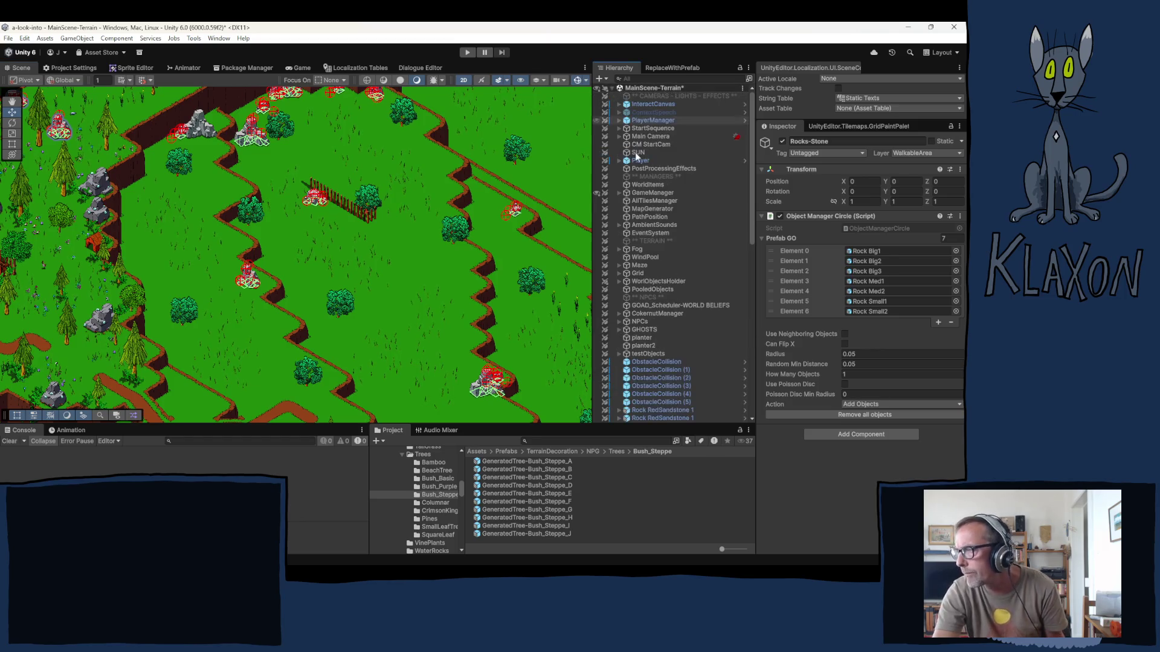
- Frame Rock RedSandstone 1 and move Rock Med1 beside the fence
{"action": "scroll", "coordinate": [647, 278], "scroll_direction": "down", "scroll_amount": 10}
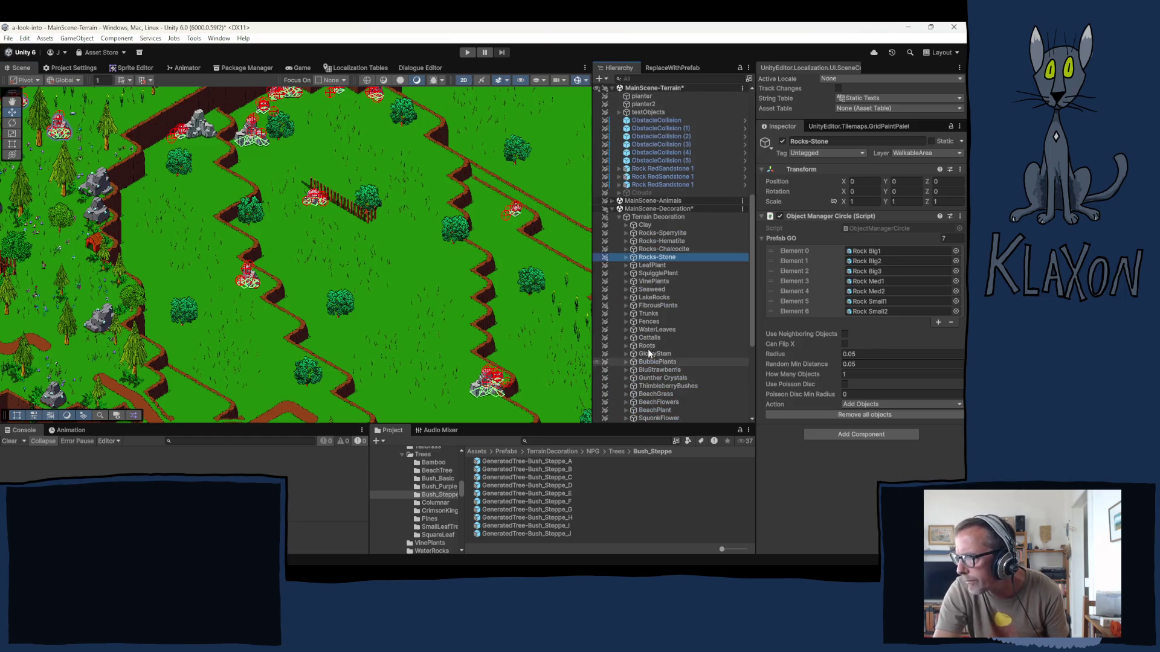
{"action": "left_click", "coordinate": [654, 183]}
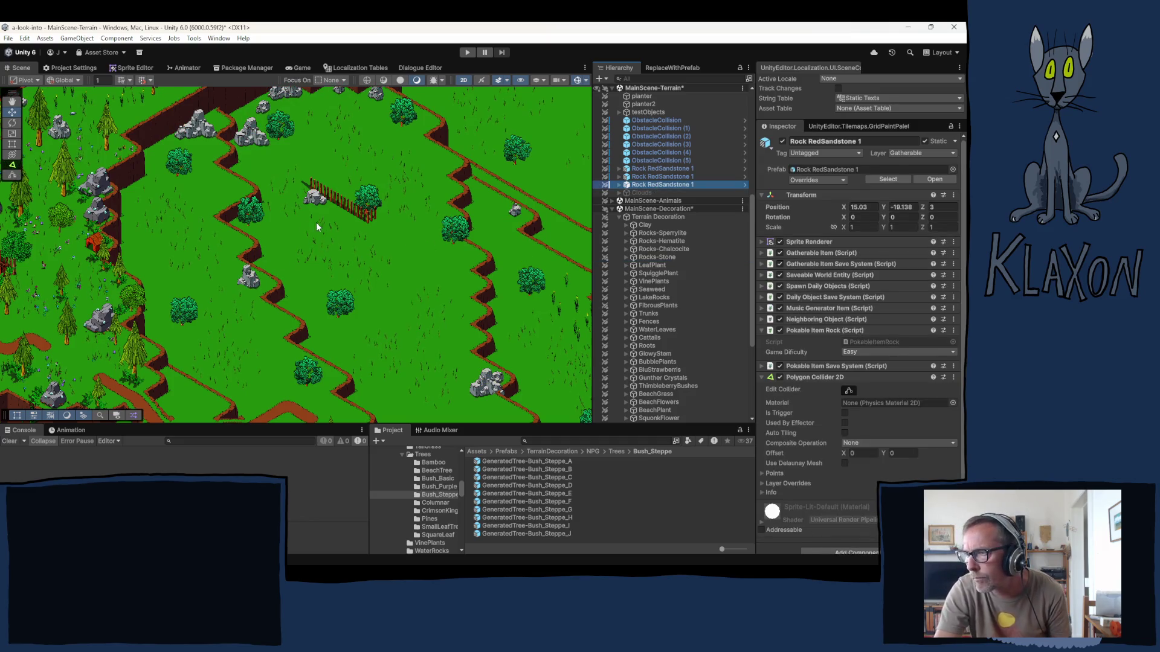
{"action": "key", "text": "f"}
{"action": "scroll", "coordinate": [317, 216], "scroll_direction": "up", "scroll_amount": 5}
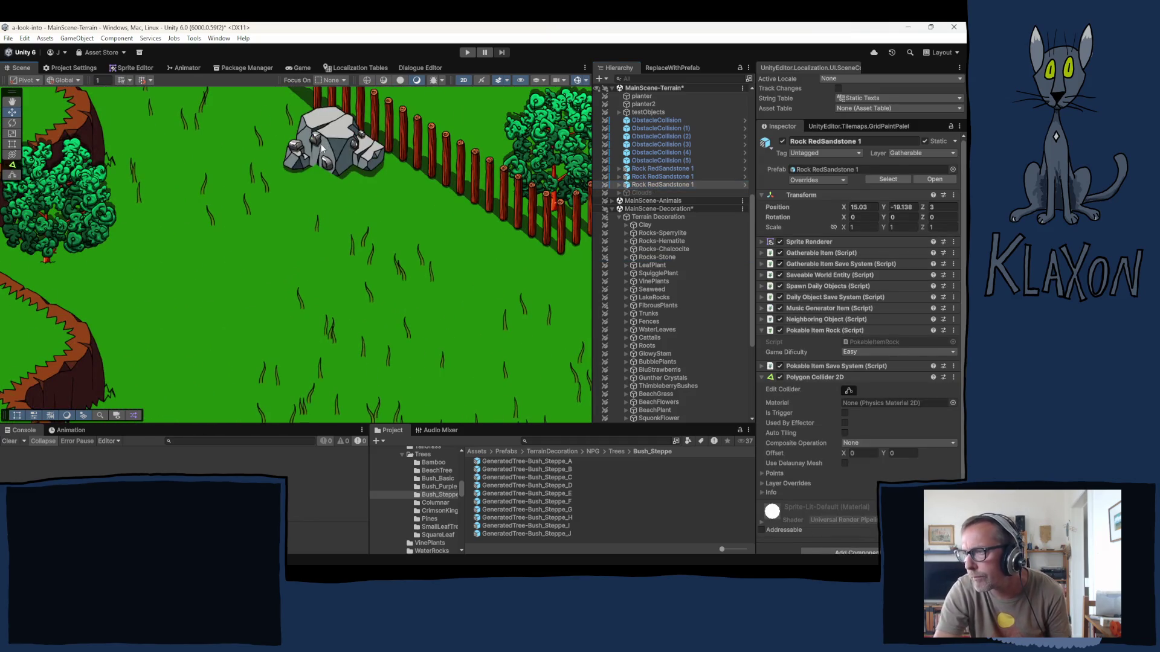
{"action": "left_click", "coordinate": [328, 156]}
{"action": "left_click_drag", "start_coordinate": [328, 156], "coordinate": [362, 163]}
- Move Rock Big2 up and to the right on the cliff edge
{"action": "scroll", "coordinate": [363, 220], "scroll_direction": "down", "scroll_amount": 4}
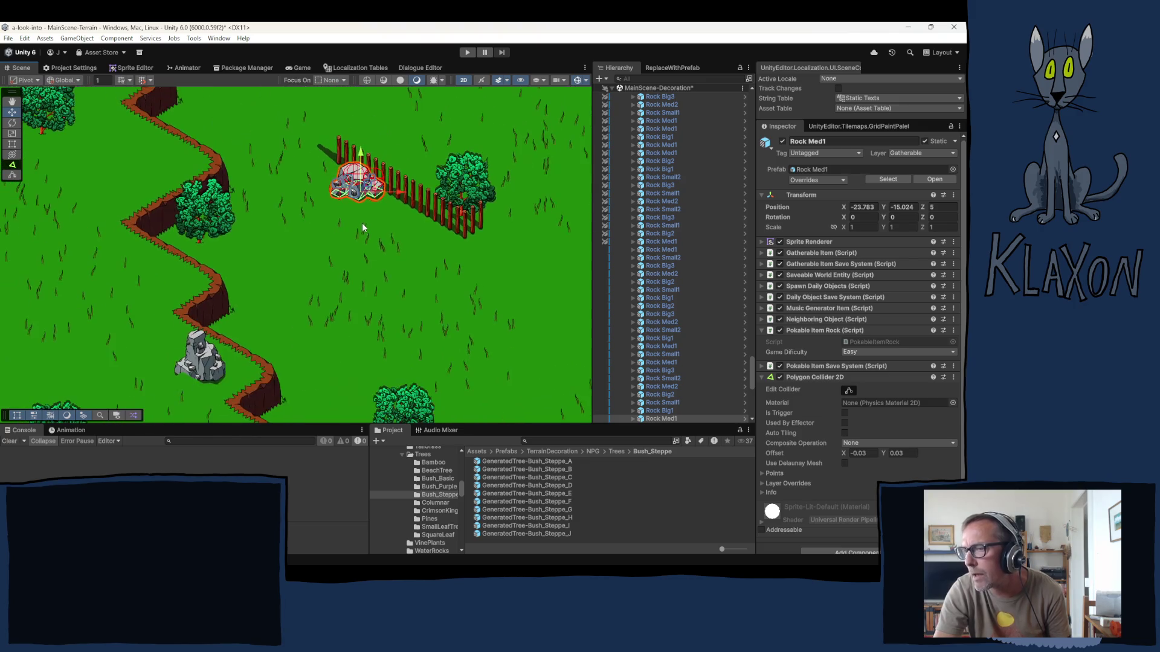
{"action": "left_click_drag", "start_coordinate": [306, 337], "coordinate": [354, 224]}
{"action": "left_click", "coordinate": [283, 254]}
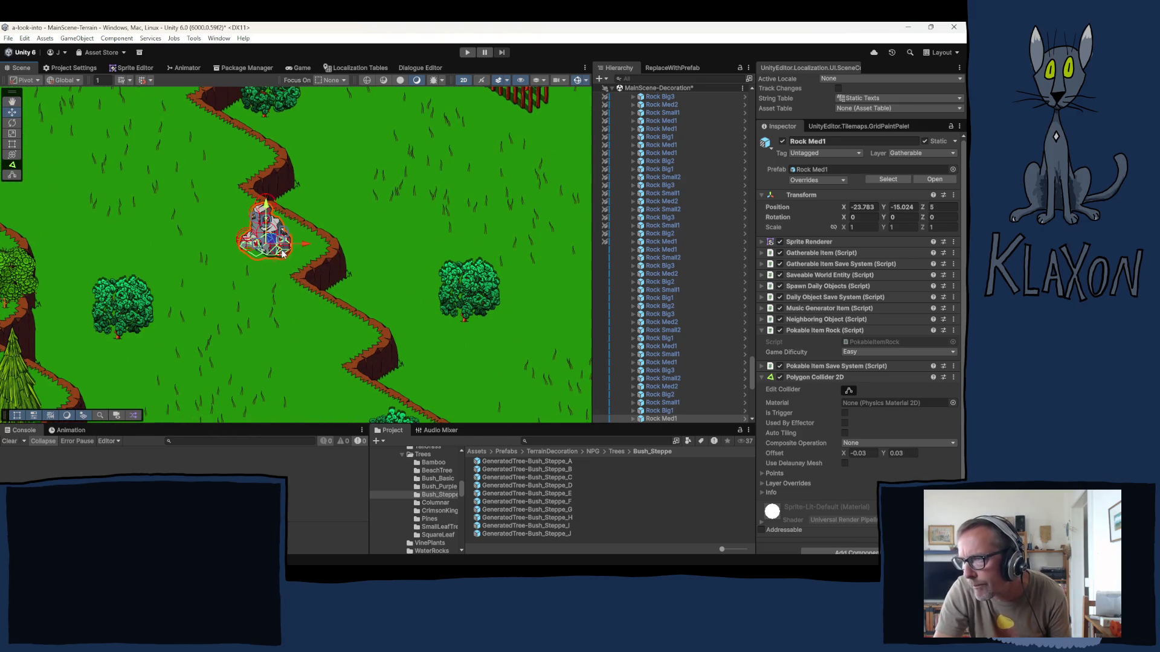
{"action": "left_click_drag", "start_coordinate": [283, 254], "coordinate": [305, 239]}
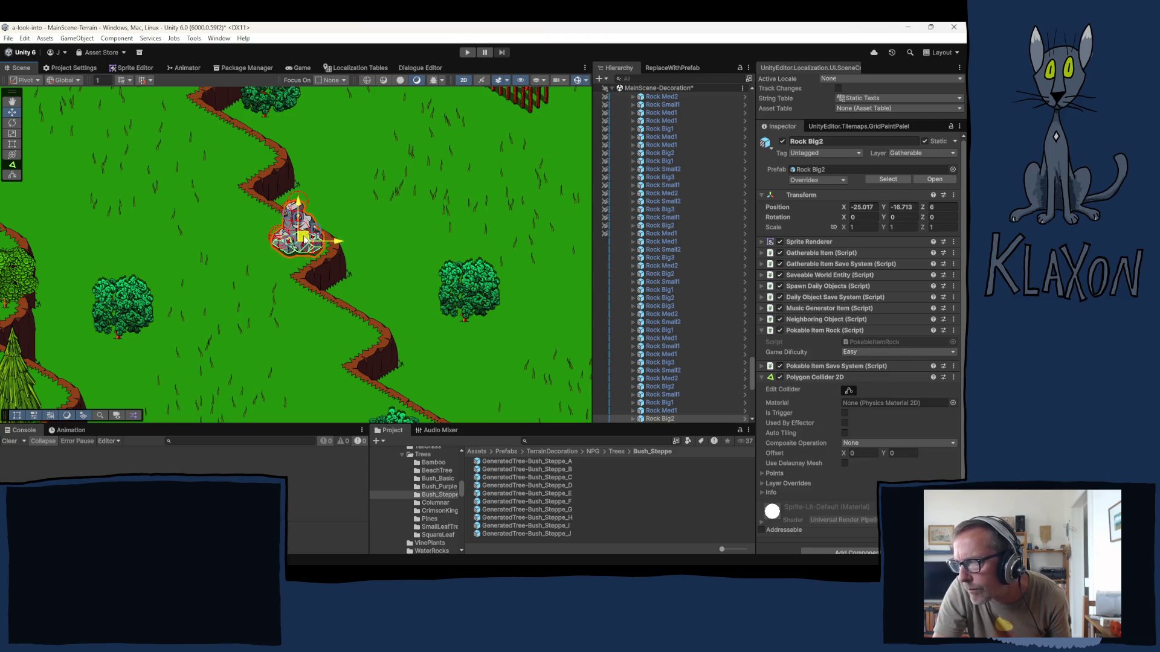
- Push Rock Big3 against the cliff and nudge Rock Small2 into place
{"action": "mouse_move", "coordinate": [437, 311]}
{"action": "left_mouse_down"}
{"action": "mouse_move", "coordinate": [337, 142]}
{"action": "mouse_move", "coordinate": [230, 117]}
{"action": "mouse_move", "coordinate": [47, 164]}
{"action": "left_mouse_up"}
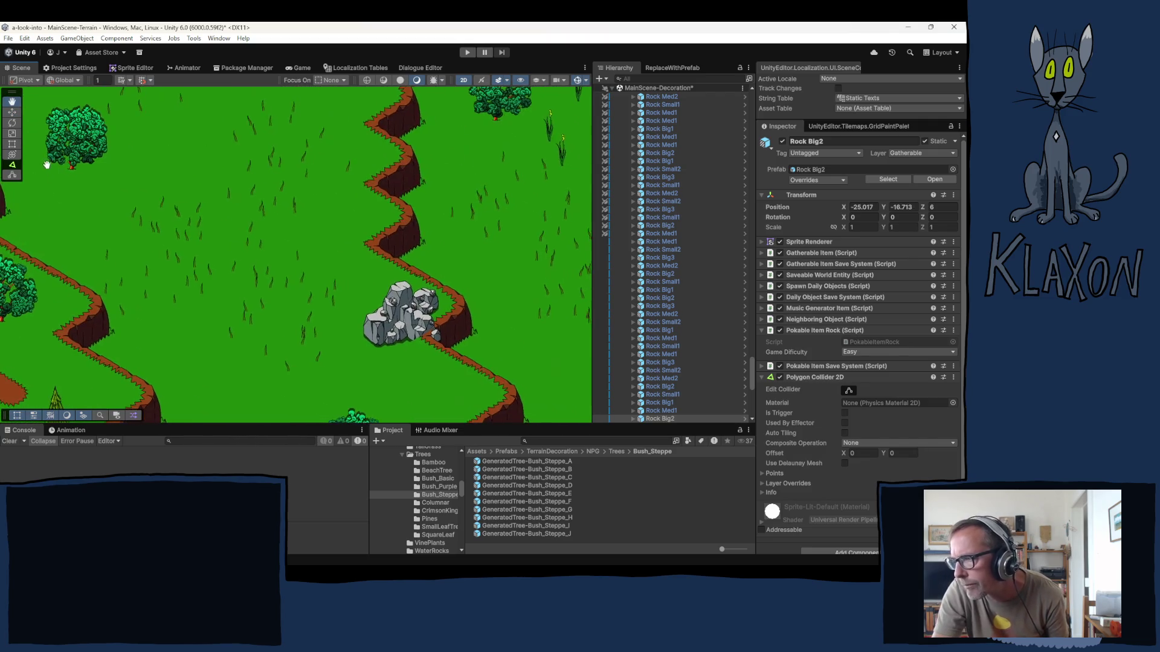
{"action": "left_click", "coordinate": [337, 279]}
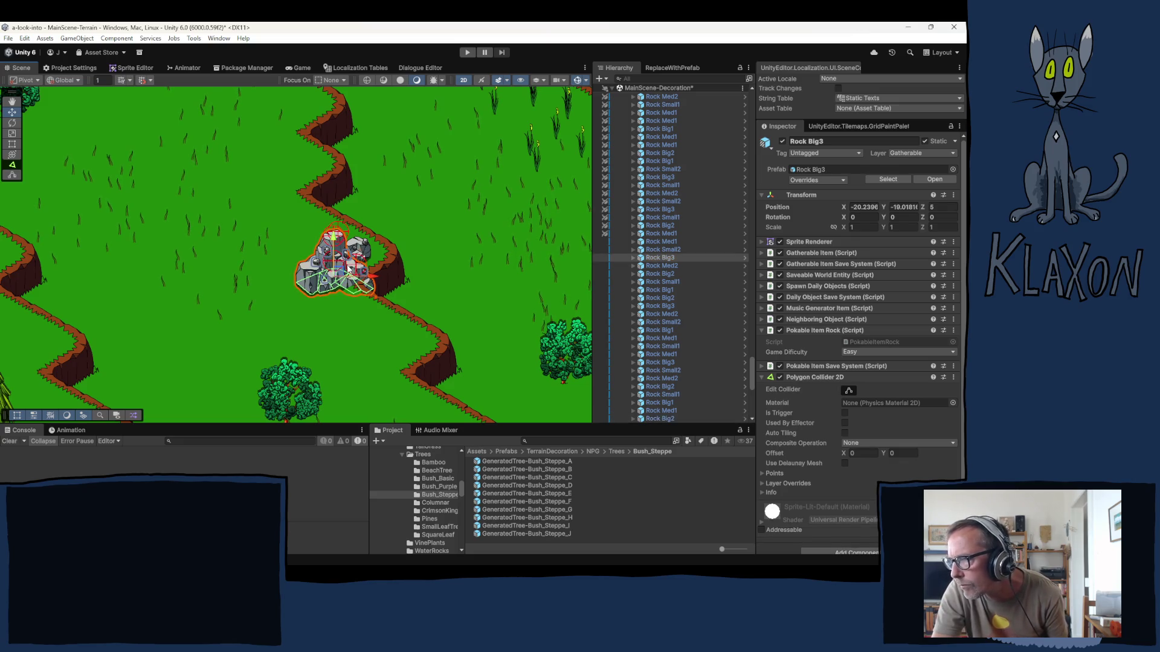
{"action": "left_click_drag", "start_coordinate": [341, 272], "coordinate": [355, 241]}
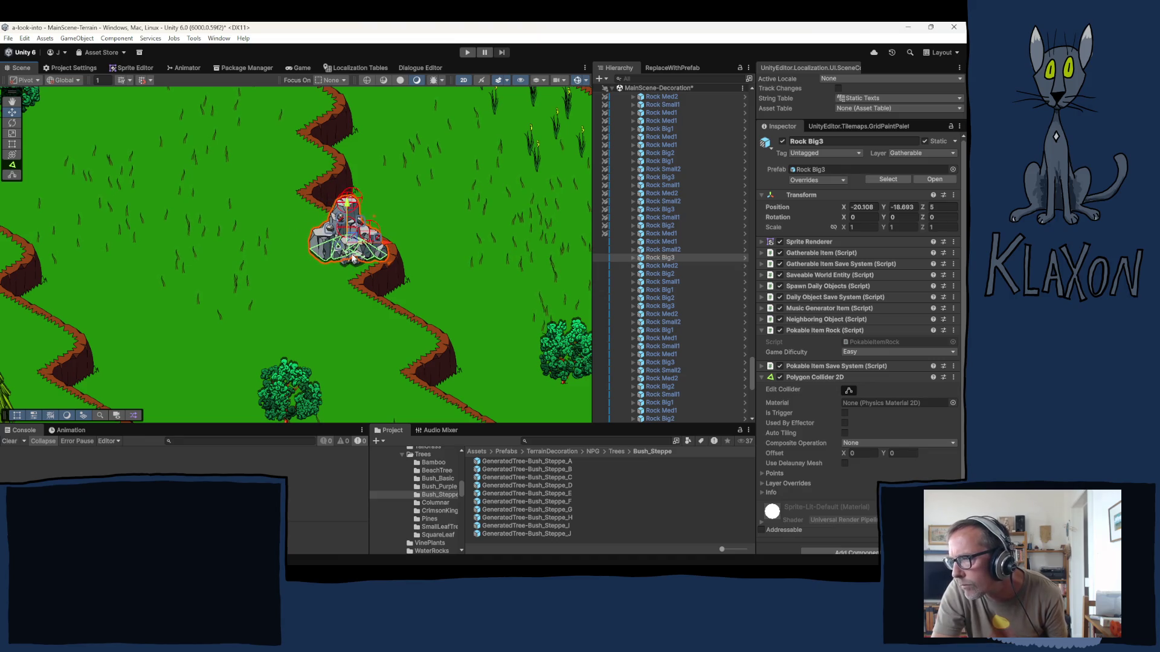
{"action": "left_click", "coordinate": [357, 259]}
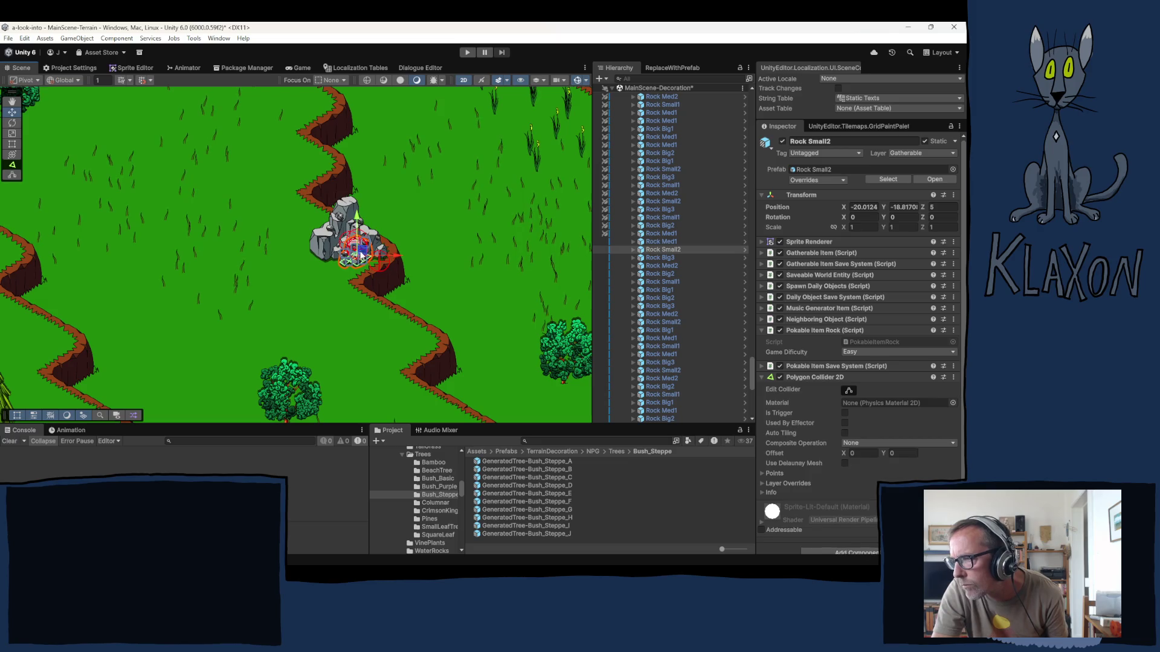
{"action": "left_click_drag", "start_coordinate": [337, 281], "coordinate": [342, 276]}
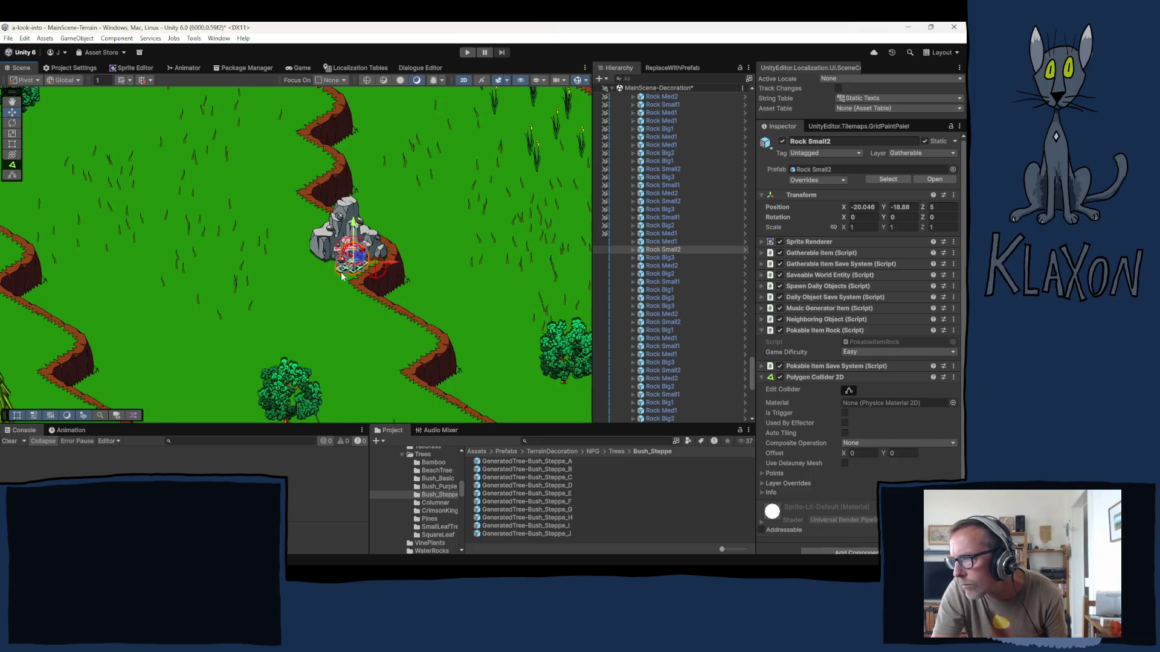
{"action": "left_click", "coordinate": [354, 390]}
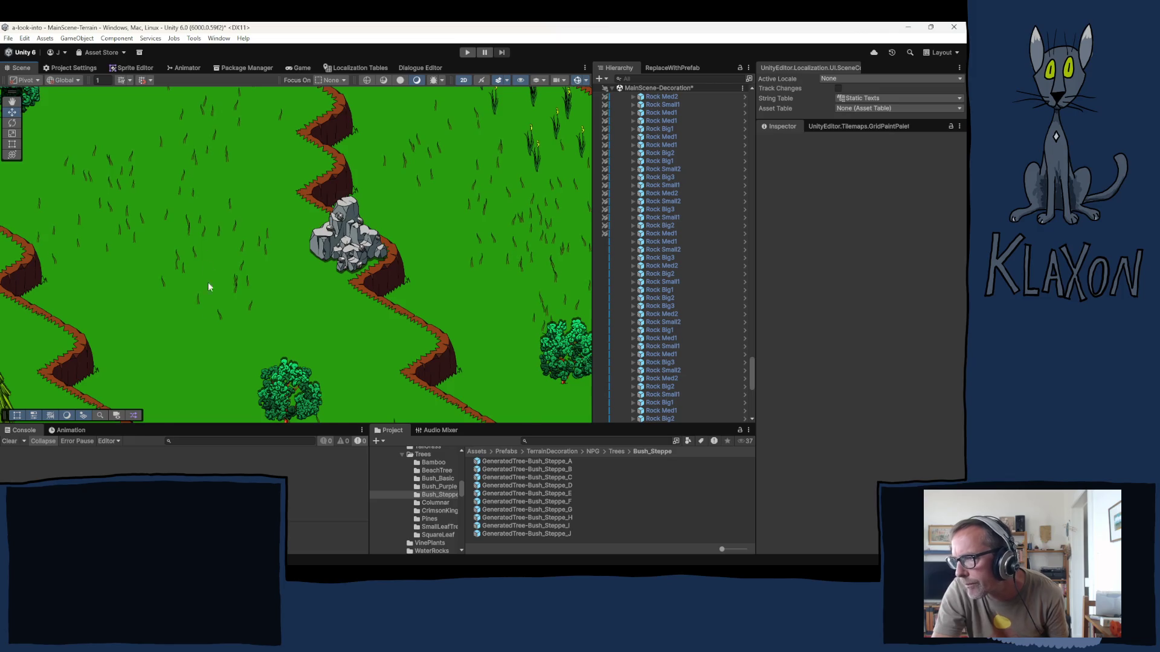
- Reposition Rock Small1 beside the dirt path
{"action": "left_click_drag", "start_coordinate": [208, 281], "coordinate": [195, 383]}
{"action": "left_click_drag", "start_coordinate": [236, 253], "coordinate": [248, 364]}
{"action": "mouse_move", "coordinate": [398, 151]}
{"action": "left_mouse_down"}
{"action": "mouse_move", "coordinate": [339, 187]}
{"action": "mouse_move", "coordinate": [343, 231]}
{"action": "mouse_move", "coordinate": [356, 240]}
{"action": "left_mouse_up"}
{"action": "left_click", "coordinate": [327, 235]}
{"action": "mouse_move", "coordinate": [545, 305]}
{"action": "left_mouse_down"}
{"action": "mouse_move", "coordinate": [411, 364]}
{"action": "mouse_move", "coordinate": [430, 330]}
{"action": "left_mouse_up"}
{"action": "left_click_drag", "start_coordinate": [205, 331], "coordinate": [398, 399]}
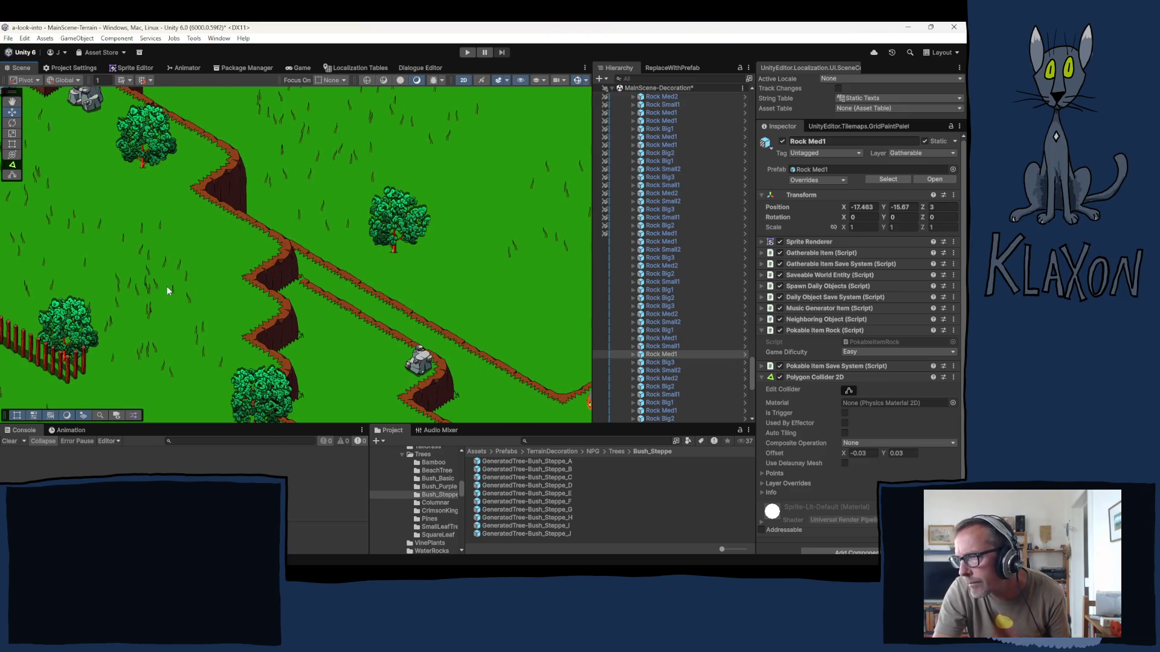
- Nudge Rock Big1, Rock Small1 and Rock Big2 slightly into place
{"action": "mouse_move", "coordinate": [166, 285]}
{"action": "left_mouse_down"}
{"action": "mouse_move", "coordinate": [269, 283]}
{"action": "mouse_move", "coordinate": [377, 361]}
{"action": "left_mouse_up"}
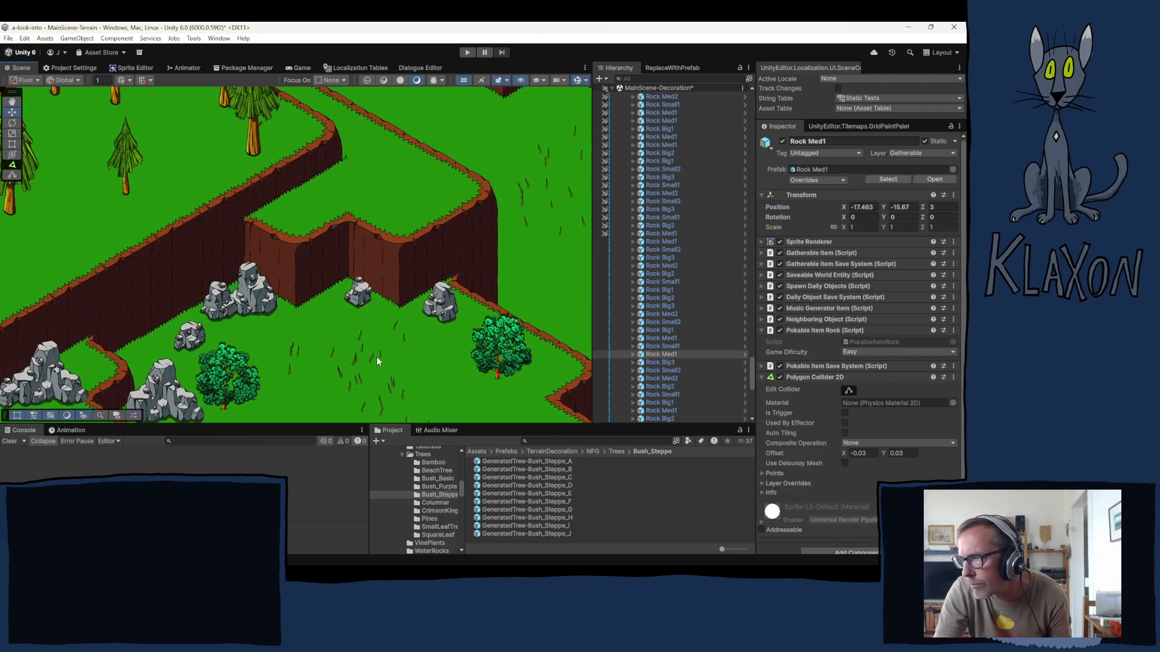
{"action": "left_click", "coordinate": [447, 308]}
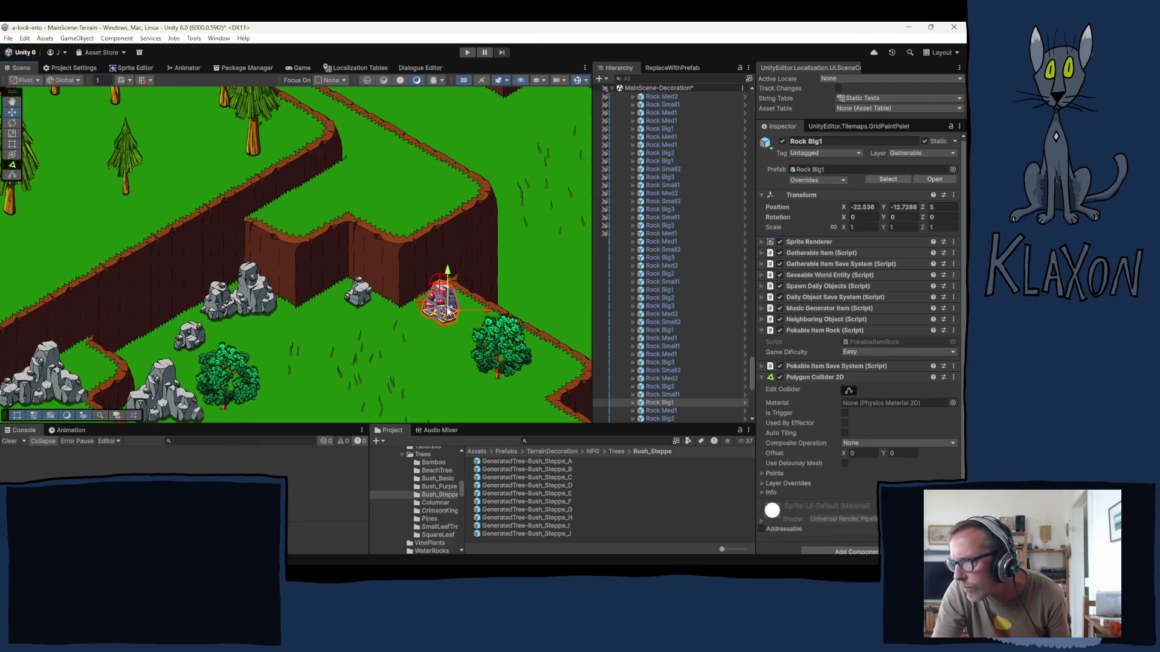
{"action": "left_click_drag", "start_coordinate": [447, 308], "coordinate": [446, 304]}
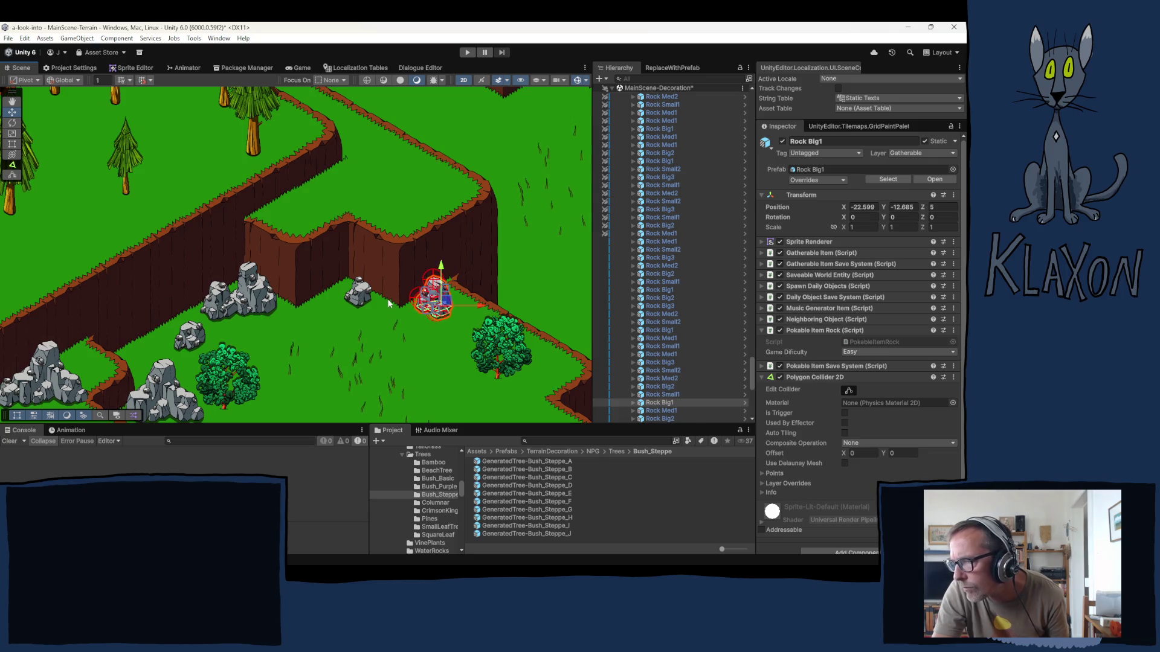
{"action": "left_click", "coordinate": [358, 294]}
{"action": "left_click_drag", "start_coordinate": [359, 294], "coordinate": [355, 287]}
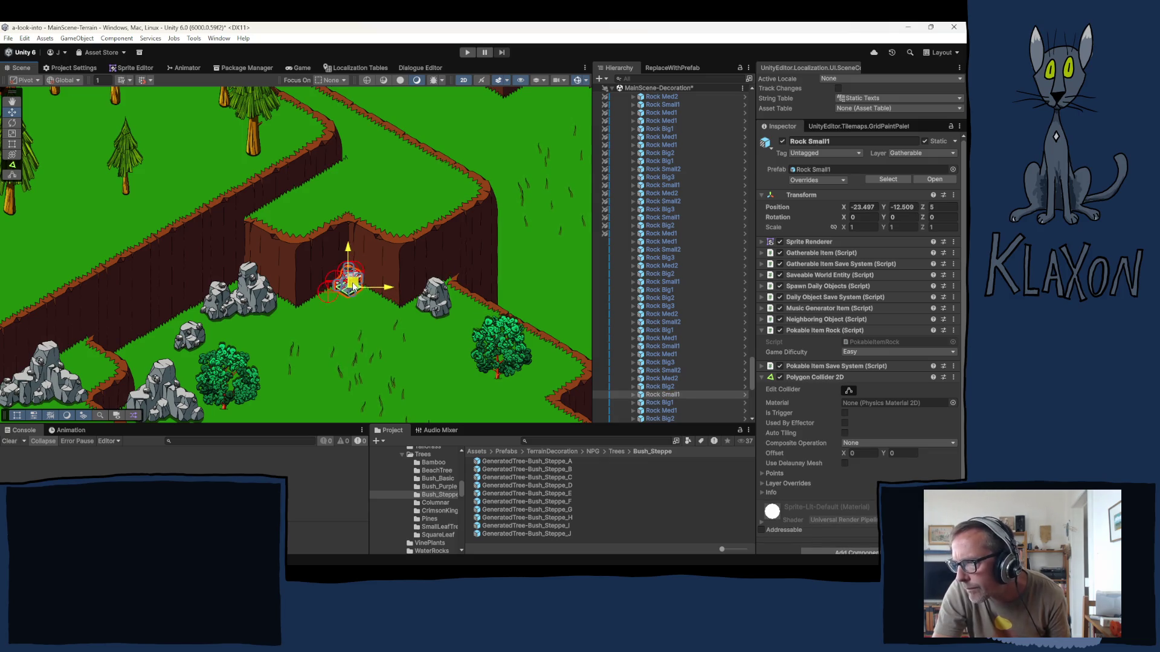
{"action": "left_click", "coordinate": [253, 300]}
{"action": "left_click_drag", "start_coordinate": [253, 299], "coordinate": [244, 286]}
- Move Rock Med2 to the right and Rock Small2 up and right
{"action": "left_click", "coordinate": [223, 311]}
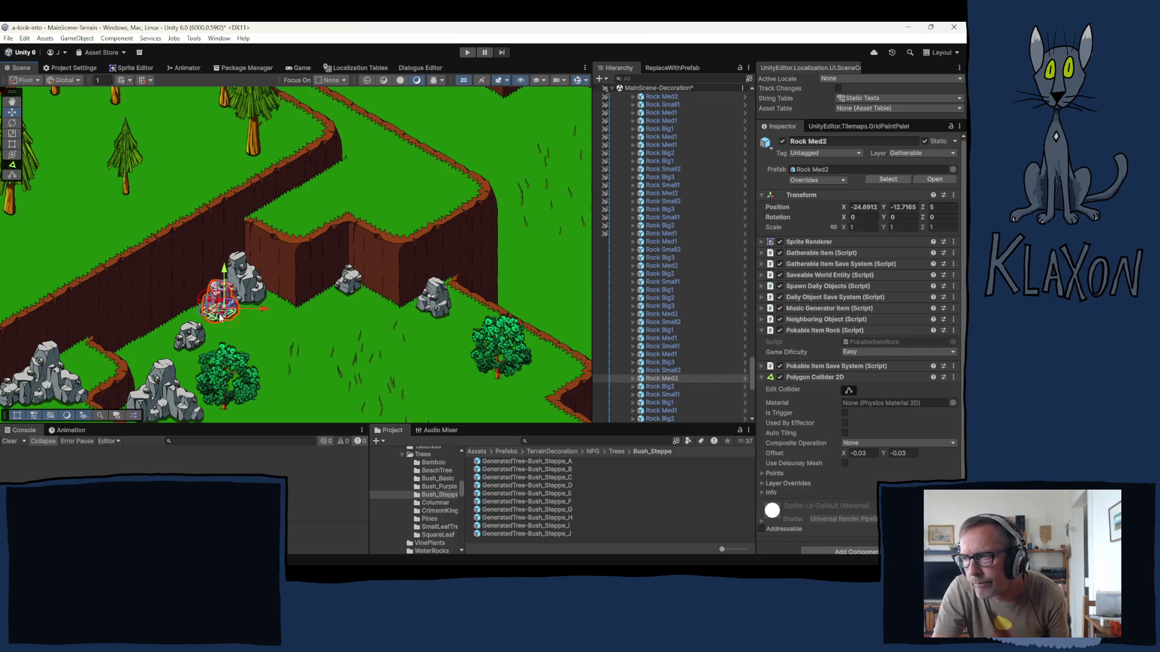
{"action": "left_click_drag", "start_coordinate": [230, 305], "coordinate": [280, 298]}
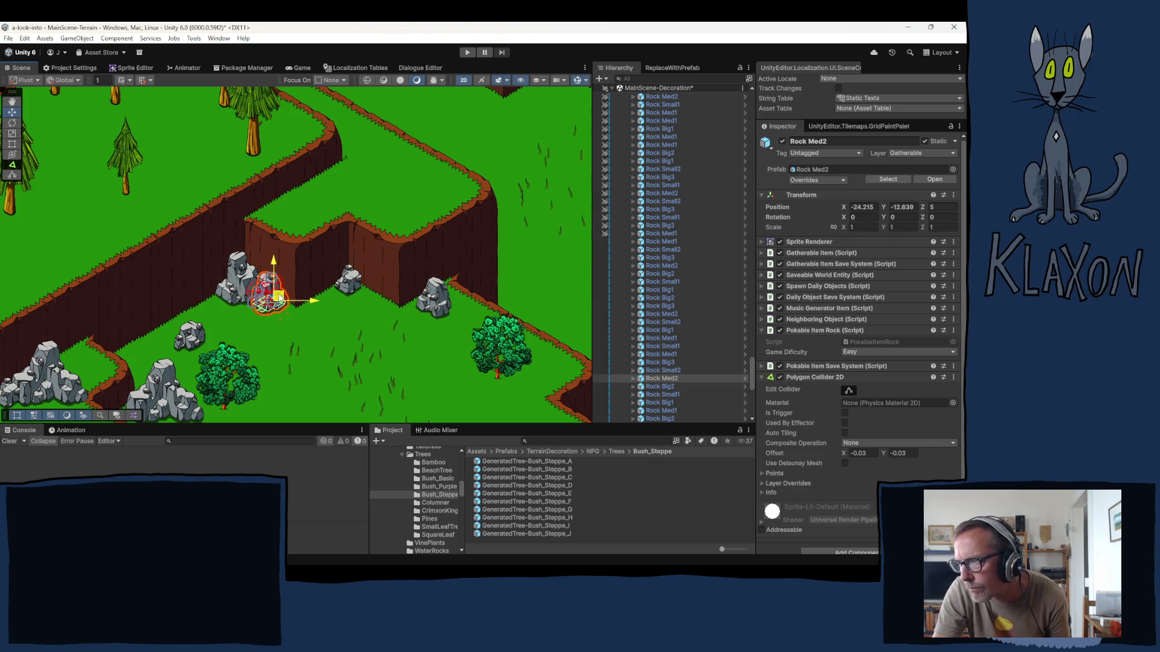
{"action": "left_click", "coordinate": [195, 335]}
{"action": "left_click_drag", "start_coordinate": [194, 336], "coordinate": [224, 300]}
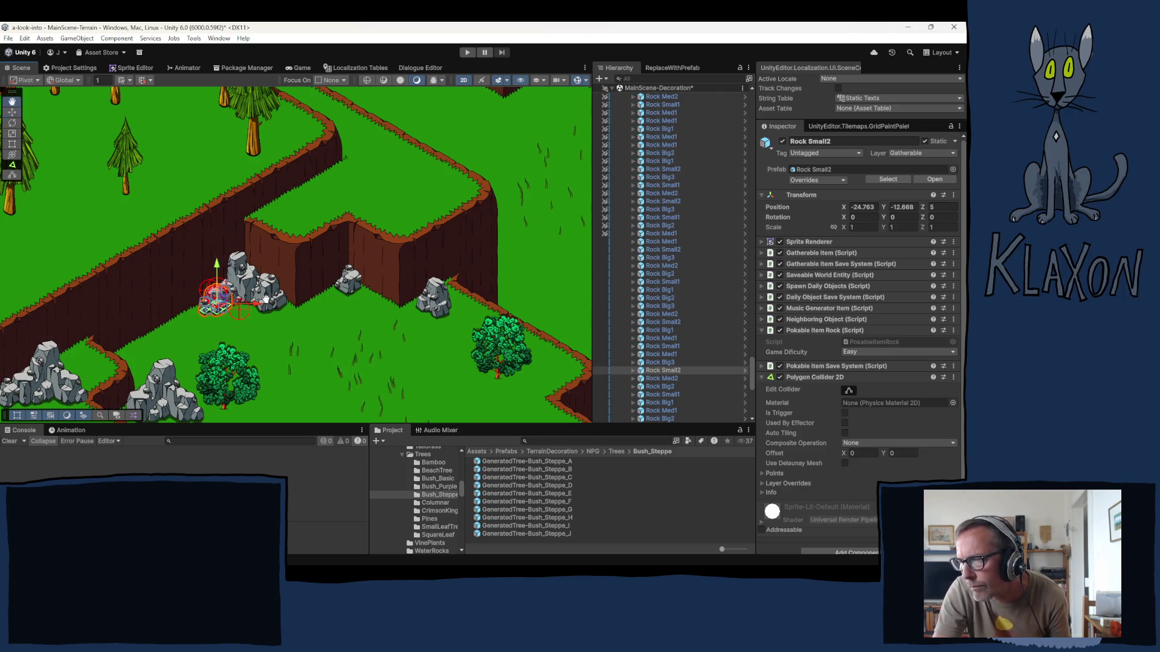
{"action": "scroll", "coordinate": [273, 341], "scroll_direction": "left", "scroll_amount": 3}
- Move Rock Big3 against the cliff wall and tuck Rock Small1 beside it
{"action": "left_click", "coordinate": [258, 326]}
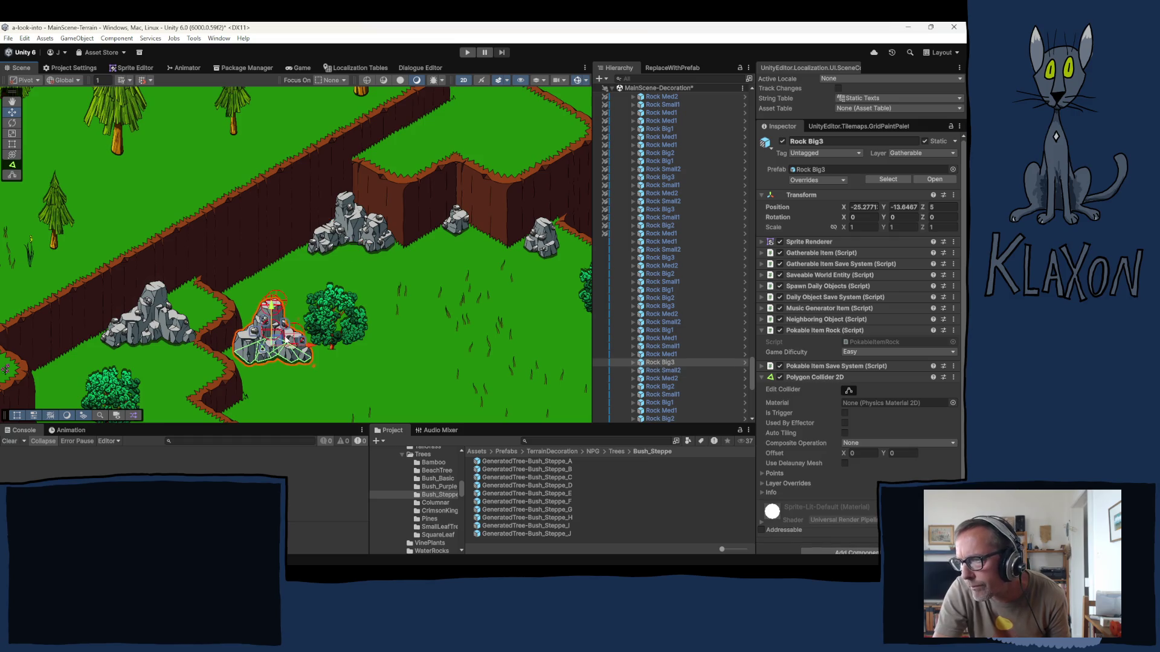
{"action": "mouse_move", "coordinate": [278, 342]}
{"action": "left_mouse_down"}
{"action": "mouse_move", "coordinate": [477, 251]}
{"action": "mouse_move", "coordinate": [483, 344]}
{"action": "mouse_move", "coordinate": [488, 263]}
{"action": "mouse_move", "coordinate": [475, 233]}
{"action": "mouse_move", "coordinate": [456, 227]}
{"action": "mouse_move", "coordinate": [457, 261]}
{"action": "mouse_move", "coordinate": [483, 261]}
{"action": "mouse_move", "coordinate": [474, 244]}
{"action": "mouse_move", "coordinate": [461, 249]}
{"action": "left_mouse_up"}
{"action": "left_click", "coordinate": [456, 227]}
{"action": "left_click", "coordinate": [491, 277]}
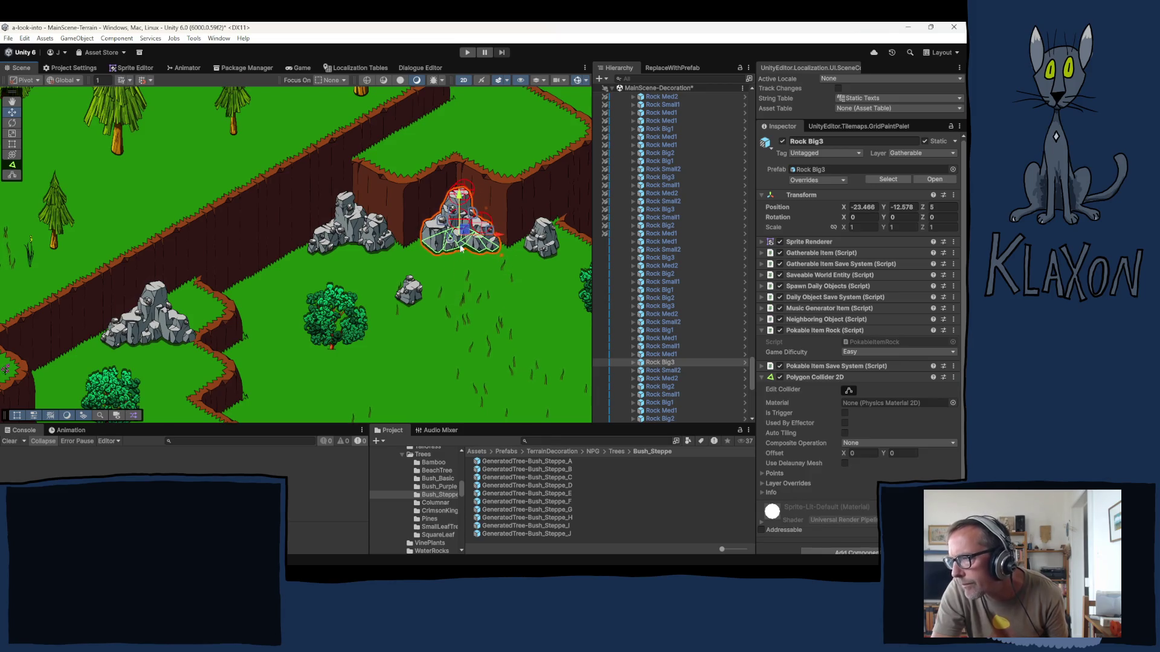
{"action": "left_click", "coordinate": [411, 302]}
{"action": "left_click_drag", "start_coordinate": [411, 302], "coordinate": [426, 251]}
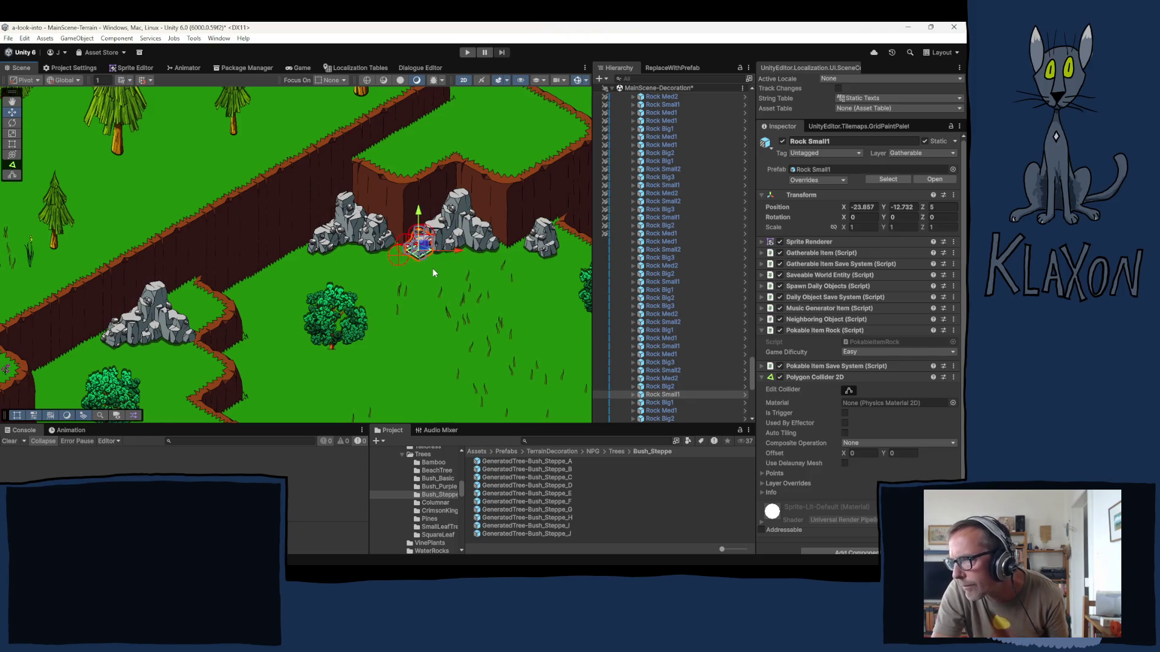
{"action": "left_click", "coordinate": [426, 298]}
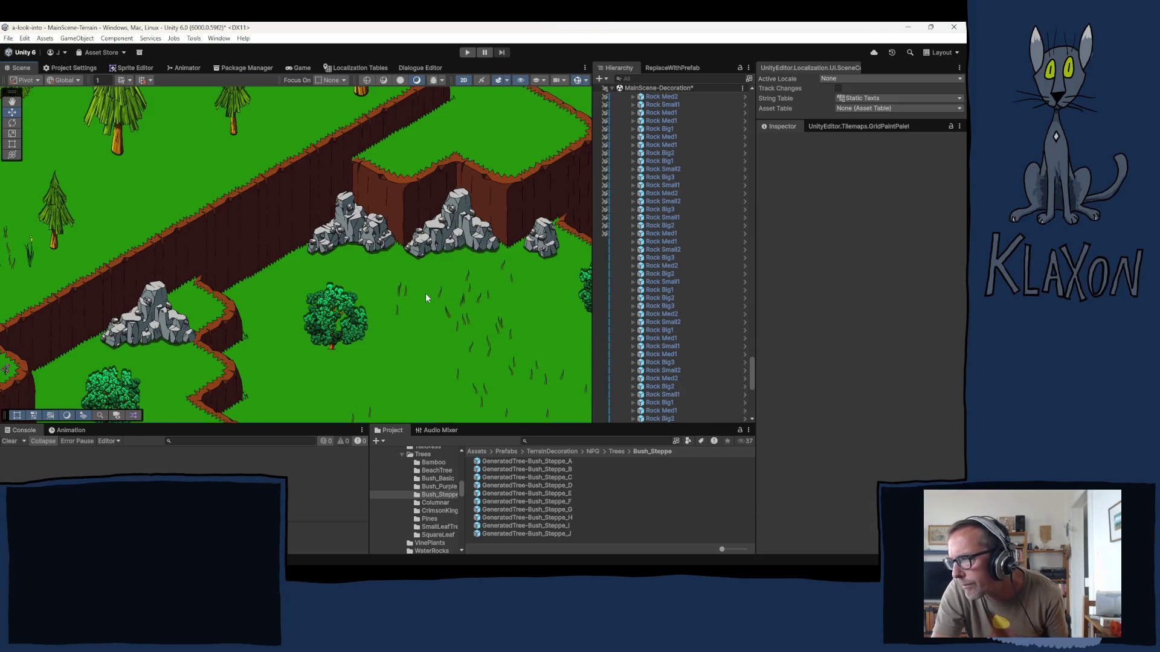
- Uncover the hidden small rock, then set the big rock back down-left beside it
{"action": "left_click", "coordinate": [149, 332]}
{"action": "left_click_drag", "start_coordinate": [160, 326], "coordinate": [188, 299]}
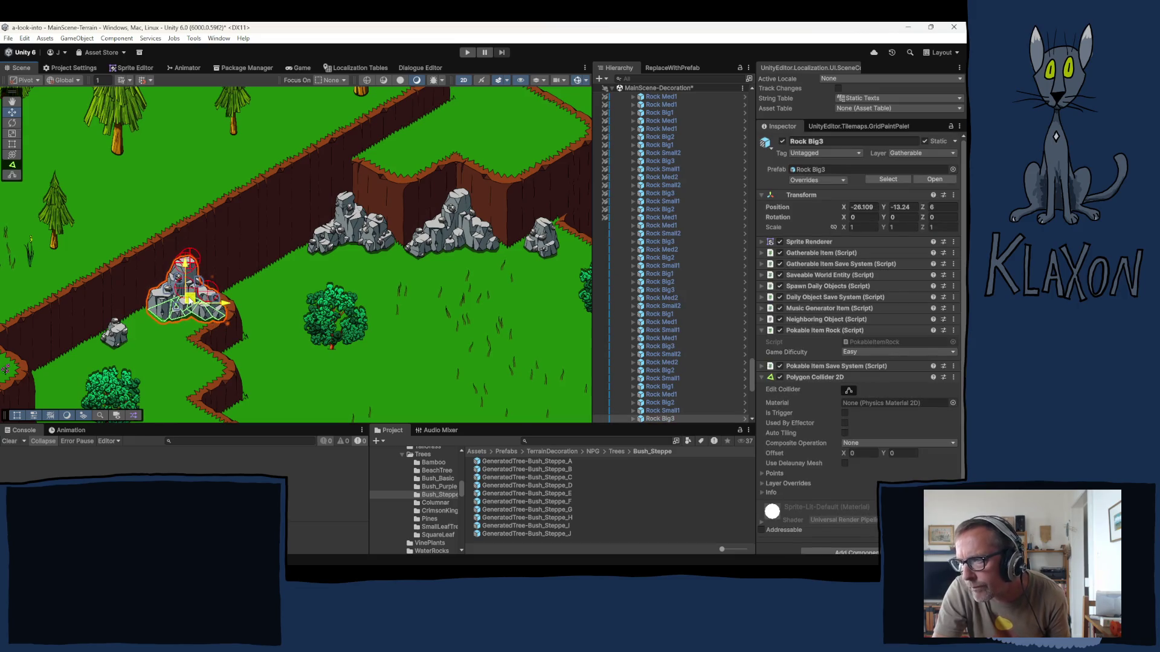
{"action": "left_click", "coordinate": [119, 338]}
{"action": "left_click", "coordinate": [190, 309]}
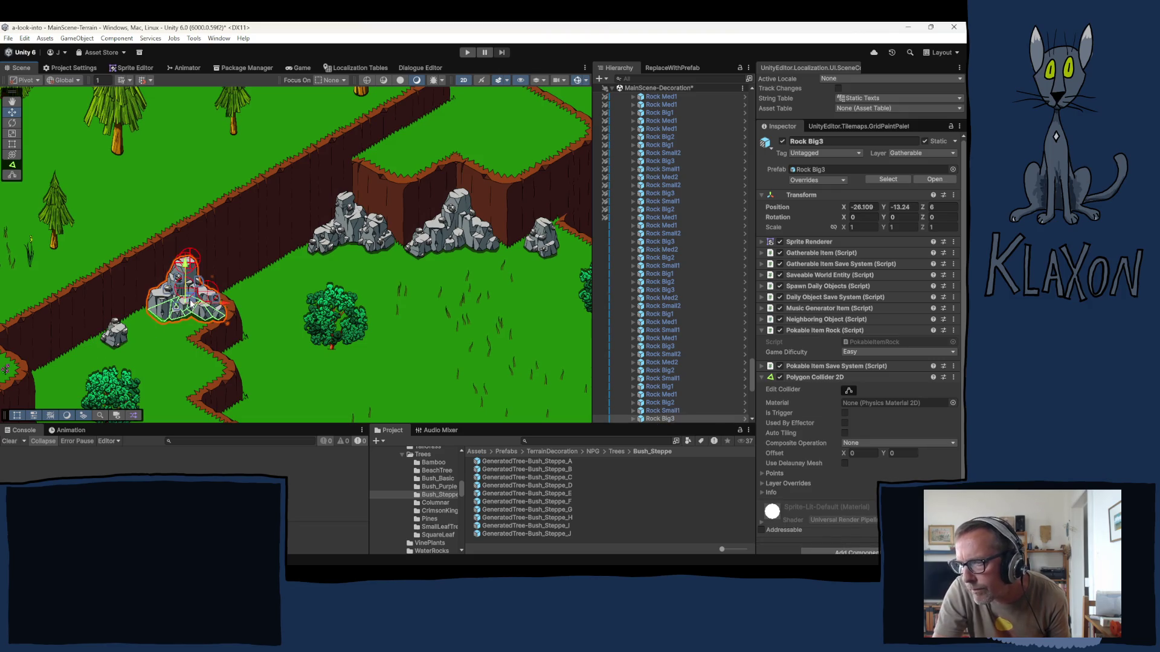
{"action": "mouse_move", "coordinate": [191, 309]}
{"action": "left_mouse_down"}
{"action": "mouse_move", "coordinate": [75, 376]}
{"action": "mouse_move", "coordinate": [121, 342]}
{"action": "mouse_move", "coordinate": [93, 350]}
{"action": "left_mouse_up"}
{"action": "left_click_drag", "start_coordinate": [334, 308], "coordinate": [195, 265]}
{"action": "key", "text": "Right"}
{"action": "key", "text": "Down"}
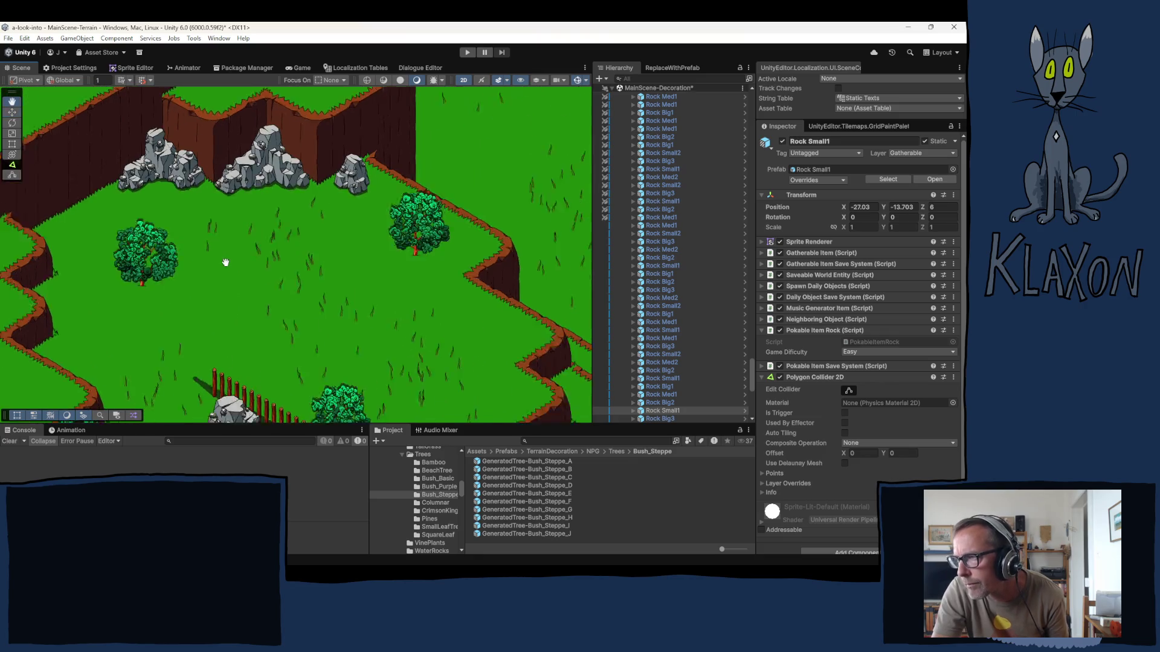
- Pan across the grassland to the fence area and check the rock on the path
{"action": "key", "text": "Right"}
{"action": "key", "text": "Down"}
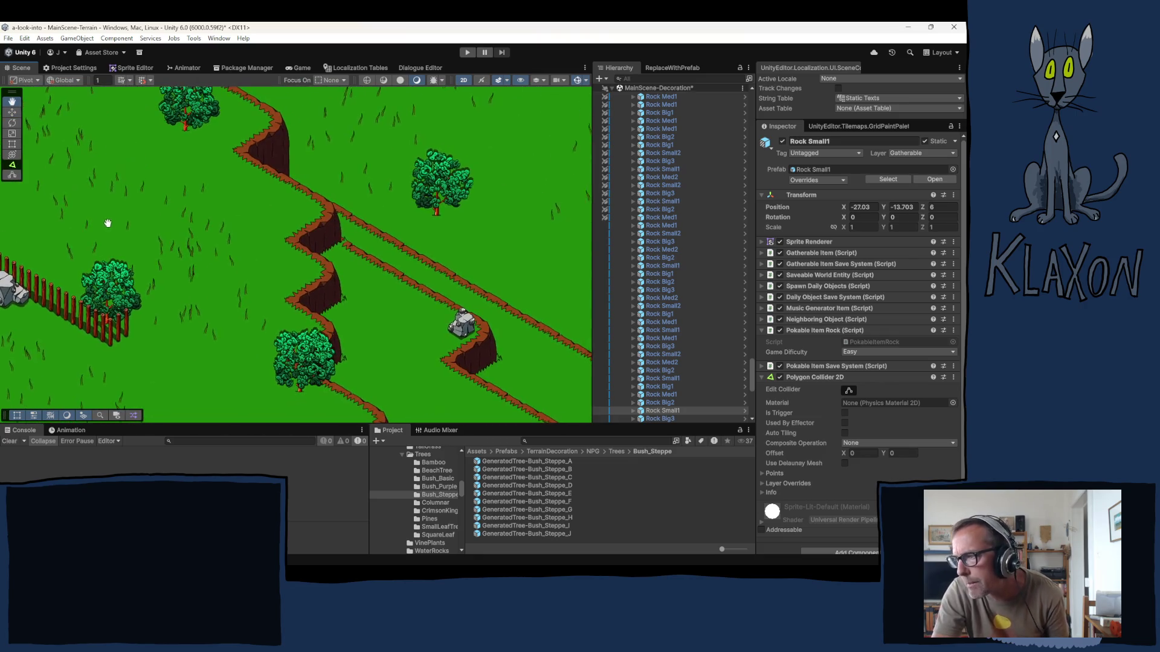
{"action": "key", "text": "Right"}
{"action": "key", "text": "Down"}
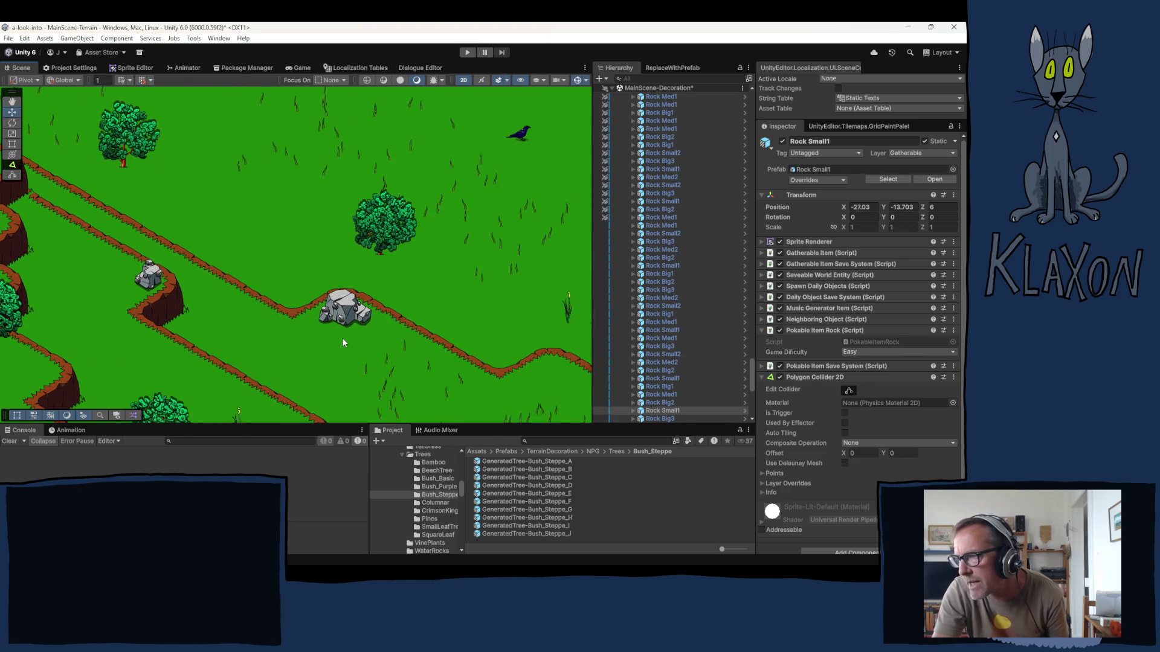
{"action": "key", "text": "Right"}
{"action": "key", "text": "Down"}
{"action": "key", "text": "Right"}
{"action": "key", "text": "Down"}
{"action": "key", "text": "Right"}
{"action": "key", "text": "Down"}
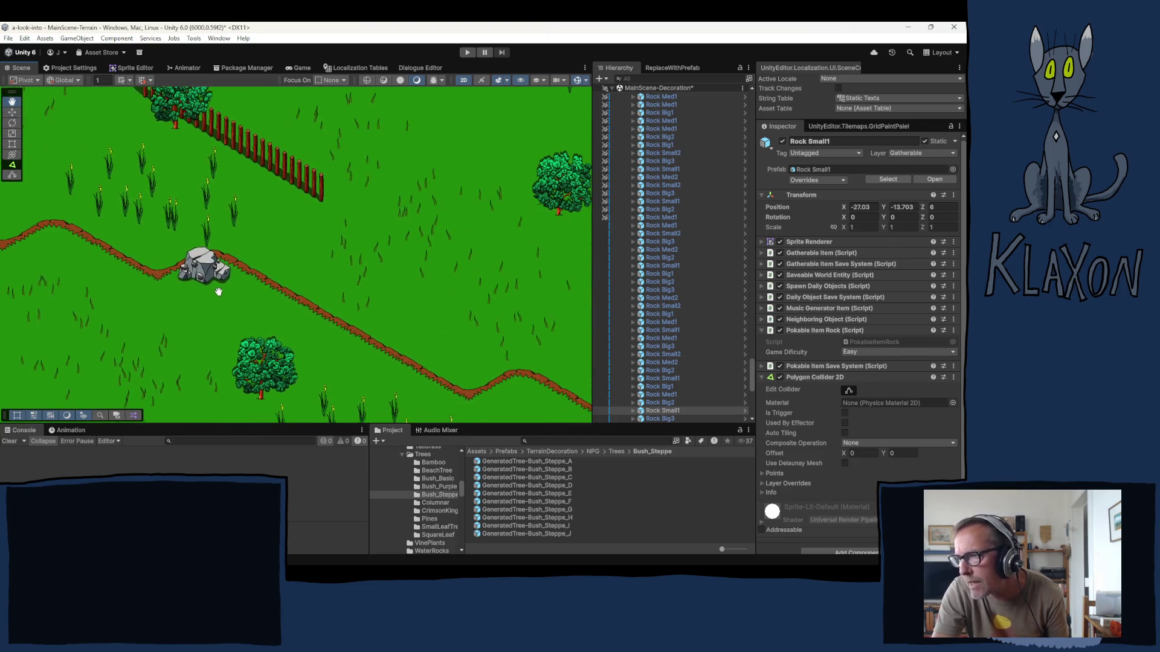
{"action": "left_click", "coordinate": [202, 269]}
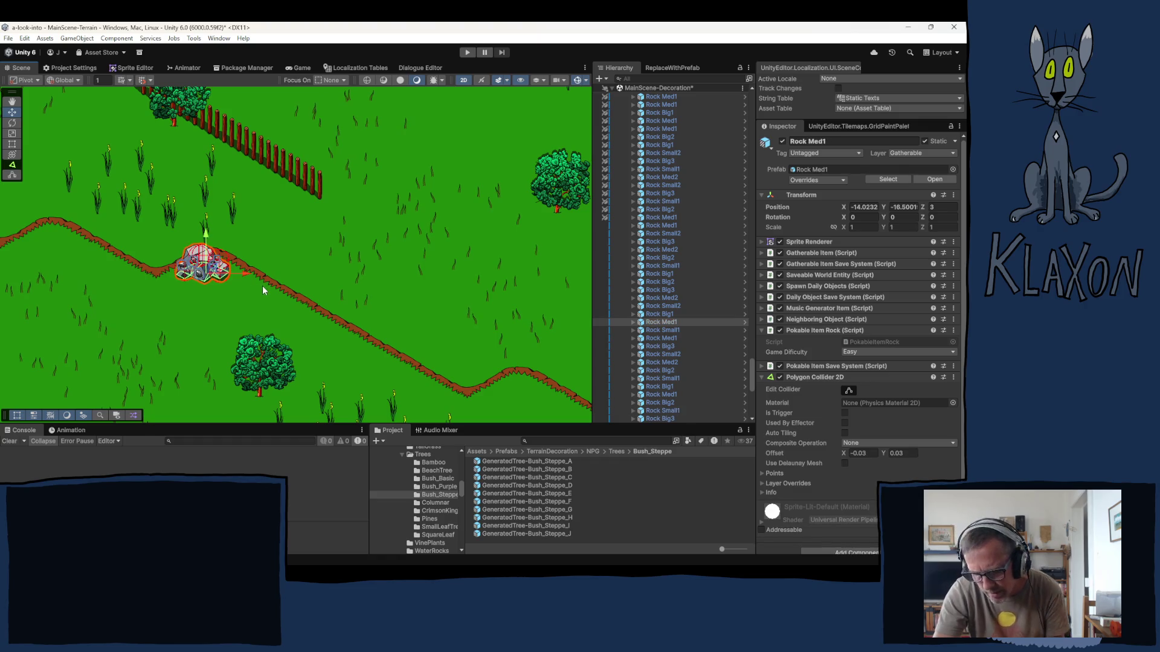
{"action": "left_click", "coordinate": [678, 269]}
- Select Rocks-Stone and place stones on the path and beside the fence
{"action": "scroll", "coordinate": [662, 265], "scroll_direction": "down", "scroll_amount": 2}
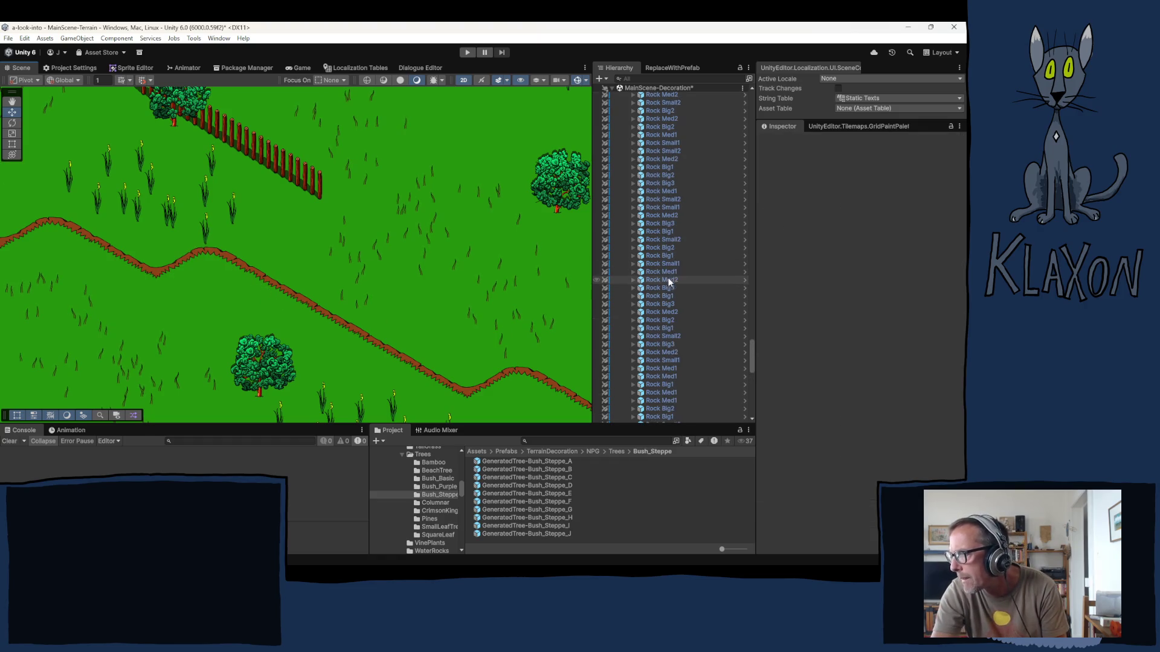
{"action": "left_click_drag", "start_coordinate": [753, 317], "coordinate": [731, 119]}
{"action": "left_click", "coordinate": [656, 219]}
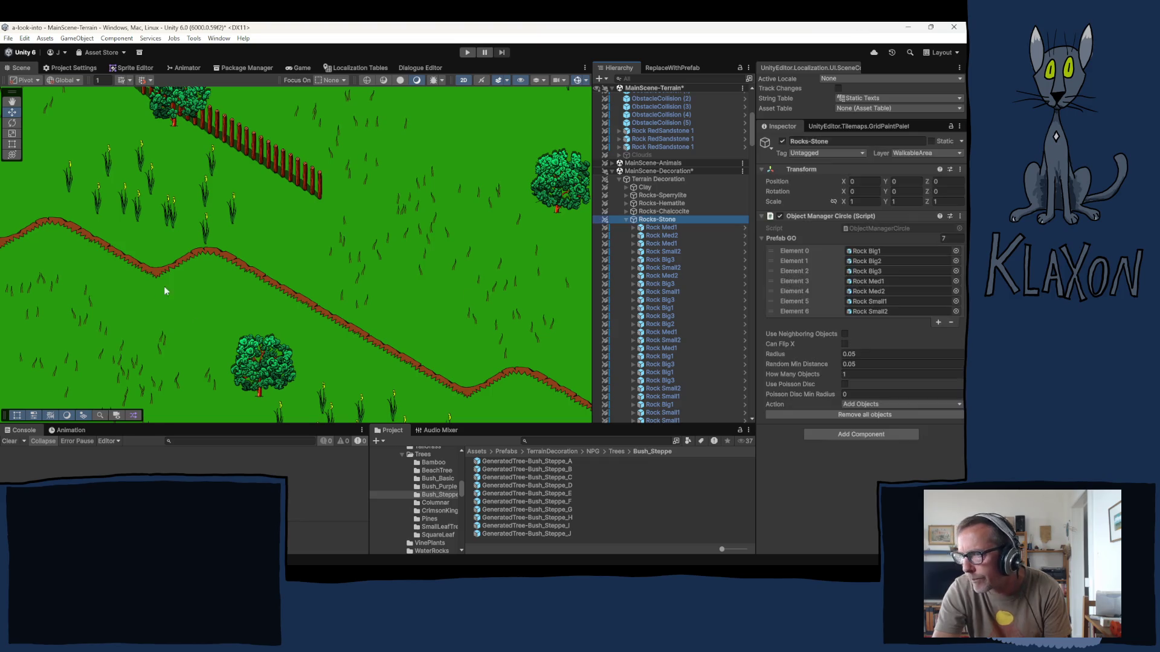
{"action": "left_click", "coordinate": [206, 339]}
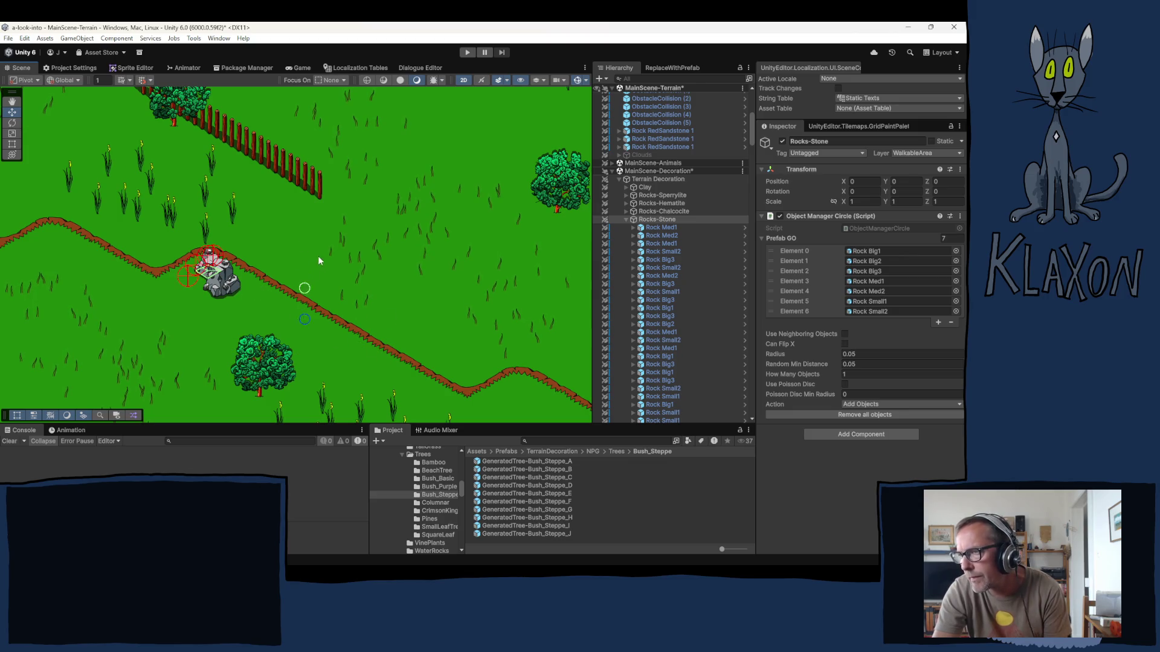
{"action": "left_click_drag", "start_coordinate": [396, 223], "coordinate": [379, 320]}
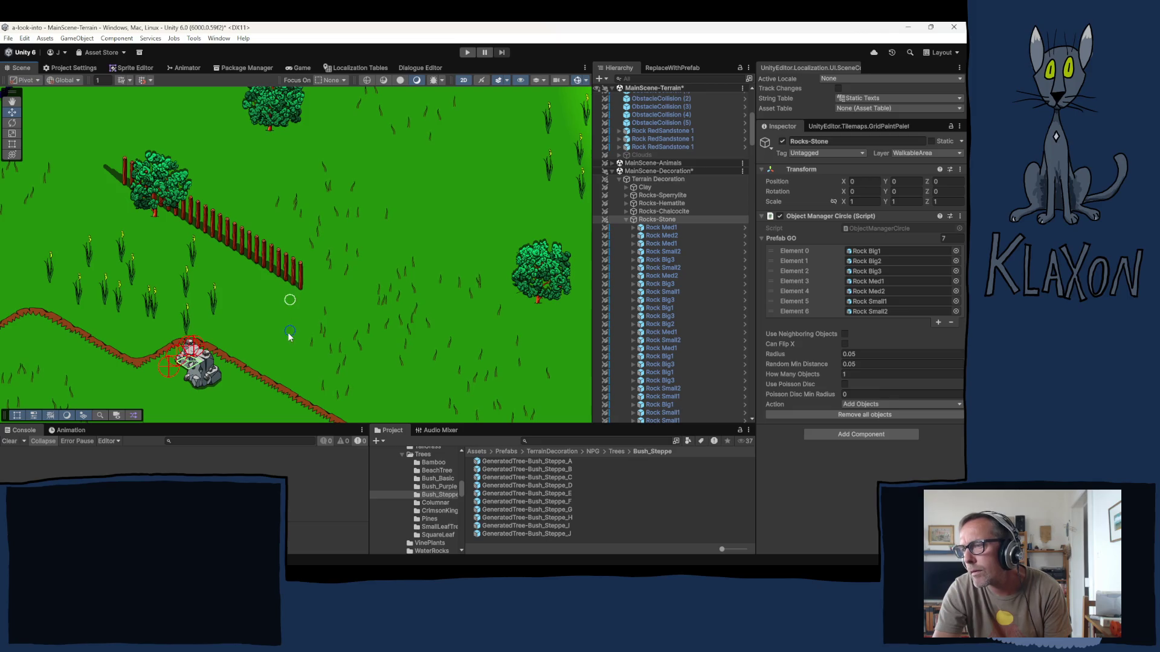
{"action": "left_click", "coordinate": [279, 289]}
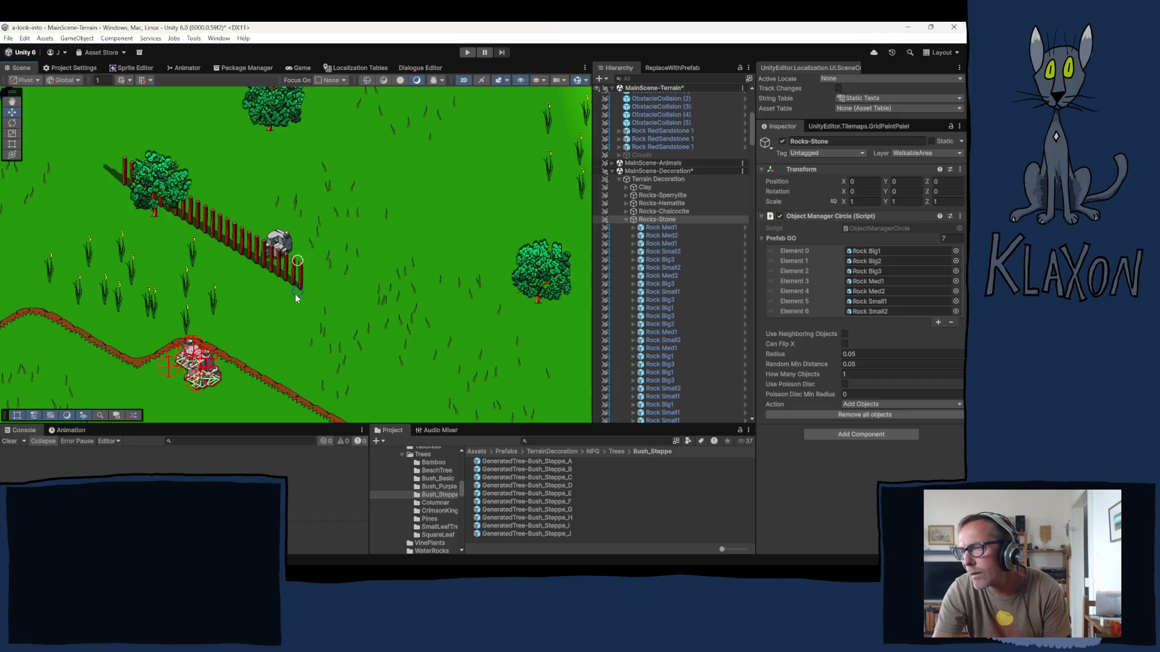
- Place more grey rocks right of the bush and near the path
{"action": "key", "text": "Right"}
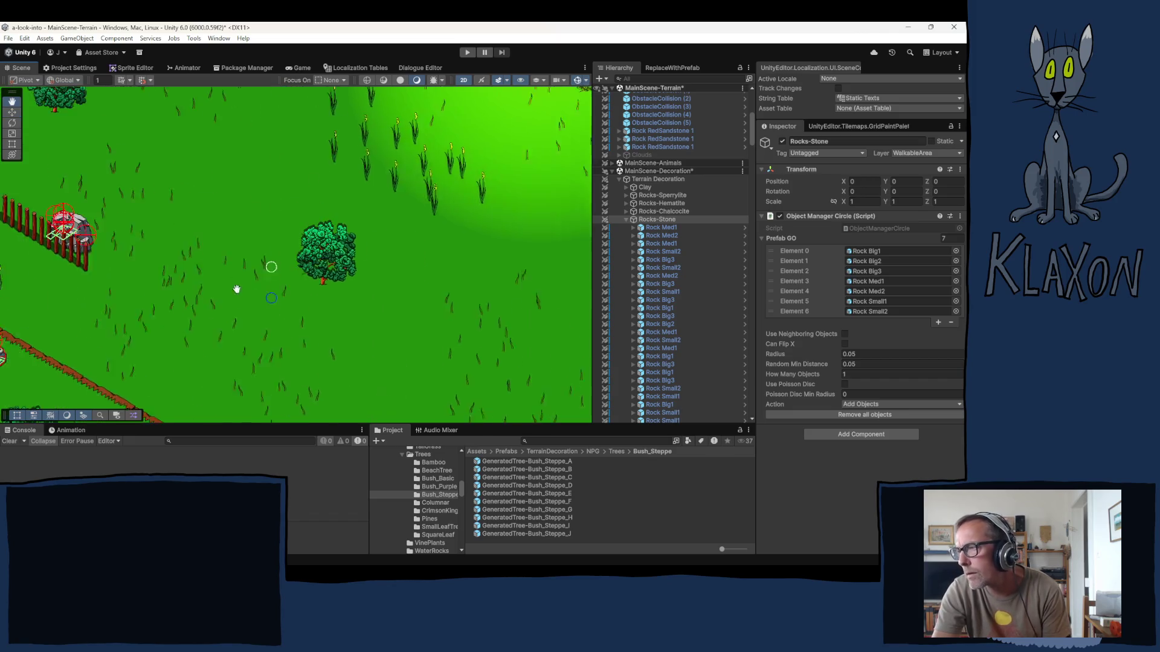
{"action": "left_click", "coordinate": [461, 290]}
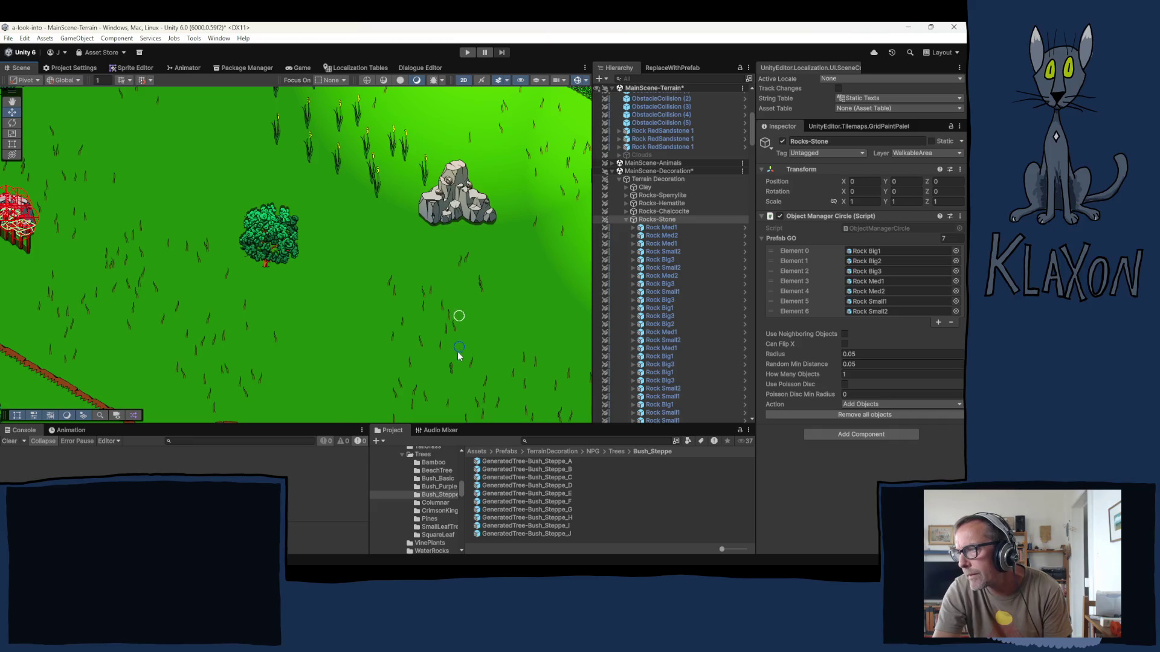
{"action": "mouse_move", "coordinate": [480, 370]}
{"action": "left_mouse_down"}
{"action": "mouse_move", "coordinate": [171, 161]}
{"action": "mouse_move", "coordinate": [218, 201]}
{"action": "mouse_move", "coordinate": [314, 208]}
{"action": "mouse_move", "coordinate": [311, 229]}
{"action": "left_mouse_up"}
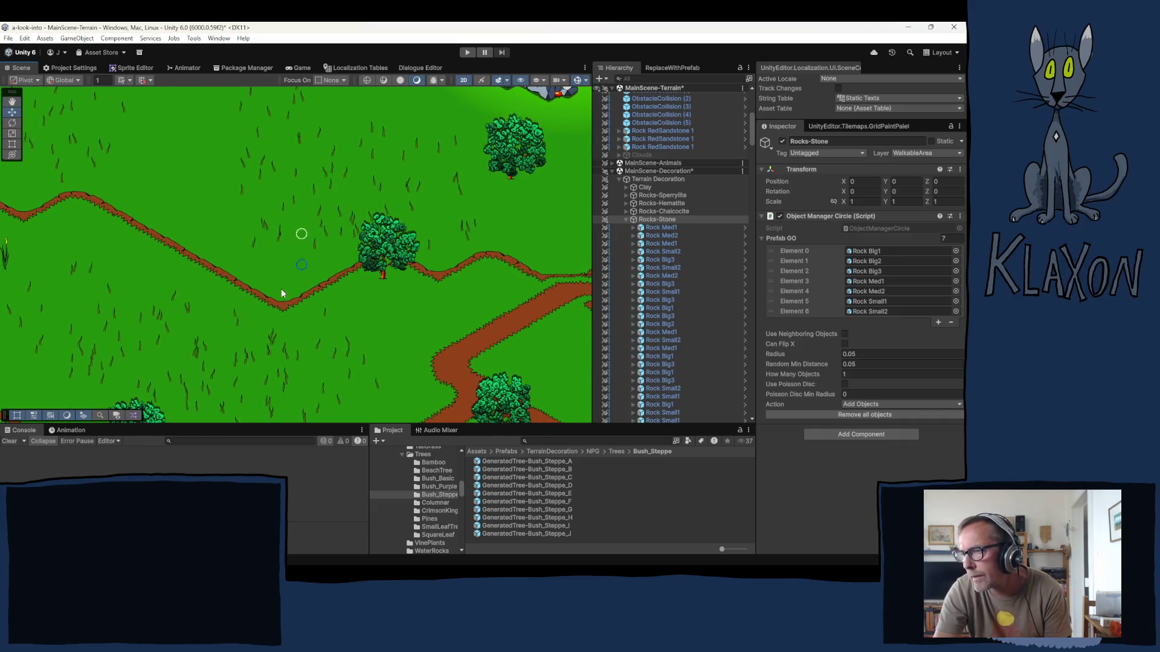
{"action": "left_click", "coordinate": [160, 329]}
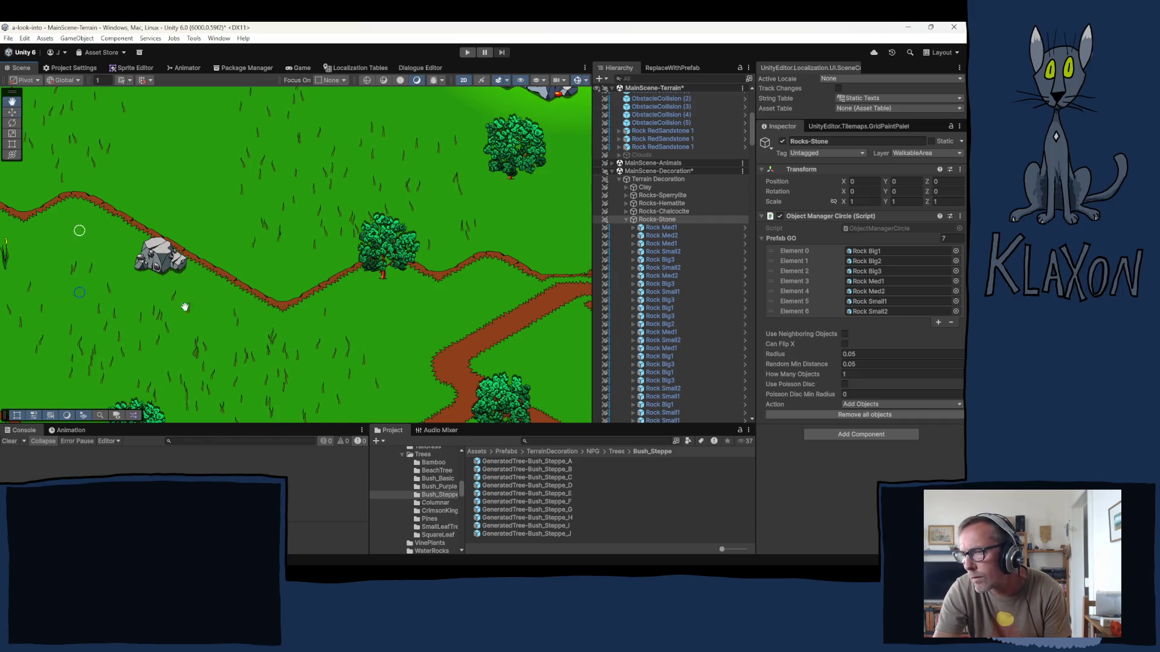
{"action": "mouse_move", "coordinate": [181, 302]}
{"action": "left_mouse_down"}
{"action": "mouse_move", "coordinate": [292, 270]}
{"action": "mouse_move", "coordinate": [354, 390]}
{"action": "left_mouse_up"}
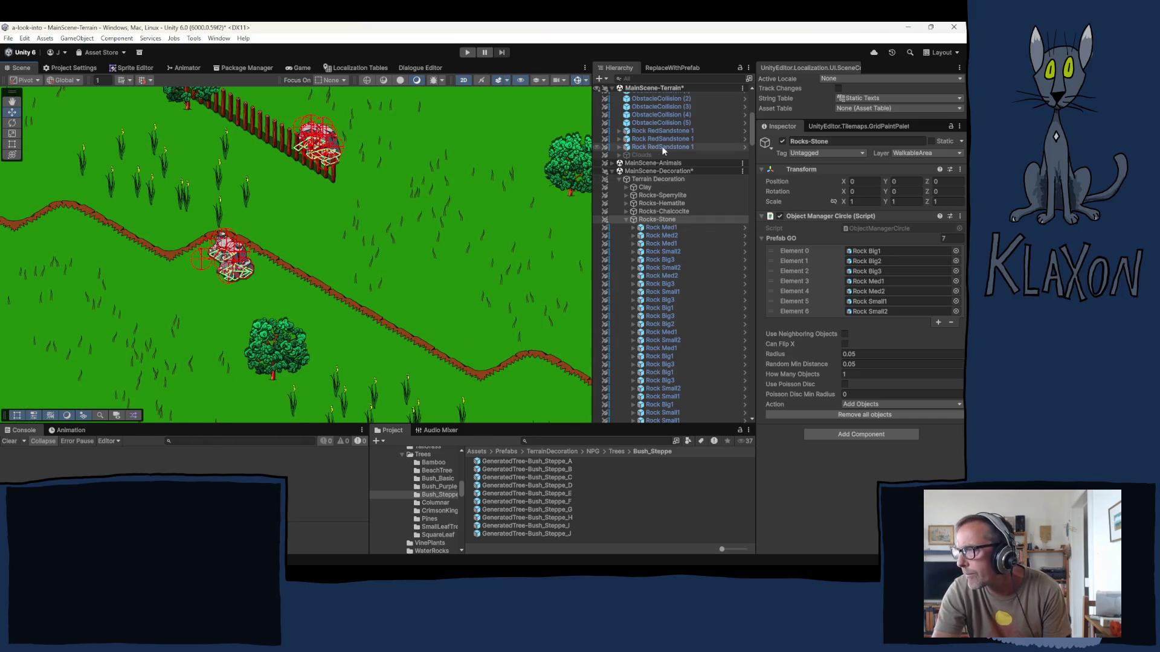
- Frame Rock Med2 by the fence and move Rock Small2 left along the fence
{"action": "left_click", "coordinate": [662, 235]}
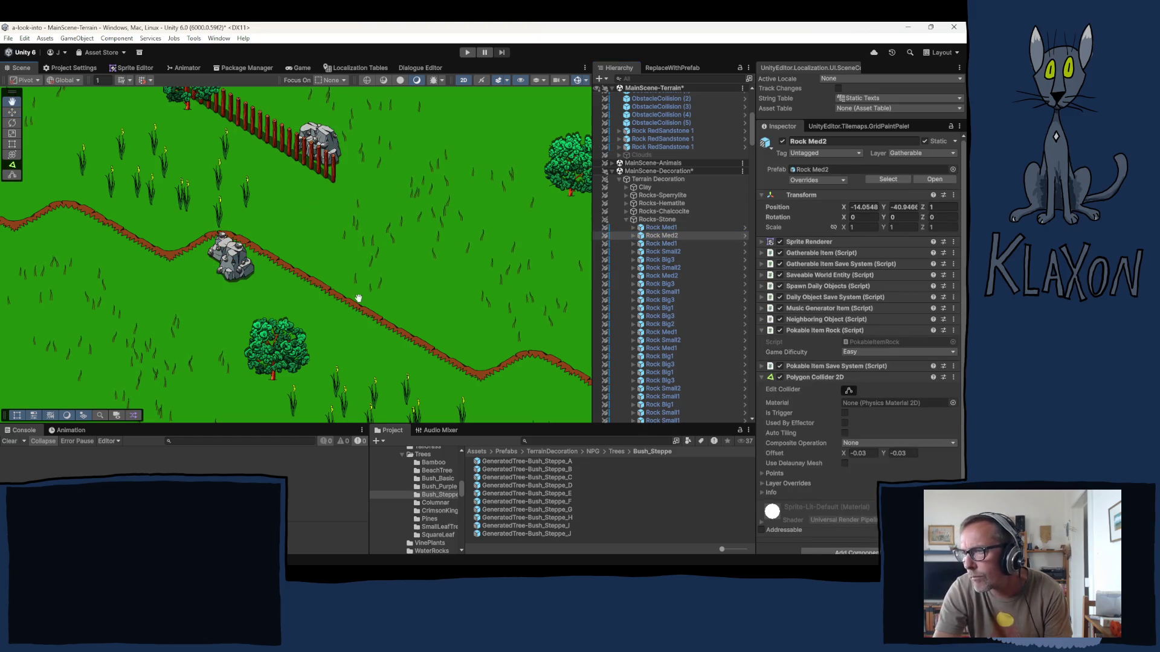
{"action": "key", "text": "f"}
{"action": "scroll", "coordinate": [372, 268], "scroll_direction": "up", "scroll_amount": 2}
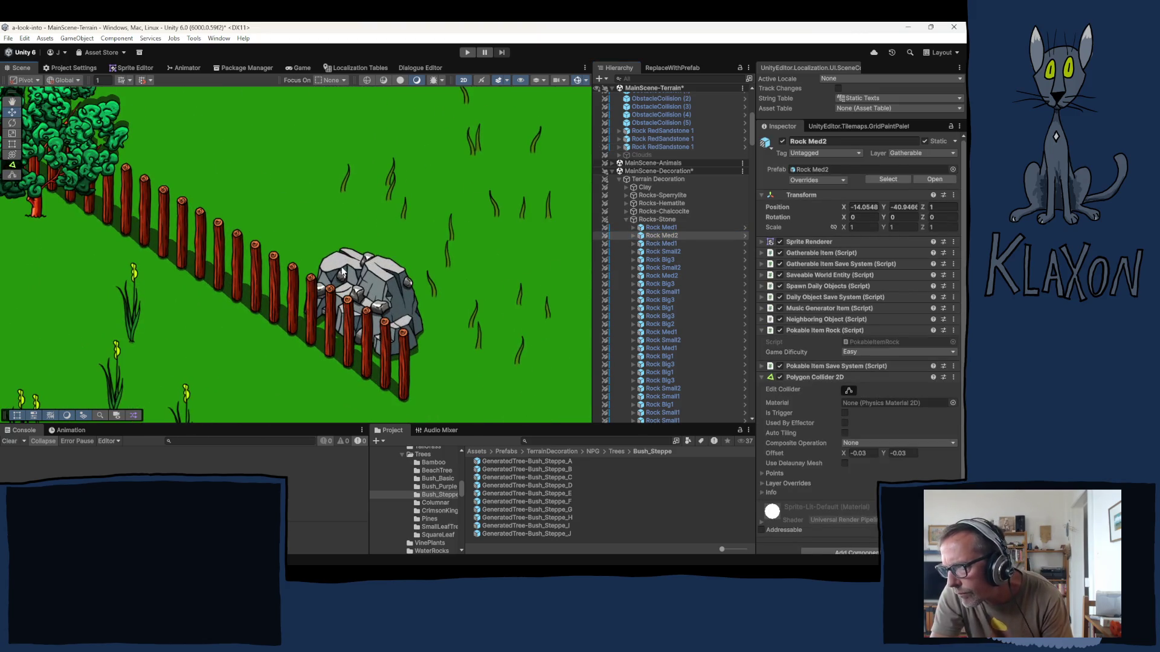
{"action": "left_click", "coordinate": [357, 293]}
{"action": "left_click_drag", "start_coordinate": [355, 293], "coordinate": [328, 291]}
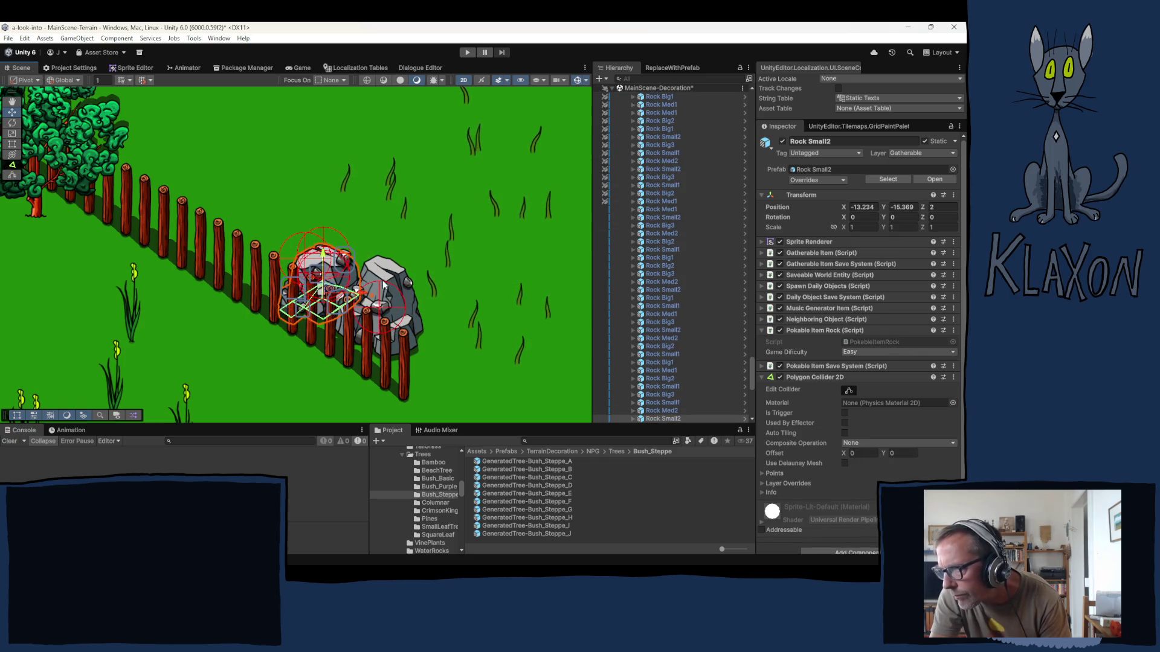
- Move Rock Big1 left against the fence, then bring the path area into view
{"action": "left_click", "coordinate": [397, 331]}
{"action": "left_click_drag", "start_coordinate": [396, 330], "coordinate": [379, 327]}
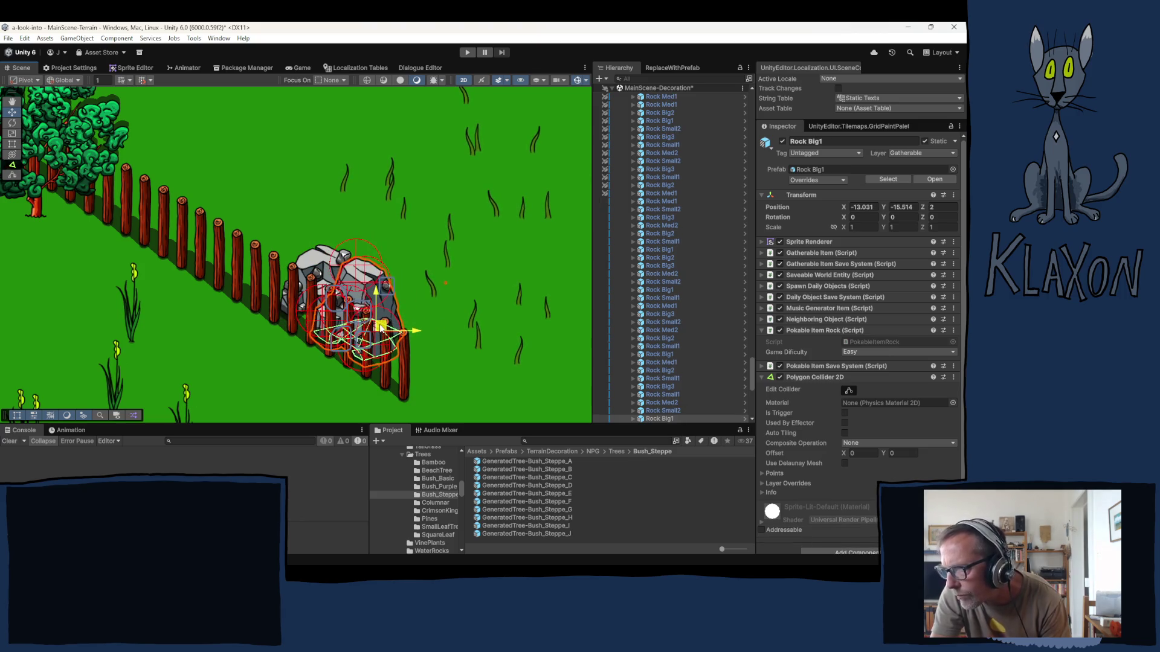
{"action": "scroll", "coordinate": [404, 295], "scroll_direction": "down", "scroll_amount": 3}
{"action": "left_click", "coordinate": [479, 276]}
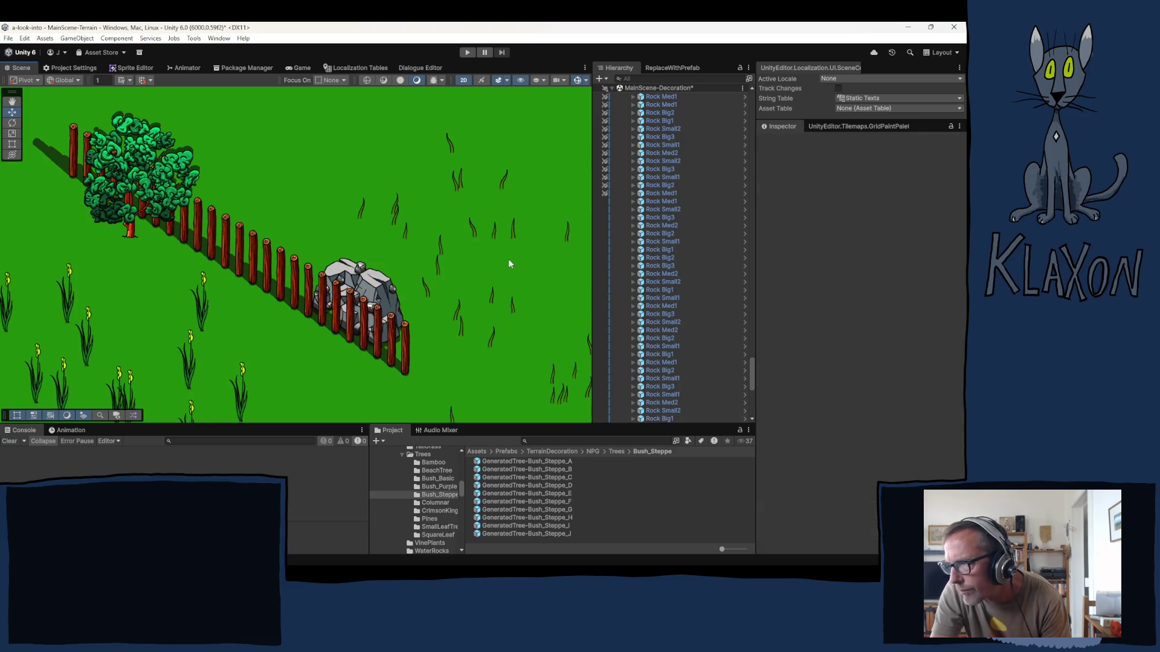
{"action": "left_click_drag", "start_coordinate": [432, 275], "coordinate": [99, 356]}
{"action": "scroll", "coordinate": [270, 288], "scroll_direction": "down", "scroll_amount": 10}
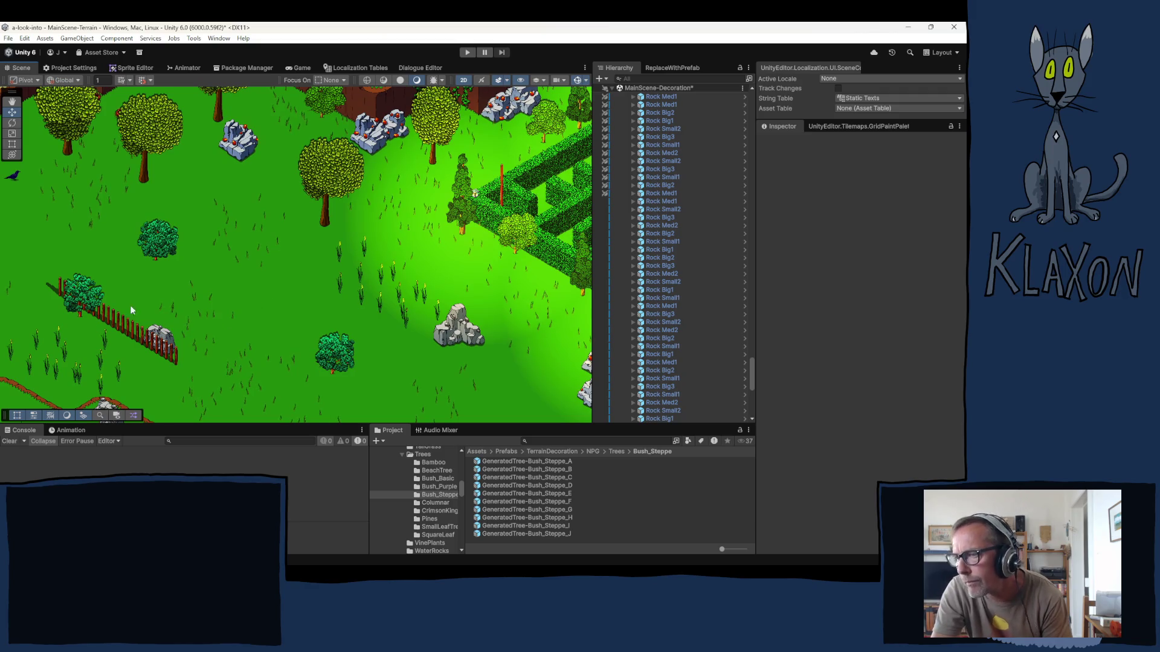
{"action": "scroll", "coordinate": [129, 306], "scroll_direction": "up", "scroll_amount": 1}
{"action": "mouse_move", "coordinate": [127, 336]}
{"action": "left_mouse_down"}
{"action": "mouse_move", "coordinate": [356, 211]}
{"action": "mouse_move", "coordinate": [339, 292]}
{"action": "mouse_move", "coordinate": [277, 277]}
{"action": "left_mouse_up"}
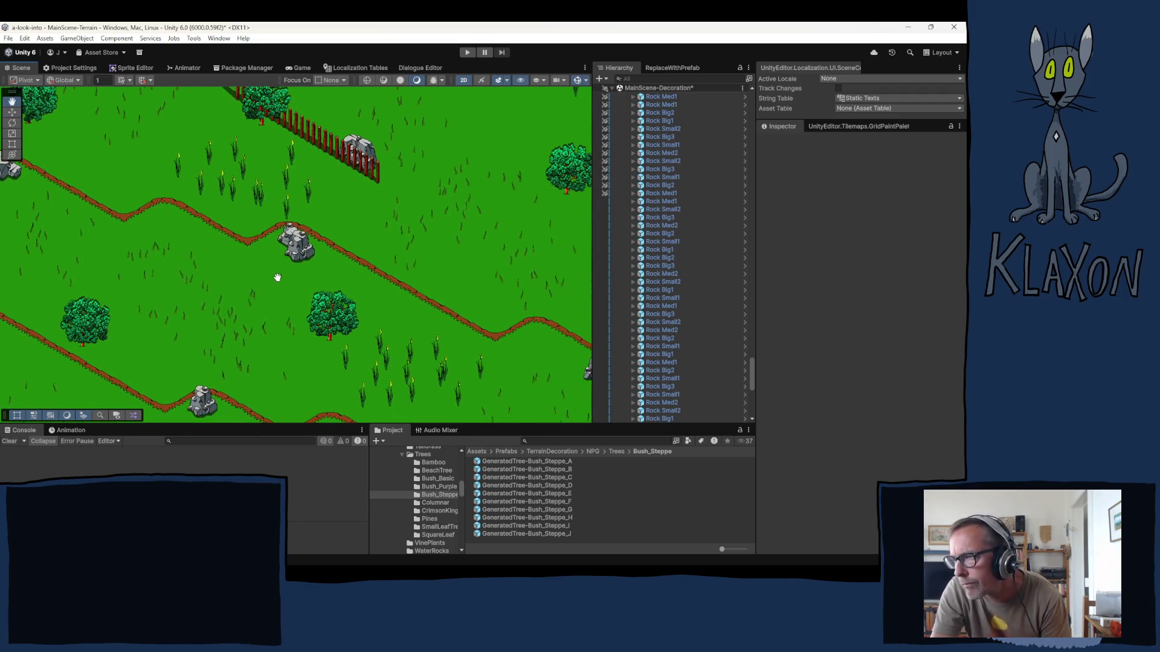
{"action": "scroll", "coordinate": [301, 244], "scroll_direction": "up", "scroll_amount": 5}
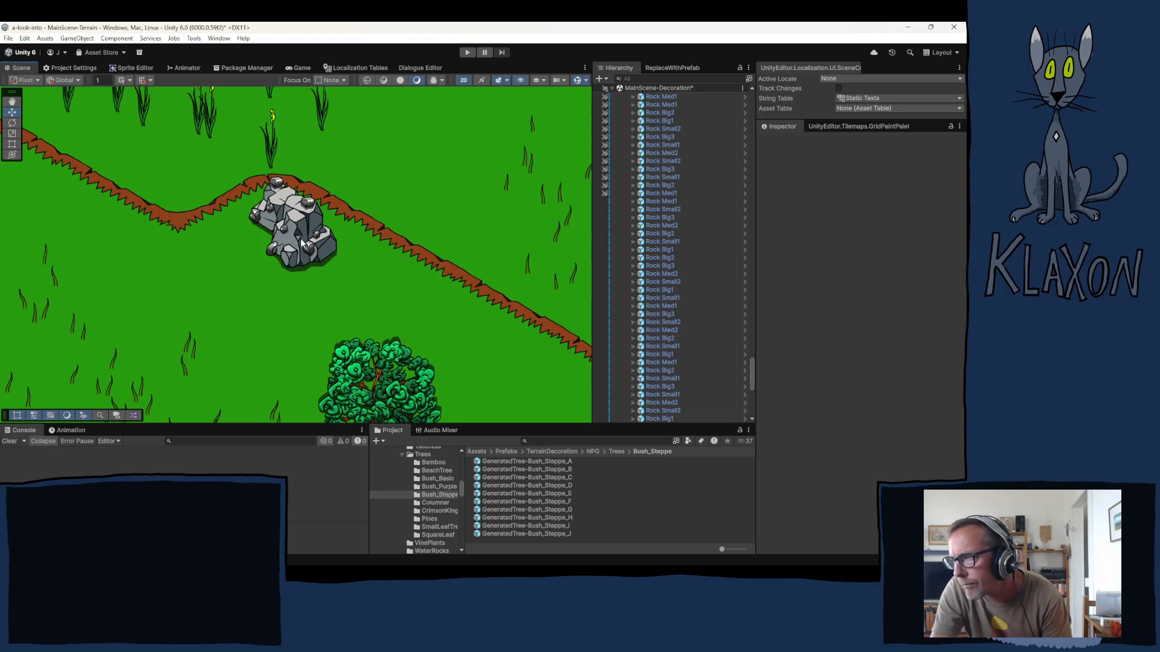
- Regroup the path cluster, setting Rock Med2 and the small rock together on the path
{"action": "left_click", "coordinate": [301, 243]}
{"action": "left_click", "coordinate": [256, 233]}
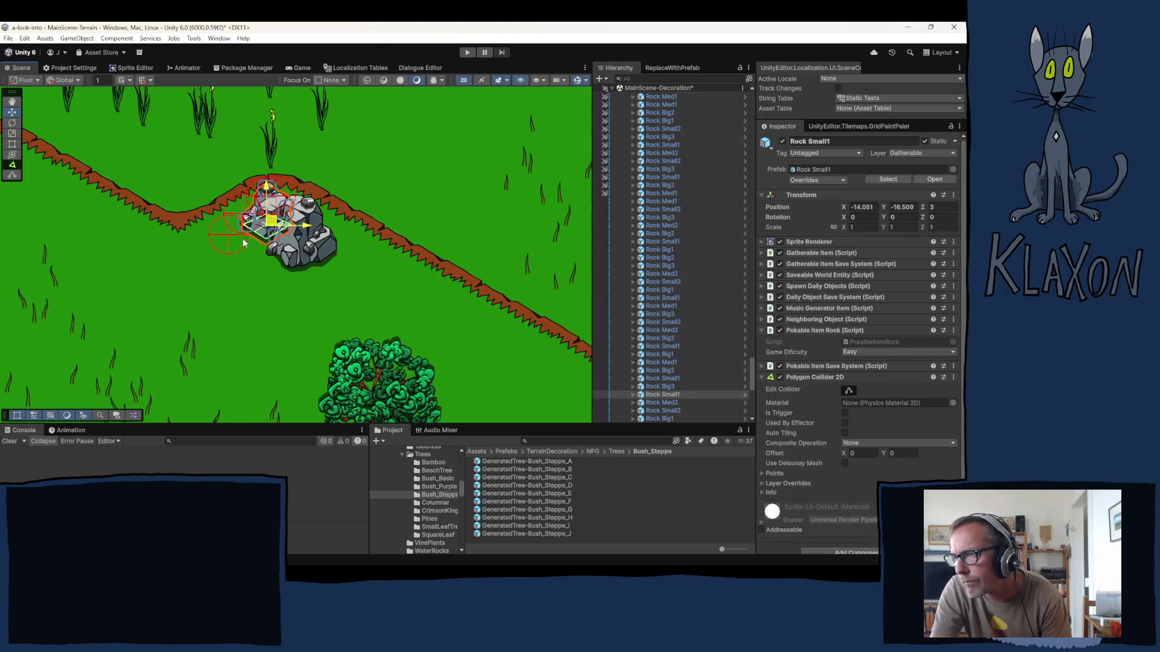
{"action": "left_click_drag", "start_coordinate": [244, 242], "coordinate": [216, 267]}
{"action": "left_click", "coordinate": [313, 229]}
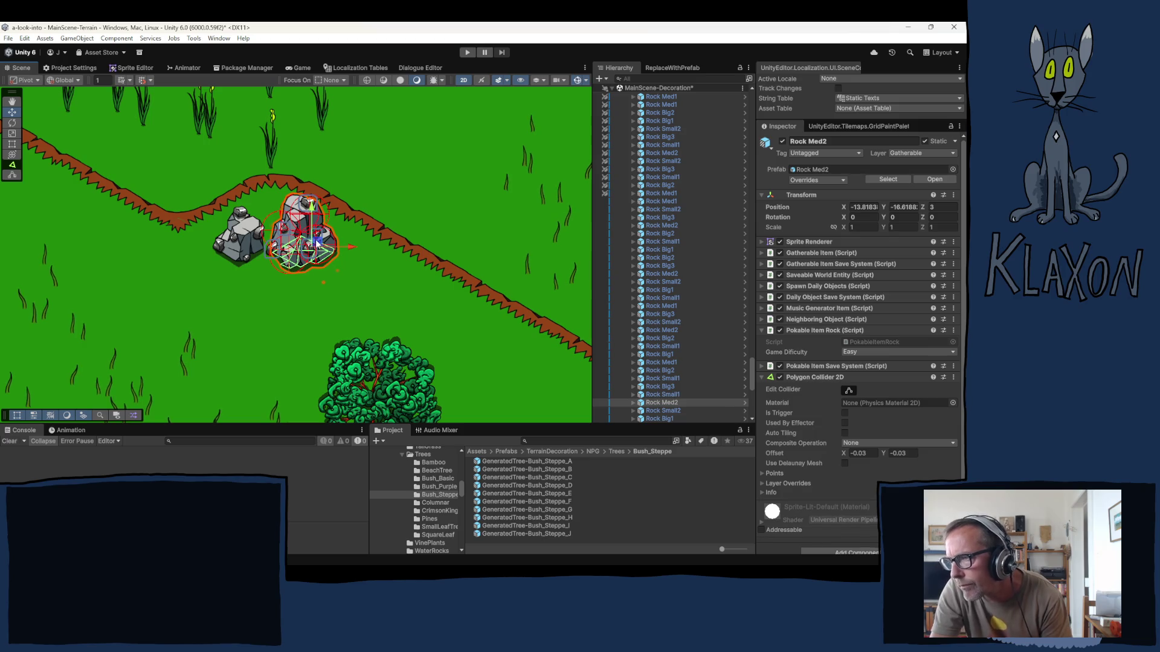
{"action": "left_click_drag", "start_coordinate": [316, 242], "coordinate": [290, 191]}
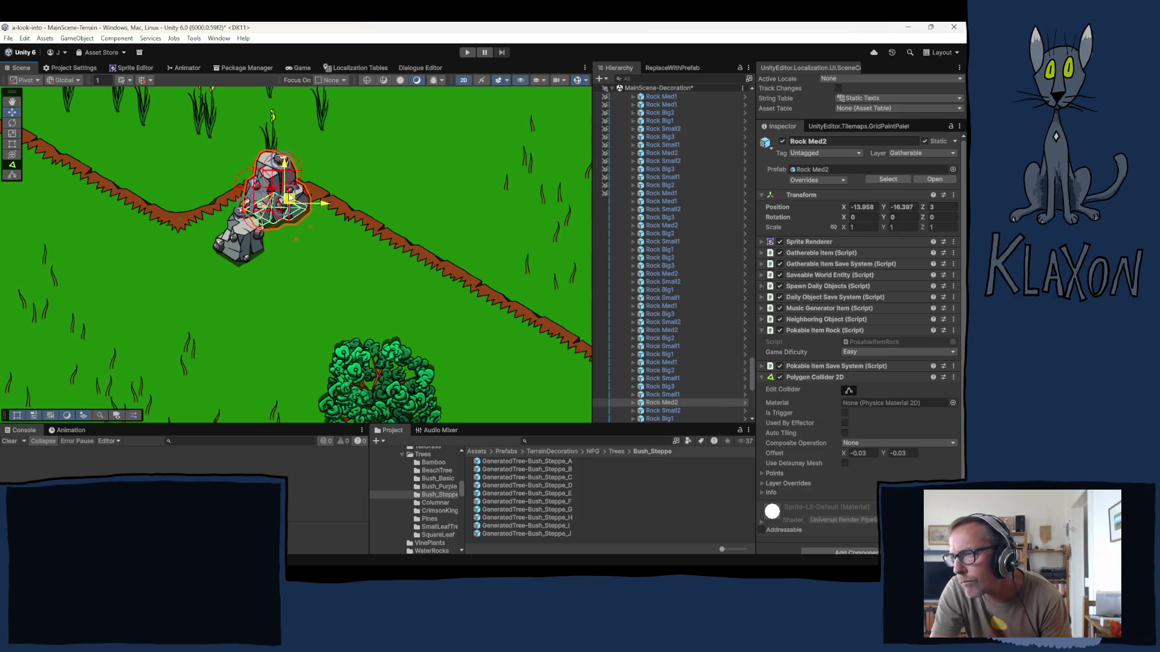
{"action": "left_click", "coordinate": [241, 244]}
{"action": "left_click_drag", "start_coordinate": [240, 244], "coordinate": [305, 207]}
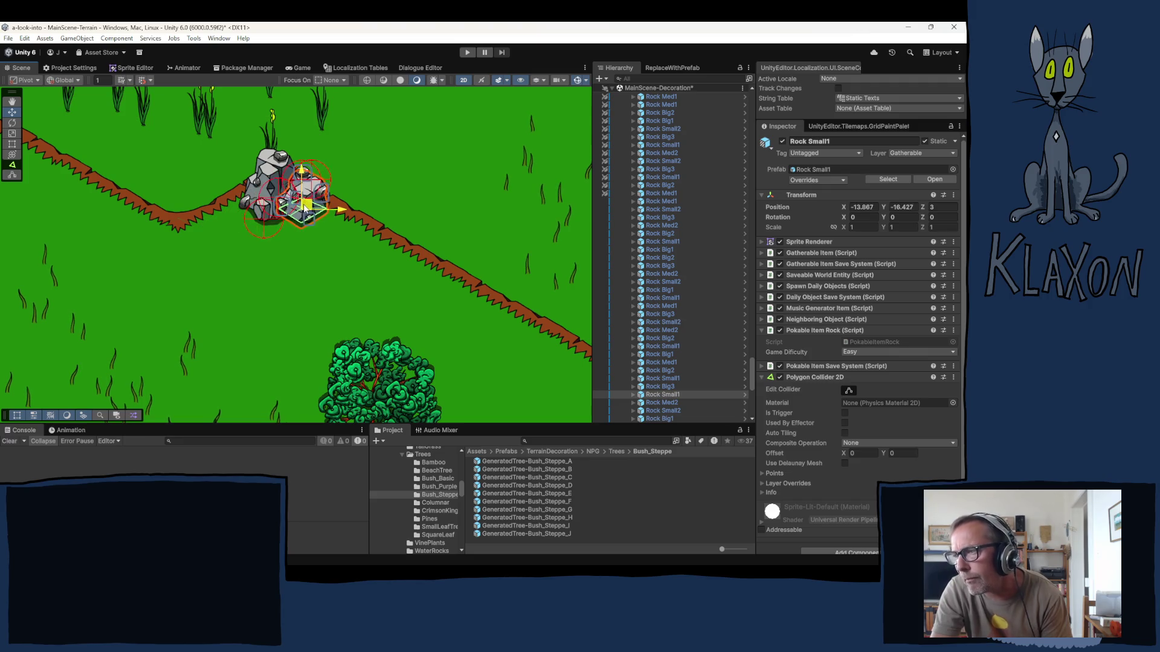
- Zoom out to survey the terrain and select the small rock below the fence
{"action": "left_click", "coordinate": [290, 292]}
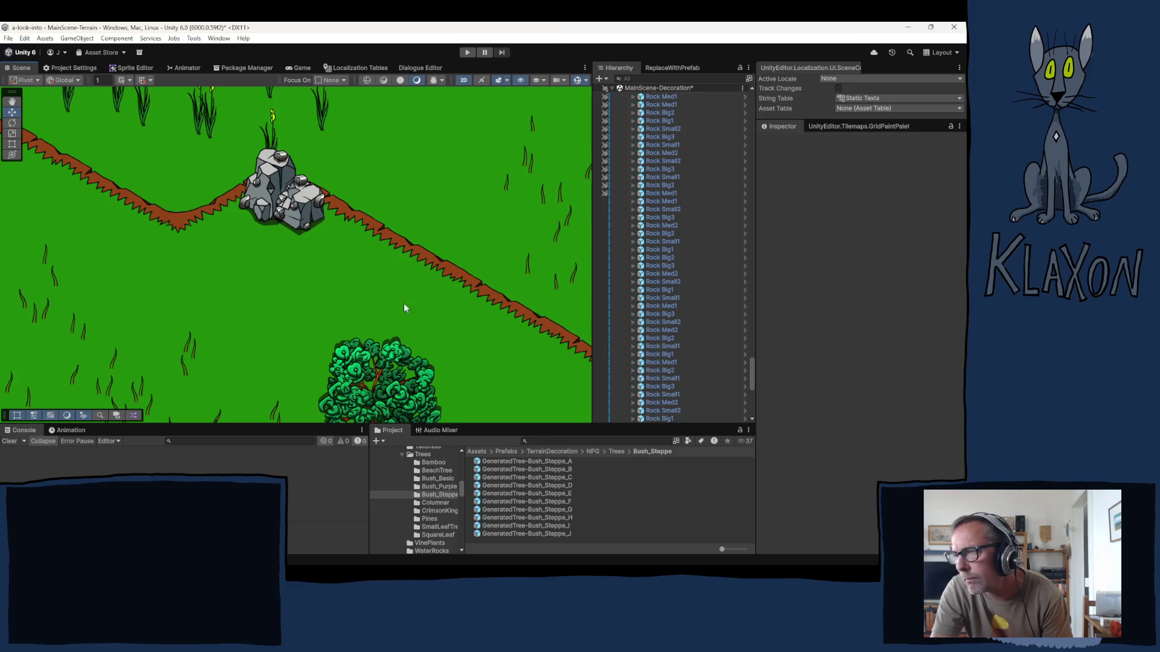
{"action": "scroll", "coordinate": [403, 308], "scroll_direction": "down", "scroll_amount": 10}
{"action": "mouse_move", "coordinate": [435, 323]}
{"action": "left_mouse_down"}
{"action": "mouse_move", "coordinate": [275, 262]}
{"action": "mouse_move", "coordinate": [227, 205]}
{"action": "mouse_move", "coordinate": [233, 194]}
{"action": "mouse_move", "coordinate": [134, 187]}
{"action": "mouse_move", "coordinate": [95, 132]}
{"action": "mouse_move", "coordinate": [102, 60]}
{"action": "mouse_move", "coordinate": [163, 44]}
{"action": "mouse_move", "coordinate": [328, 541]}
{"action": "mouse_move", "coordinate": [276, 466]}
{"action": "mouse_move", "coordinate": [219, 511]}
{"action": "left_mouse_up"}
{"action": "left_click", "coordinate": [399, 347]}
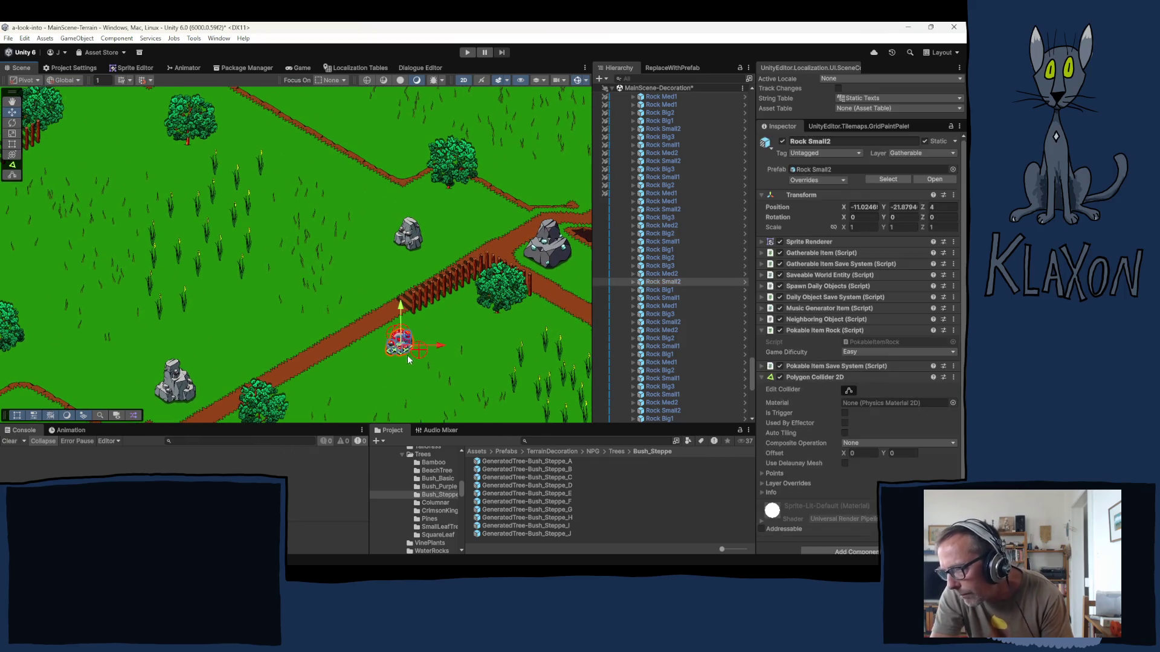
- Move Rock Small2 onto the dirt path beside the fence, then bring the rock clusters into view
{"action": "left_click_drag", "start_coordinate": [406, 346], "coordinate": [422, 316]}
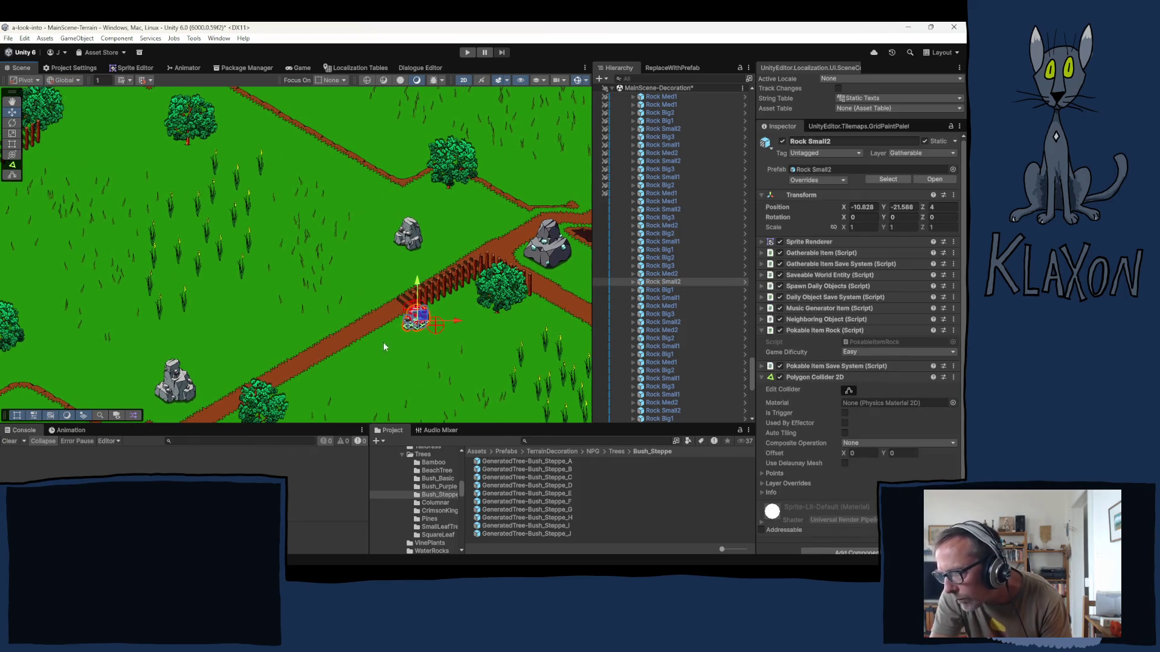
{"action": "left_click", "coordinate": [320, 373]}
{"action": "left_click_drag", "start_coordinate": [175, 350], "coordinate": [219, 263]}
{"action": "mouse_move", "coordinate": [270, 298]}
{"action": "left_mouse_down"}
{"action": "mouse_move", "coordinate": [313, 304]}
{"action": "mouse_move", "coordinate": [462, 278]}
{"action": "left_mouse_up"}
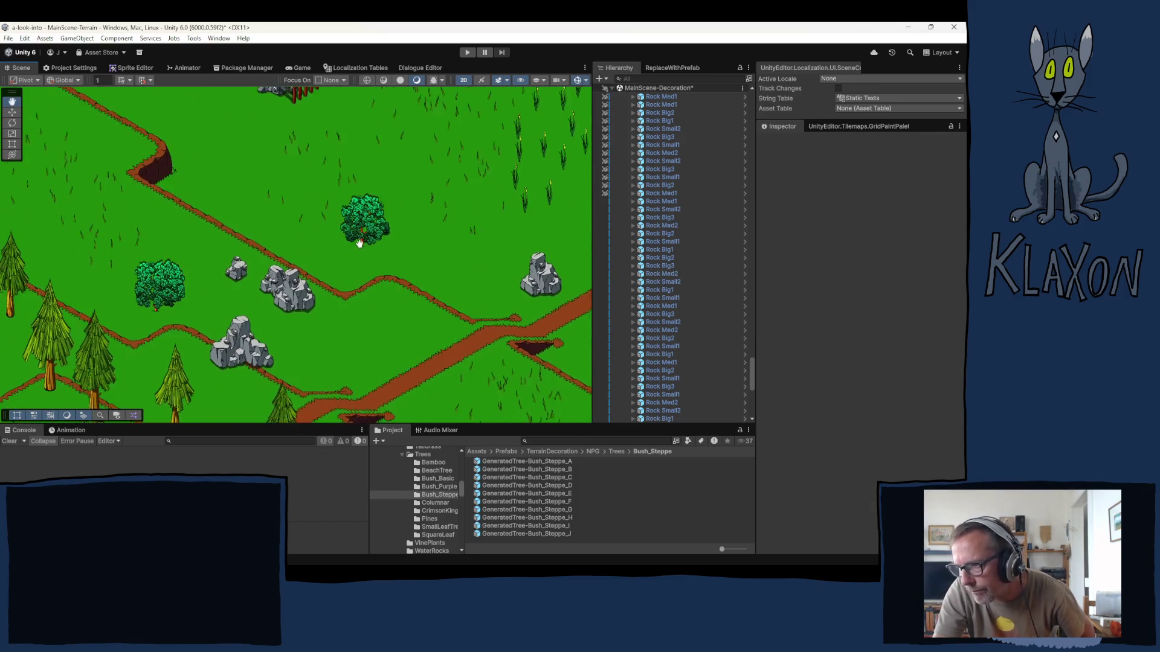
{"action": "mouse_move", "coordinate": [308, 364]}
{"action": "left_mouse_down"}
{"action": "mouse_move", "coordinate": [308, 325]}
{"action": "mouse_move", "coordinate": [333, 295]}
{"action": "left_mouse_up"}
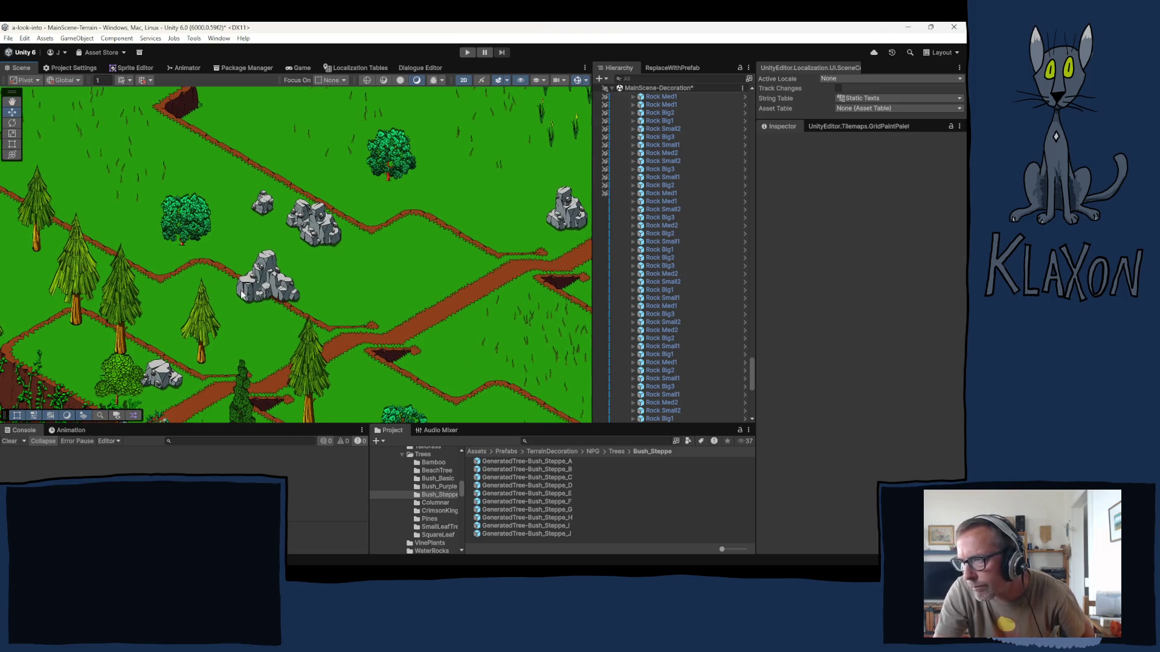
- Shift Rock Big3 left beside the round bush and nudge Rock Big2 slightly right
{"action": "left_click", "coordinate": [322, 241]}
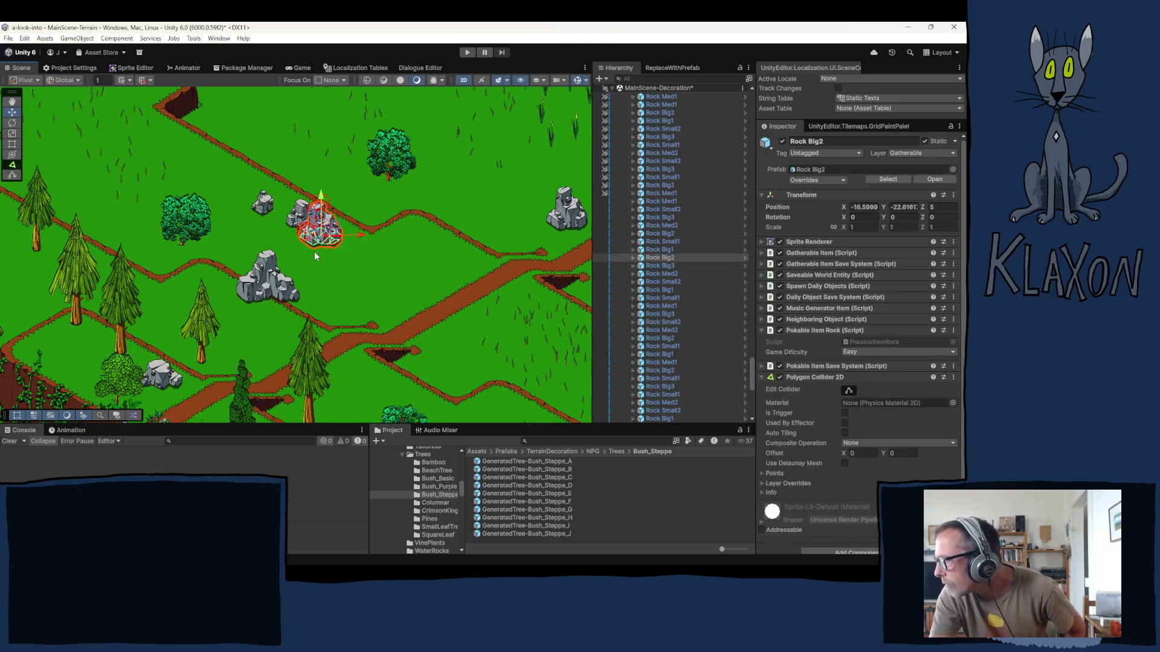
{"action": "left_click", "coordinate": [258, 294]}
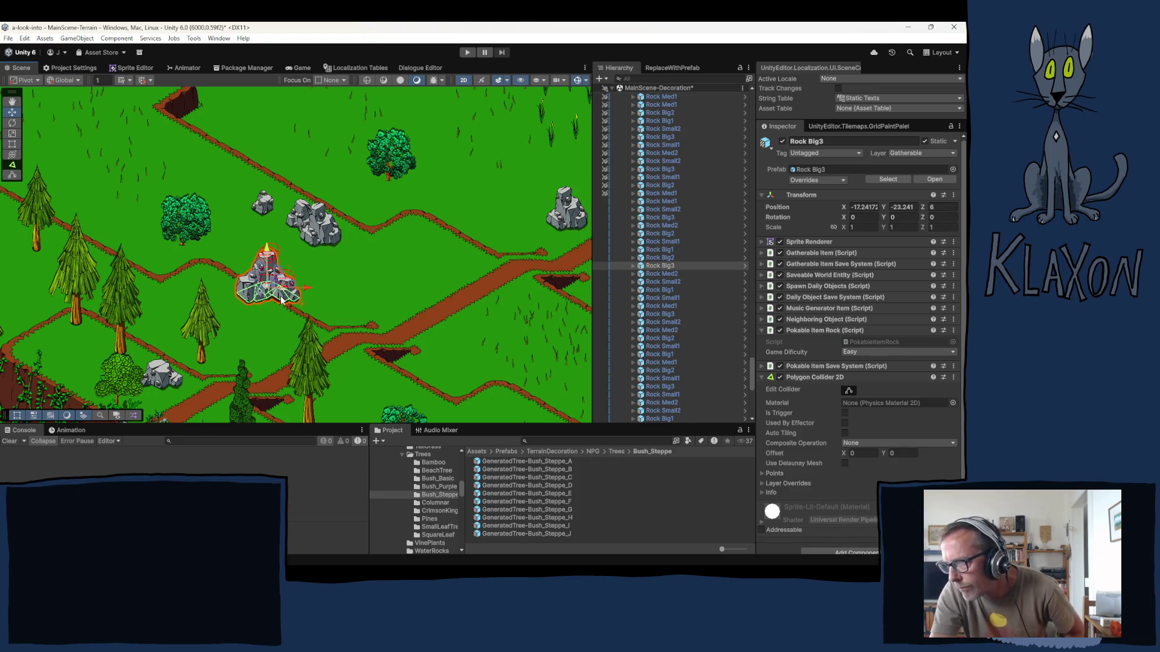
{"action": "left_click_drag", "start_coordinate": [270, 282], "coordinate": [207, 273]}
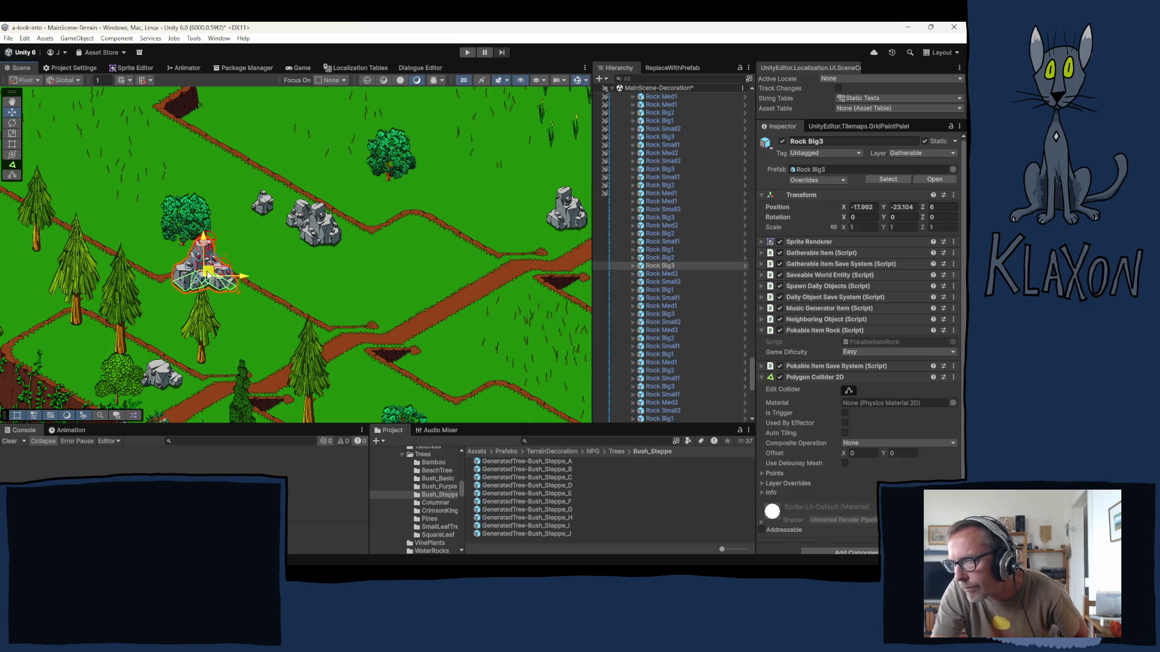
{"action": "left_click", "coordinate": [321, 240]}
{"action": "left_click", "coordinate": [334, 233]}
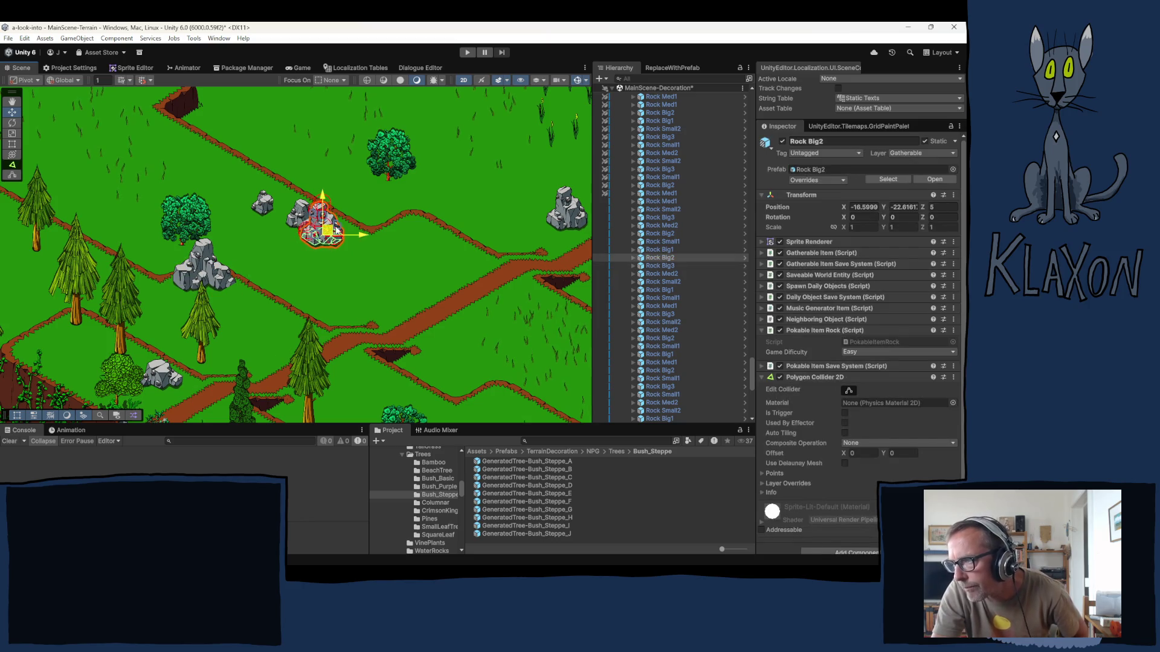
{"action": "mouse_move", "coordinate": [336, 231]}
{"action": "left_mouse_down"}
{"action": "mouse_move", "coordinate": [353, 230]}
{"action": "mouse_move", "coordinate": [314, 218]}
{"action": "mouse_move", "coordinate": [331, 215]}
{"action": "mouse_move", "coordinate": [305, 200]}
{"action": "mouse_move", "coordinate": [323, 198]}
{"action": "left_mouse_up"}
{"action": "left_click", "coordinate": [298, 222]}
{"action": "left_click", "coordinate": [266, 205]}
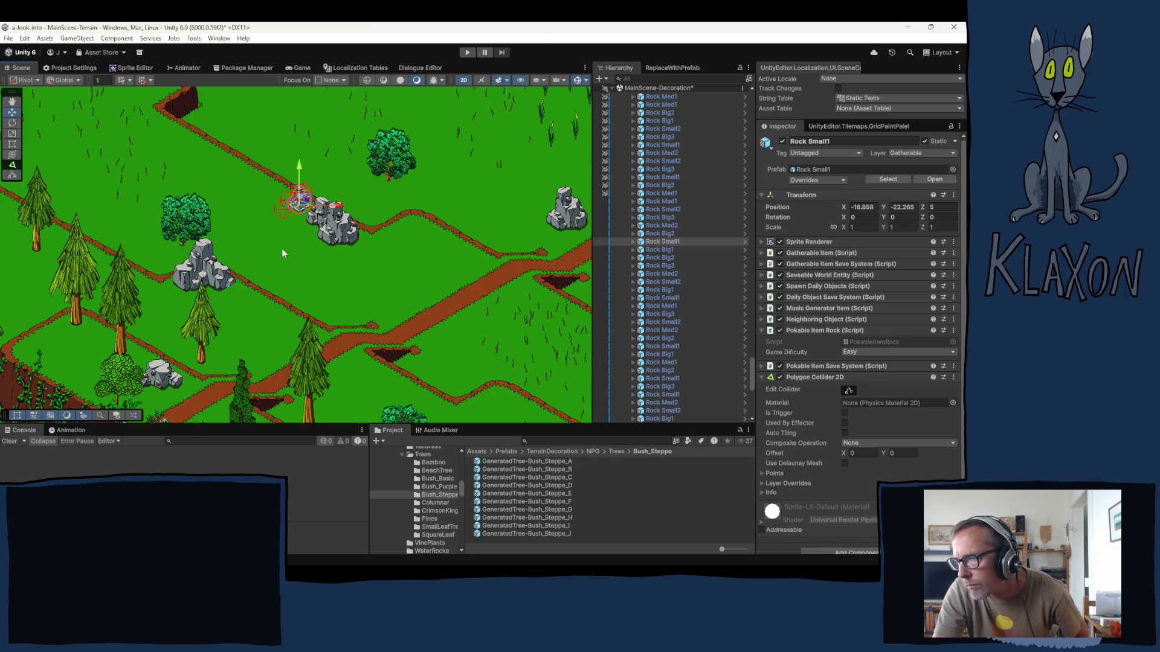
{"action": "left_click", "coordinate": [423, 298]}
{"action": "scroll", "coordinate": [296, 289], "scroll_direction": "down", "scroll_amount": 3}
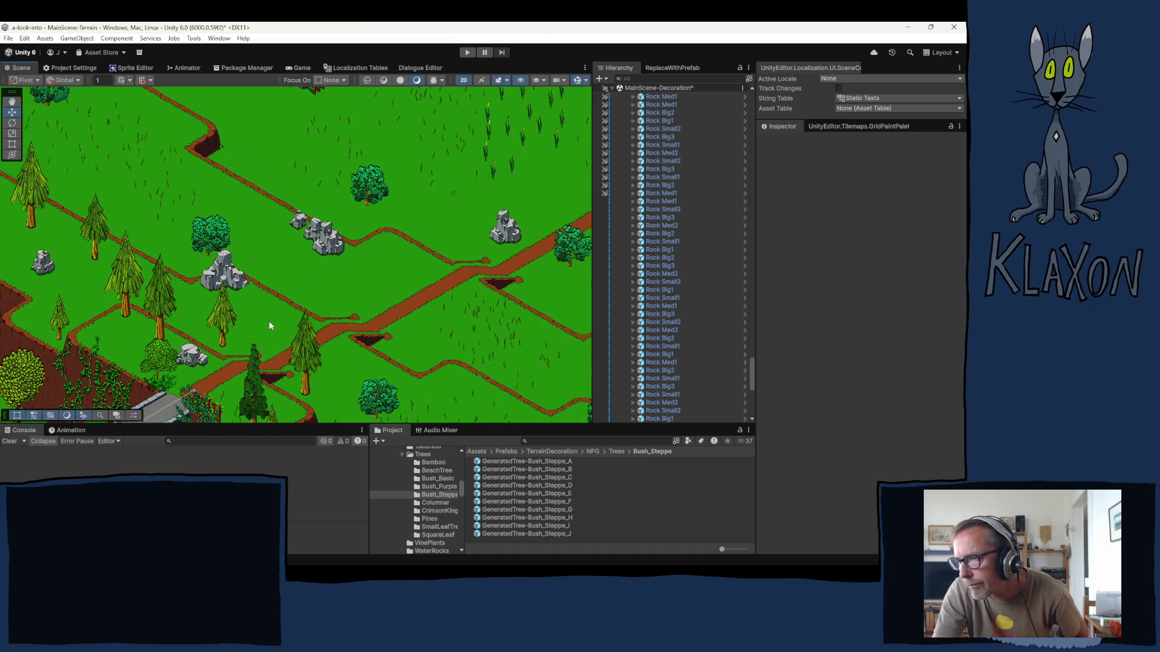
- Zoom in on the fenced rock and nudge Rock Med1 very slightly
{"action": "scroll", "coordinate": [270, 321], "scroll_direction": "up", "scroll_amount": 2}
{"action": "scroll", "coordinate": [287, 316], "scroll_direction": "down", "scroll_amount": 2}
{"action": "scroll", "coordinate": [344, 326], "scroll_direction": "up", "scroll_amount": 1}
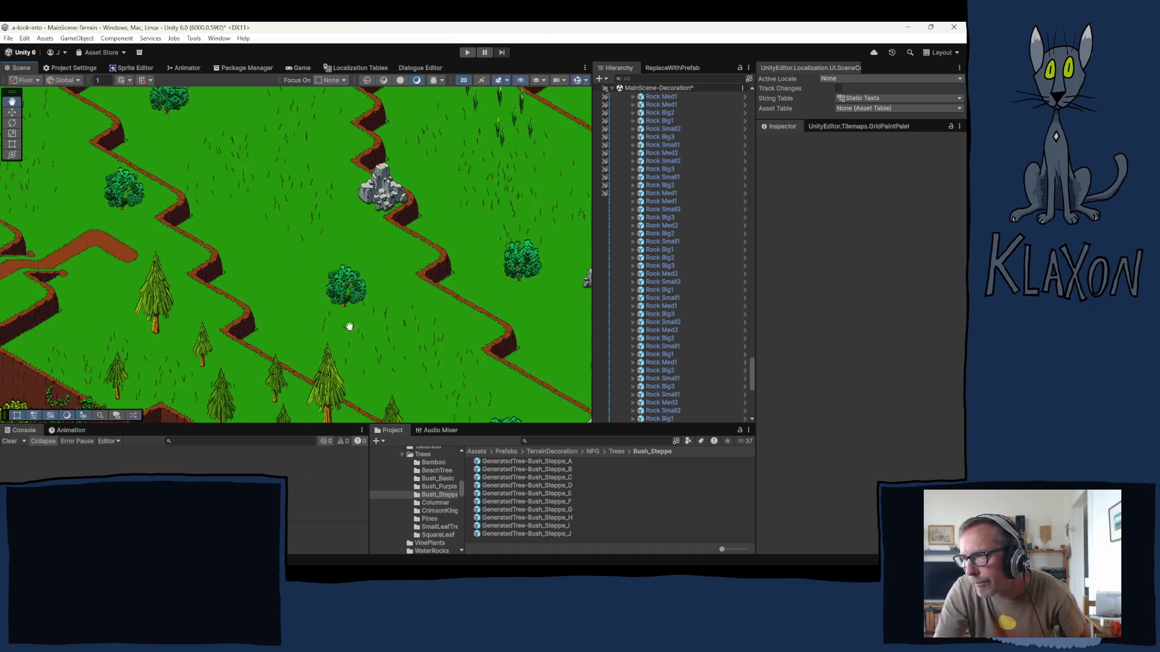
{"action": "scroll", "coordinate": [273, 351], "scroll_direction": "up", "scroll_amount": 1}
{"action": "scroll", "coordinate": [233, 246], "scroll_direction": "down", "scroll_amount": 2}
{"action": "scroll", "coordinate": [326, 247], "scroll_direction": "up", "scroll_amount": 2}
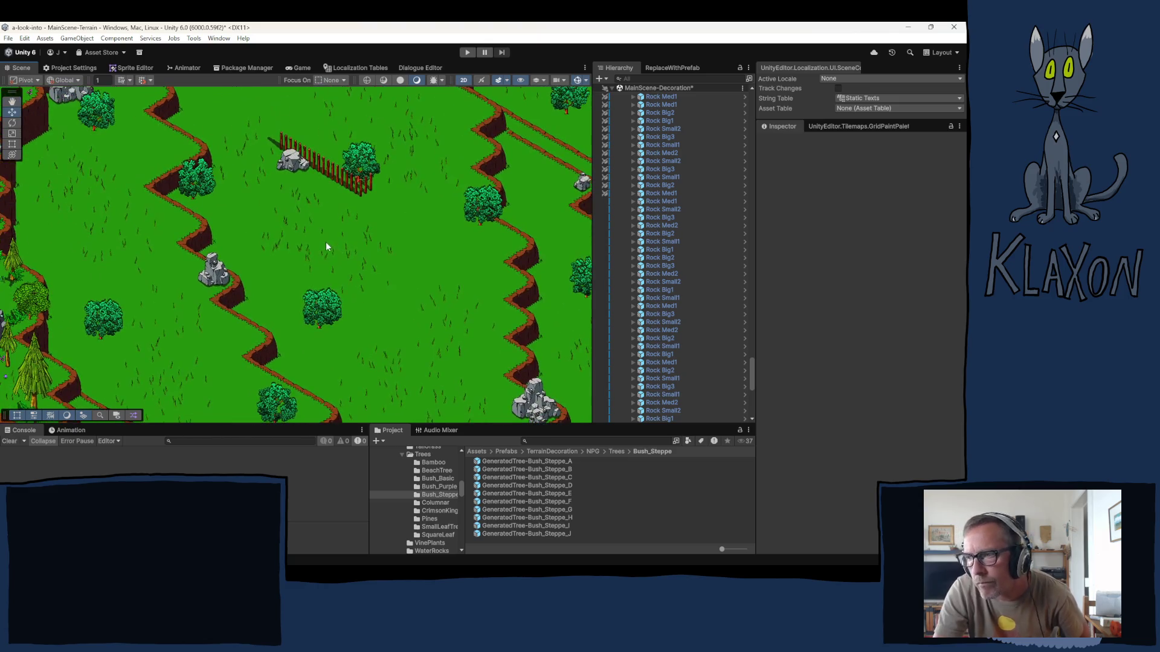
{"action": "scroll", "coordinate": [260, 223], "scroll_direction": "down", "scroll_amount": 1}
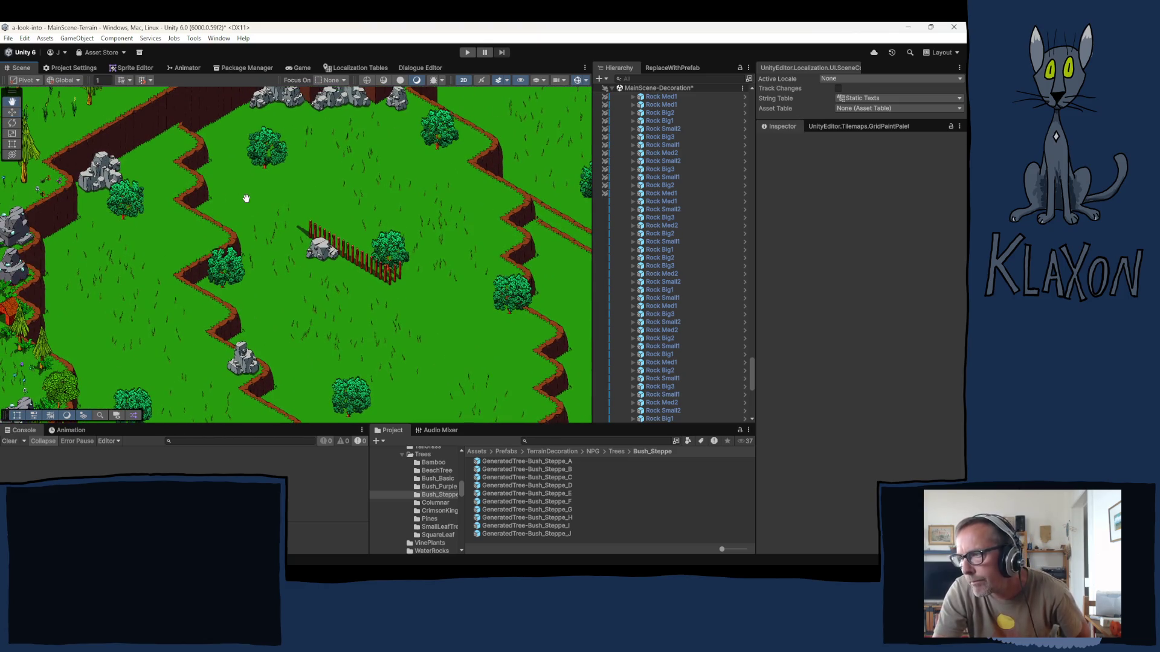
{"action": "scroll", "coordinate": [313, 276], "scroll_direction": "up", "scroll_amount": 1}
{"action": "scroll", "coordinate": [318, 261], "scroll_direction": "up", "scroll_amount": 2}
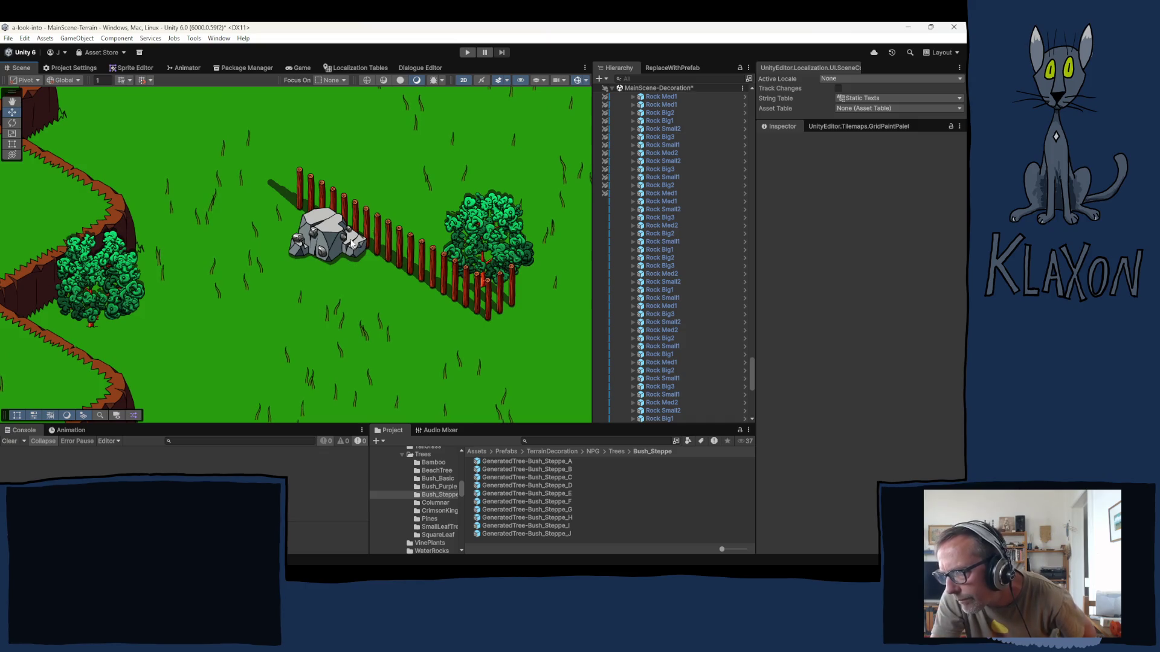
{"action": "scroll", "coordinate": [354, 245], "scroll_direction": "down", "scroll_amount": 1}
{"action": "scroll", "coordinate": [344, 258], "scroll_direction": "up", "scroll_amount": 3}
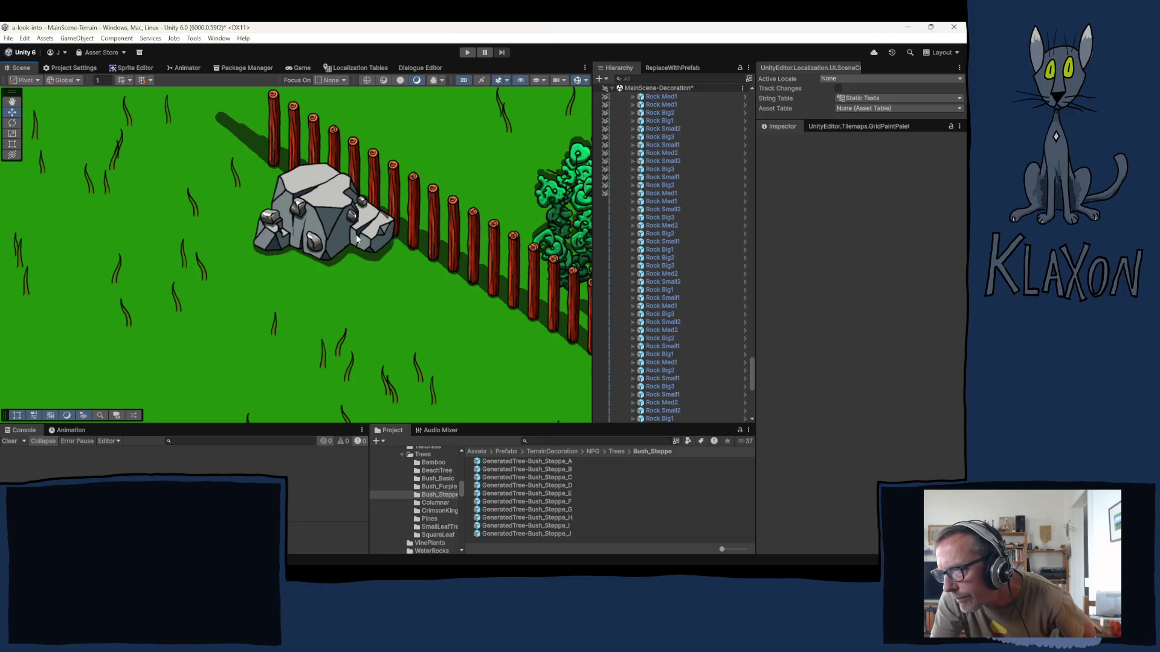
{"action": "left_click", "coordinate": [337, 240]}
{"action": "left_click_drag", "start_coordinate": [337, 240], "coordinate": [338, 241]}
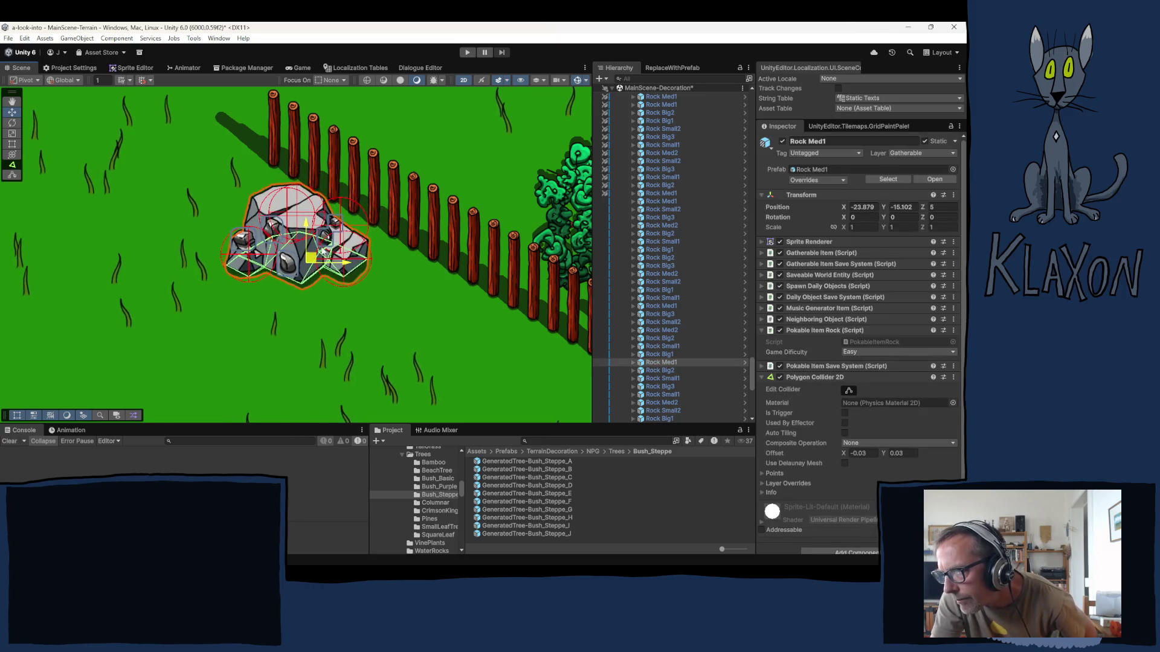
{"action": "left_click", "coordinate": [353, 286]}
- Zoom out and pan across the terrain to the hedge maze and big rocks
{"action": "scroll", "coordinate": [354, 286], "scroll_direction": "down", "scroll_amount": 5}
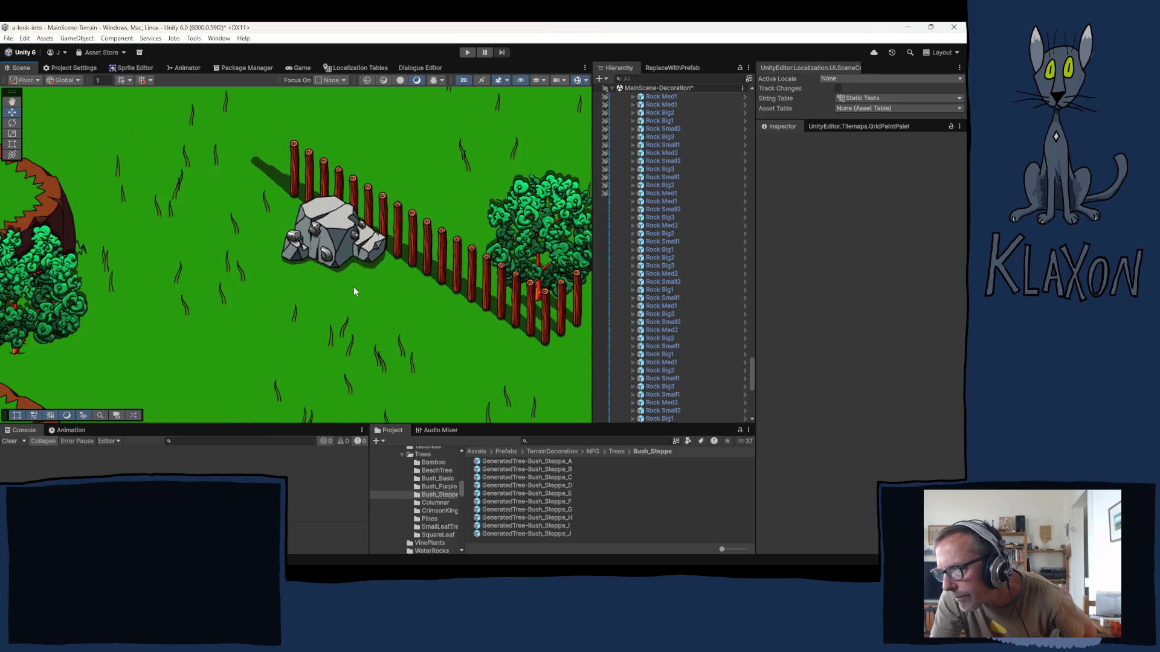
{"action": "left_click_drag", "start_coordinate": [365, 183], "coordinate": [283, 290]}
{"action": "scroll", "coordinate": [308, 235], "scroll_direction": "down", "scroll_amount": 8}
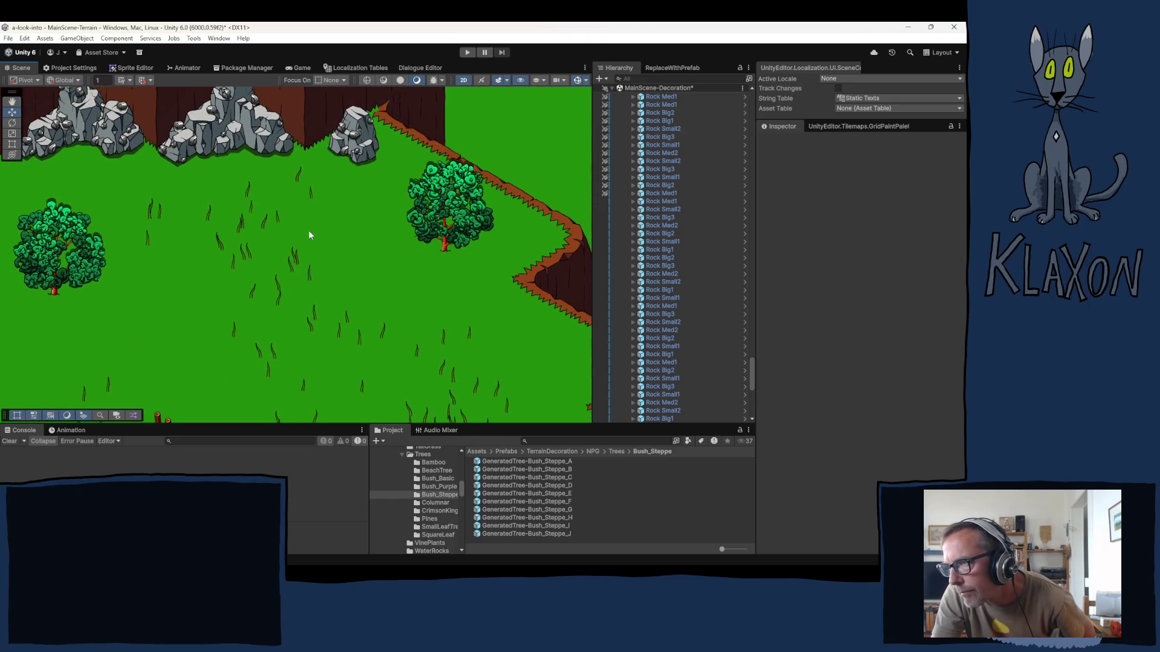
{"action": "left_click_drag", "start_coordinate": [433, 326], "coordinate": [292, 303]}
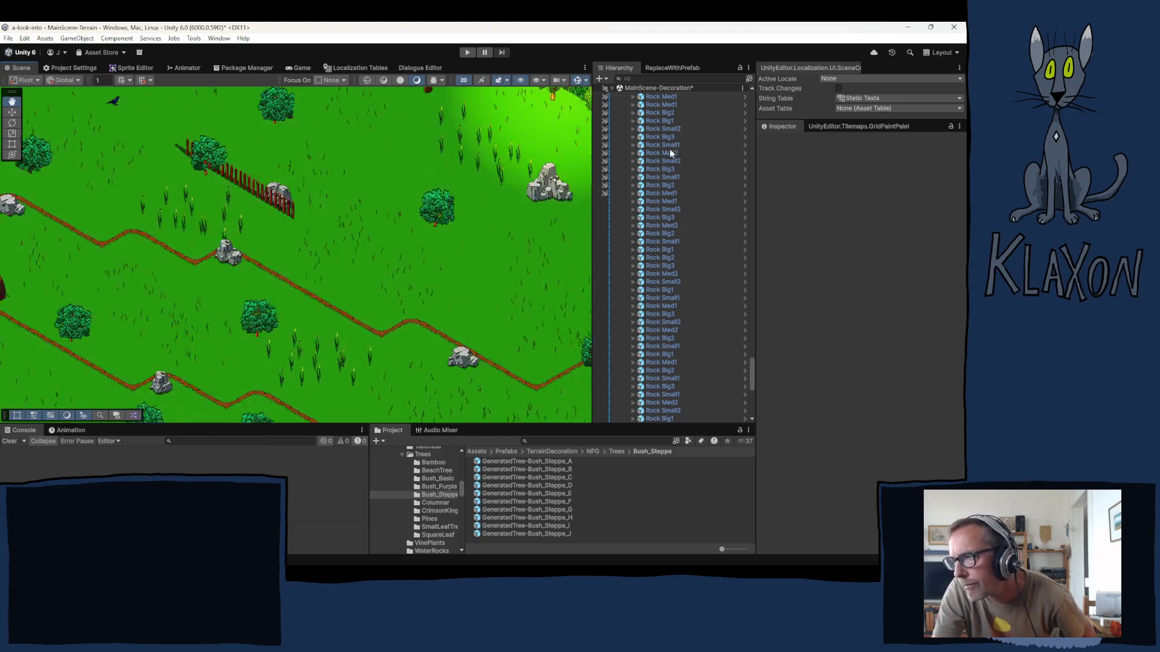
{"action": "mouse_move", "coordinate": [580, 182]}
{"action": "left_mouse_down"}
{"action": "mouse_move", "coordinate": [441, 181]}
{"action": "mouse_move", "coordinate": [393, 199]}
{"action": "mouse_move", "coordinate": [473, 109]}
{"action": "left_mouse_up"}
{"action": "scroll", "coordinate": [182, 277], "scroll_direction": "down", "scroll_amount": 3}
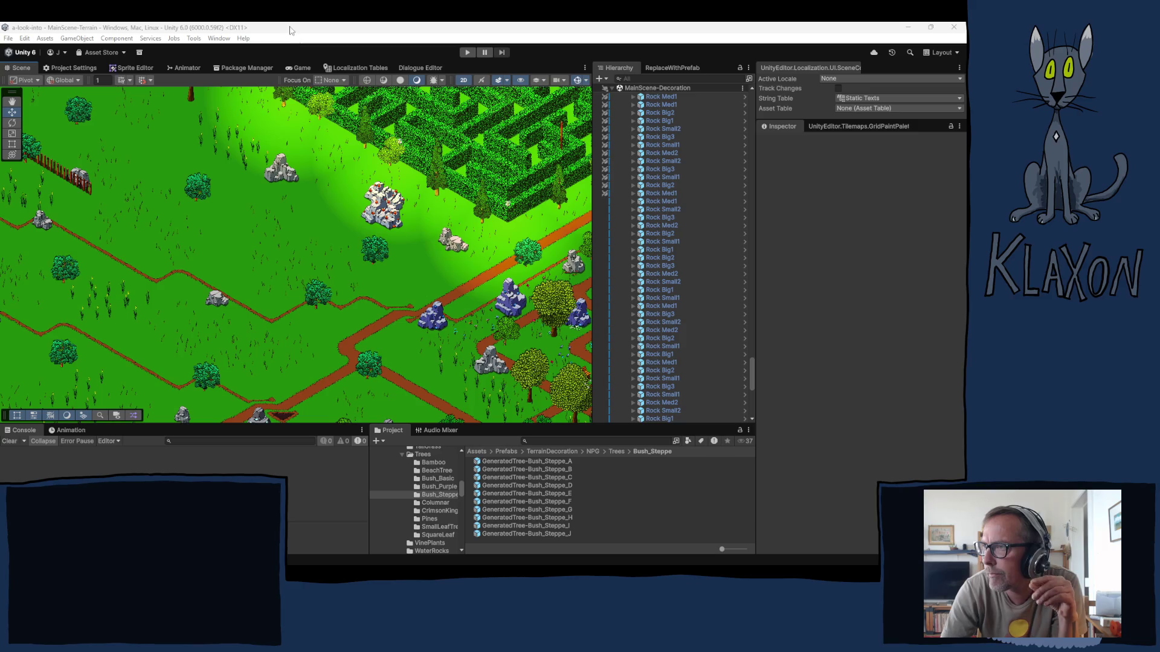
- Fold up Rocks-Stone in the Hierarchy and scroll to the MainScene-Trees > Trees groups
{"action": "scroll", "coordinate": [668, 239], "scroll_direction": "up", "scroll_amount": 5}
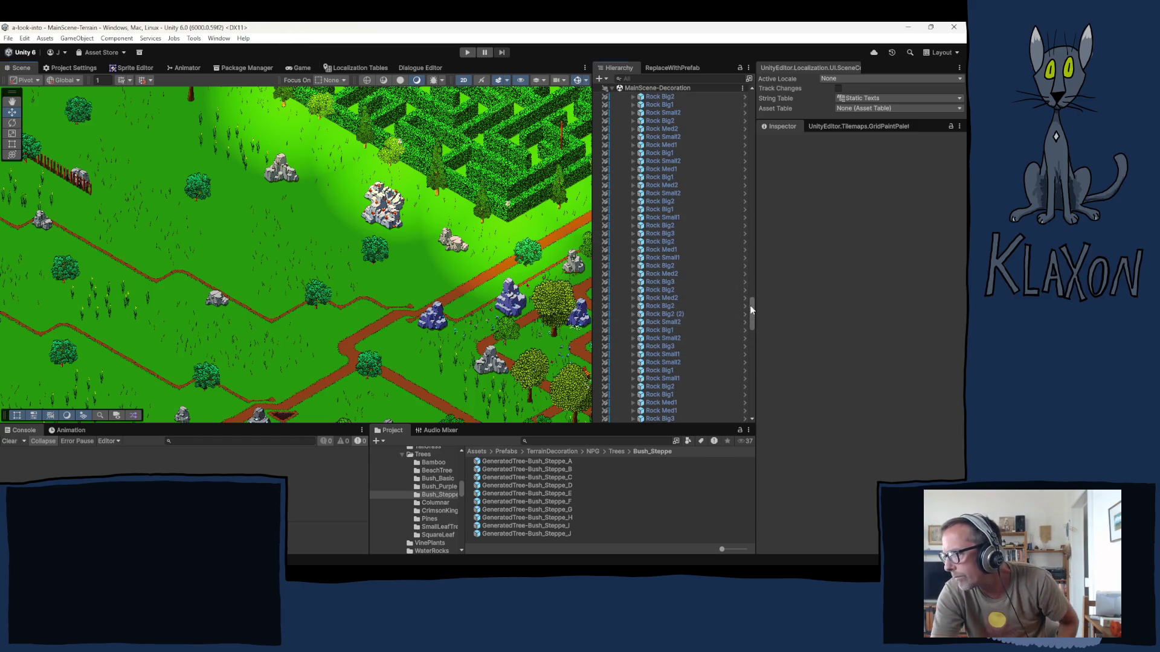
{"action": "left_click_drag", "start_coordinate": [749, 305], "coordinate": [725, 115]}
{"action": "scroll", "coordinate": [672, 222], "scroll_direction": "down", "scroll_amount": 10}
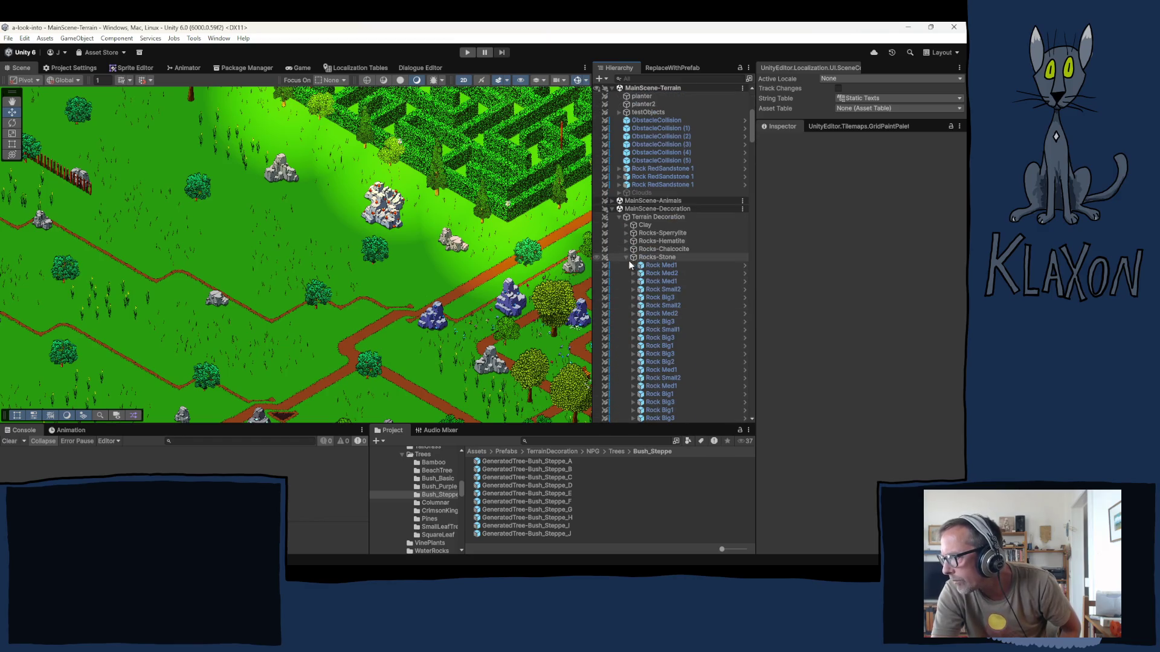
{"action": "left_click", "coordinate": [625, 257]}
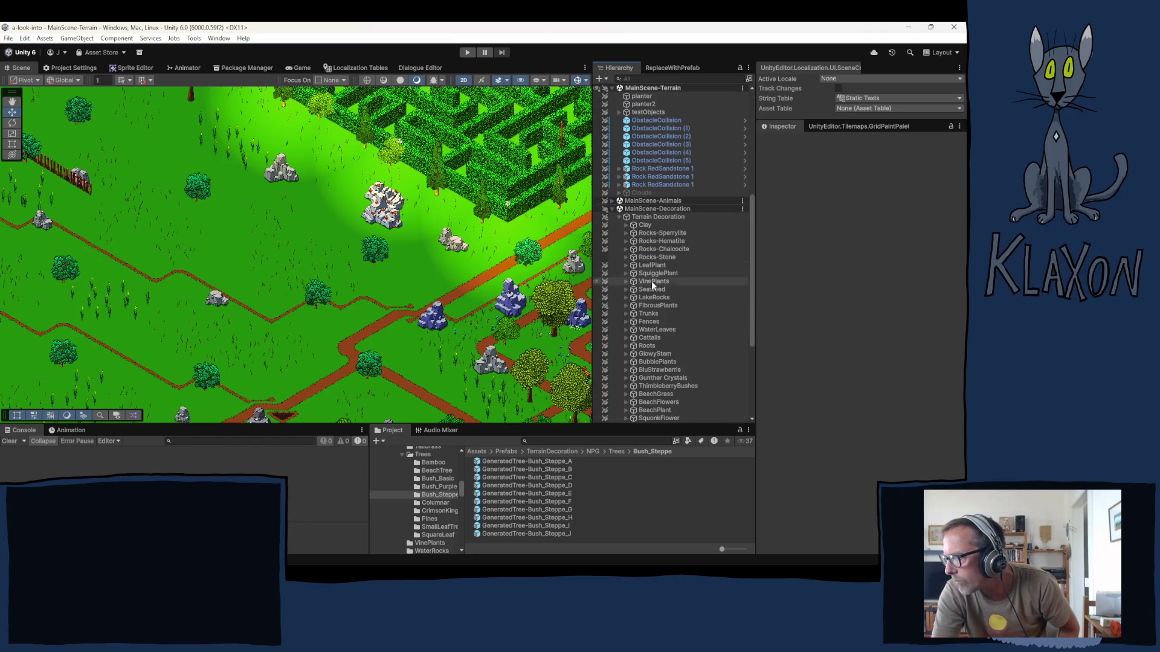
{"action": "scroll", "coordinate": [650, 326], "scroll_direction": "down", "scroll_amount": 7}
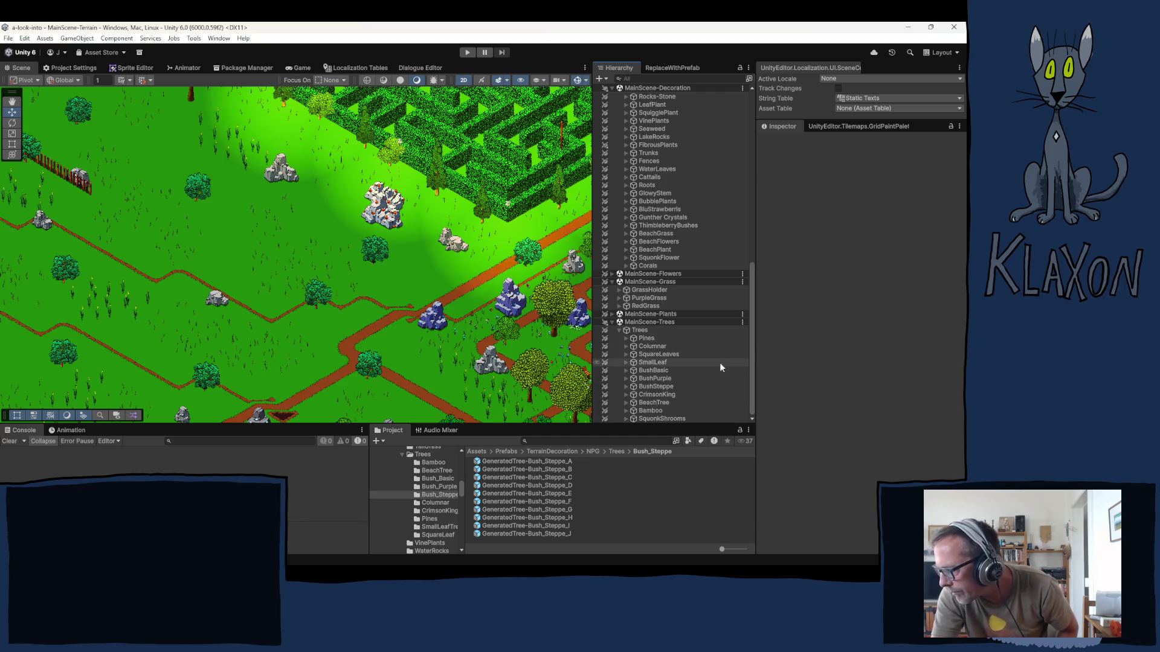
- Pick the SmallLeaf tree brush and plant a small-leaf tree on open grass
{"action": "left_click", "coordinate": [648, 363]}
{"action": "scroll", "coordinate": [344, 242], "scroll_direction": "down", "scroll_amount": 2}
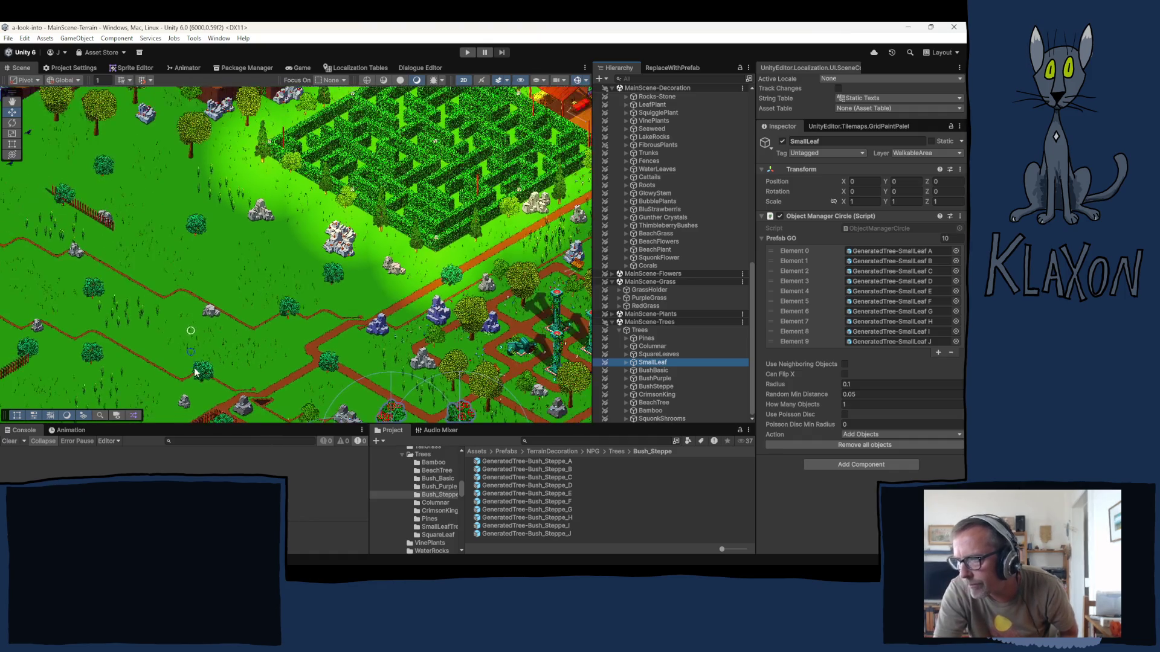
{"action": "mouse_move", "coordinate": [371, 255]}
{"action": "left_mouse_down"}
{"action": "mouse_move", "coordinate": [317, 293]}
{"action": "mouse_move", "coordinate": [441, 248]}
{"action": "mouse_move", "coordinate": [447, 230]}
{"action": "mouse_move", "coordinate": [495, 301]}
{"action": "left_mouse_up"}
{"action": "left_click_drag", "start_coordinate": [391, 295], "coordinate": [411, 339]}
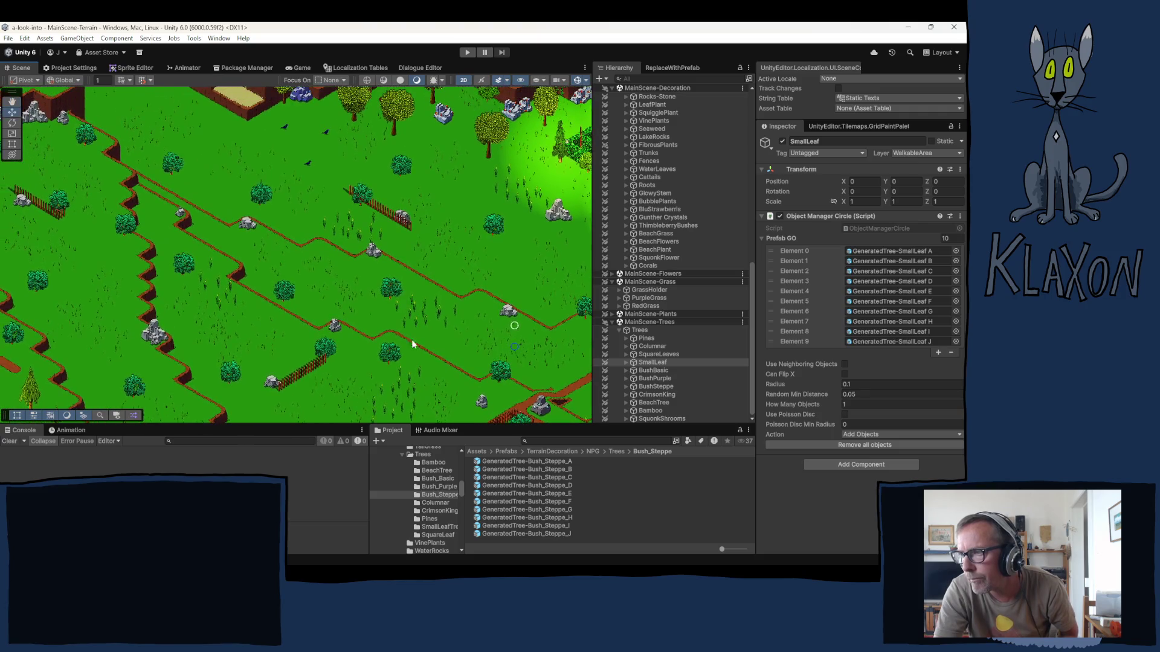
{"action": "left_click", "coordinate": [296, 276]}
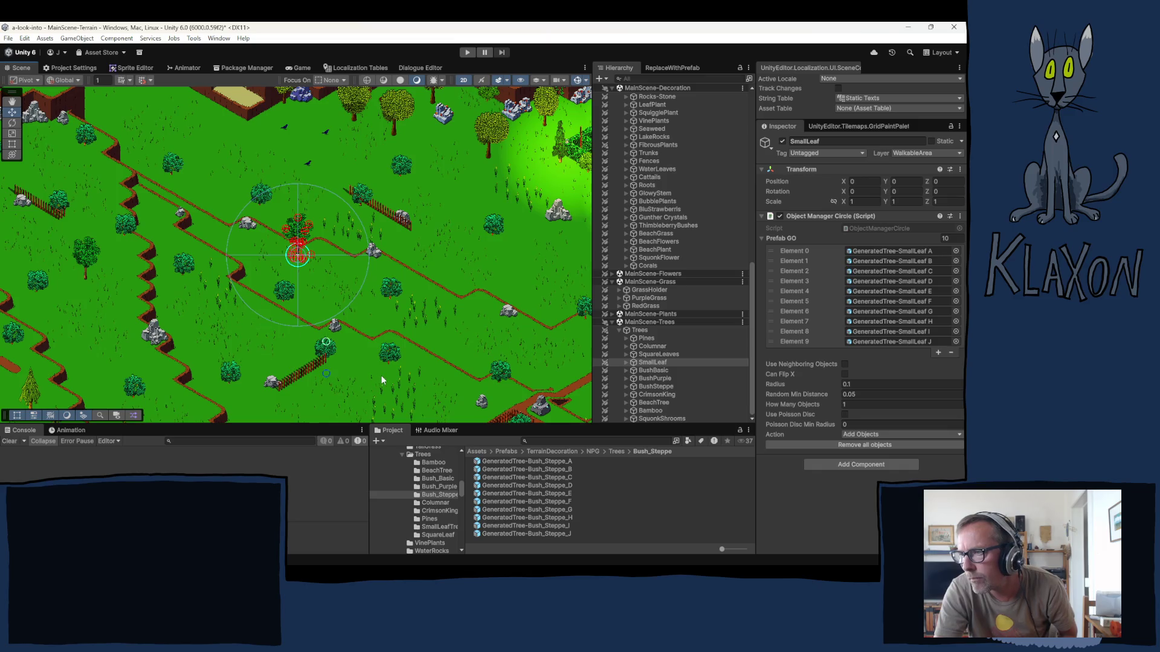
- Plant another small-leaf tree on a different stretch of grass and reselect the SmallLeaf group
{"action": "left_click_drag", "start_coordinate": [287, 264], "coordinate": [154, 100]}
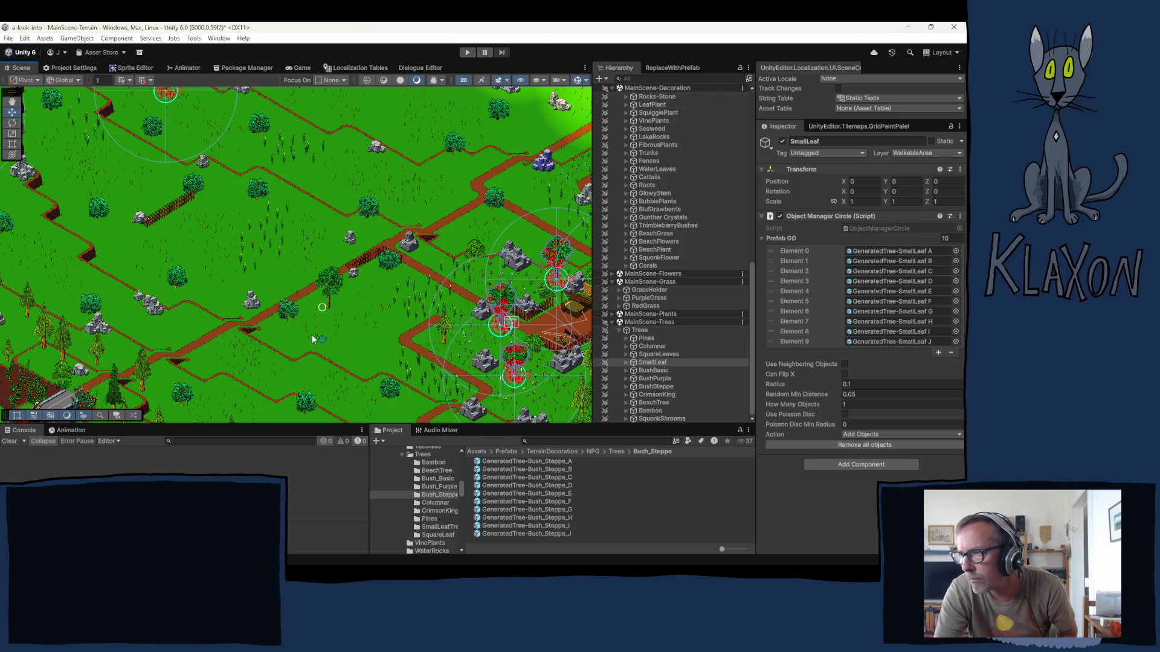
{"action": "left_click_drag", "start_coordinate": [457, 221], "coordinate": [414, 331]}
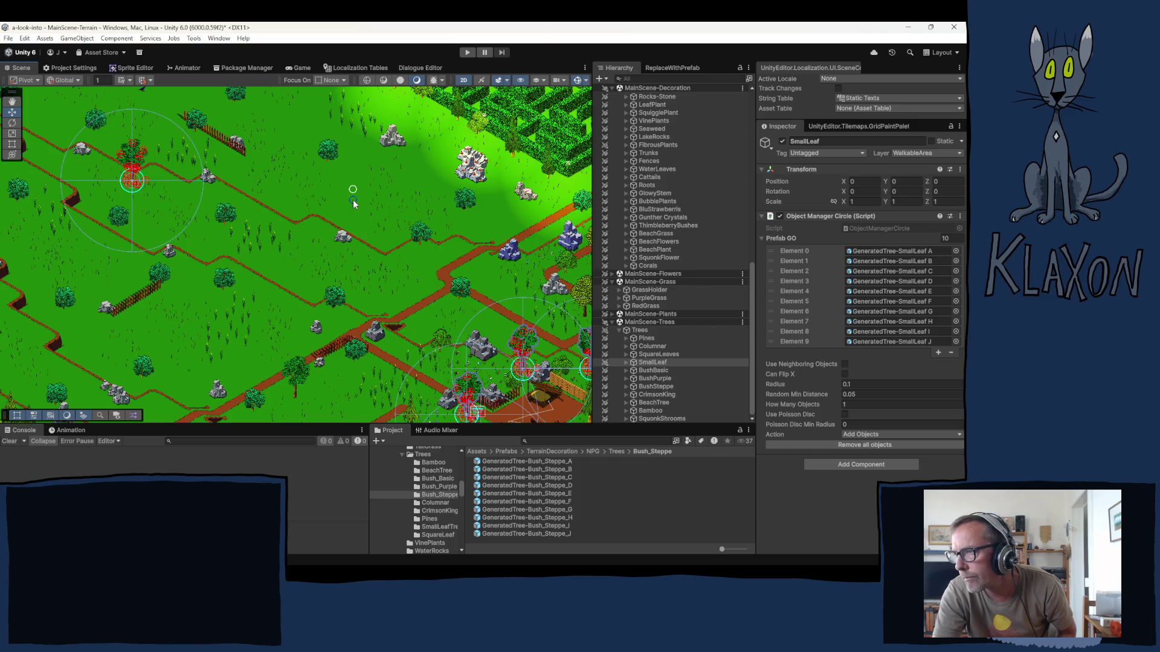
{"action": "scroll", "coordinate": [364, 256], "scroll_direction": "down", "scroll_amount": 3}
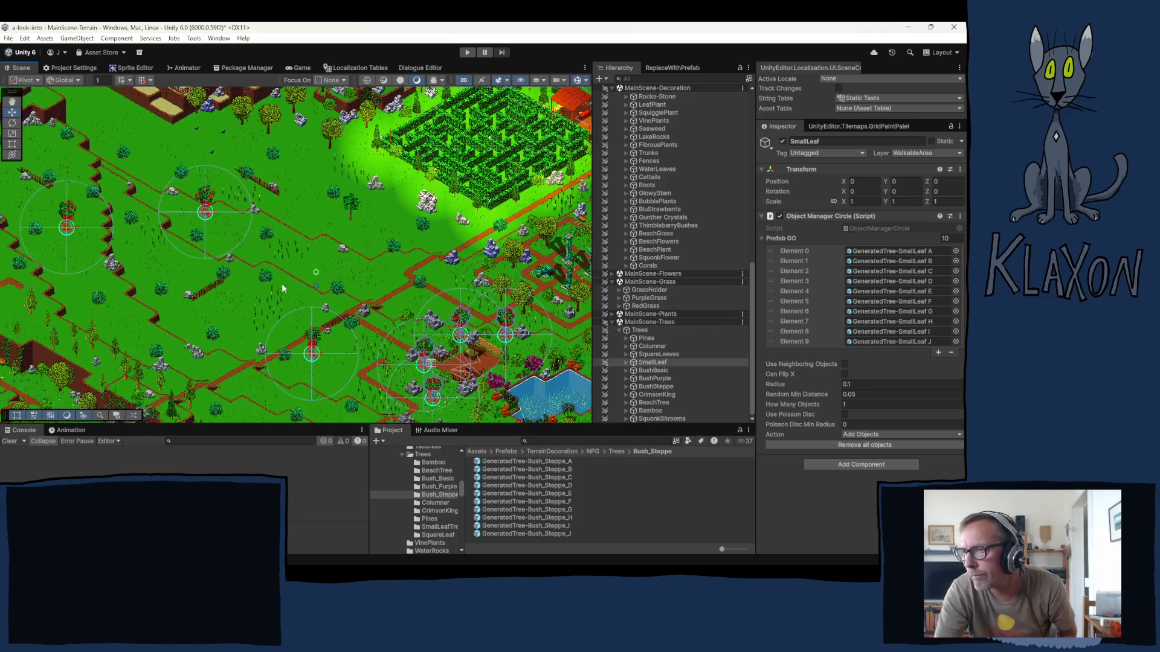
{"action": "mouse_move", "coordinate": [357, 207]}
{"action": "left_mouse_down"}
{"action": "mouse_move", "coordinate": [374, 266]}
{"action": "mouse_move", "coordinate": [411, 242]}
{"action": "mouse_move", "coordinate": [474, 148]}
{"action": "left_mouse_up"}
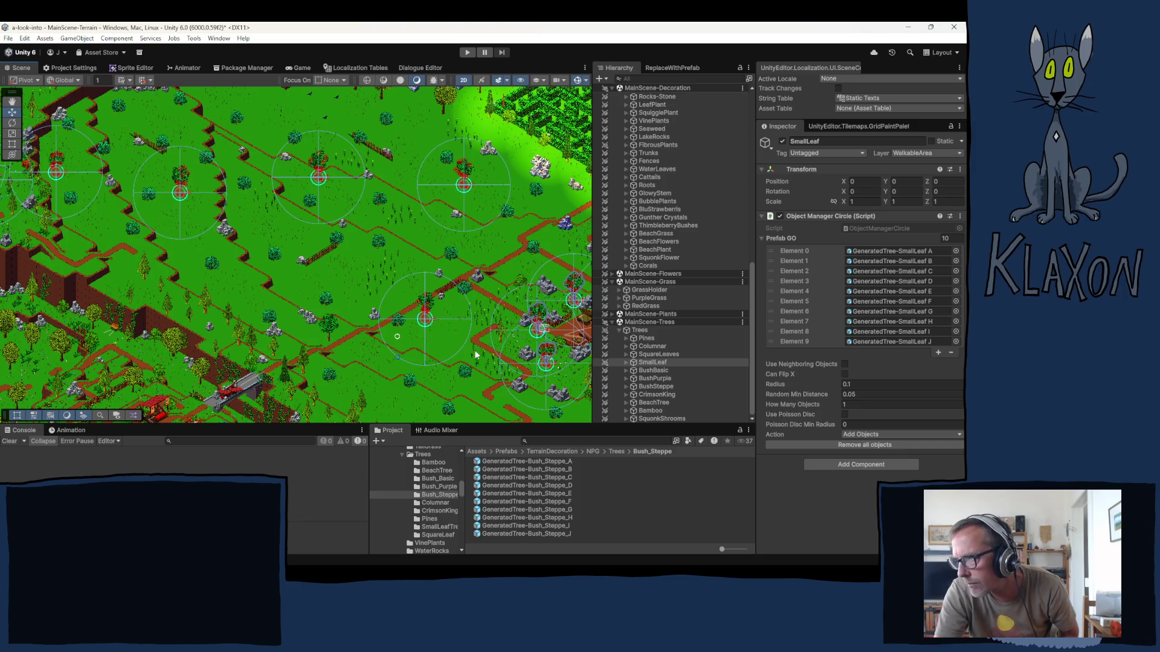
{"action": "left_click_drag", "start_coordinate": [378, 262], "coordinate": [314, 330]}
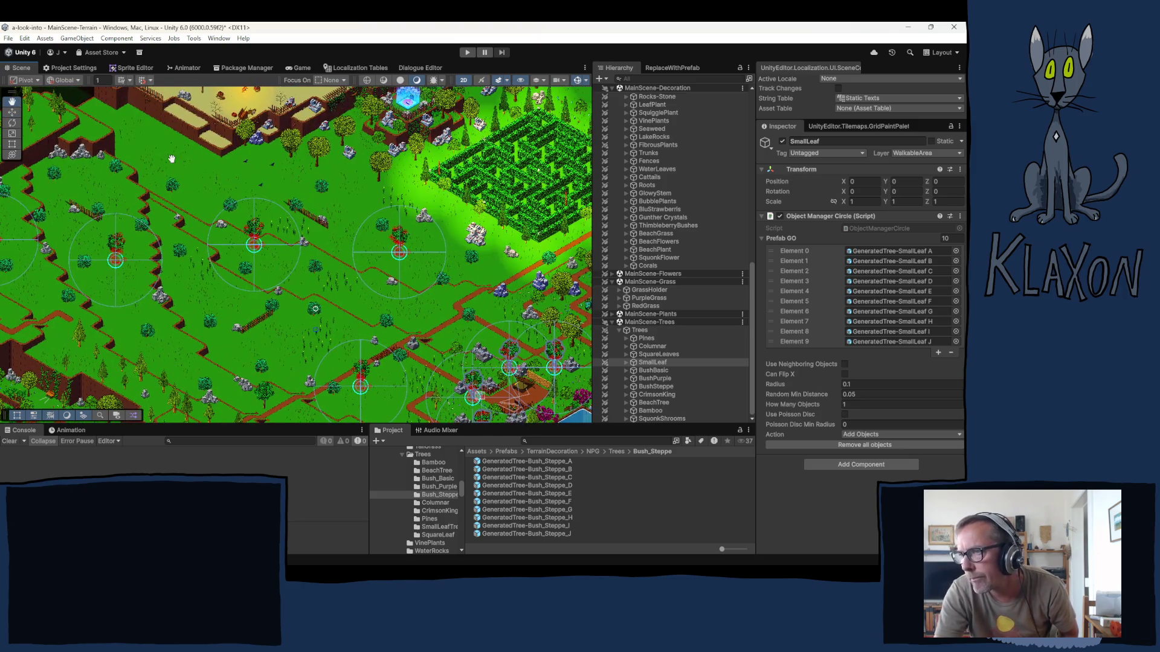
{"action": "left_click", "coordinate": [201, 171]}
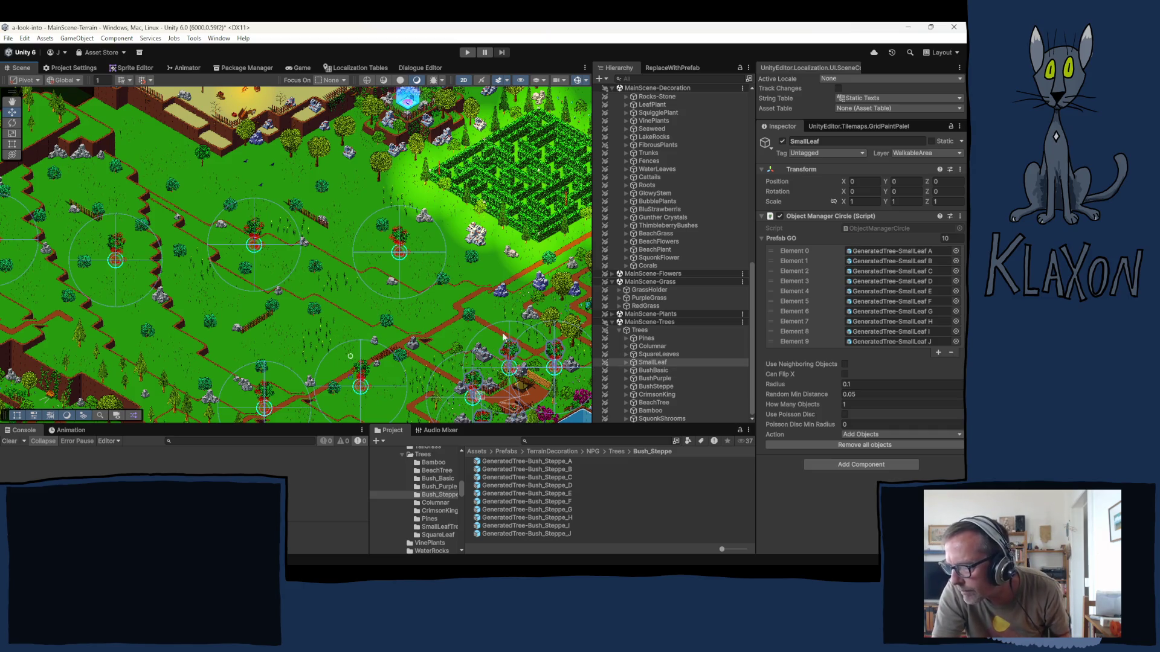
{"action": "left_click", "coordinate": [628, 363]}
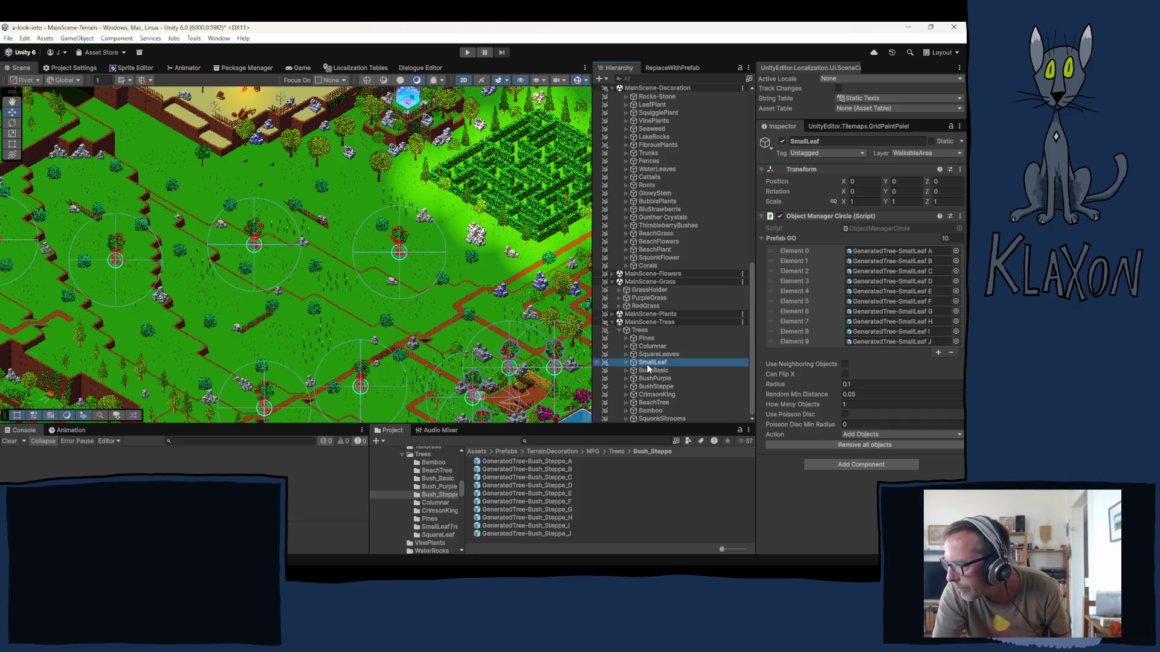
- Expand SmallLeaf and nudge one GeneratedTree-SmallLeaf tree slightly up and left
{"action": "key", "text": "Right"}
{"action": "left_click", "coordinate": [648, 370]}
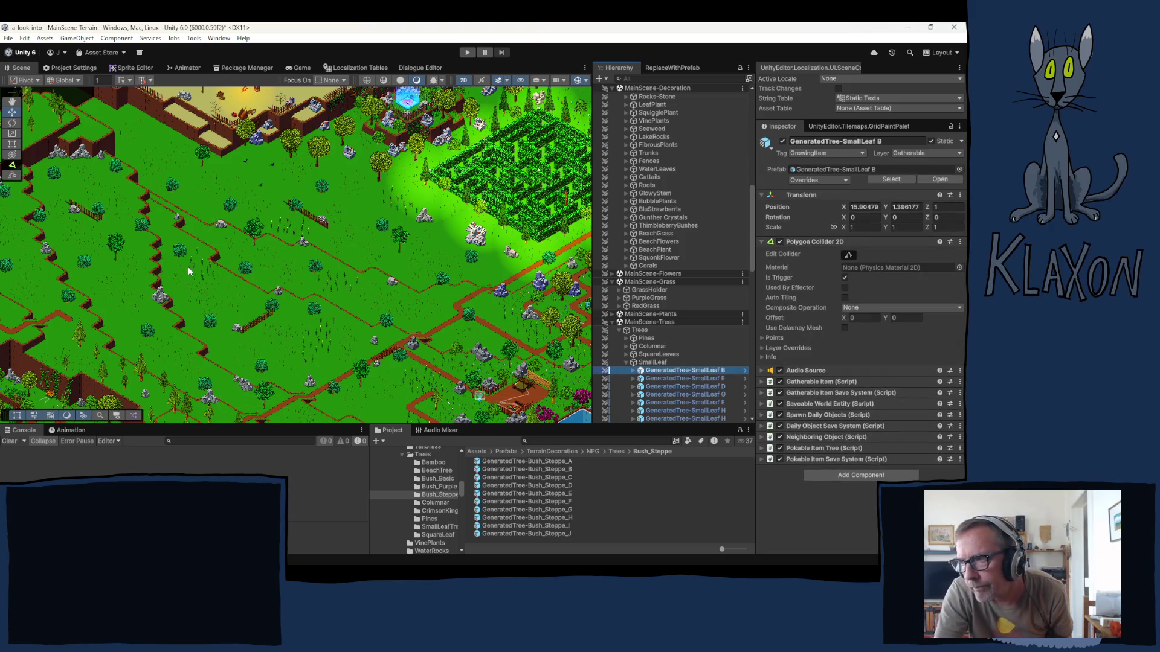
{"action": "left_click_drag", "start_coordinate": [207, 300], "coordinate": [196, 312]}
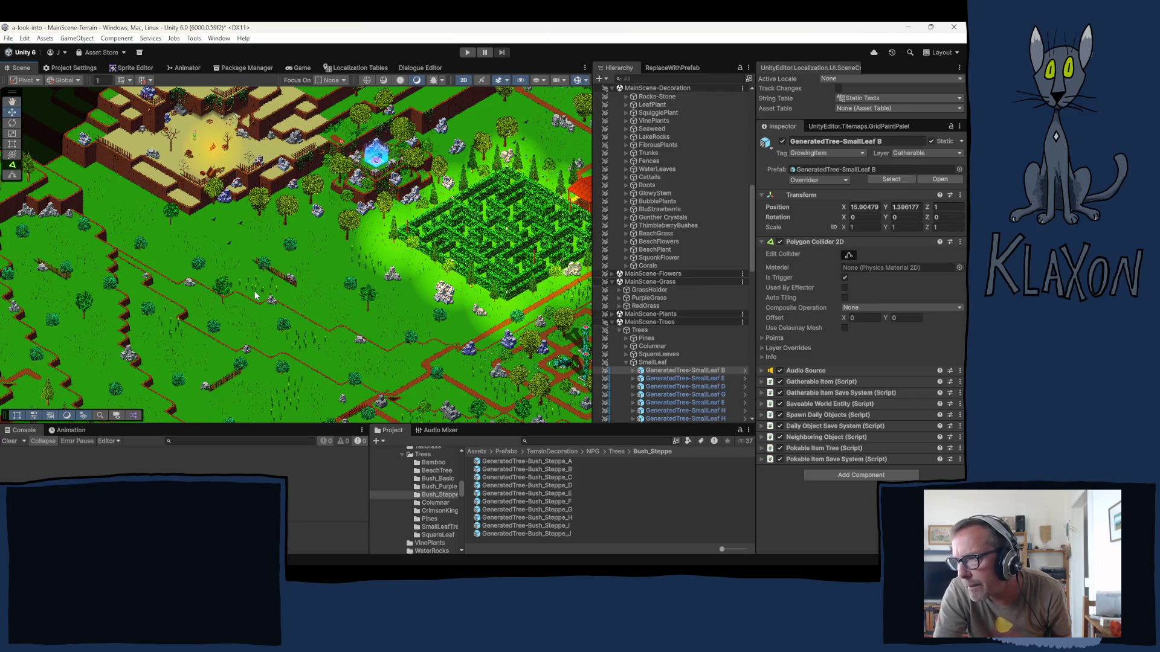
{"action": "left_click", "coordinate": [368, 308]}
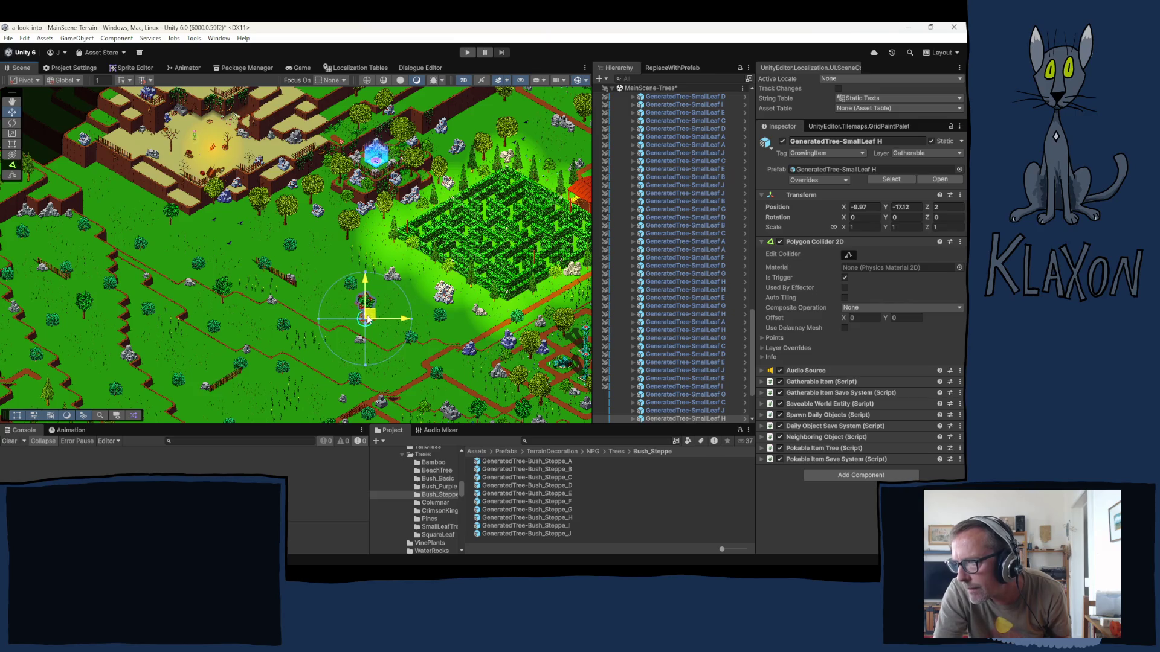
{"action": "left_click_drag", "start_coordinate": [367, 316], "coordinate": [365, 313]}
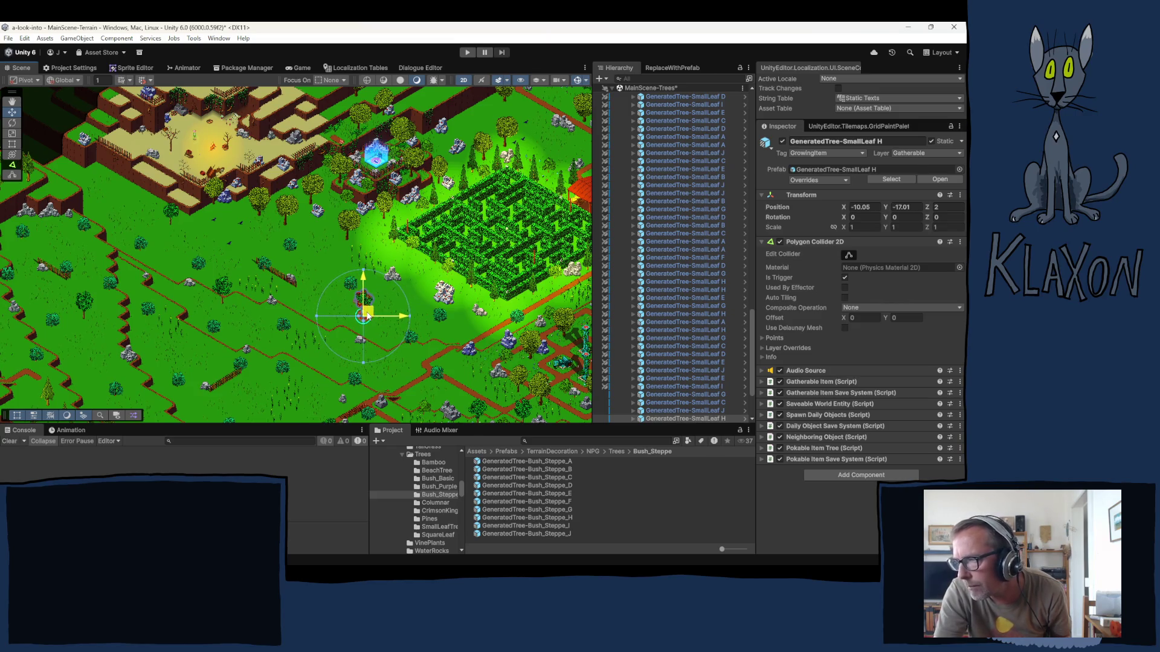
{"action": "left_click", "coordinate": [311, 320]}
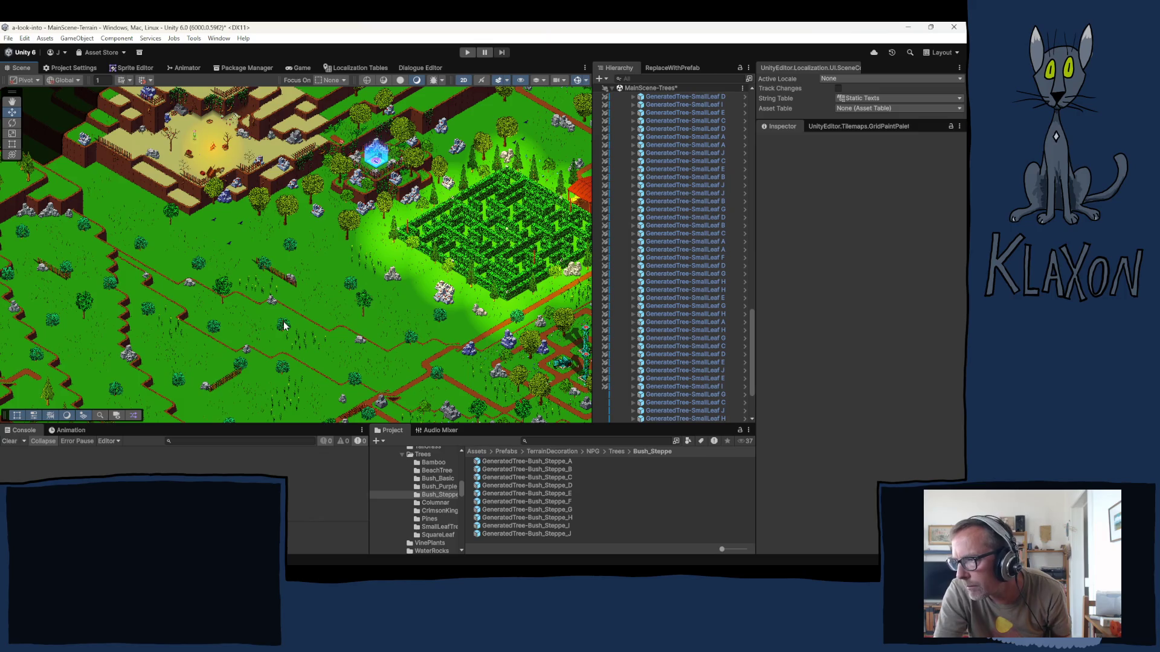
- Zoom the Scene view and scroll the Hierarchy to review the placed trees
{"action": "scroll", "coordinate": [286, 314], "scroll_direction": "down", "scroll_amount": 2}
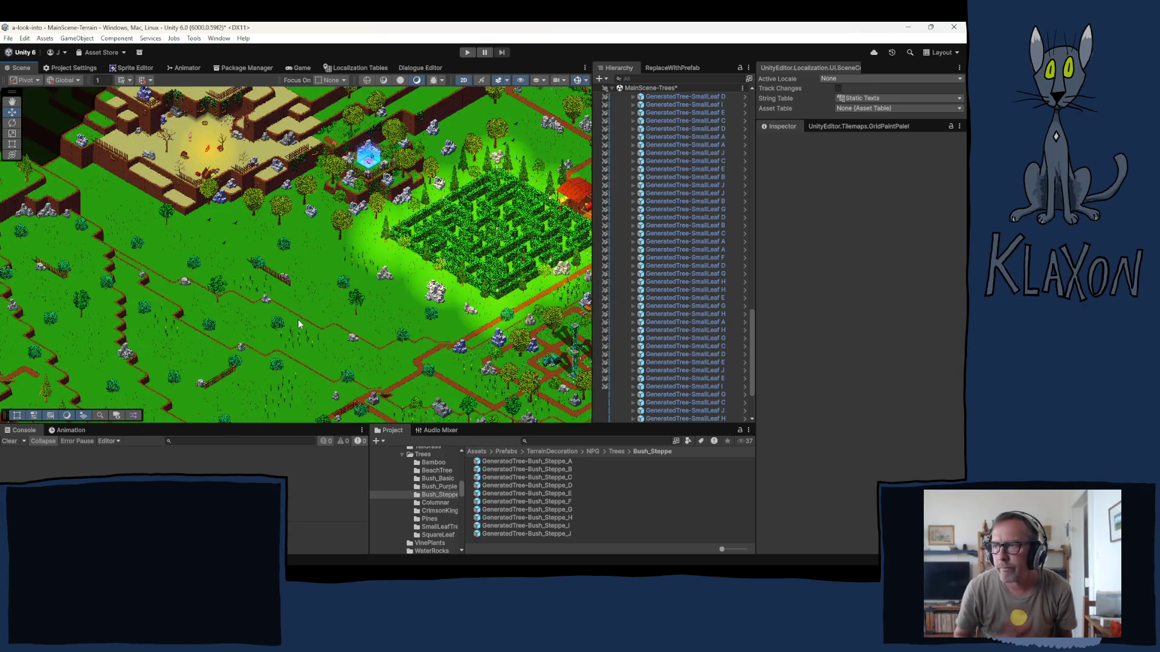
{"action": "scroll", "coordinate": [324, 292], "scroll_direction": "up", "scroll_amount": 5}
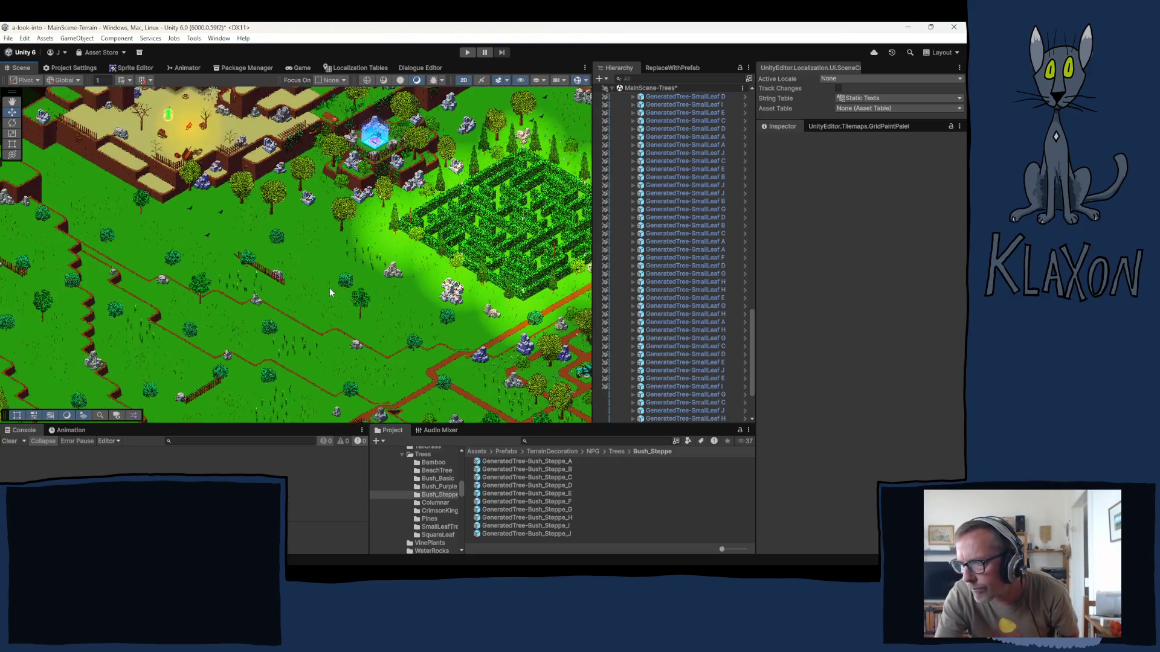
{"action": "scroll", "coordinate": [228, 309], "scroll_direction": "up", "scroll_amount": 2}
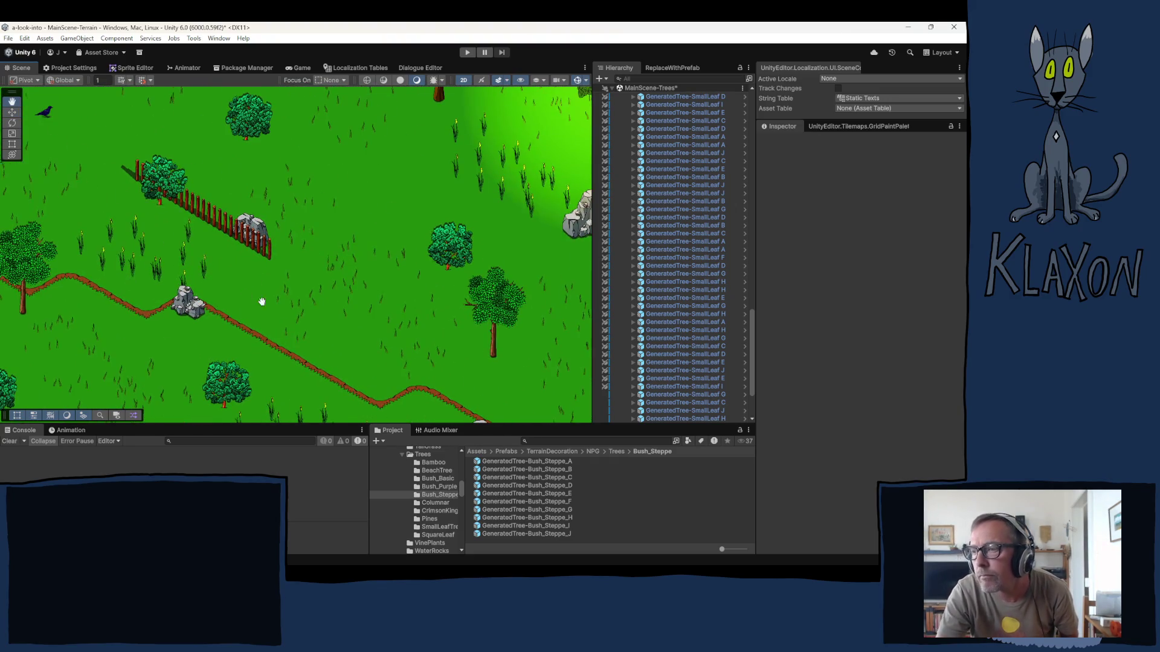
{"action": "scroll", "coordinate": [262, 300], "scroll_direction": "up", "scroll_amount": 2}
{"action": "scroll", "coordinate": [260, 299], "scroll_direction": "up", "scroll_amount": 2}
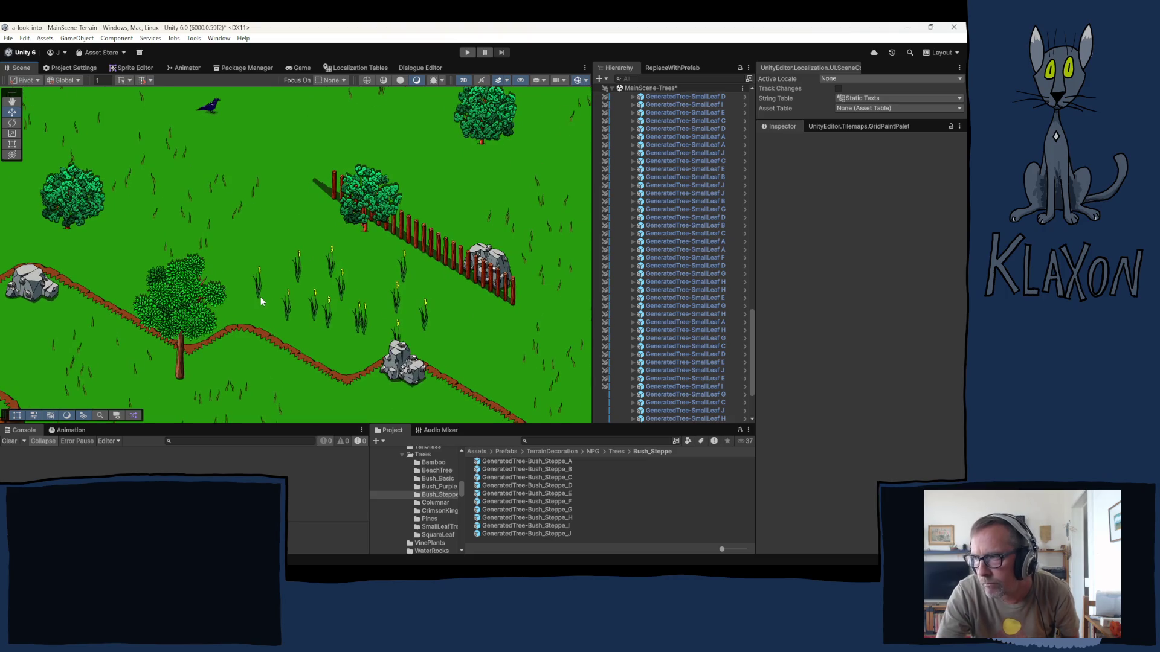
{"action": "scroll", "coordinate": [263, 303], "scroll_direction": "down", "scroll_amount": 2}
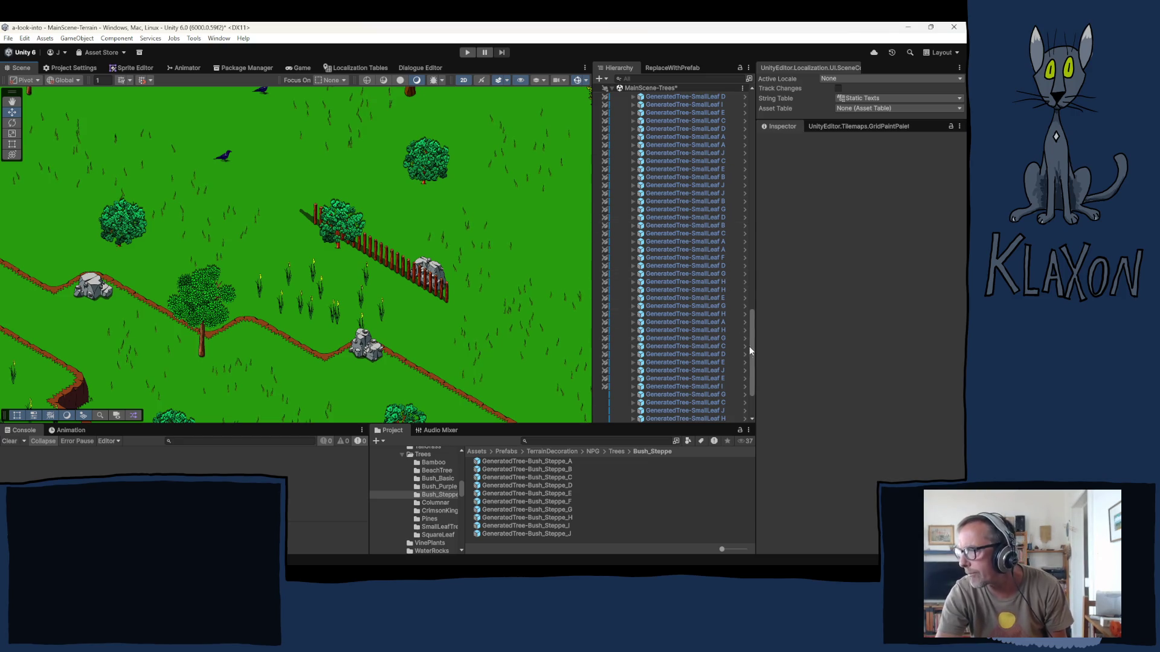
{"action": "left_click_drag", "start_coordinate": [751, 335], "coordinate": [737, 228]}
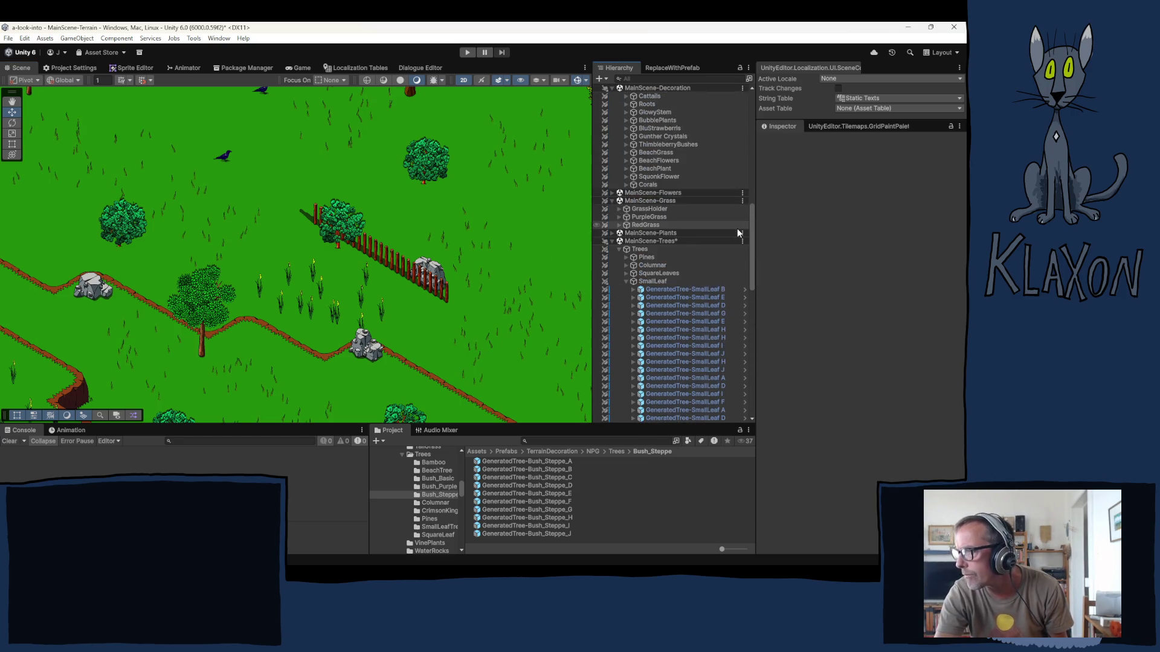
- Toggle scene picking for the SmallLeaf trees, collapse the group and save the scene
{"action": "left_click", "coordinate": [604, 282]}
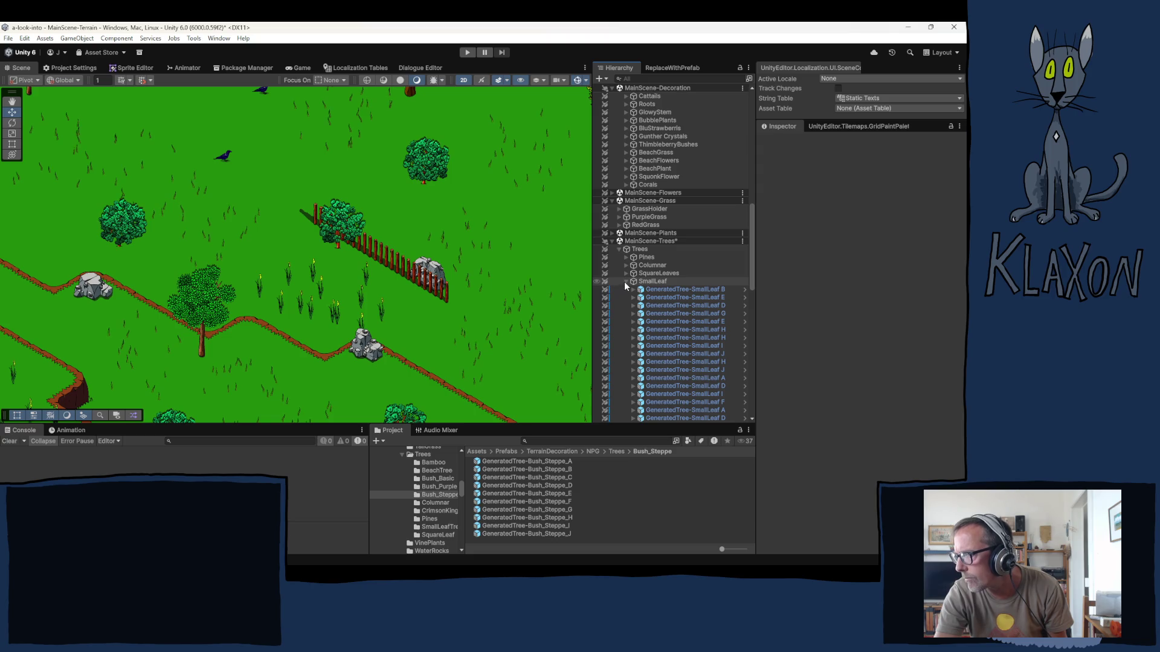
{"action": "left_click", "coordinate": [625, 281]}
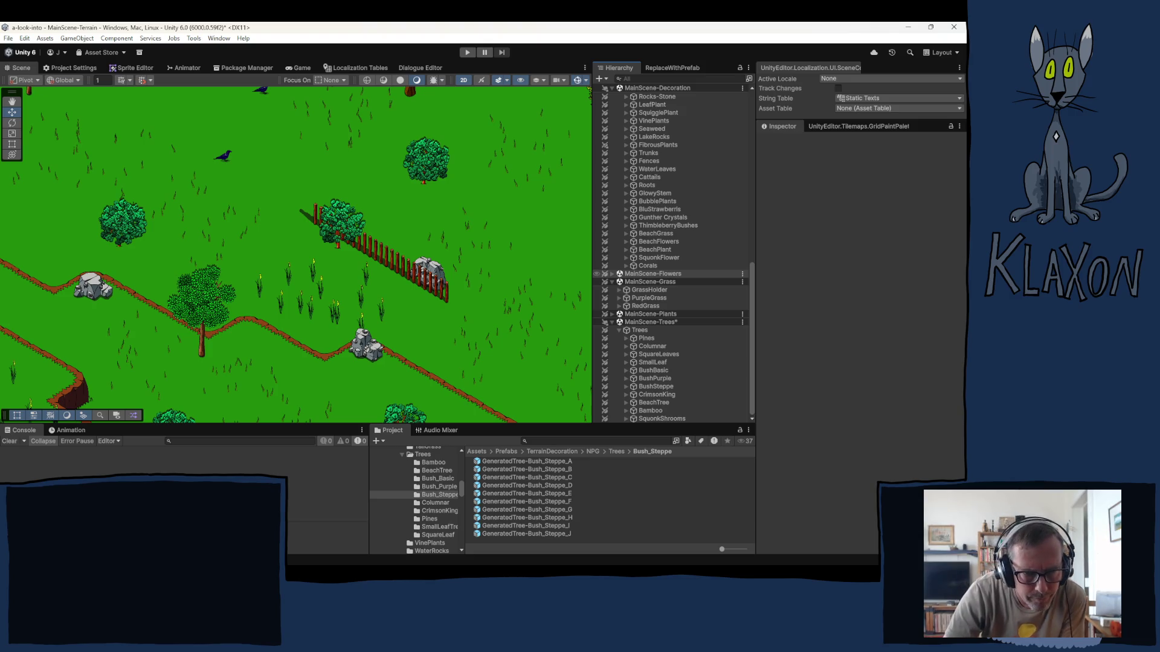
{"action": "key", "text": "ctrl+s"}
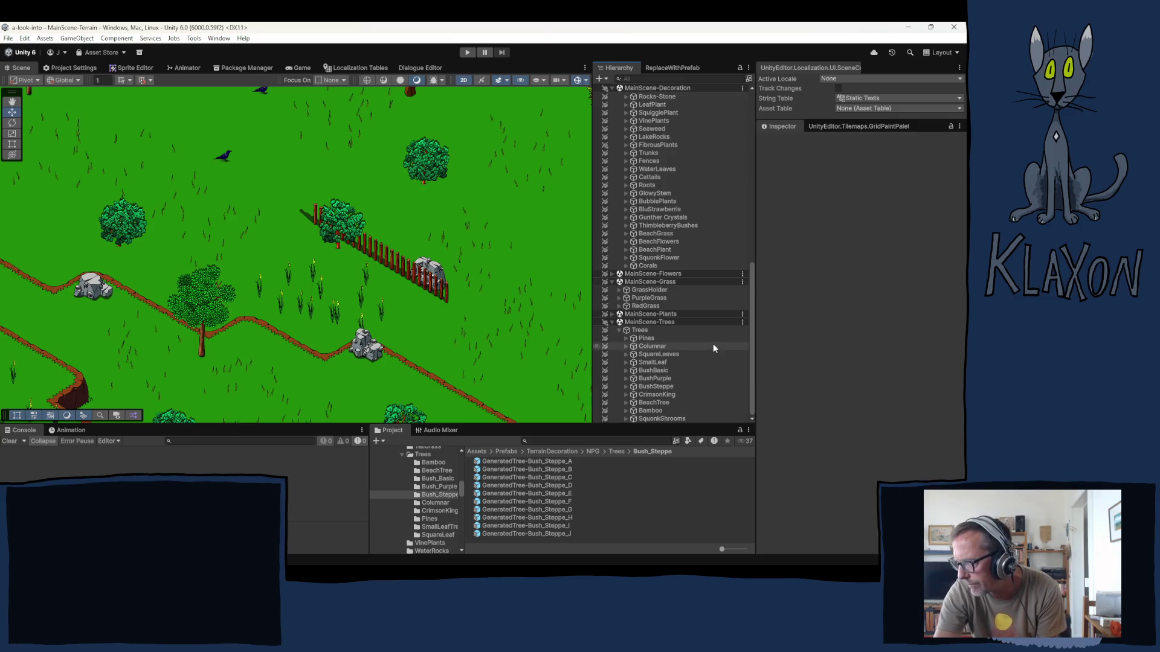
- Delete three BeachPlantB plants, BeachPlantB 4 through BeachPlantB 3, from the BeachPlant group
{"action": "left_click", "coordinate": [645, 250]}
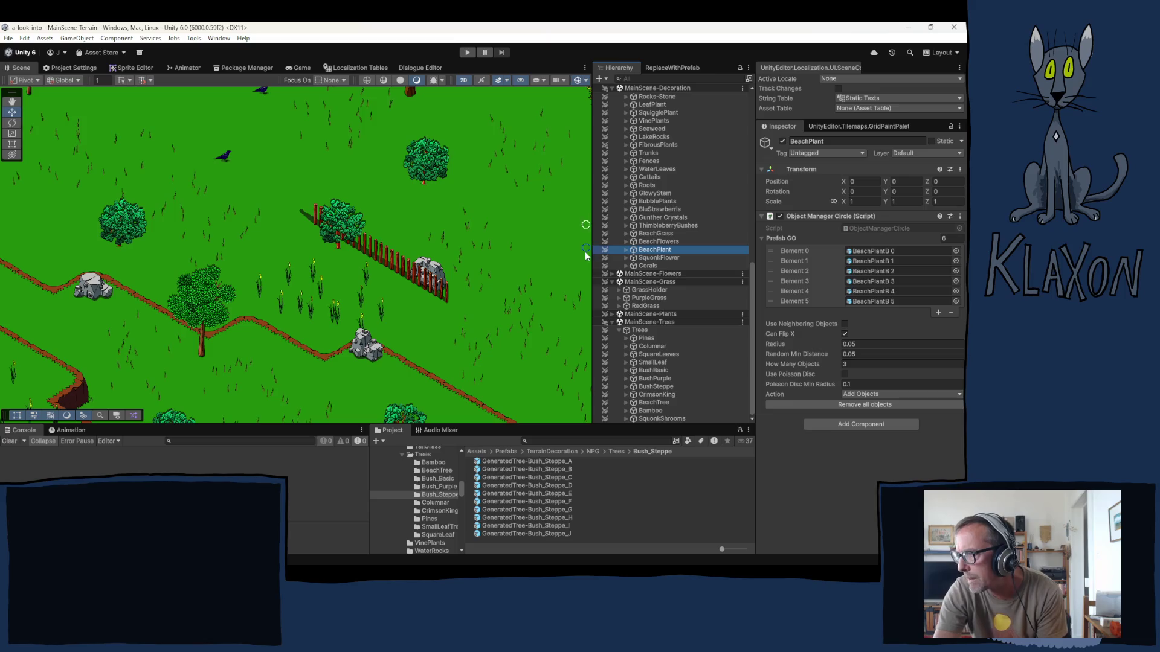
{"action": "left_click", "coordinate": [387, 297]}
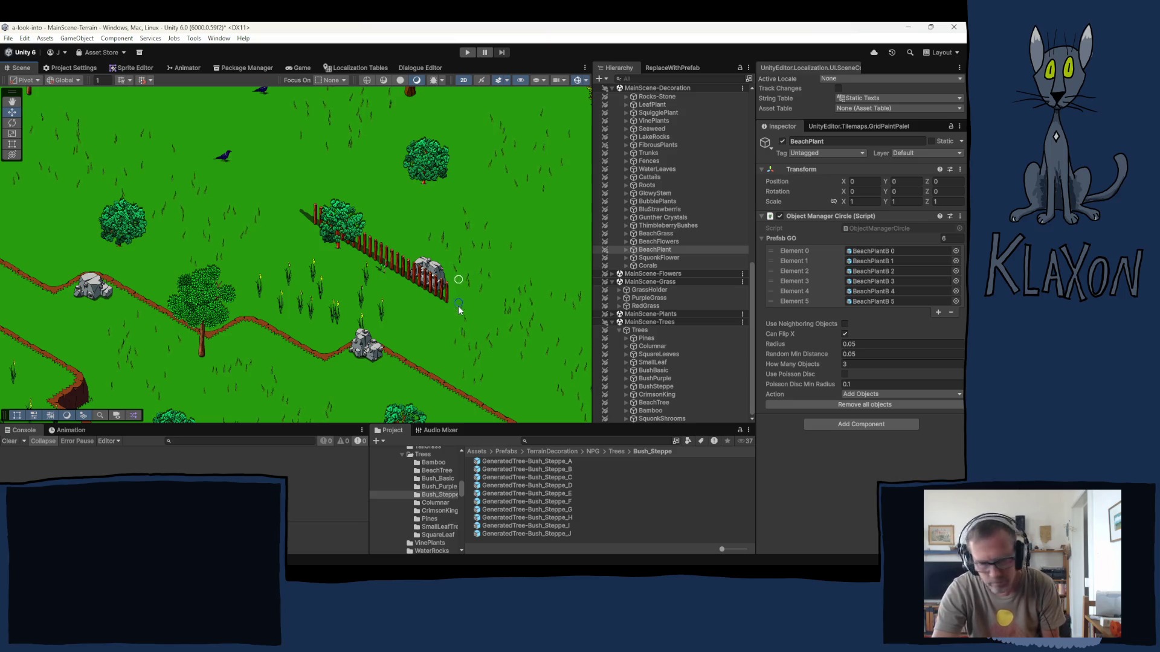
{"action": "left_click", "coordinate": [624, 249]}
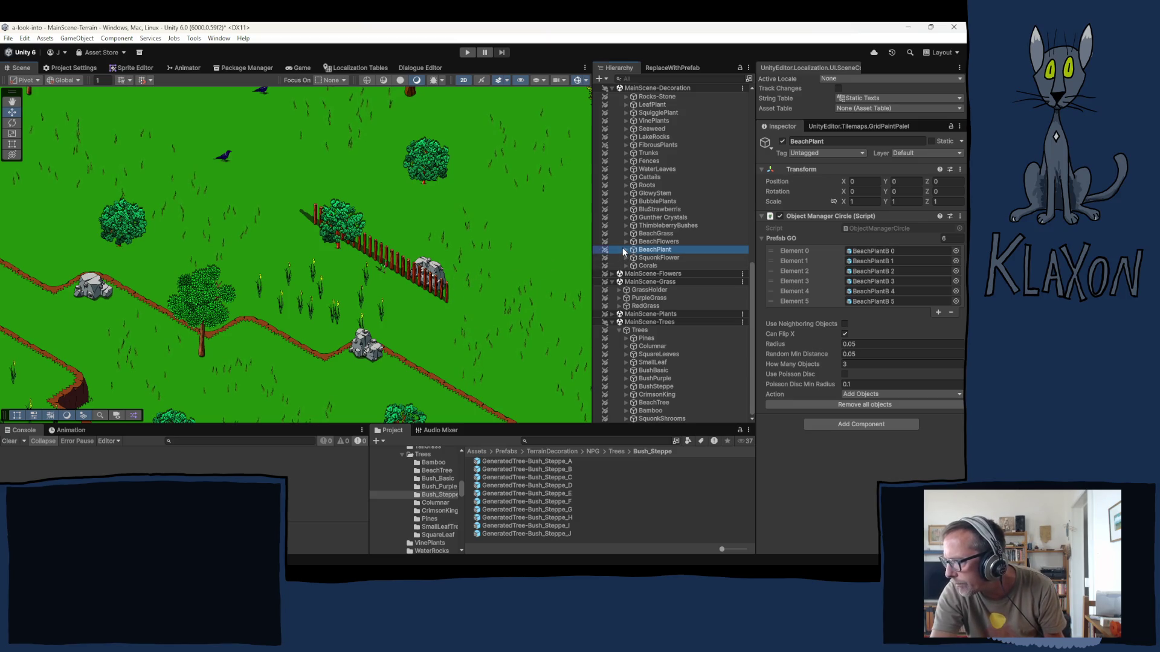
{"action": "left_click", "coordinate": [624, 249]}
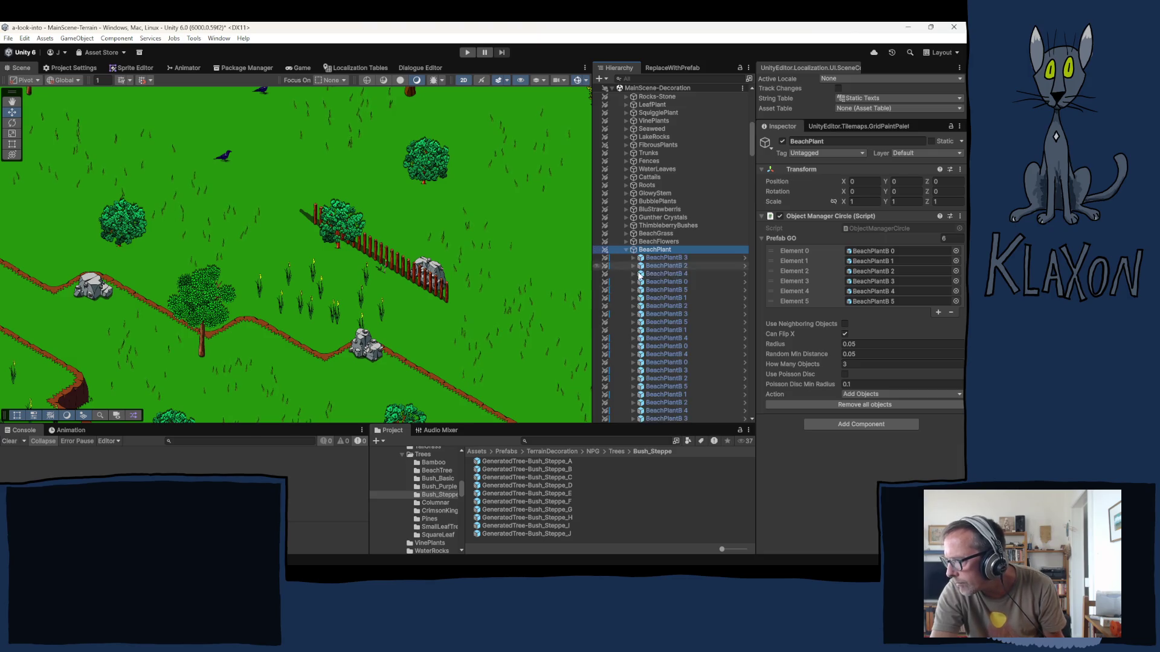
{"action": "scroll", "coordinate": [671, 319], "scroll_direction": "down", "scroll_amount": 10}
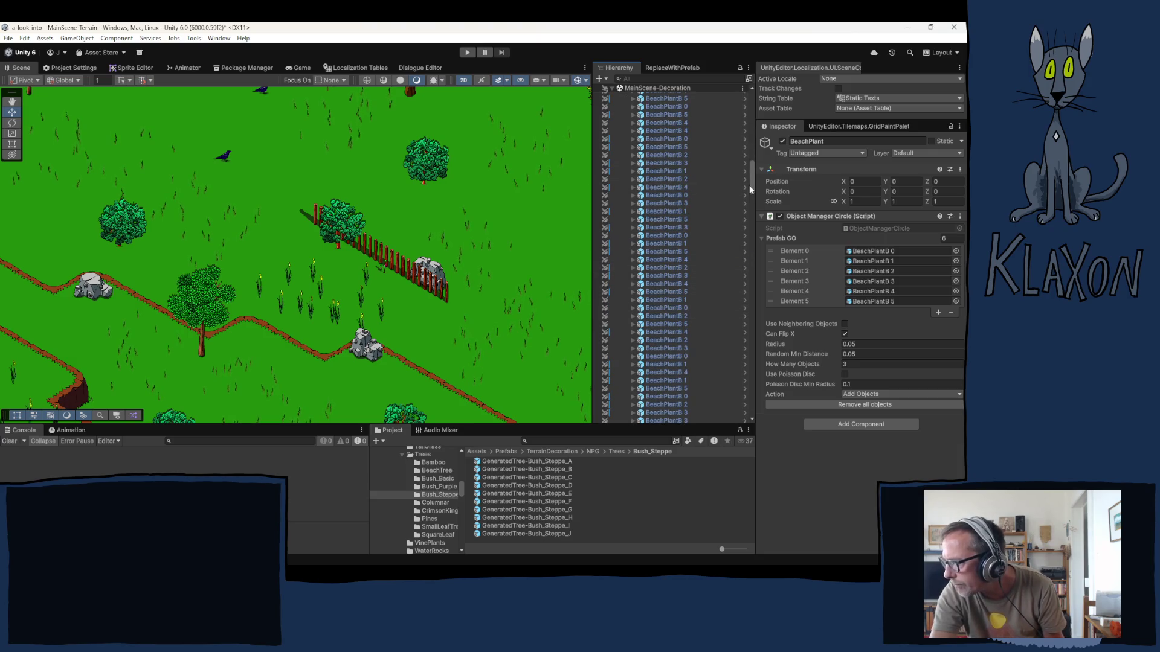
{"action": "left_click_drag", "start_coordinate": [752, 193], "coordinate": [754, 403]}
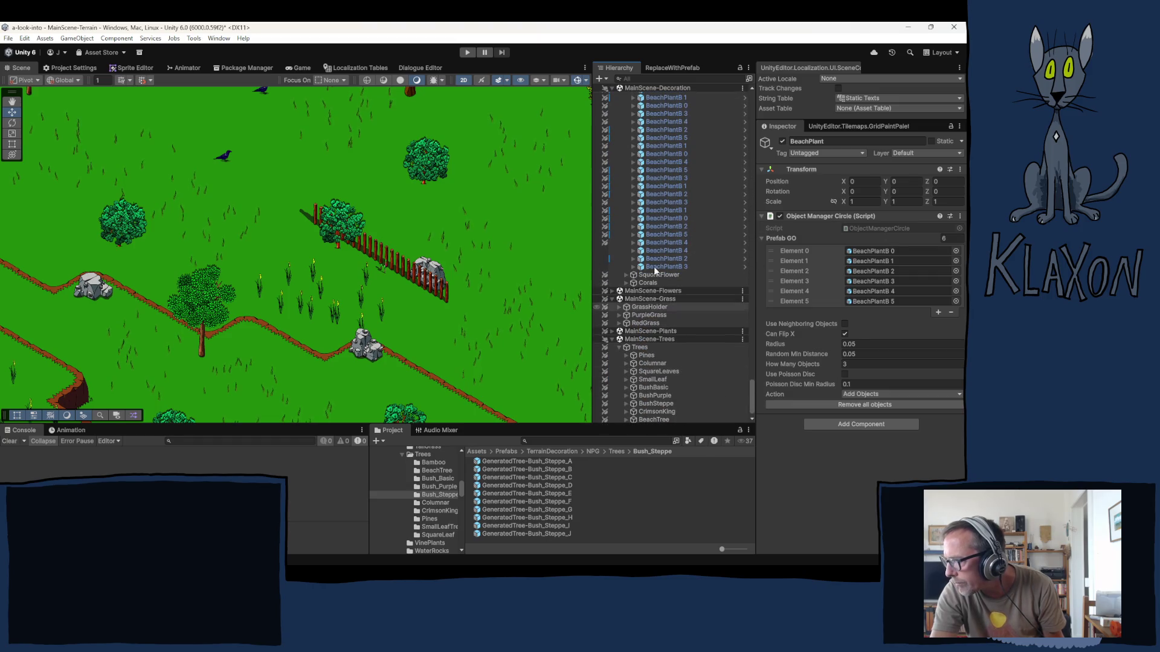
{"action": "left_click", "coordinate": [660, 251]}
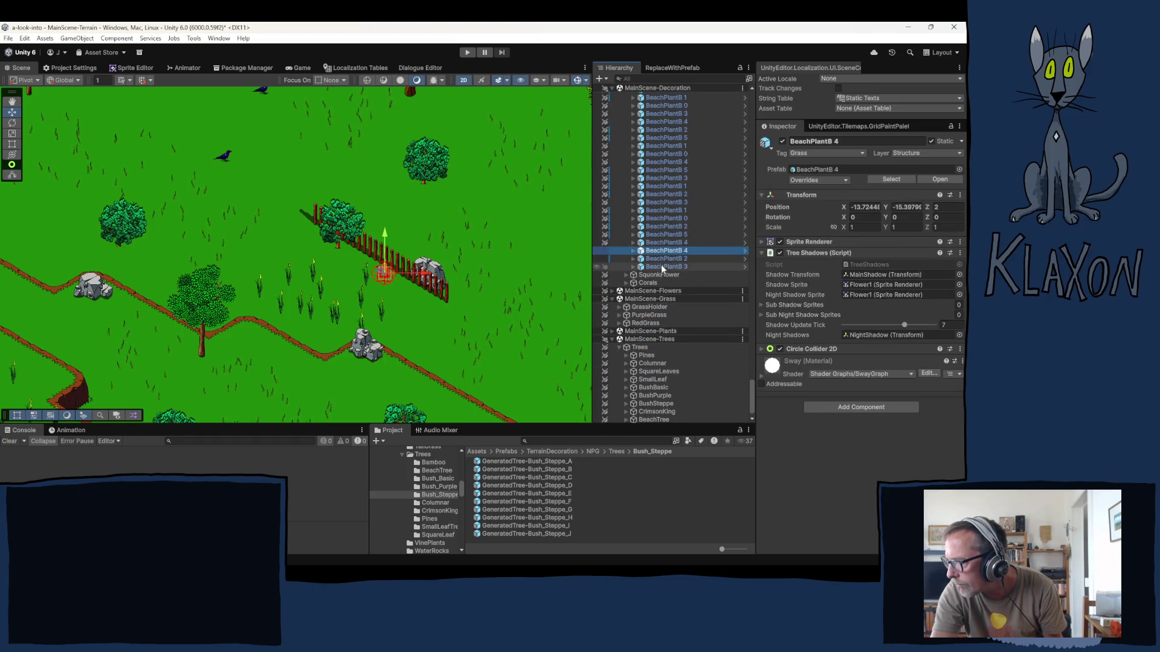
{"action": "left_click", "coordinate": [661, 266], "text": "shift"}
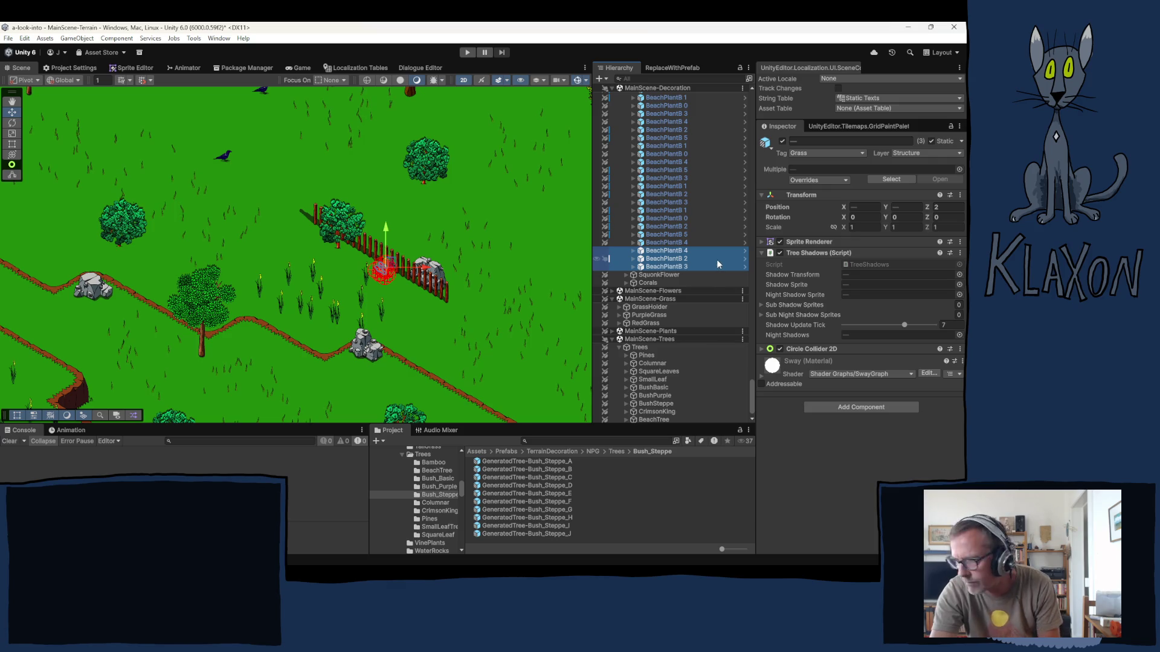
{"action": "key", "text": "Delete"}
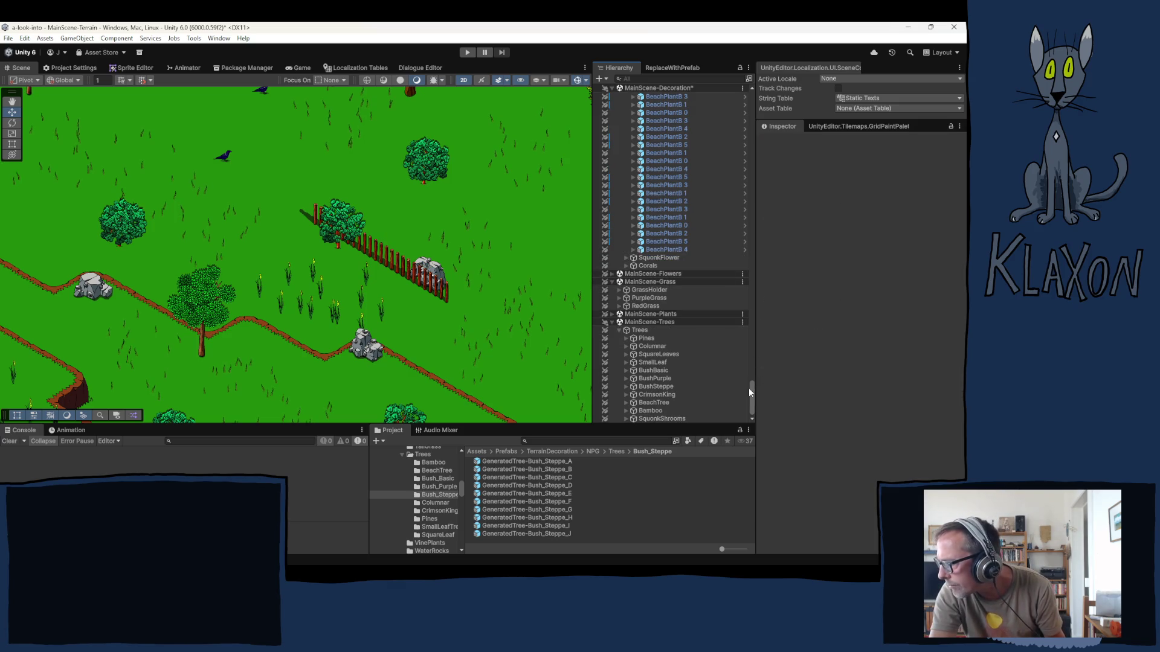
{"action": "left_click_drag", "start_coordinate": [749, 387], "coordinate": [740, 122]}
{"action": "left_click", "coordinate": [626, 328]}
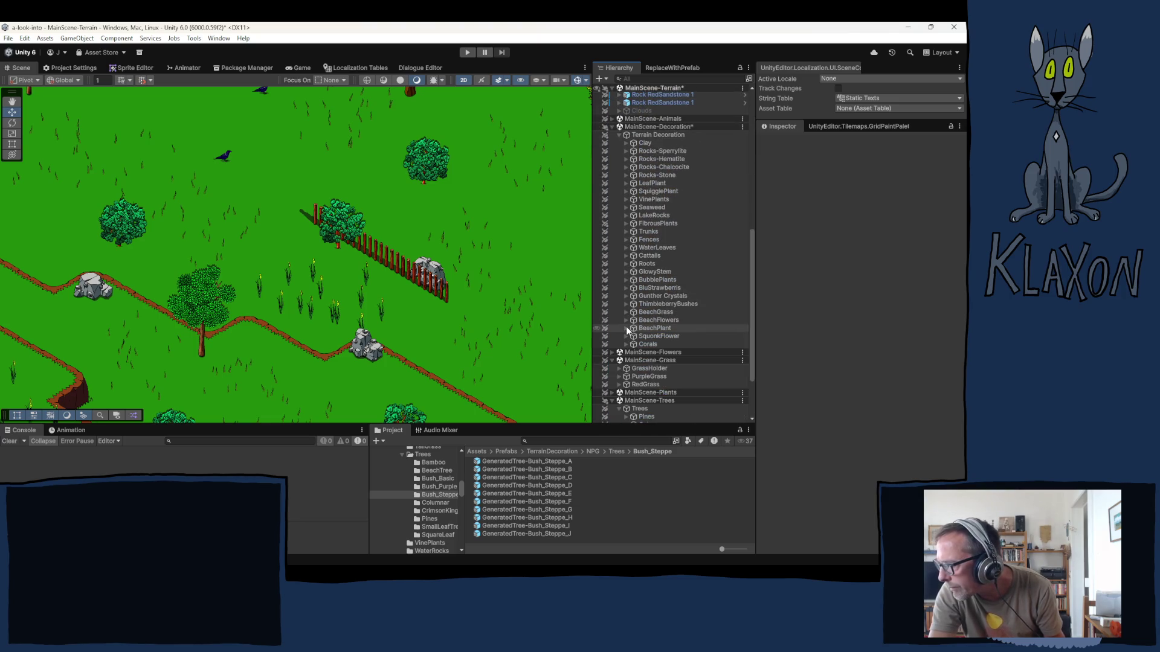
- Brush two beach grass clumps beside the tree, then reselect the BeachGrass brush object
{"action": "left_click", "coordinate": [655, 312]}
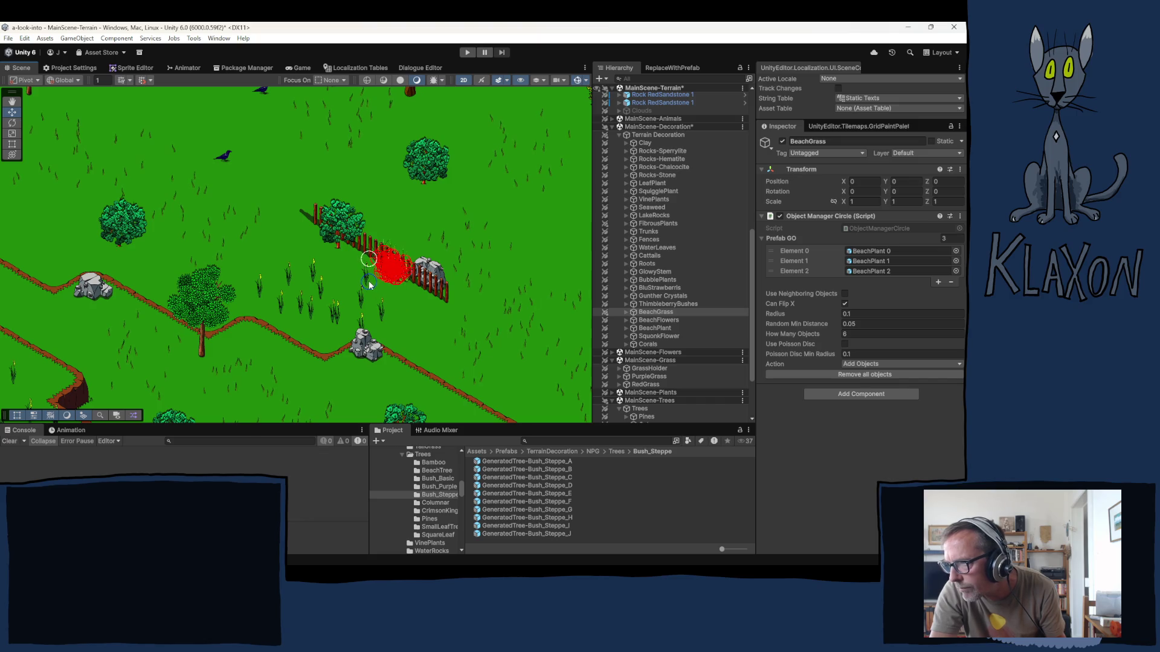
{"action": "scroll", "coordinate": [361, 244], "scroll_direction": "up", "scroll_amount": 2}
{"action": "scroll", "coordinate": [362, 244], "scroll_direction": "up", "scroll_amount": 2}
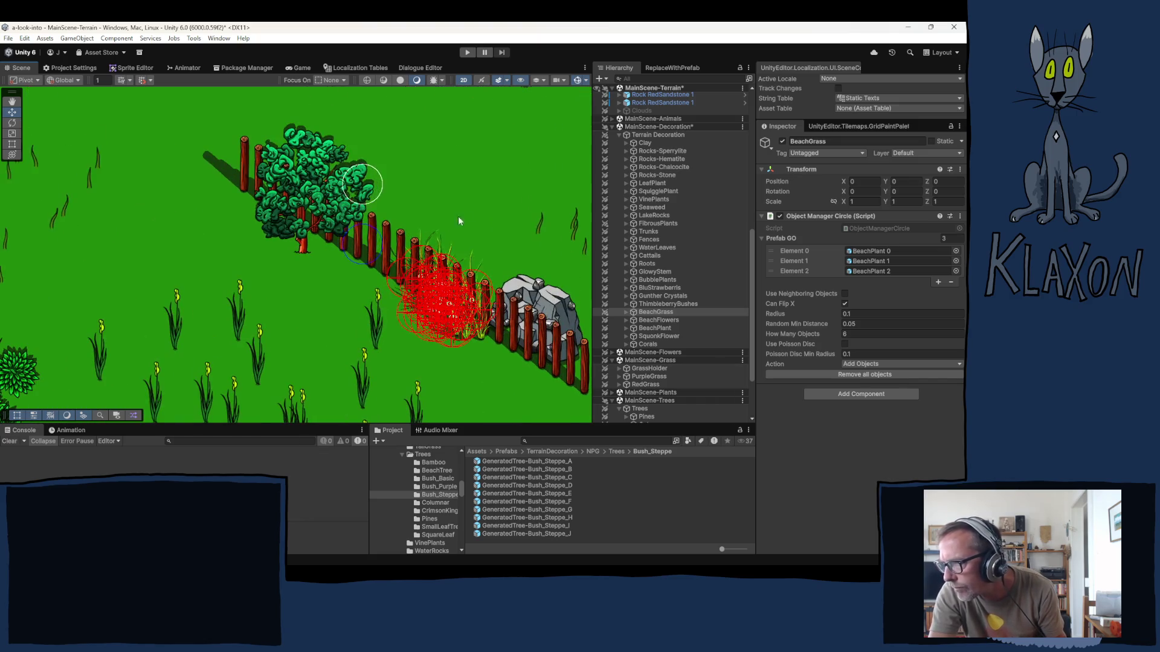
{"action": "scroll", "coordinate": [254, 292], "scroll_direction": "down", "scroll_amount": 1}
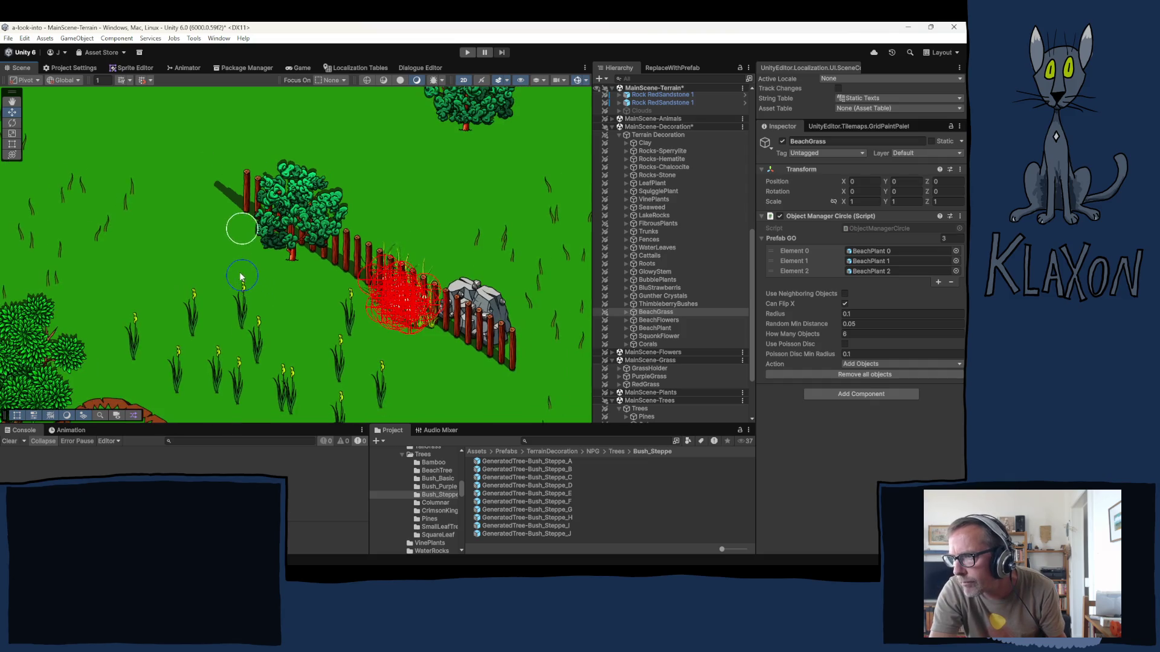
{"action": "left_click", "coordinate": [236, 239]}
{"action": "left_click", "coordinate": [237, 239]}
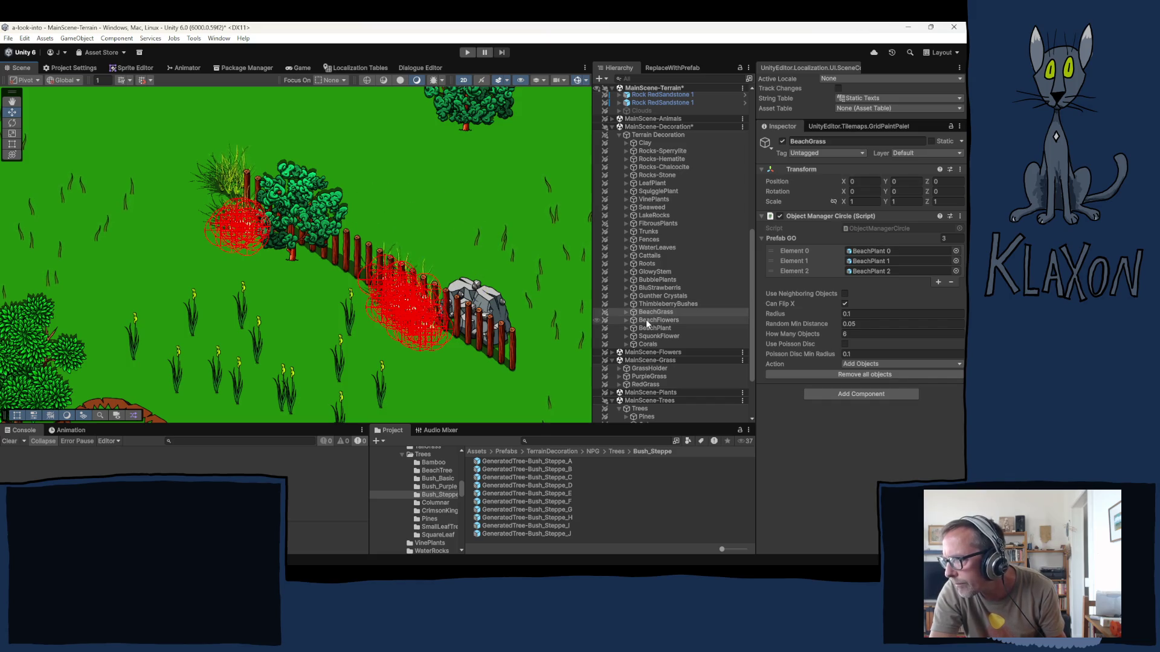
{"action": "left_click", "coordinate": [648, 103]}
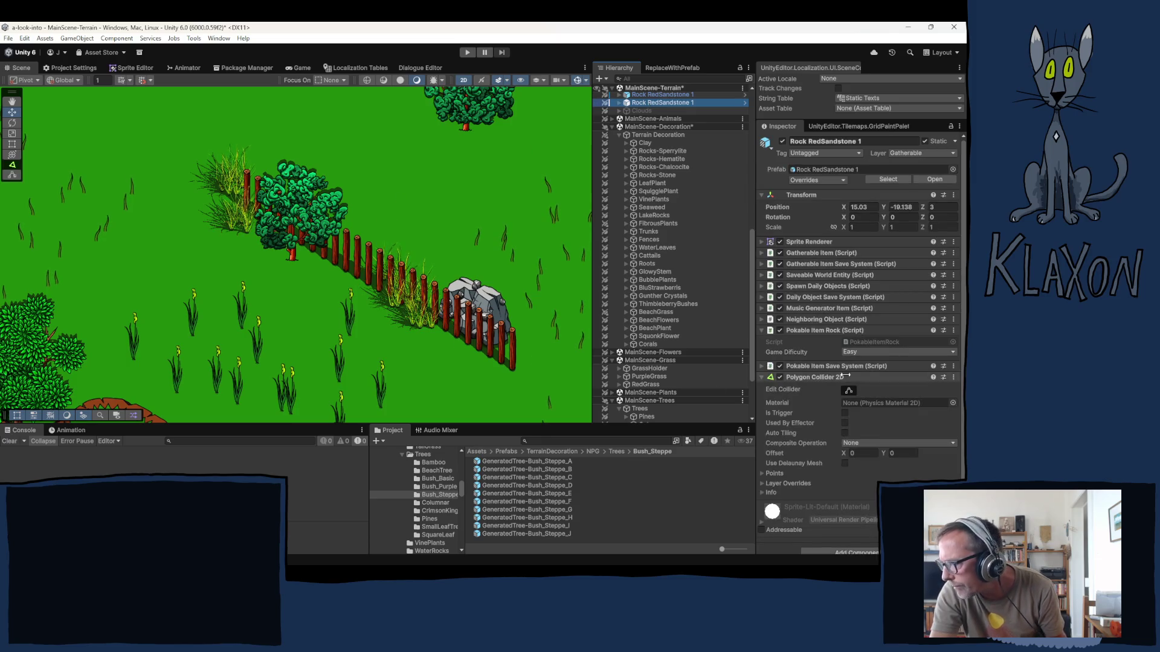
{"action": "left_click", "coordinate": [662, 311]}
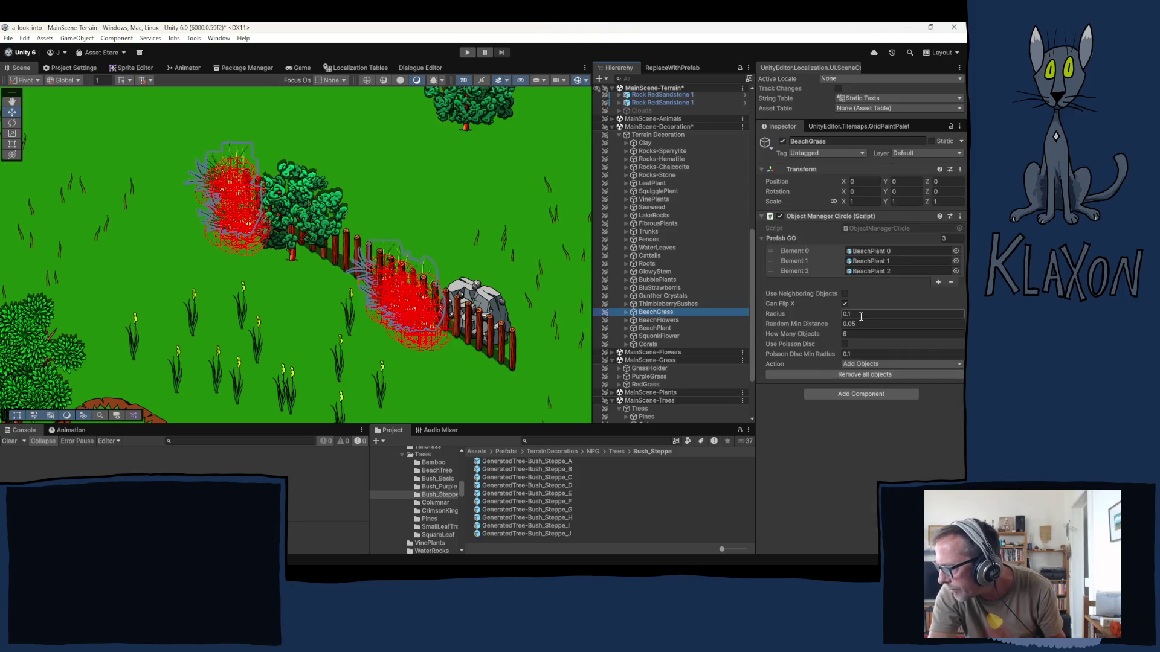
- Set the BeachGrass brush Radius to 0.3 and How Many Objects to 18
{"action": "left_click", "coordinate": [850, 313]}
{"action": "left_click", "coordinate": [849, 313]}
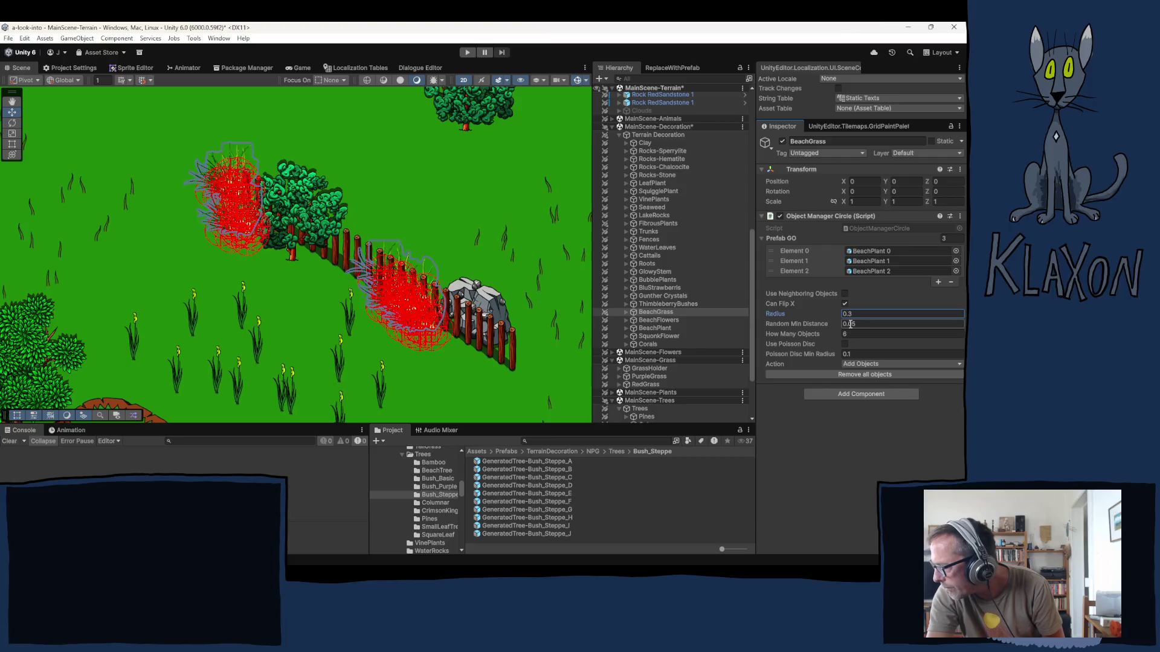
{"action": "type", "text": "0.3"}
{"action": "key", "text": "Return"}
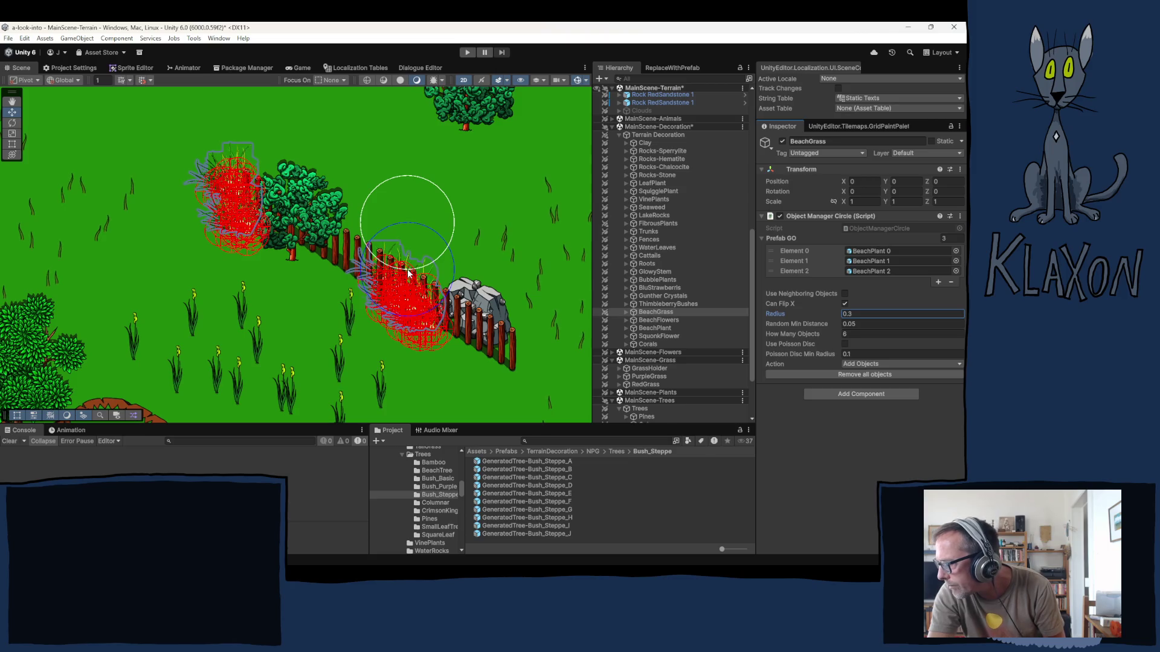
{"action": "left_click", "coordinate": [802, 337]}
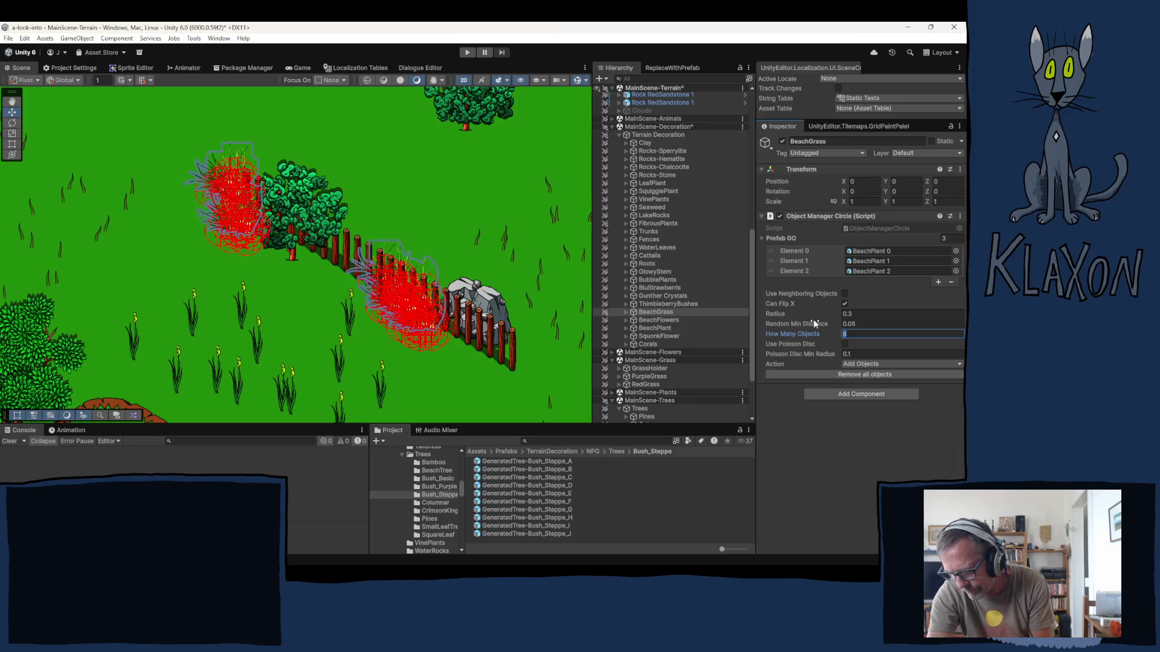
{"action": "type", "text": "18"}
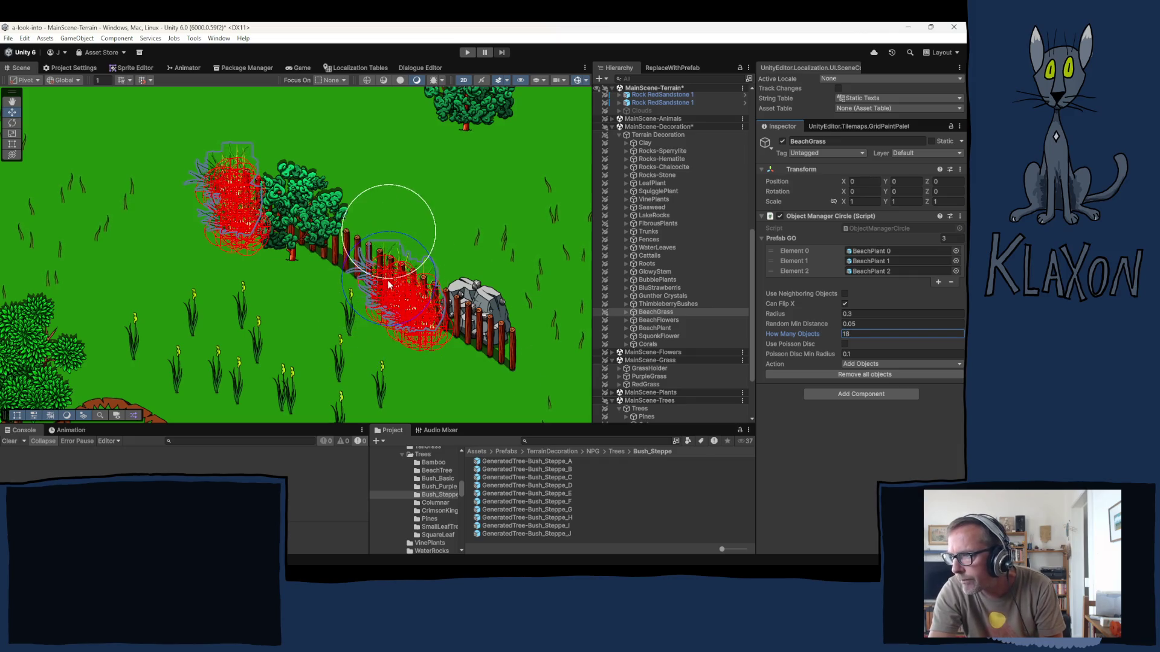
- Paint beach grass along the fence, near the upper tree and beside a rock
{"action": "left_click", "coordinate": [389, 292]}
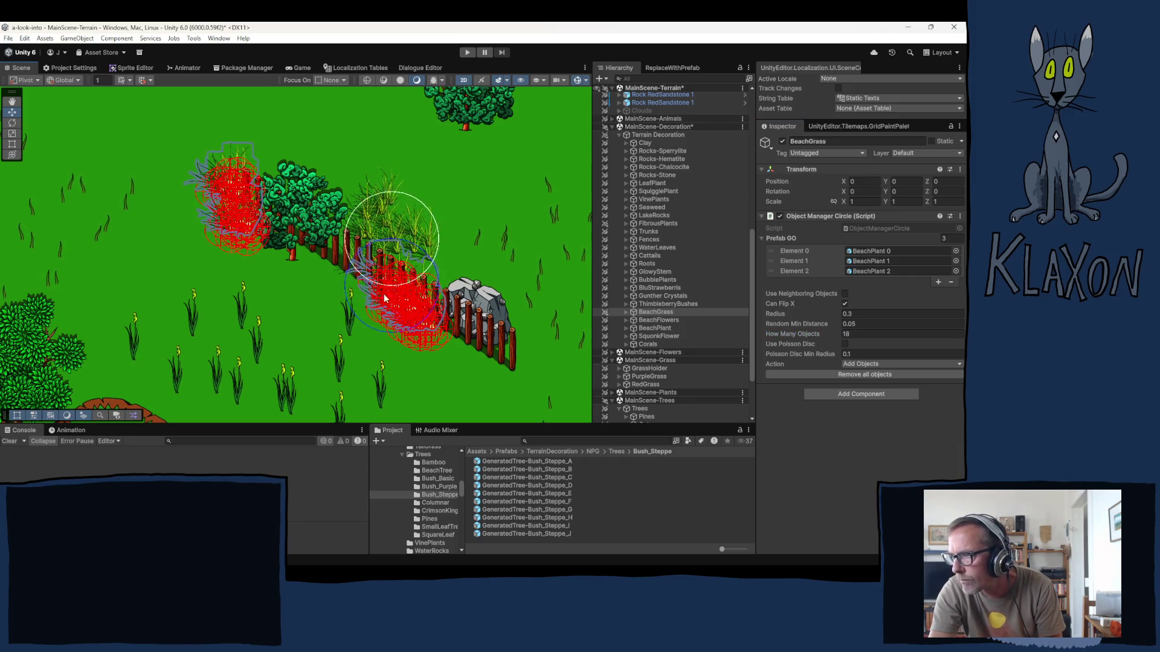
{"action": "left_click", "coordinate": [343, 256]}
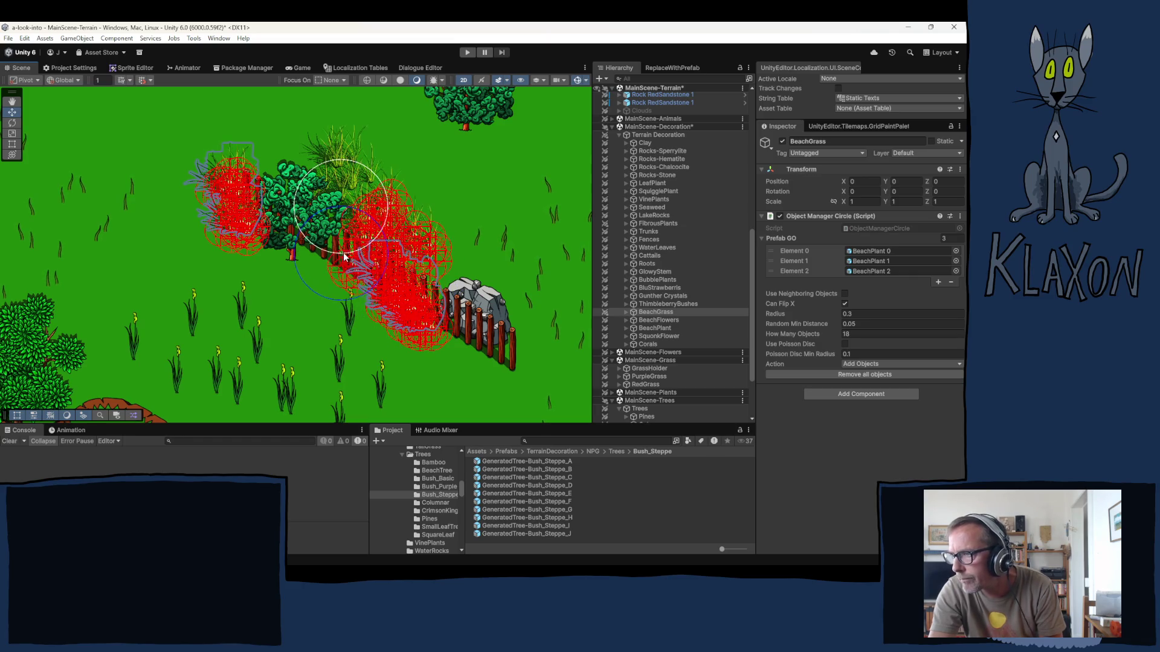
{"action": "key", "text": "Down"}
{"action": "key", "text": "Left"}
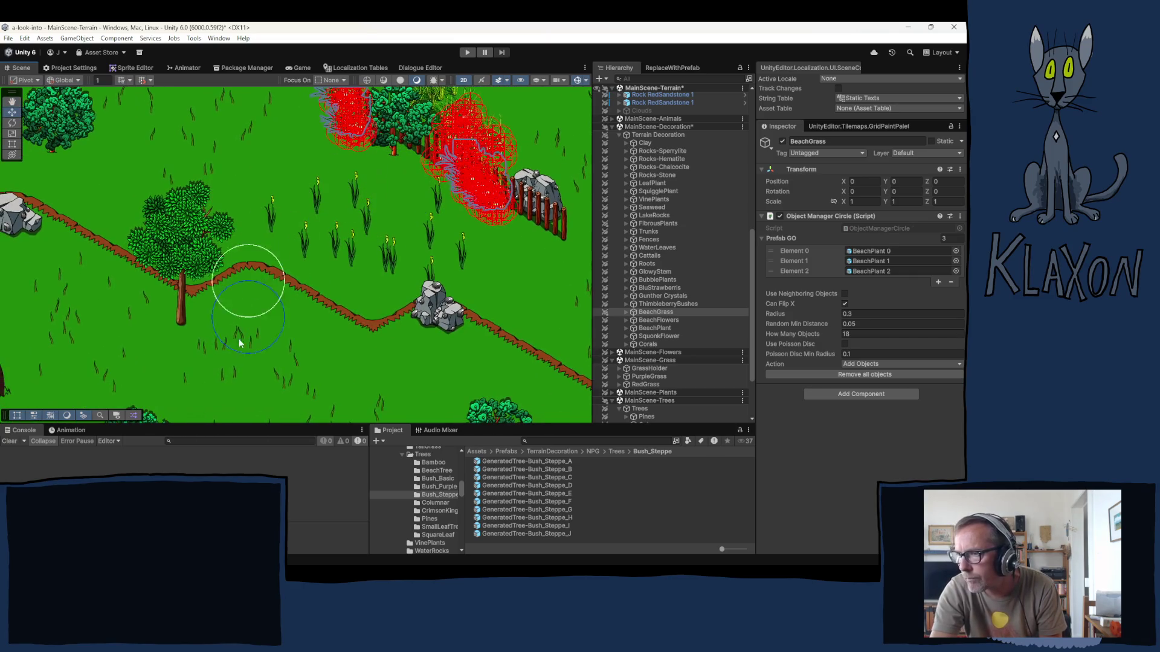
{"action": "left_click_drag", "start_coordinate": [240, 342], "coordinate": [296, 223]}
{"action": "scroll", "coordinate": [295, 222], "scroll_direction": "down", "scroll_amount": 3}
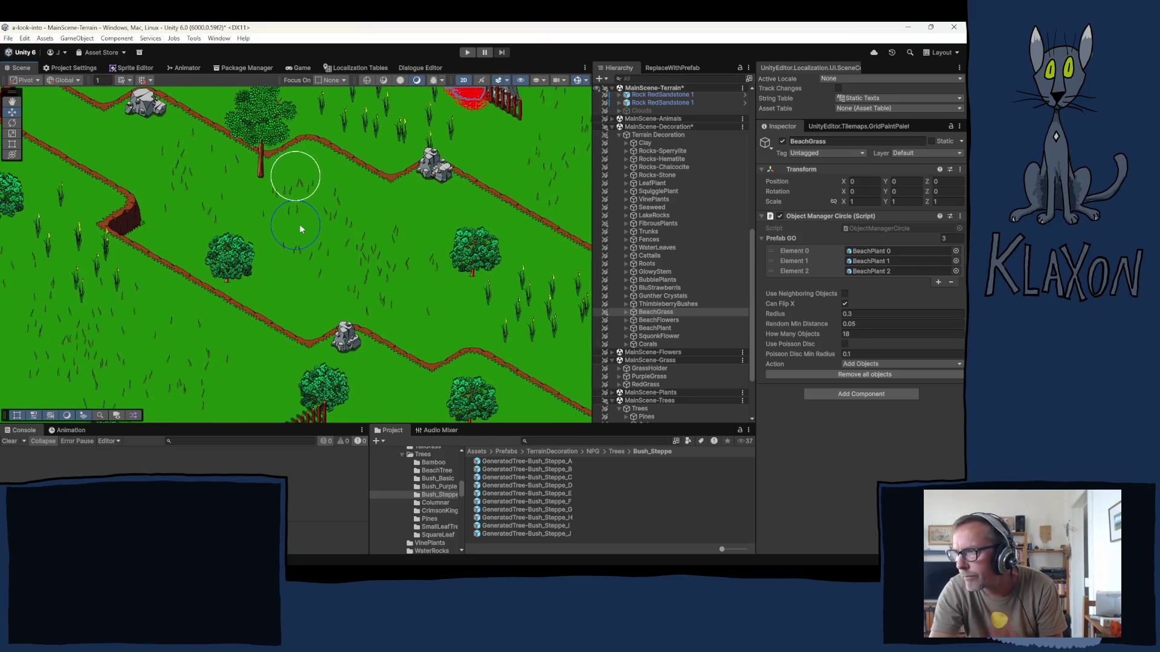
{"action": "left_click", "coordinate": [321, 218]}
{"action": "left_click", "coordinate": [338, 227]}
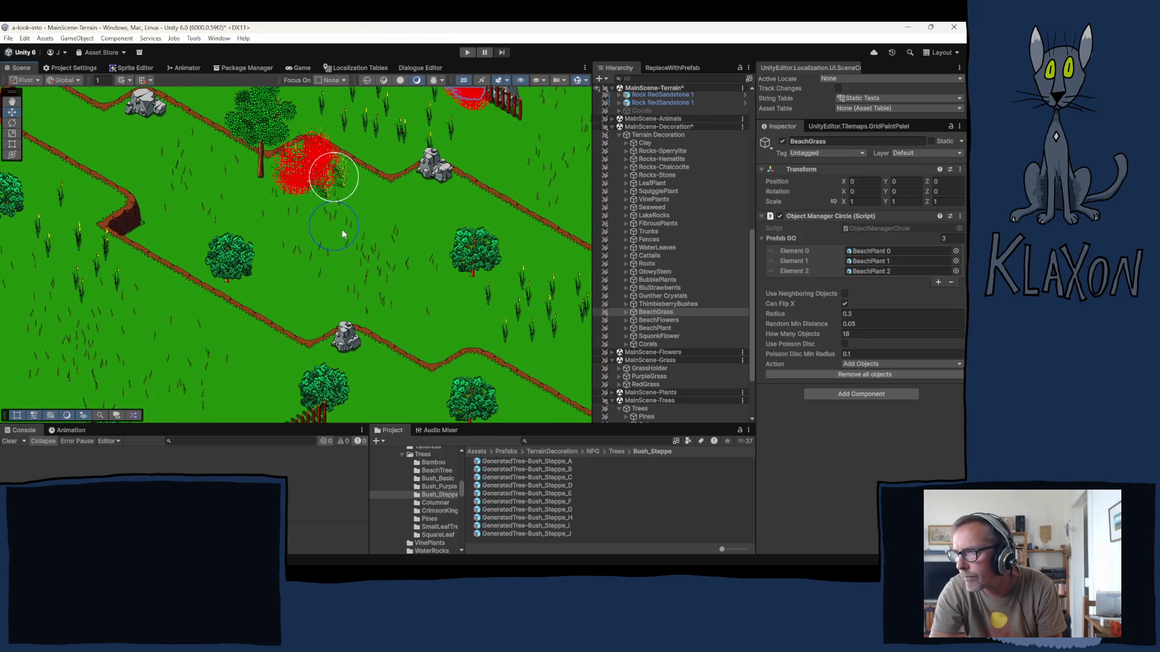
{"action": "left_click", "coordinate": [342, 234]}
{"action": "left_click", "coordinate": [356, 242]}
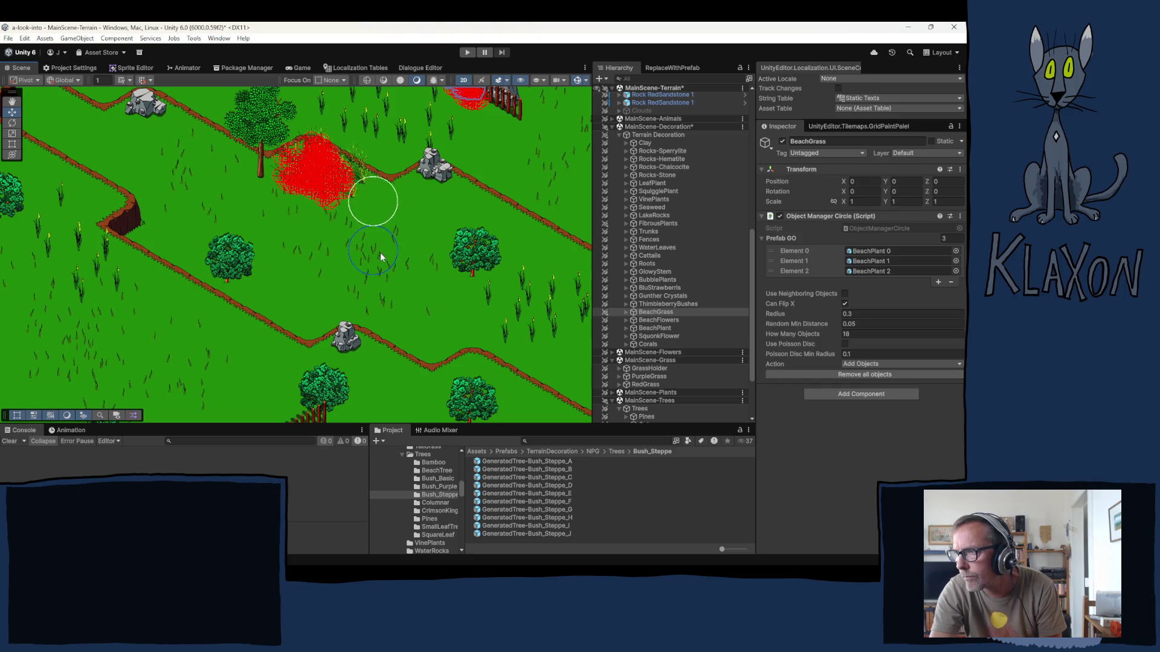
{"action": "left_click", "coordinate": [462, 256]}
{"action": "left_click", "coordinate": [487, 268]}
- Paint beach grass near the bushes, the tall tree, the path by the small rock and the large rocks
{"action": "left_click_drag", "start_coordinate": [272, 336], "coordinate": [10, 412]}
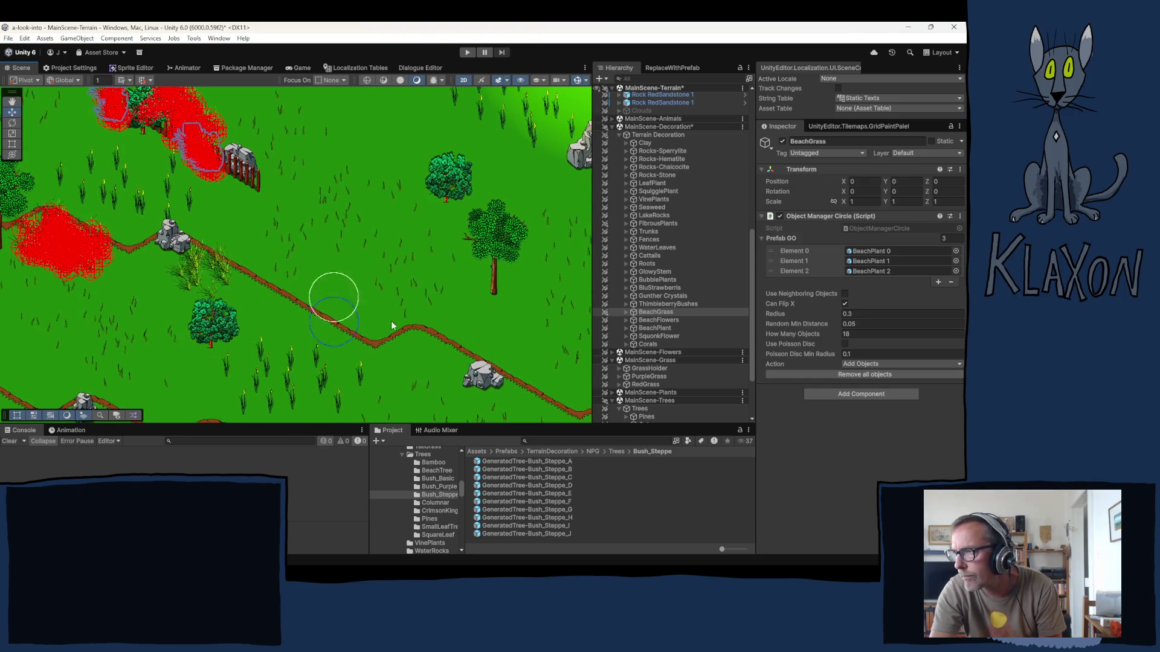
{"action": "left_click", "coordinate": [384, 160]}
{"action": "left_click", "coordinate": [401, 157]}
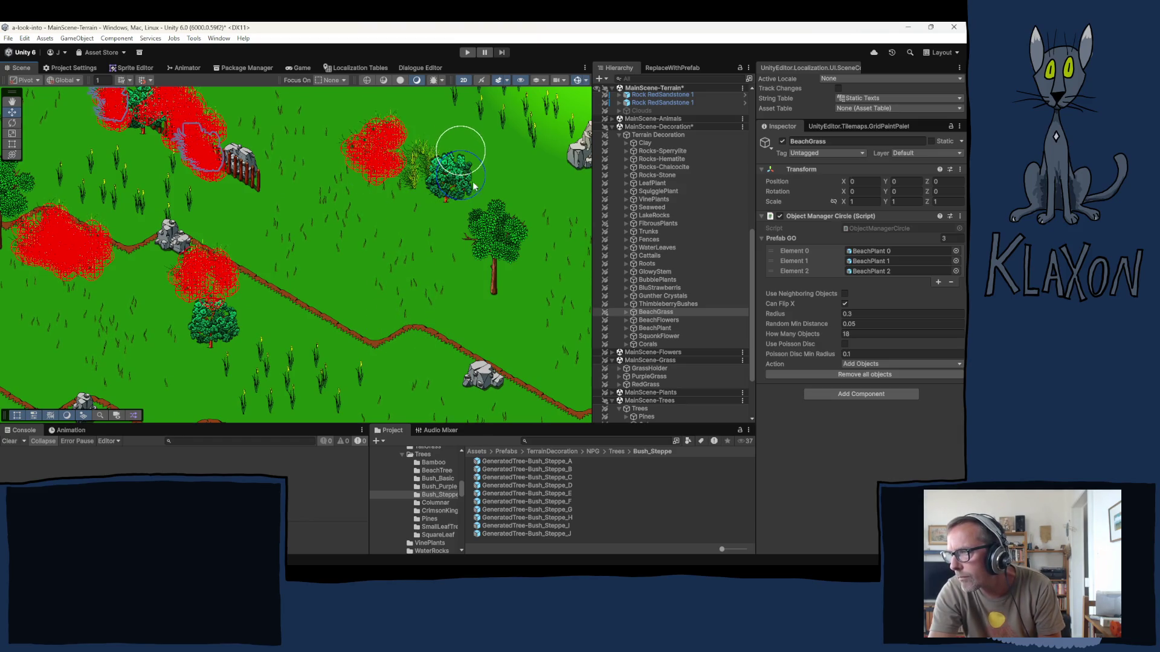
{"action": "left_click", "coordinate": [447, 156]}
{"action": "left_click", "coordinate": [501, 175]}
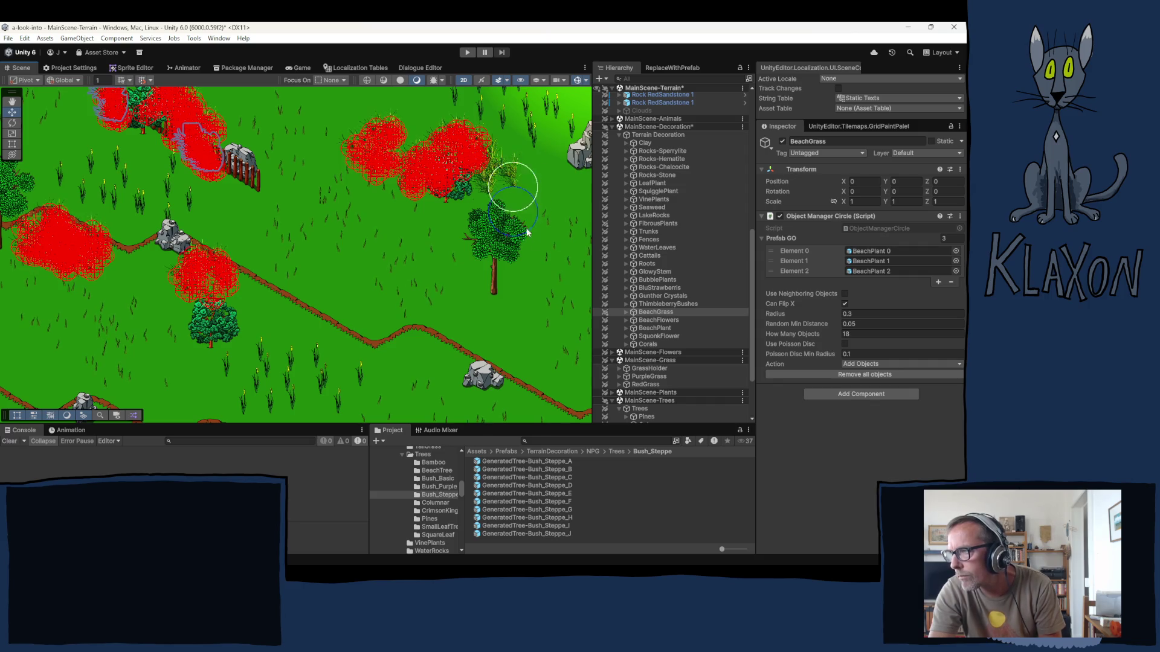
{"action": "left_click_drag", "start_coordinate": [511, 277], "coordinate": [279, 172]}
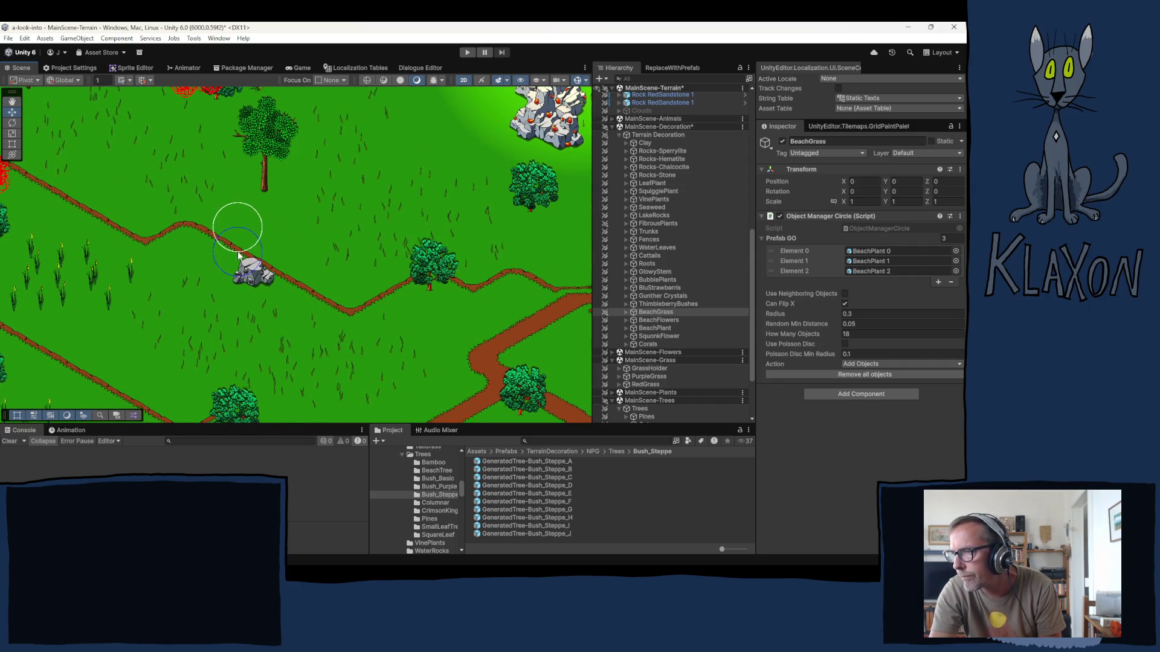
{"action": "left_click", "coordinate": [266, 266]}
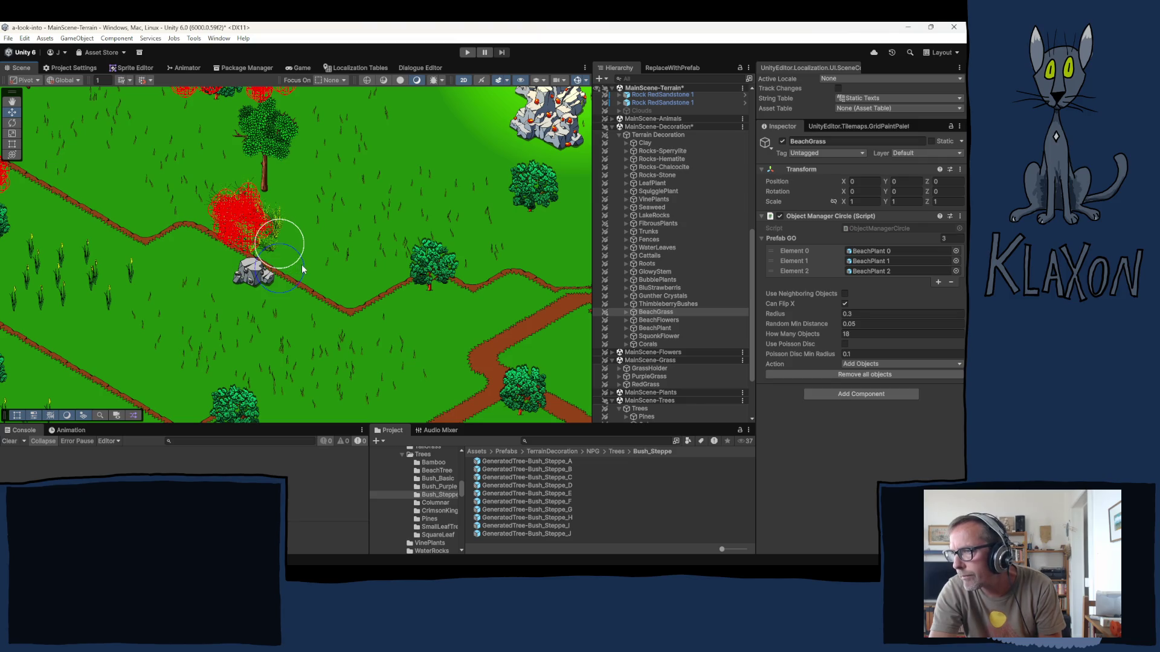
{"action": "left_click", "coordinate": [326, 254]}
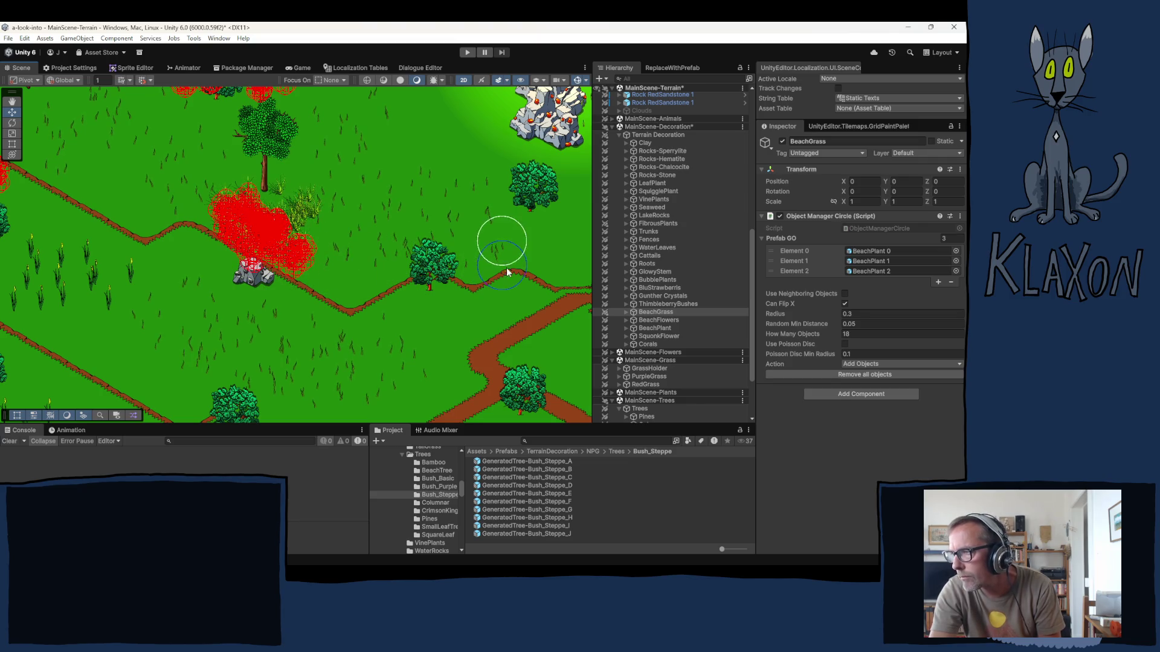
{"action": "left_click_drag", "start_coordinate": [501, 236], "coordinate": [338, 275]}
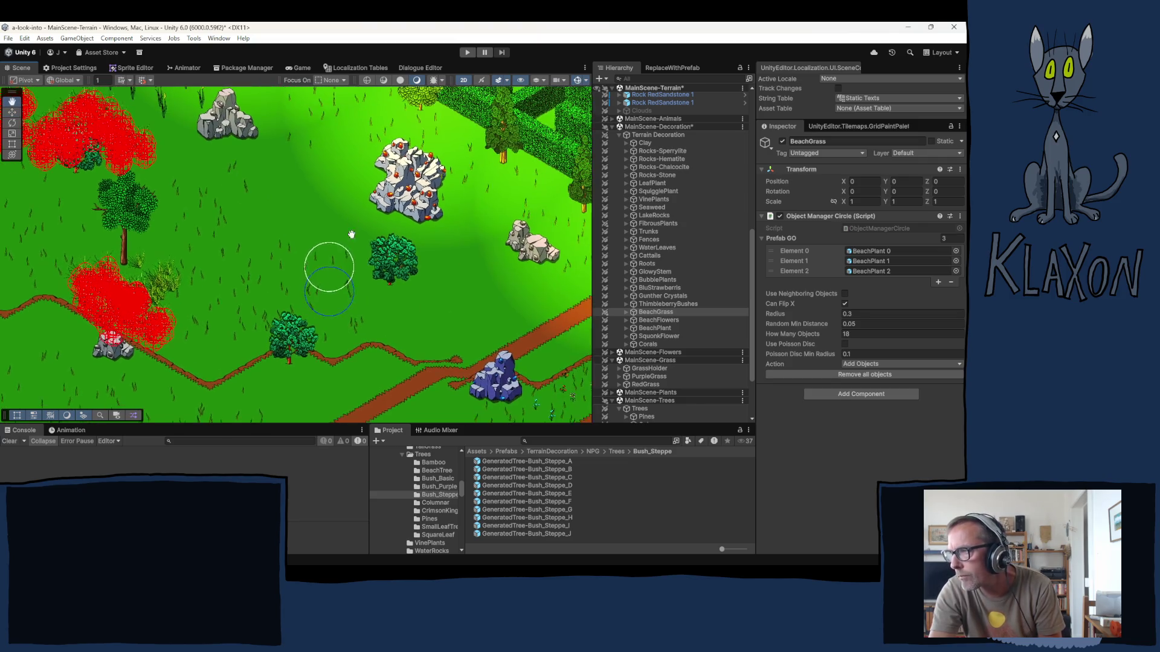
{"action": "left_click", "coordinate": [314, 233]}
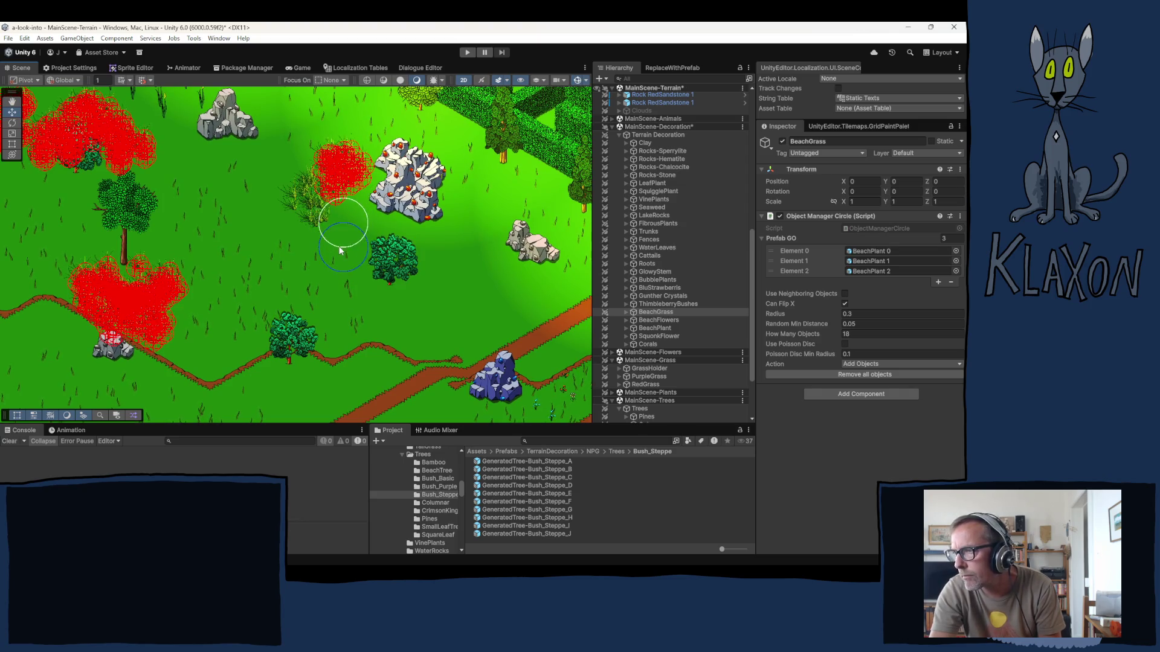
- Add grass clumps beside the path, near the left bush, along the fence and by the small rock
{"action": "scroll", "coordinate": [339, 241], "scroll_direction": "down", "scroll_amount": 2}
{"action": "mouse_move", "coordinate": [266, 287]}
{"action": "left_mouse_down"}
{"action": "mouse_move", "coordinate": [402, 237]}
{"action": "mouse_move", "coordinate": [359, 261]}
{"action": "left_mouse_up"}
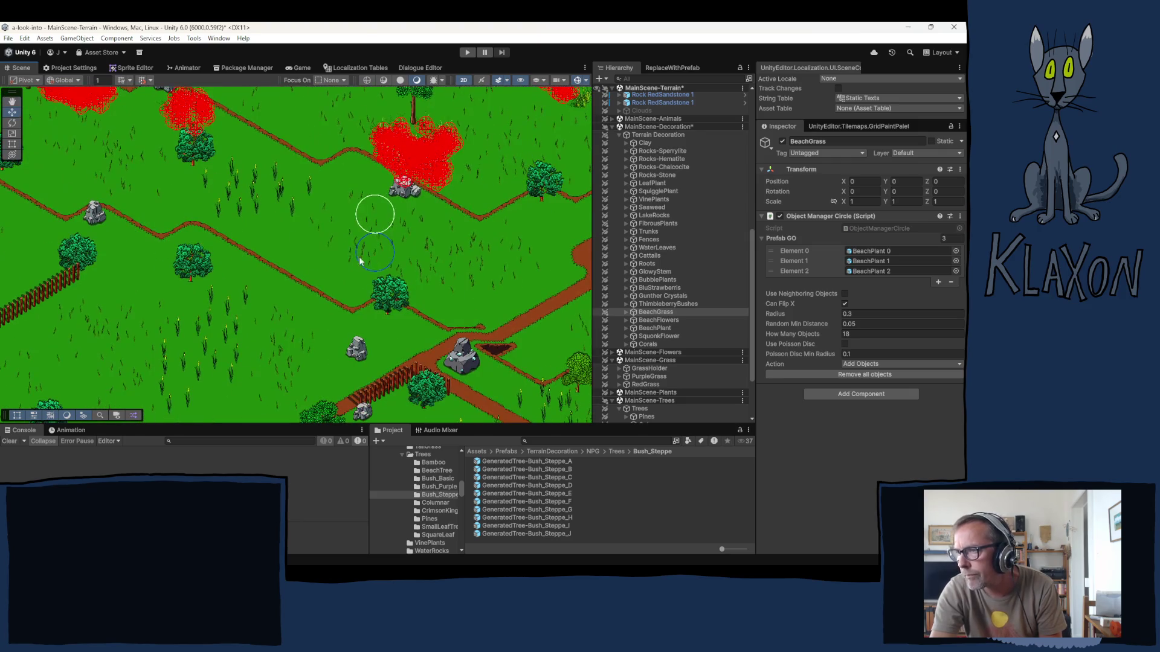
{"action": "left_click", "coordinate": [295, 289]}
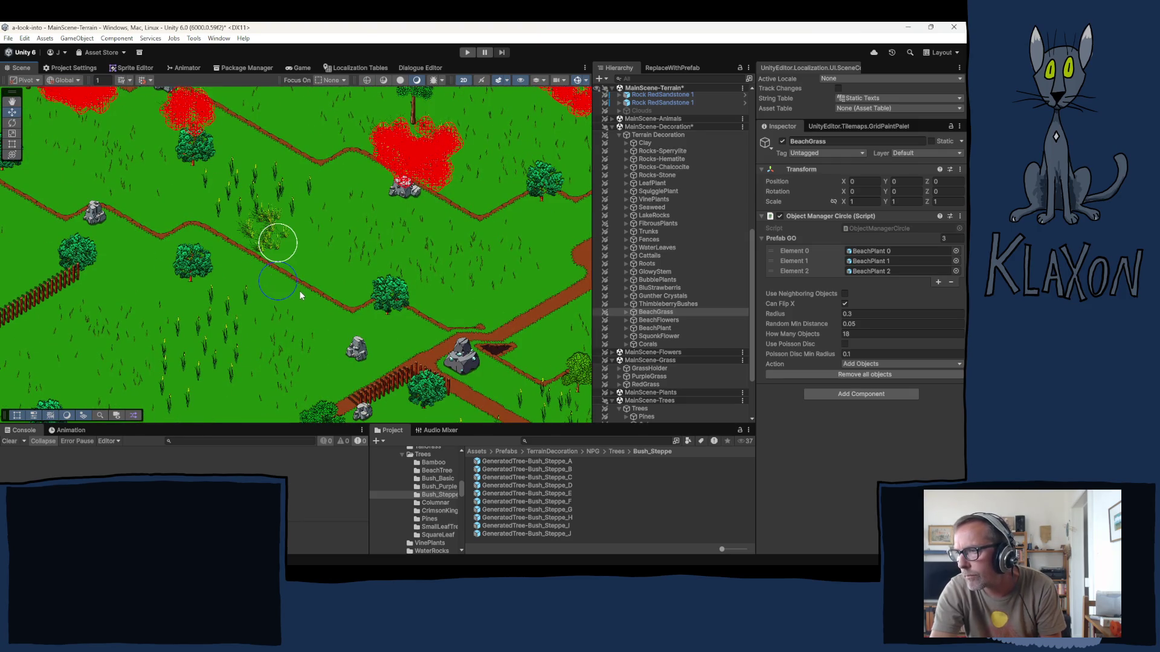
{"action": "left_click", "coordinate": [128, 308]}
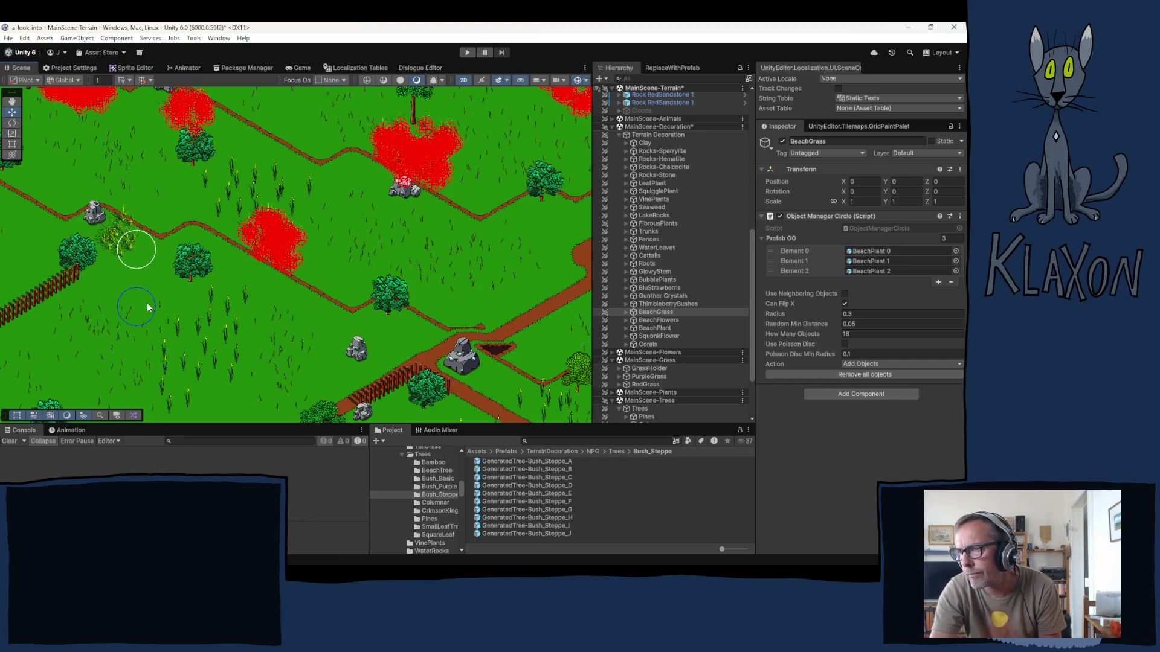
{"action": "left_click", "coordinate": [172, 312]}
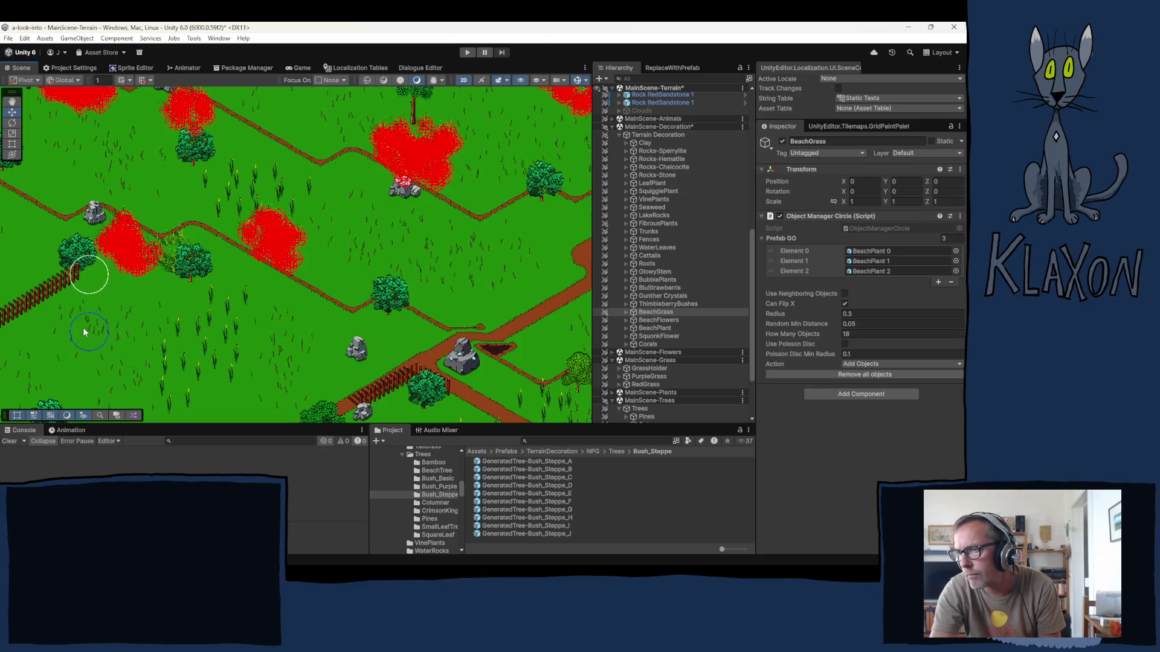
{"action": "left_click_drag", "start_coordinate": [82, 353], "coordinate": [152, 325]}
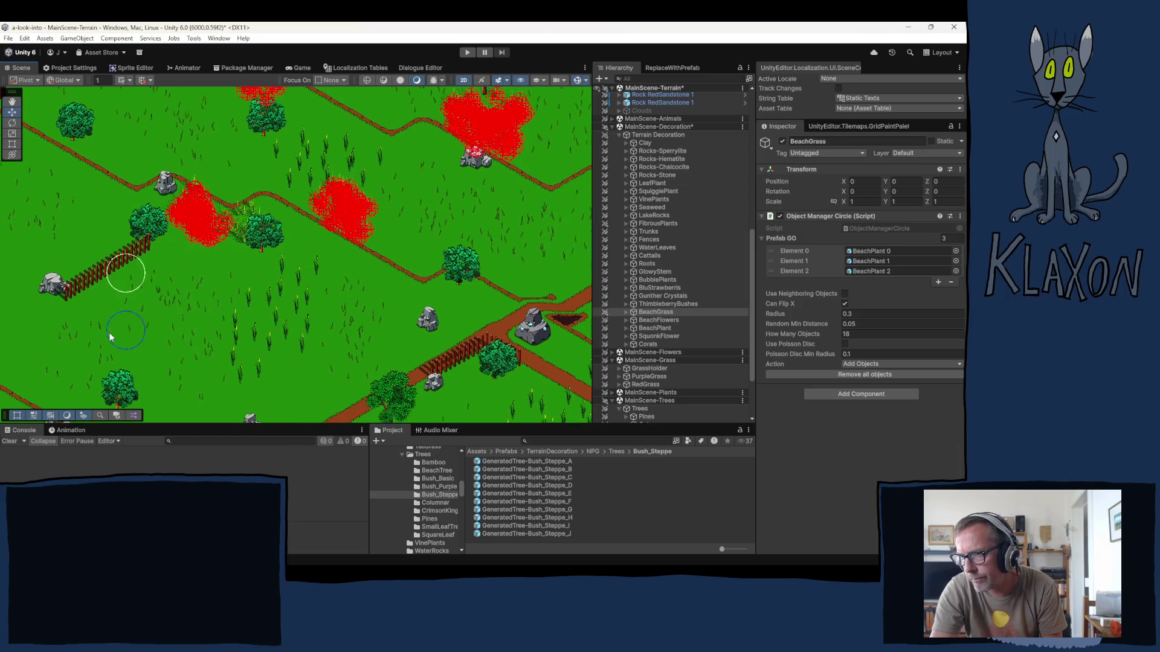
{"action": "left_click", "coordinate": [107, 329]}
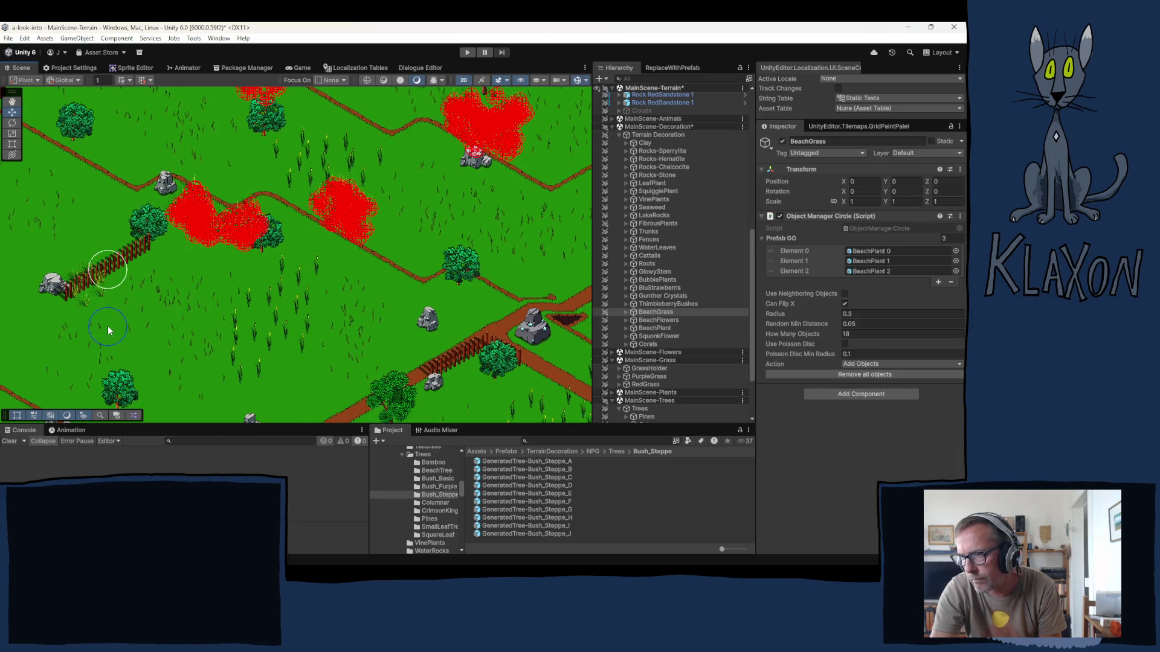
{"action": "left_click", "coordinate": [119, 321]}
{"action": "left_click", "coordinate": [133, 309]}
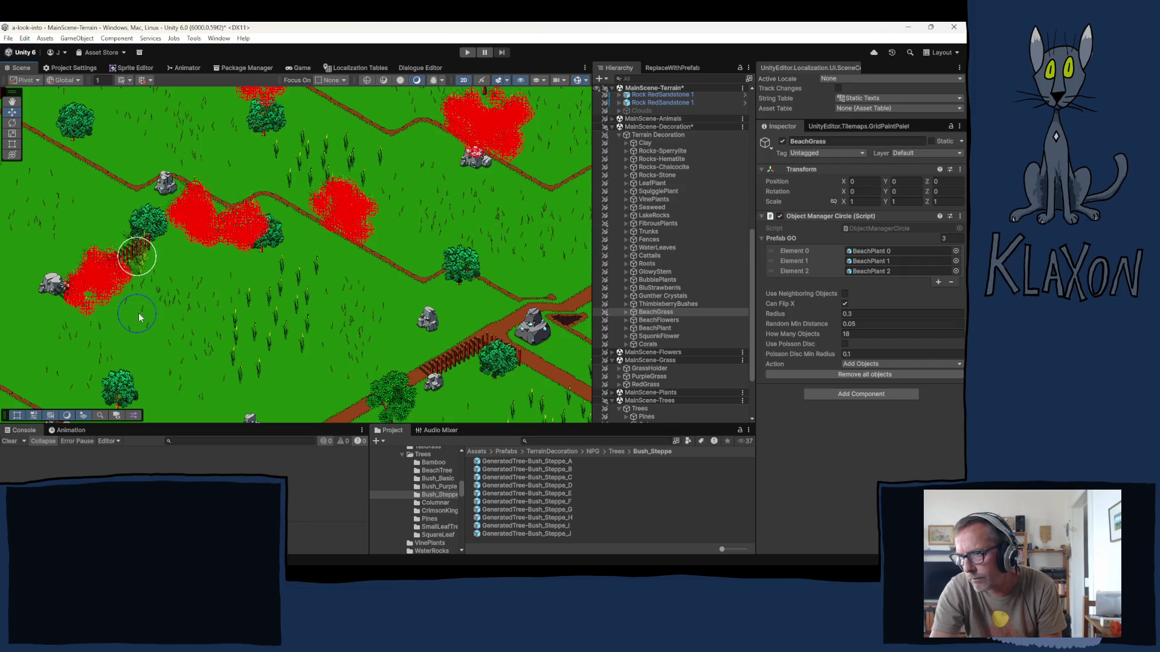
{"action": "left_click", "coordinate": [114, 305]}
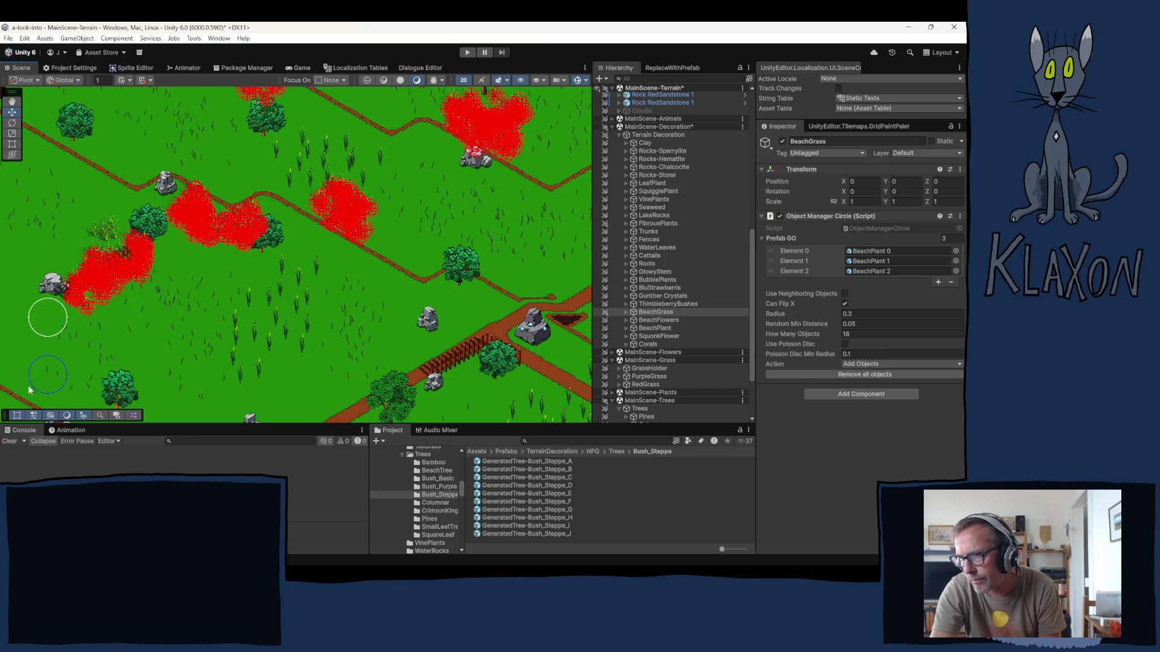
{"action": "mouse_move", "coordinate": [78, 372]}
{"action": "left_mouse_down"}
{"action": "mouse_move", "coordinate": [316, 344]}
{"action": "mouse_move", "coordinate": [310, 324]}
{"action": "mouse_move", "coordinate": [229, 294]}
{"action": "mouse_move", "coordinate": [227, 352]}
{"action": "left_mouse_up"}
{"action": "left_click", "coordinate": [159, 320]}
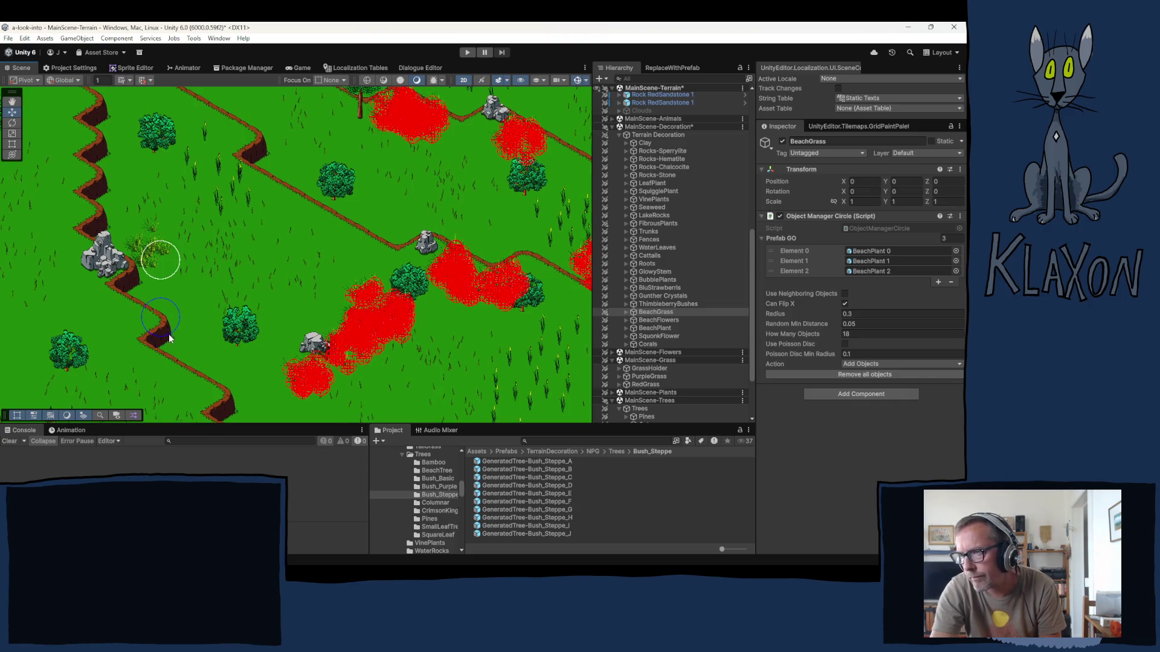
- Brush BeachGrass clumps on the lower meadow and below the cliff edge
{"action": "left_click", "coordinate": [199, 353]}
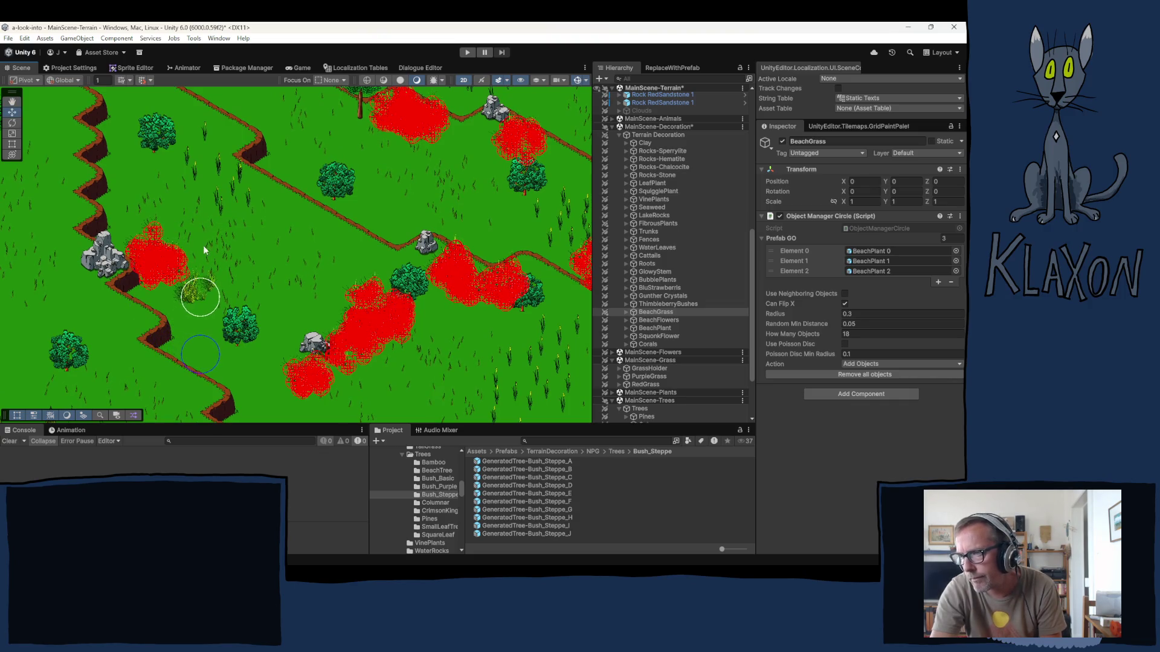
{"action": "left_click_drag", "start_coordinate": [198, 195], "coordinate": [252, 330]}
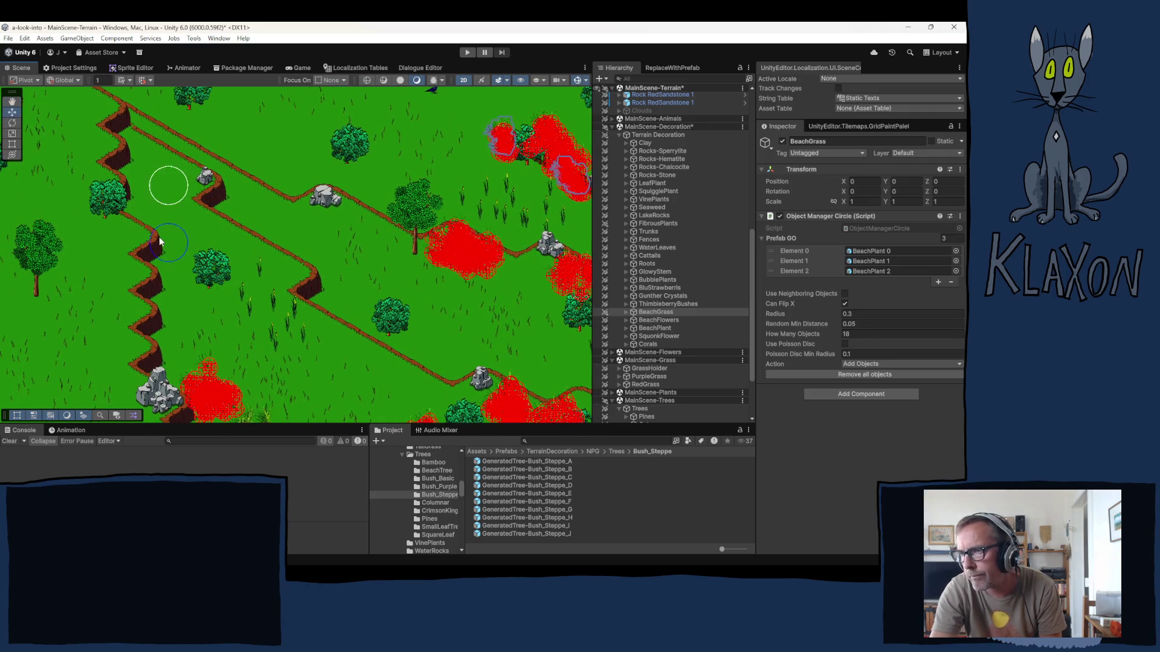
{"action": "left_click", "coordinate": [166, 266]}
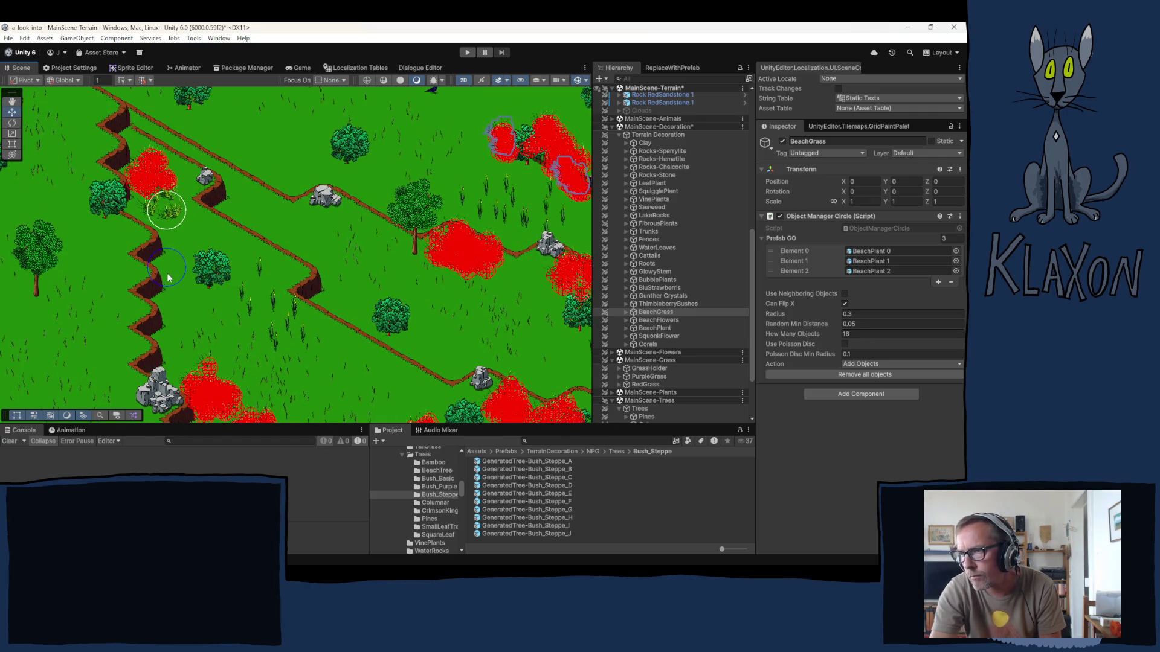
{"action": "left_click", "coordinate": [246, 302]}
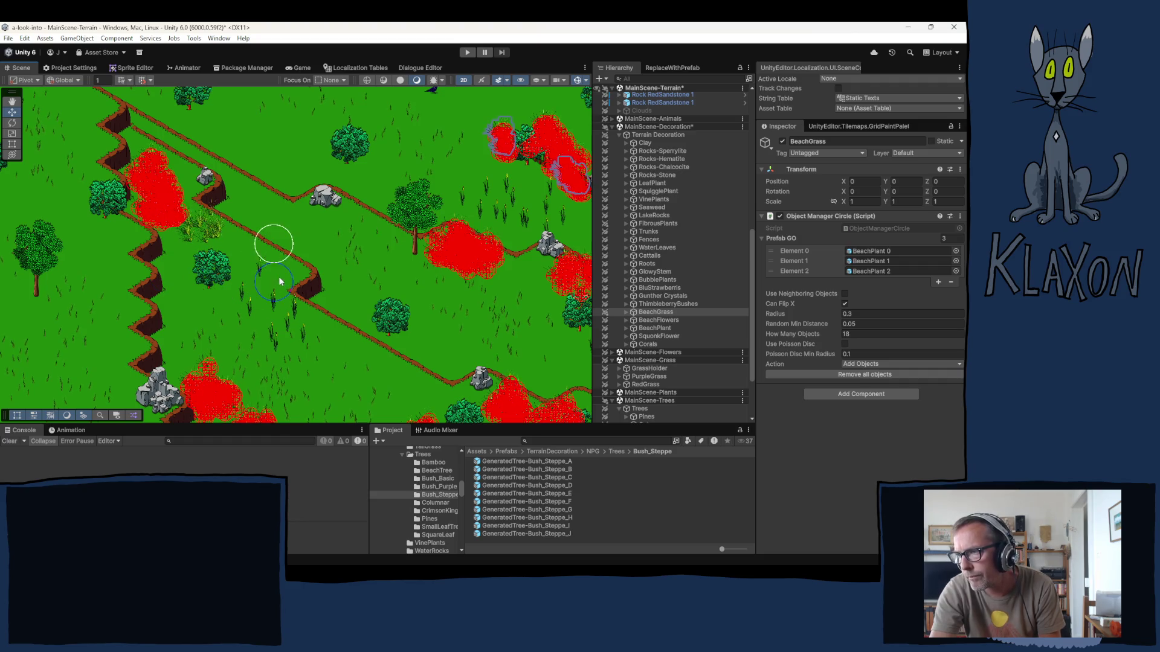
{"action": "left_click", "coordinate": [304, 273]}
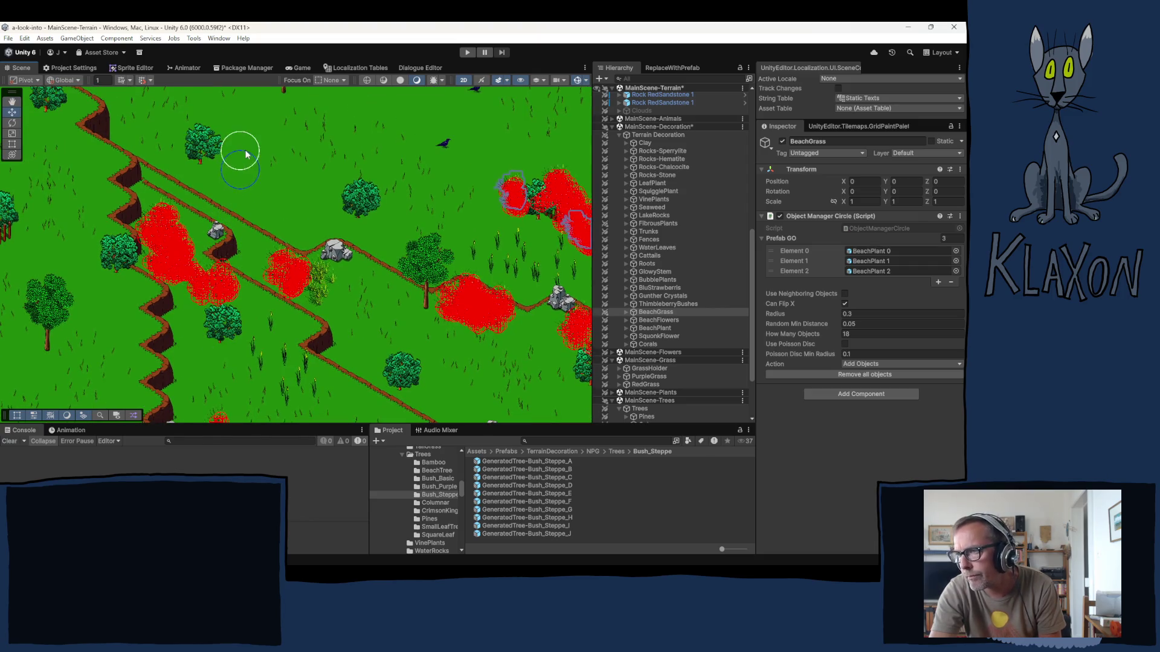
- Plant BeachGrass on the upper slope around the trees and beside the rocks by the path
{"action": "left_click", "coordinate": [253, 189]}
{"action": "left_click", "coordinate": [262, 211]}
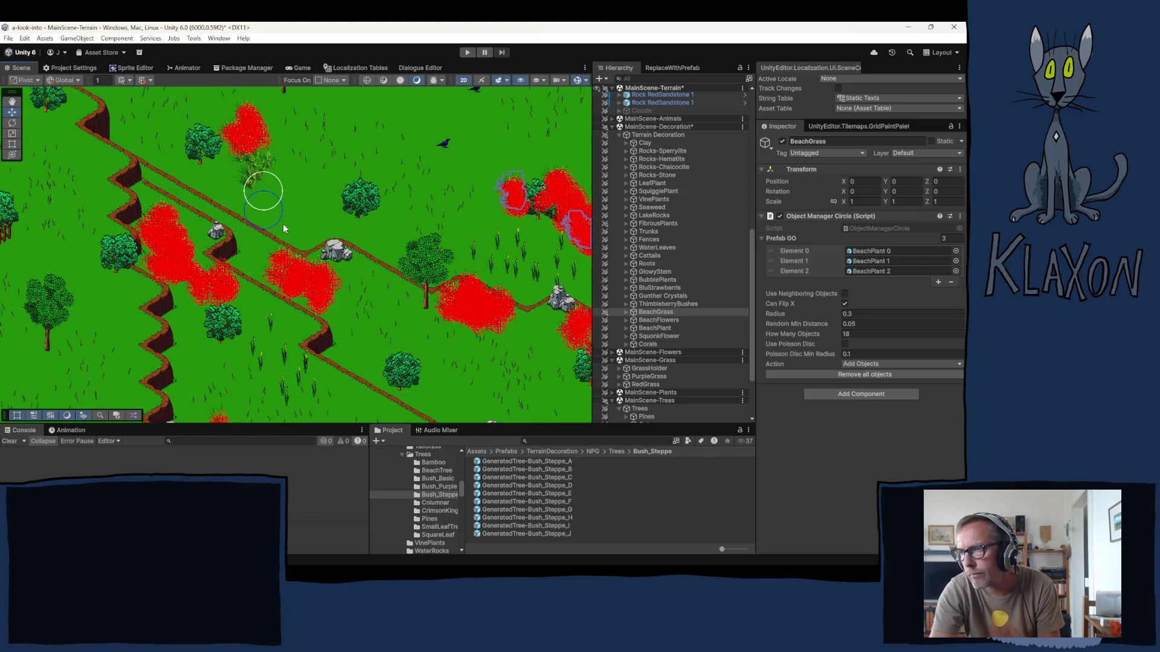
{"action": "left_click", "coordinate": [287, 231]}
{"action": "left_click", "coordinate": [285, 195]}
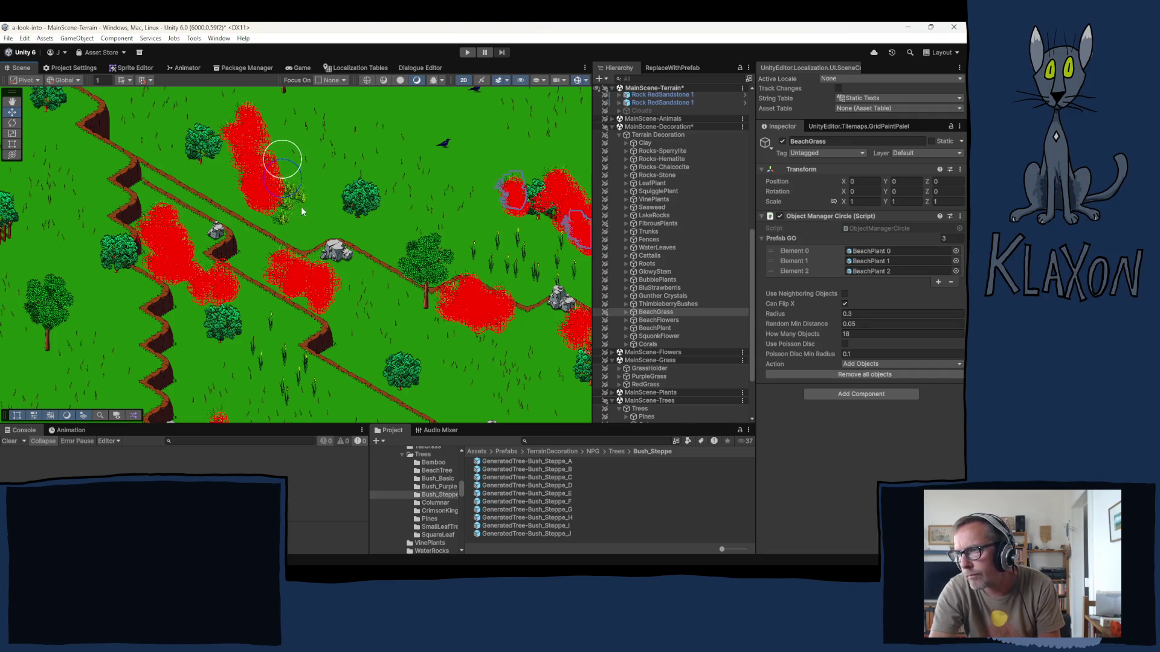
{"action": "left_click", "coordinate": [318, 178]}
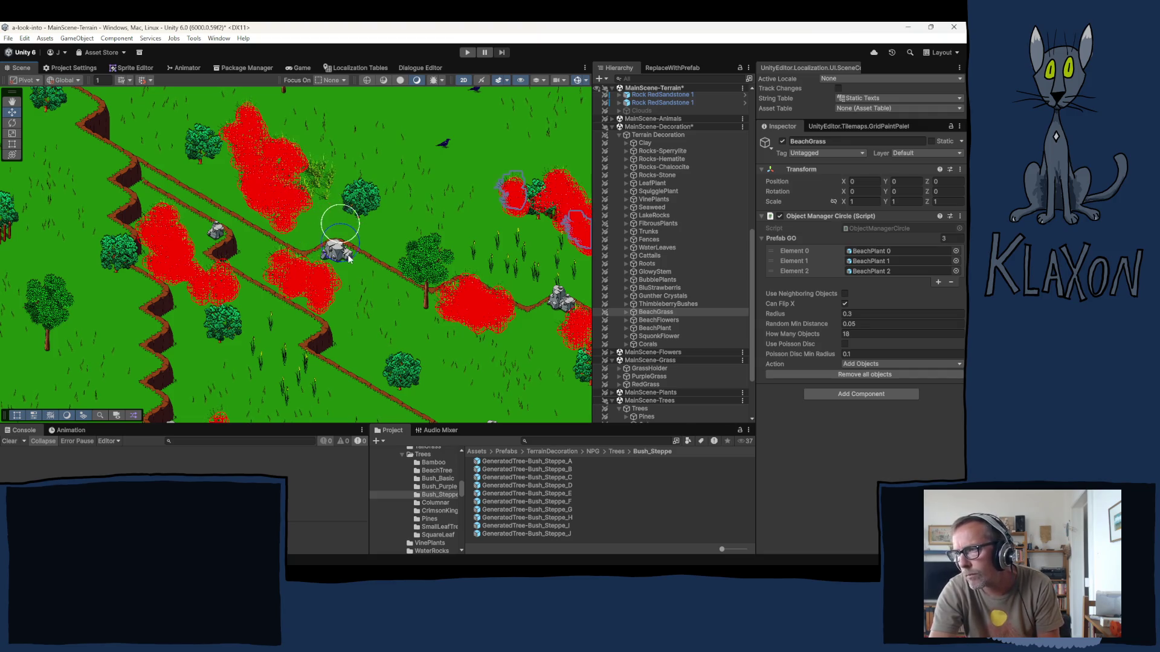
{"action": "left_click", "coordinate": [377, 238]}
- Add BeachGrass clumps around the fence and near the rocks on the left
{"action": "mouse_move", "coordinate": [326, 279]}
{"action": "left_mouse_down"}
{"action": "mouse_move", "coordinate": [450, 227]}
{"action": "mouse_move", "coordinate": [568, 199]}
{"action": "left_mouse_up"}
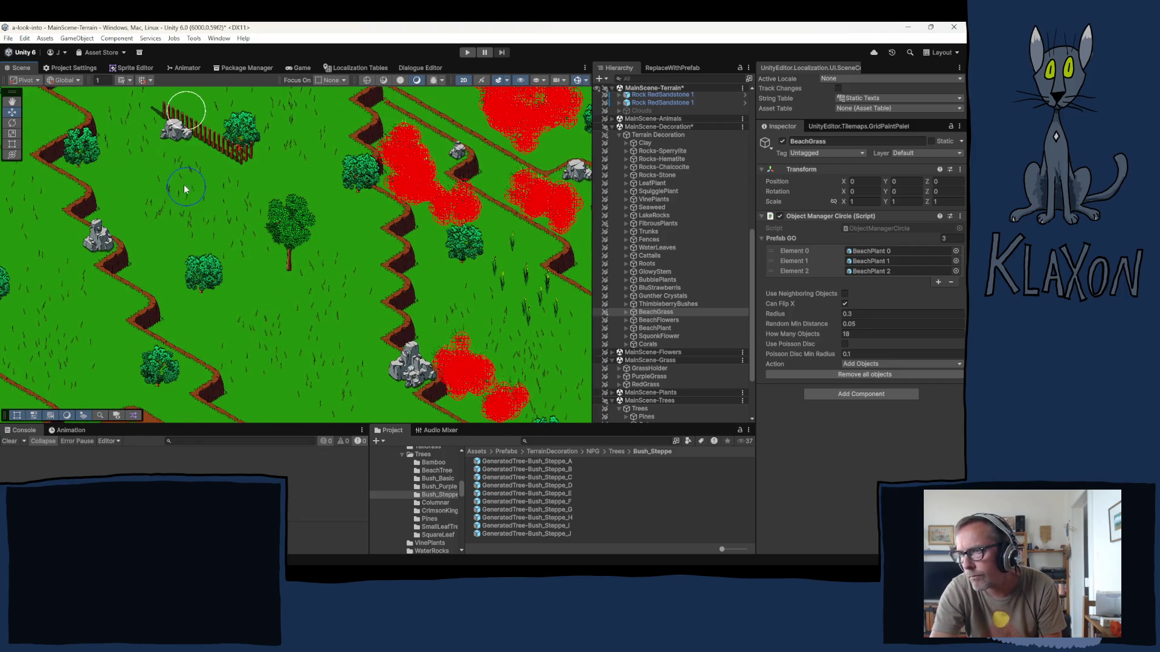
{"action": "left_click", "coordinate": [197, 193]}
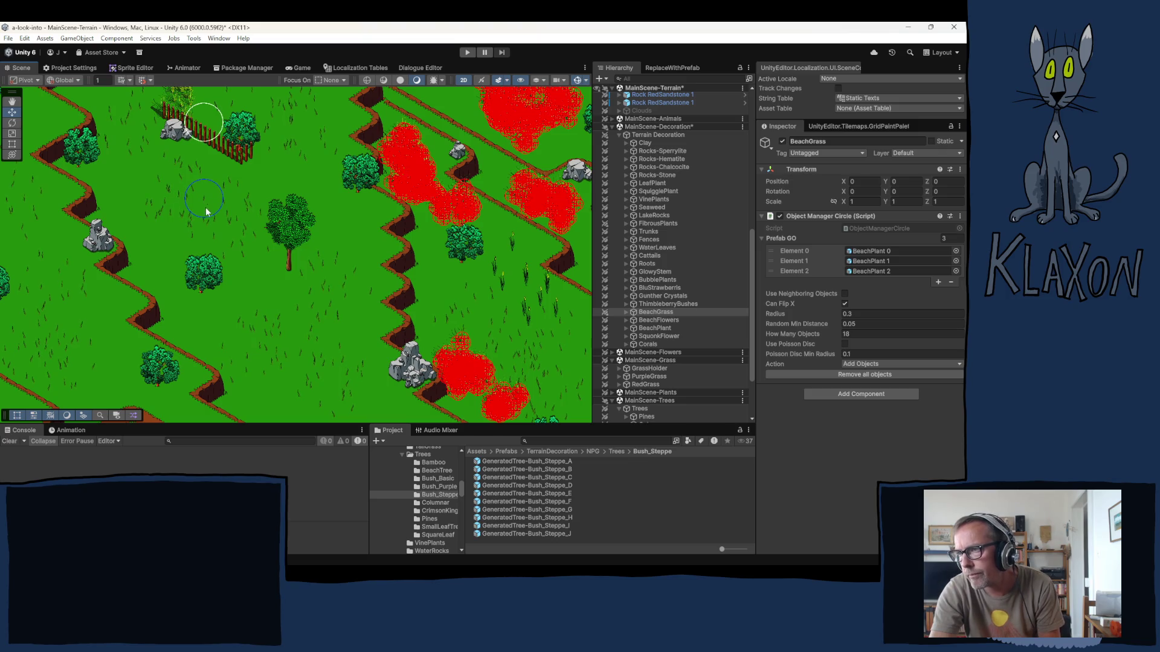
{"action": "left_click", "coordinate": [208, 208]}
{"action": "left_click", "coordinate": [224, 243]}
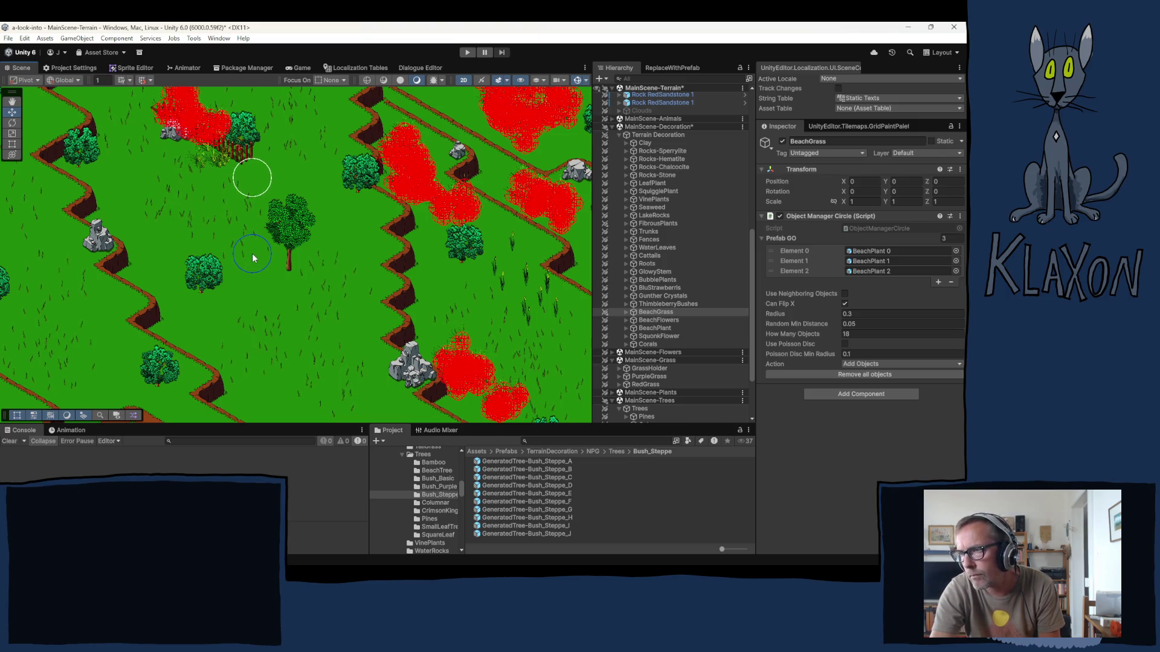
{"action": "left_click", "coordinate": [299, 253]}
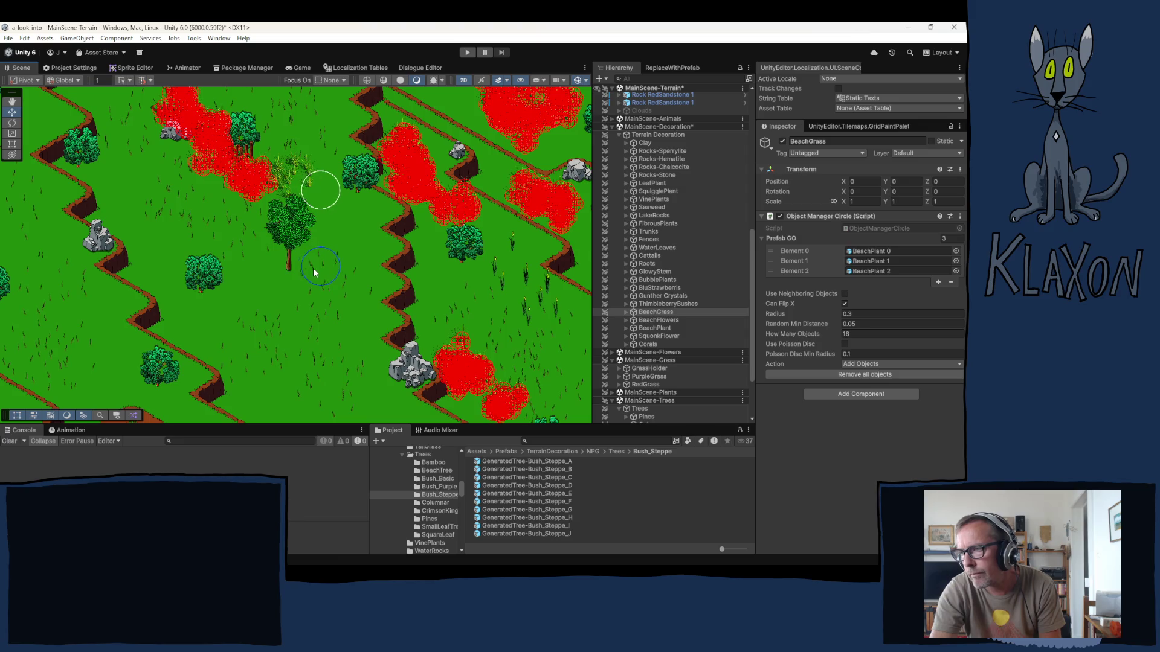
{"action": "left_click", "coordinate": [114, 264]}
{"action": "left_click", "coordinate": [145, 297]}
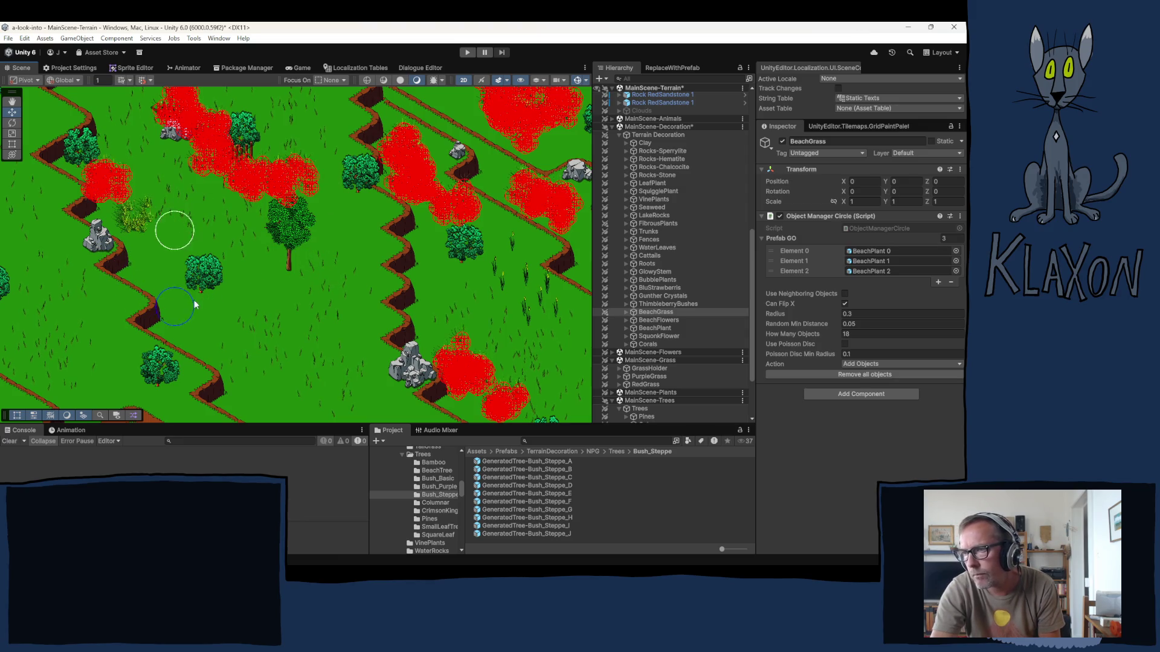
- Scatter BeachGrass around the round bushes and across the meadow near the pine trees
{"action": "key", "text": "Left"}
{"action": "key", "text": "Down"}
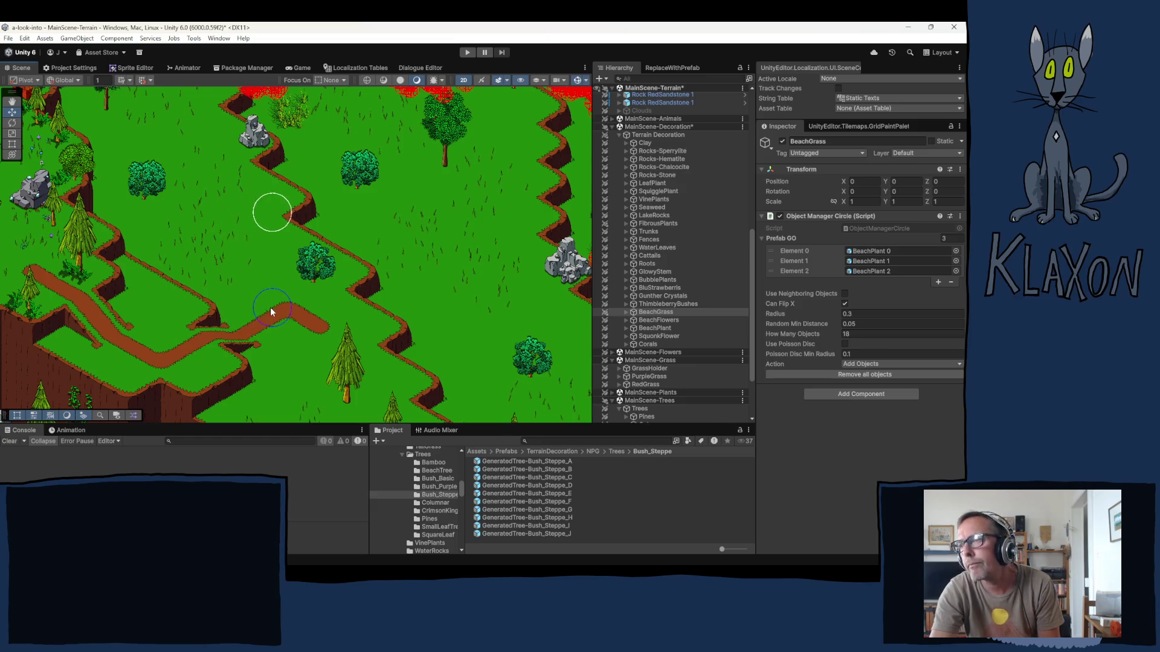
{"action": "left_click", "coordinate": [269, 307]}
{"action": "left_click", "coordinate": [275, 343]}
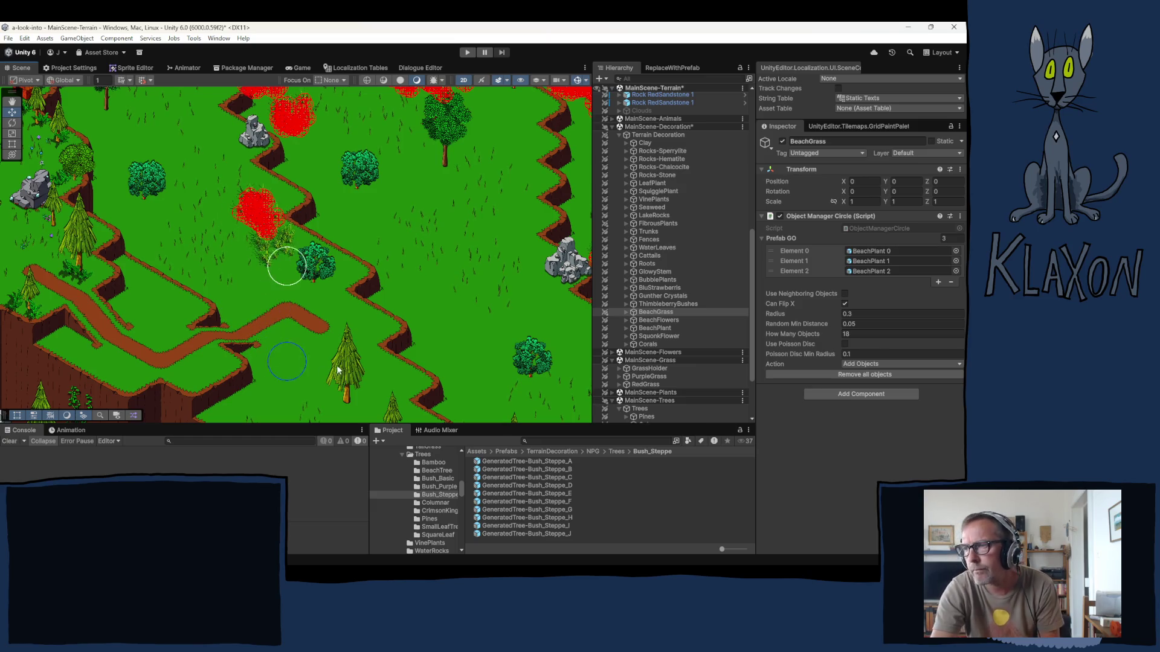
{"action": "key", "text": "Right"}
{"action": "key", "text": "Down"}
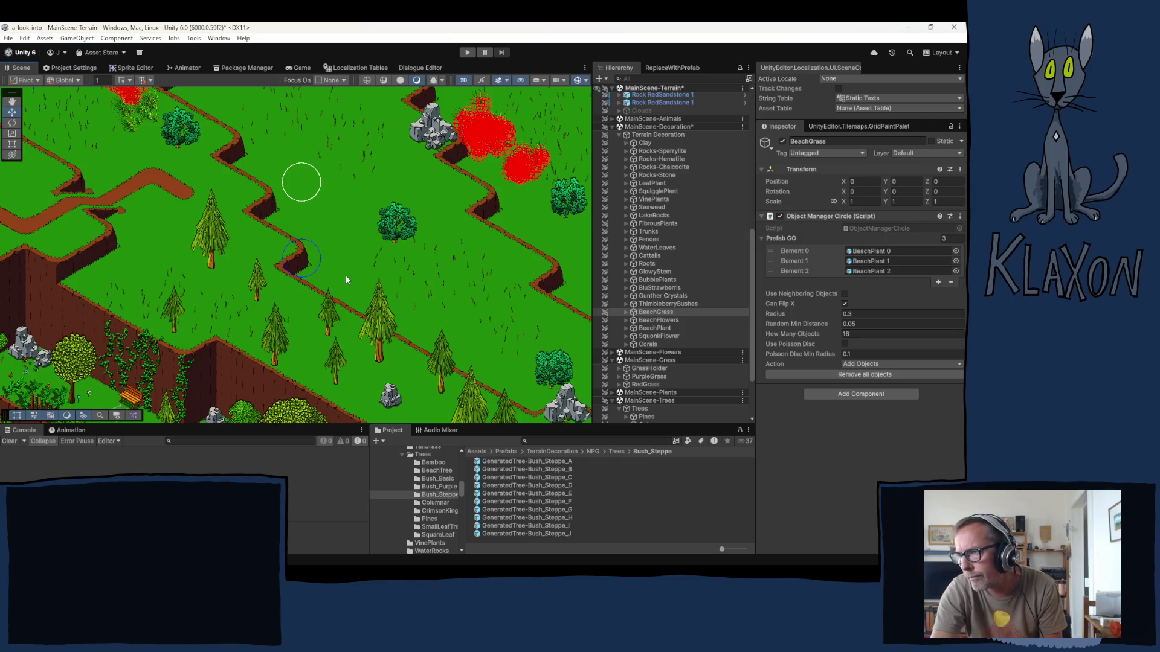
{"action": "left_click", "coordinate": [347, 275]}
{"action": "left_click", "coordinate": [386, 273]}
{"action": "left_click", "coordinate": [443, 285]}
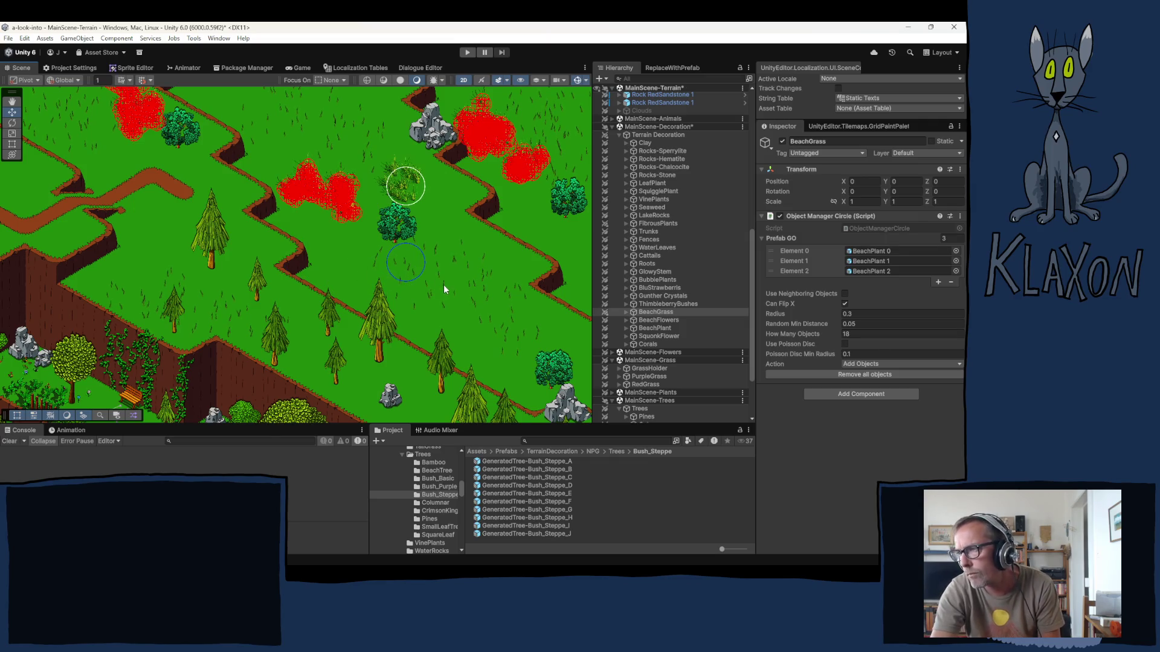
{"action": "left_click", "coordinate": [445, 287]}
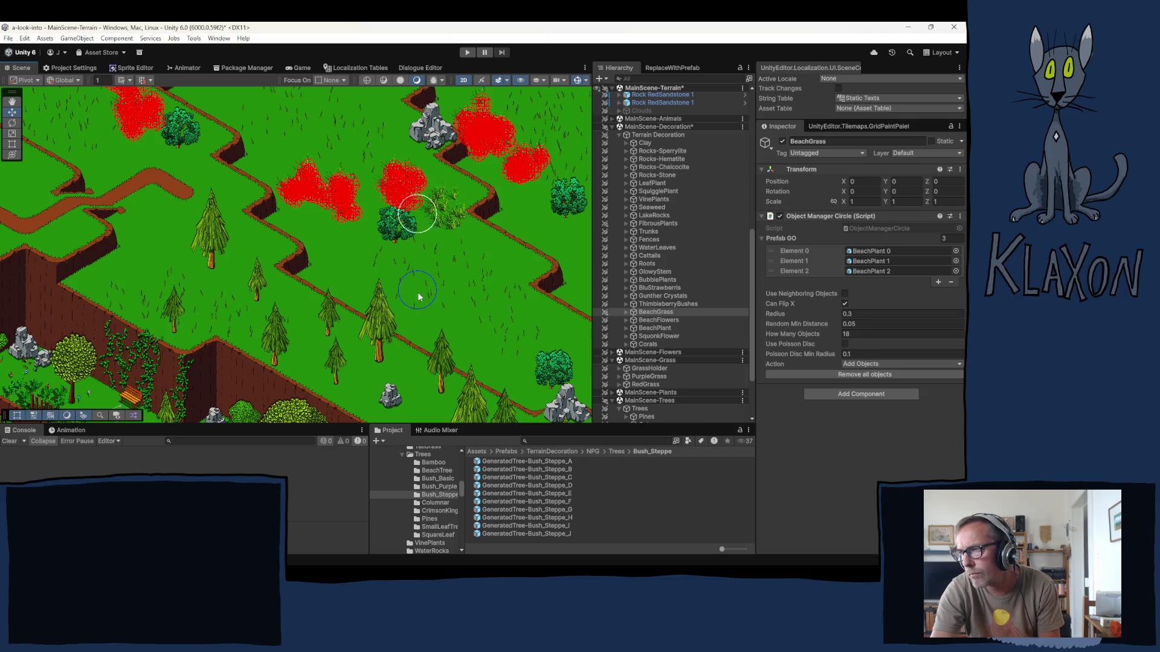
- Brush a strip of BeachGrass along the path toward the rocks and beside the right-hand tree
{"action": "key", "text": "Right"}
{"action": "key", "text": "Down"}
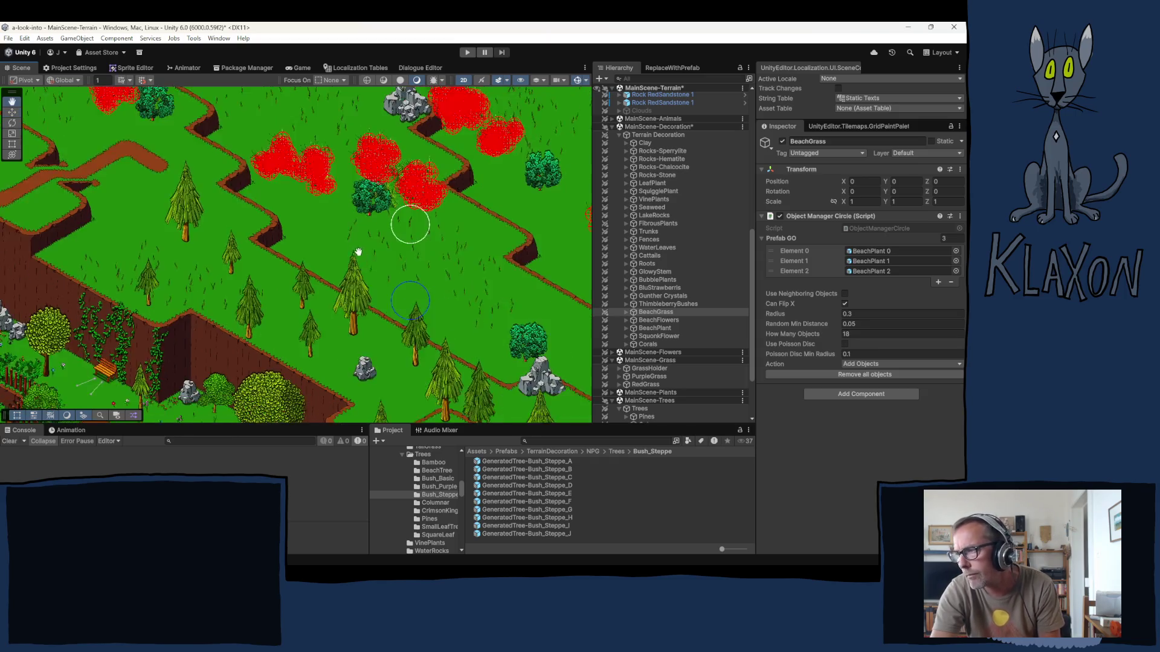
{"action": "key", "text": "Right"}
{"action": "key", "text": "Down"}
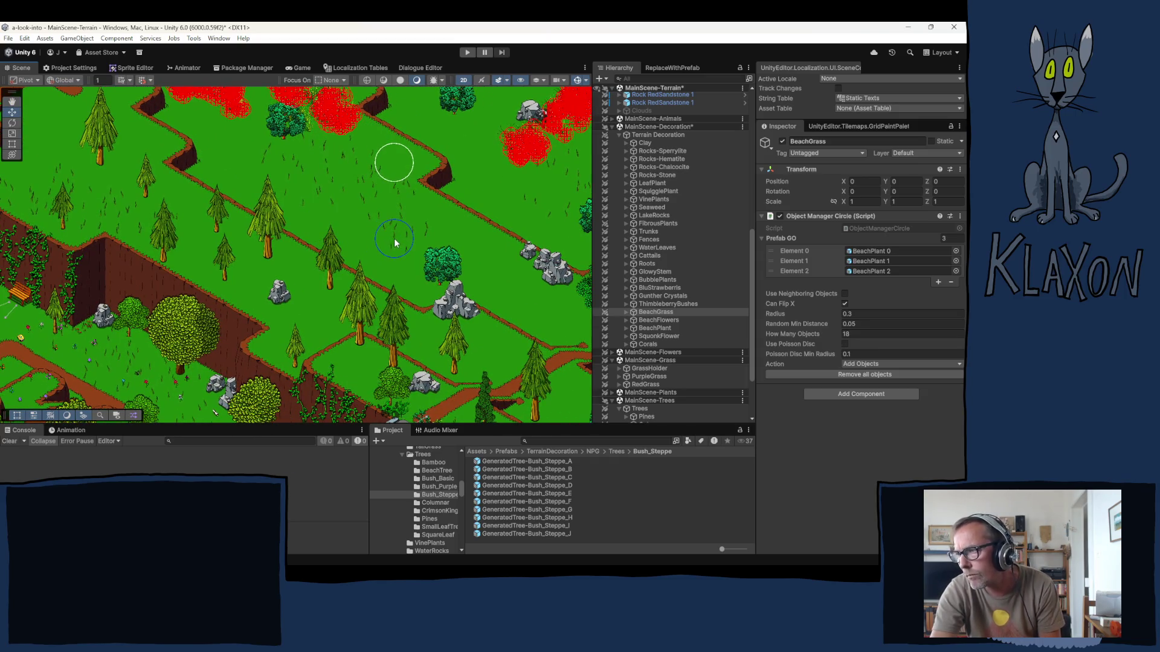
{"action": "left_click", "coordinate": [394, 238]}
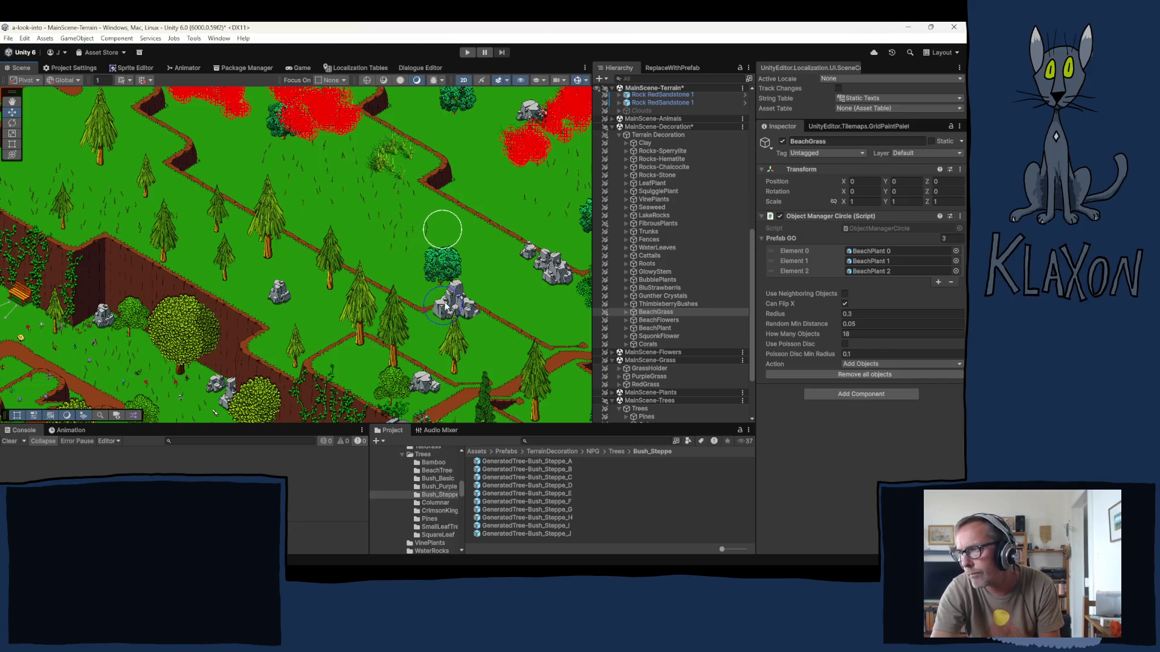
{"action": "mouse_move", "coordinate": [487, 329]}
{"action": "left_mouse_down"}
{"action": "mouse_move", "coordinate": [527, 380]}
{"action": "mouse_move", "coordinate": [330, 345]}
{"action": "mouse_move", "coordinate": [142, 384]}
{"action": "left_mouse_up"}
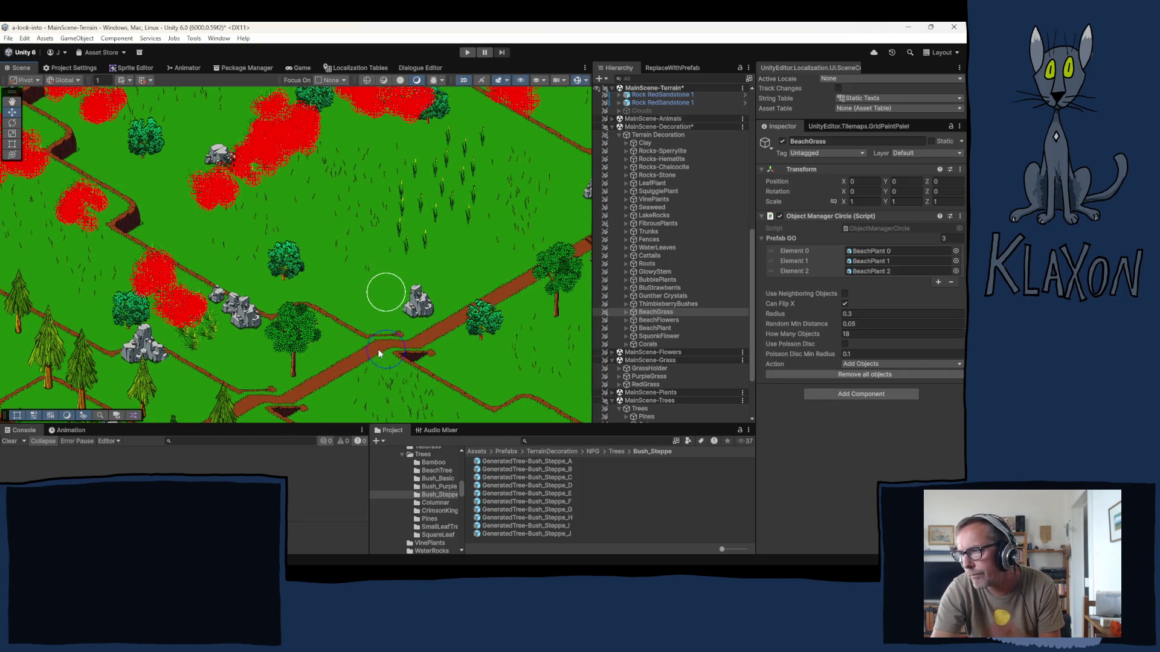
{"action": "left_click", "coordinate": [429, 334]}
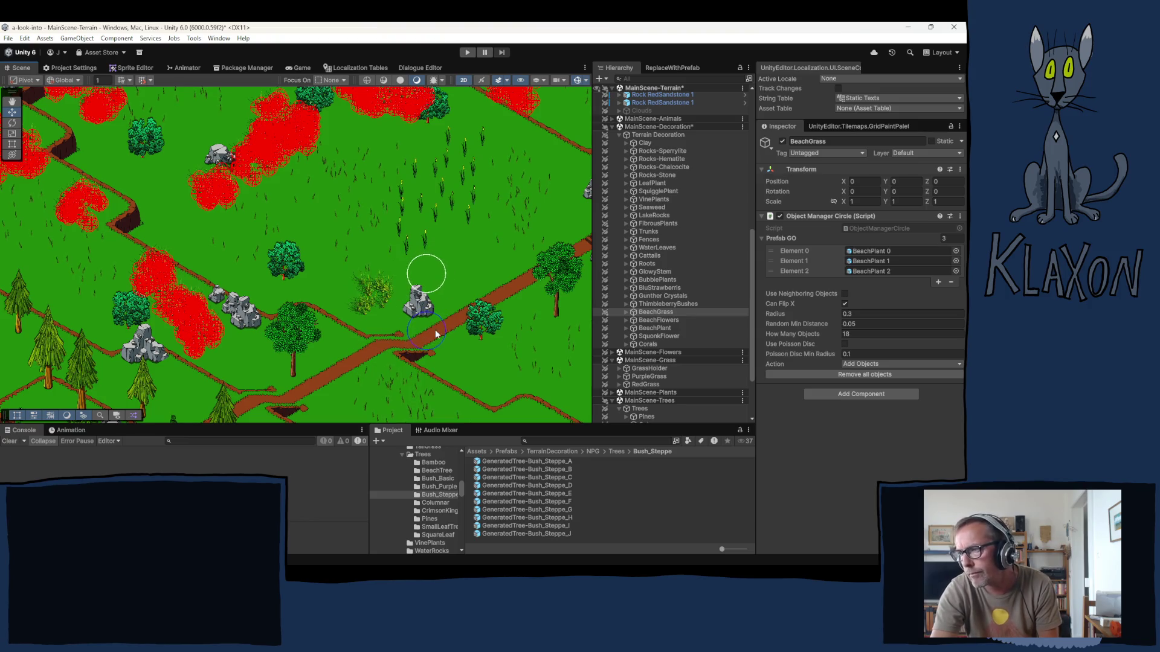
{"action": "left_click", "coordinate": [435, 333]}
{"action": "left_click", "coordinate": [486, 320]}
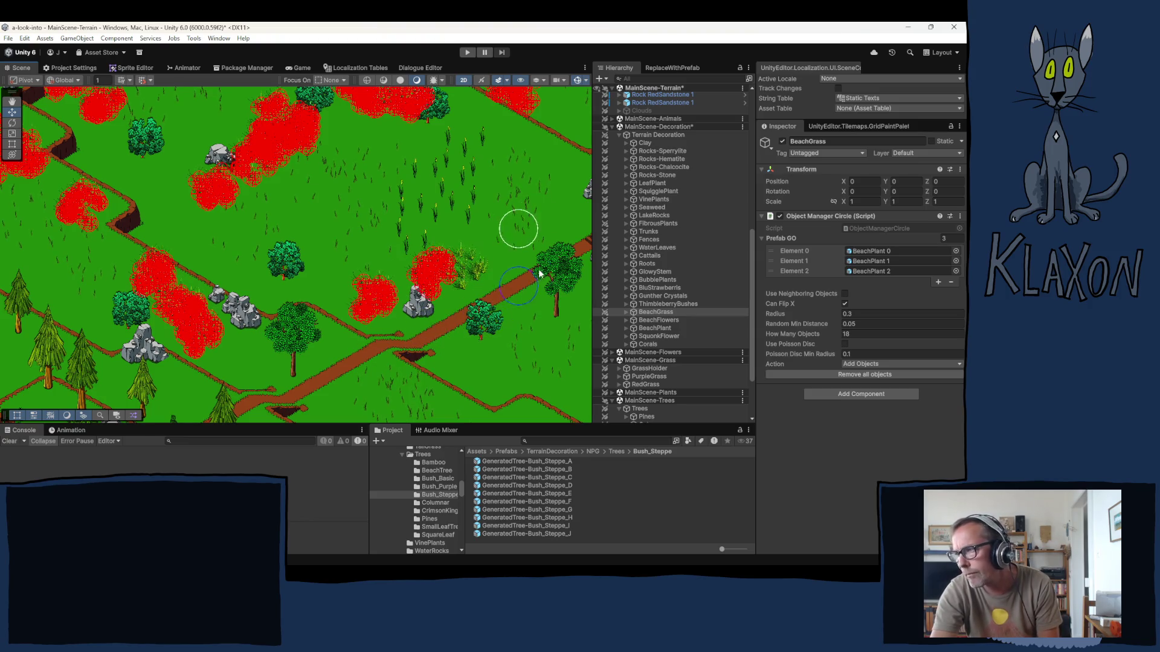
{"action": "left_click", "coordinate": [542, 217]}
{"action": "left_click", "coordinate": [532, 200]}
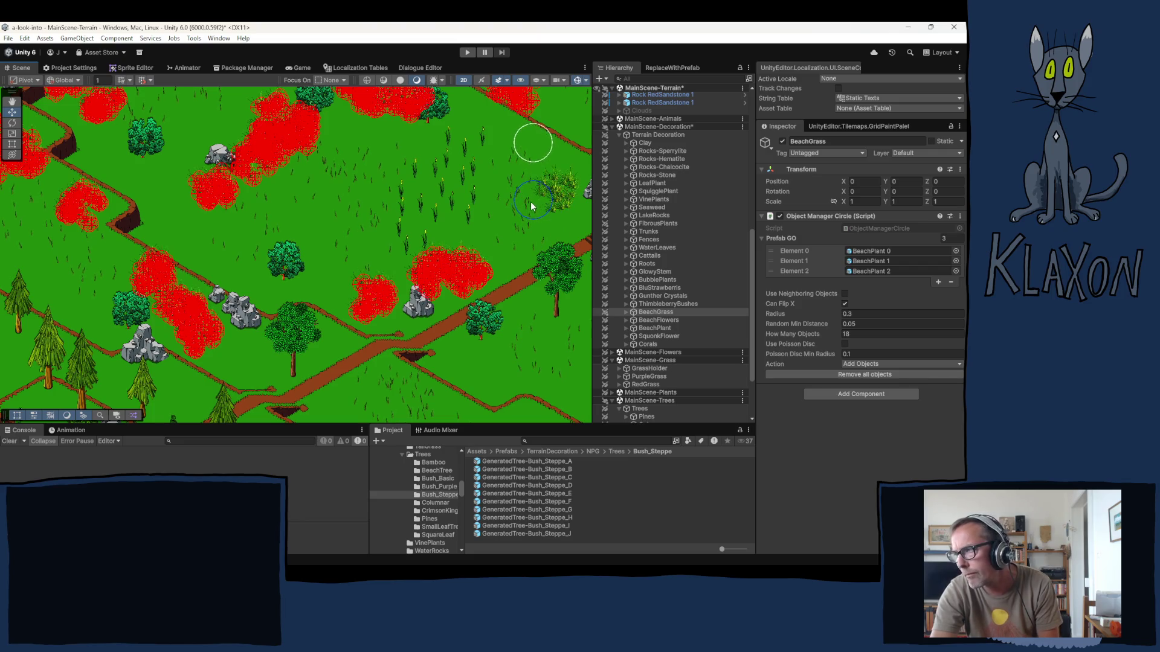
- Plant BeachGrass between the two trees and beside the fence bridge
{"action": "mouse_move", "coordinate": [378, 191]}
{"action": "left_mouse_down"}
{"action": "mouse_move", "coordinate": [189, 140]}
{"action": "mouse_move", "coordinate": [182, 125]}
{"action": "left_mouse_up"}
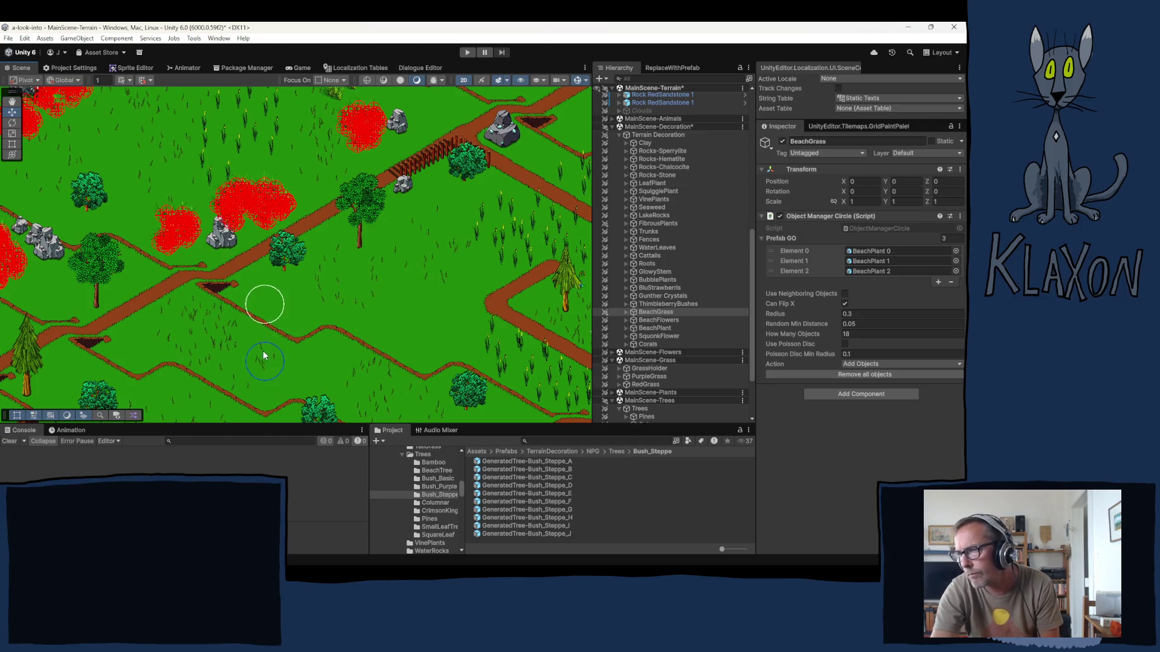
{"action": "left_click", "coordinate": [323, 307]}
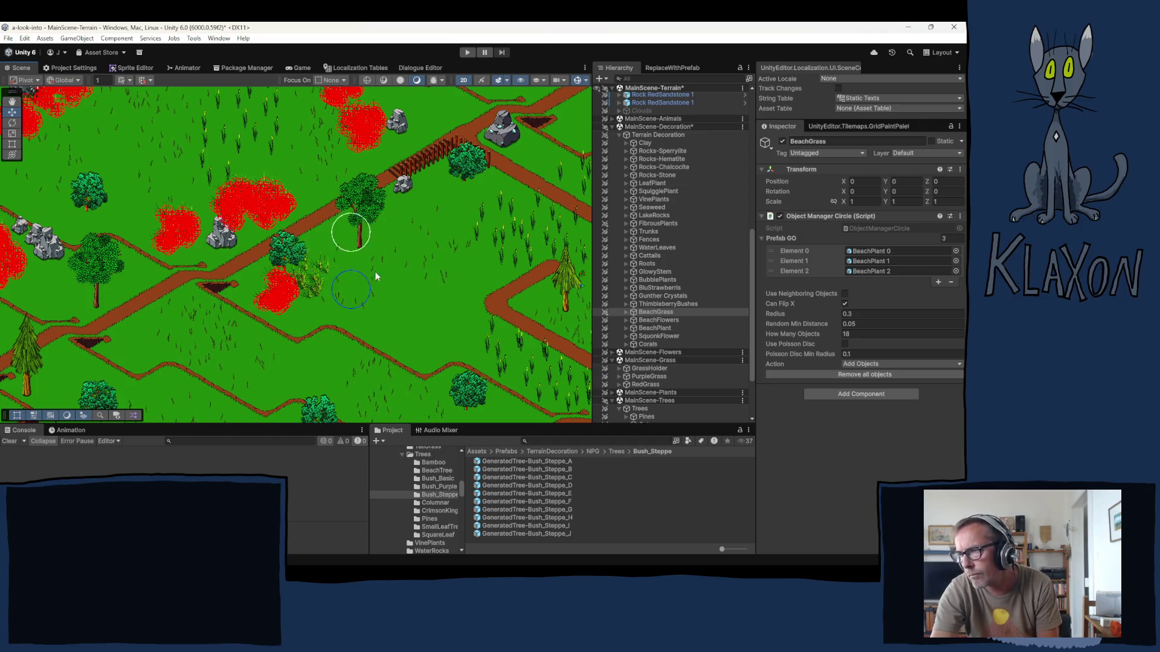
{"action": "left_click", "coordinate": [412, 253]}
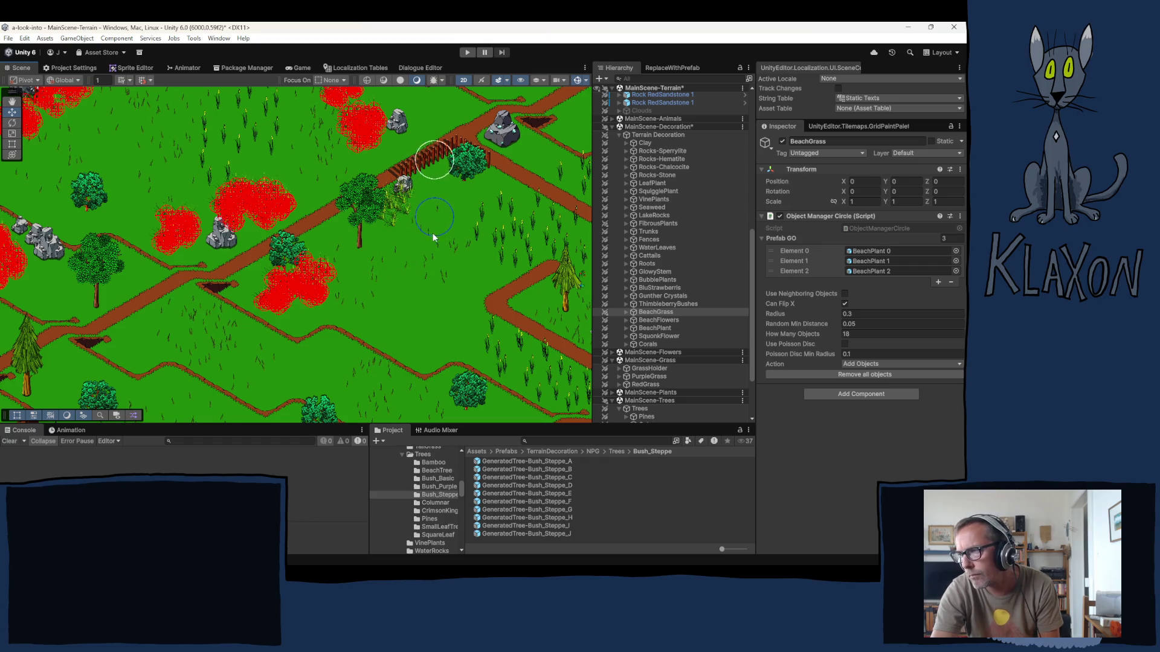
{"action": "left_click", "coordinate": [431, 237]}
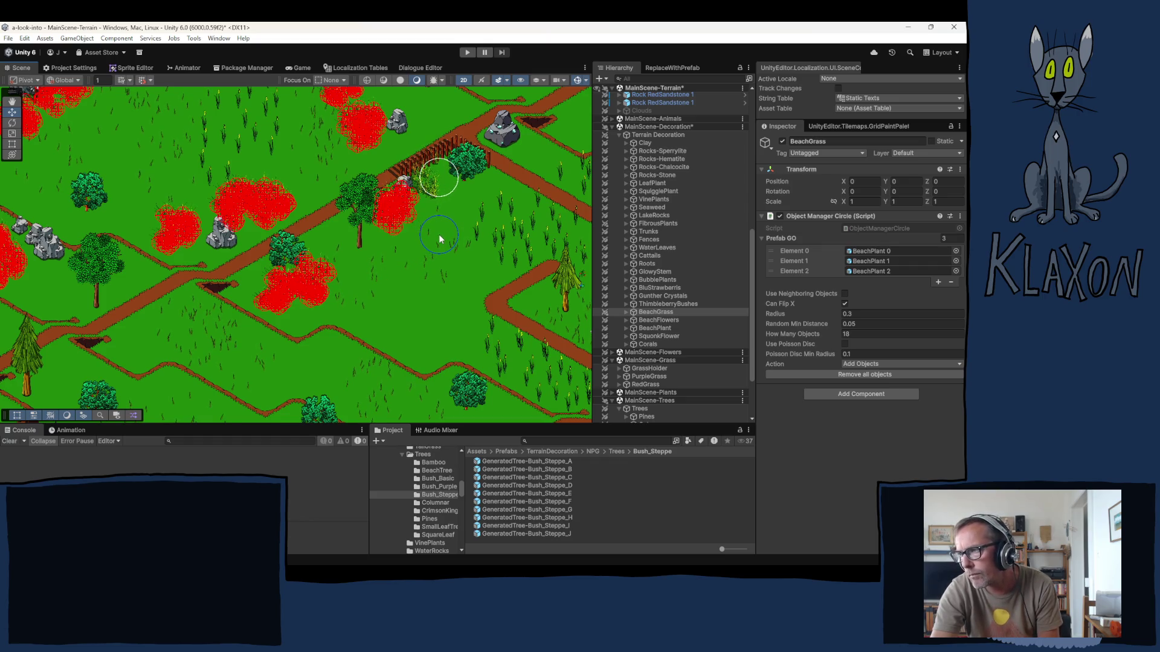
{"action": "left_click", "coordinate": [439, 235]}
- Add a couple more BeachGrass clumps in the upper meadow and next to a rock
{"action": "left_click_drag", "start_coordinate": [400, 318], "coordinate": [429, 261]}
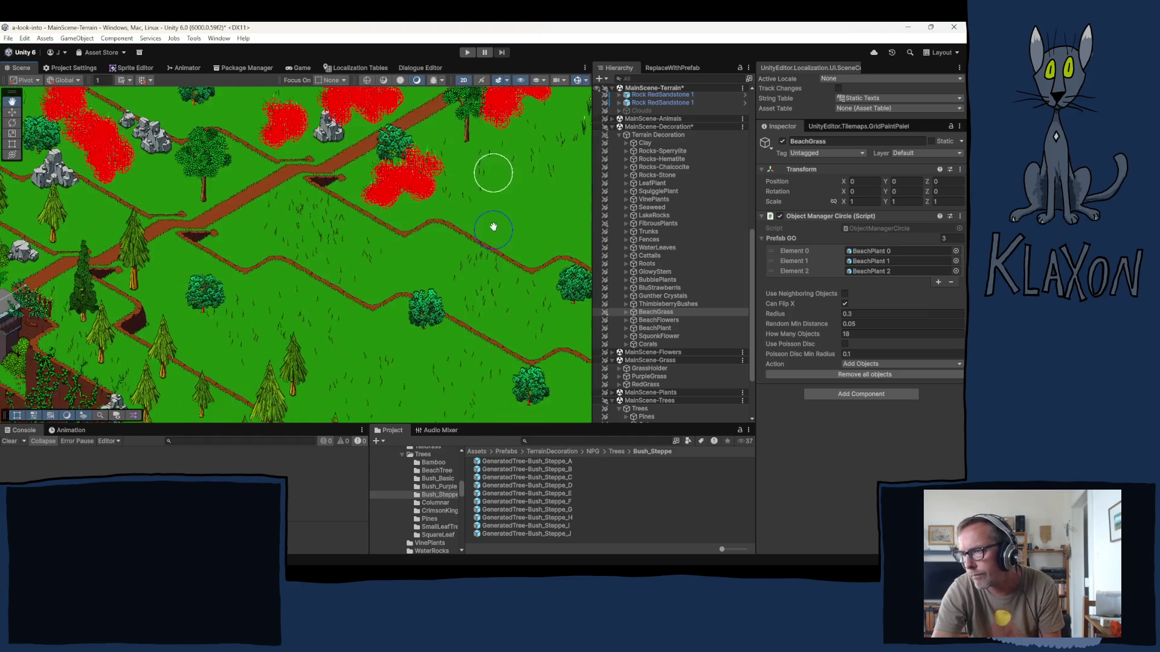
{"action": "left_click", "coordinate": [430, 326]}
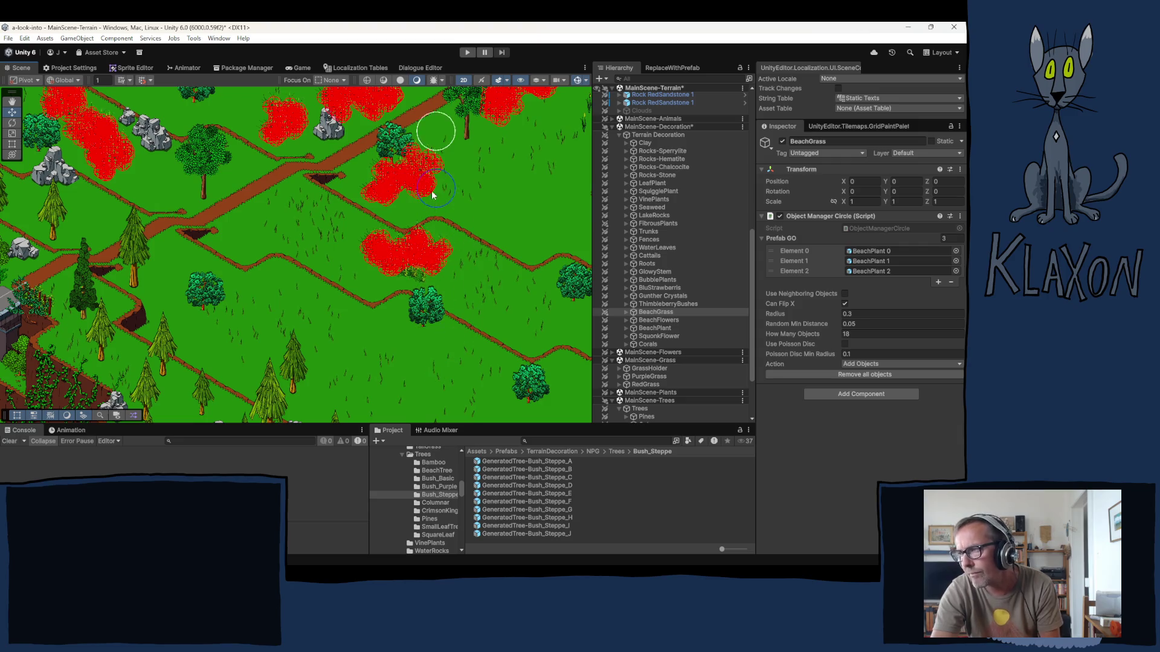
{"action": "key", "text": "Up"}
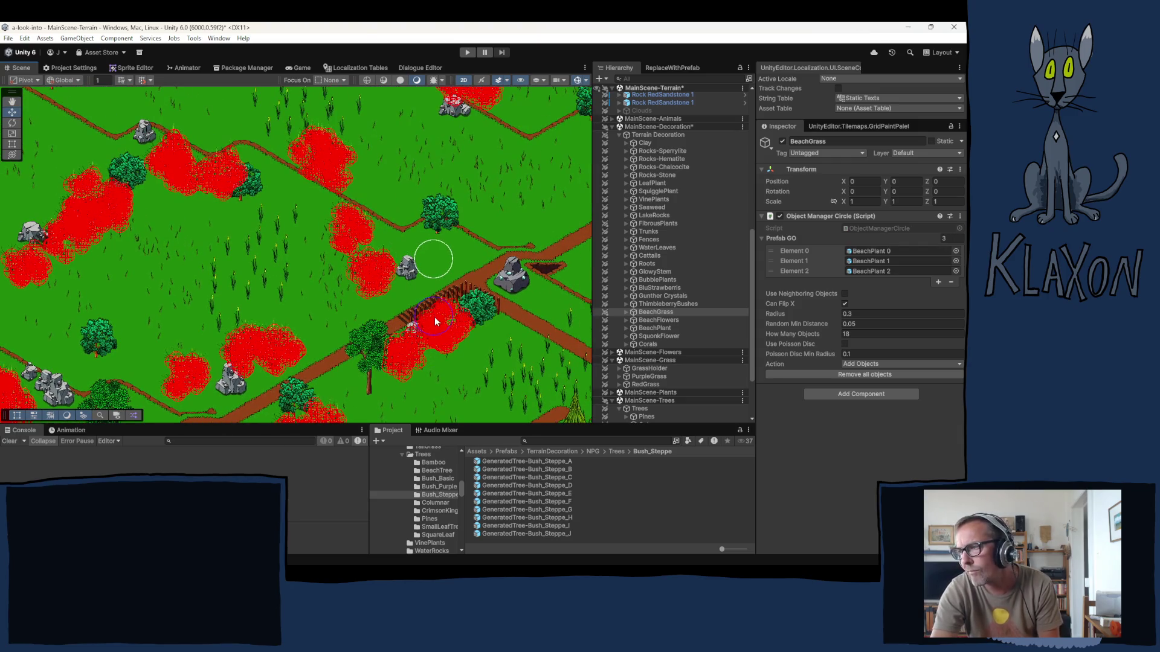
{"action": "left_click", "coordinate": [434, 317]}
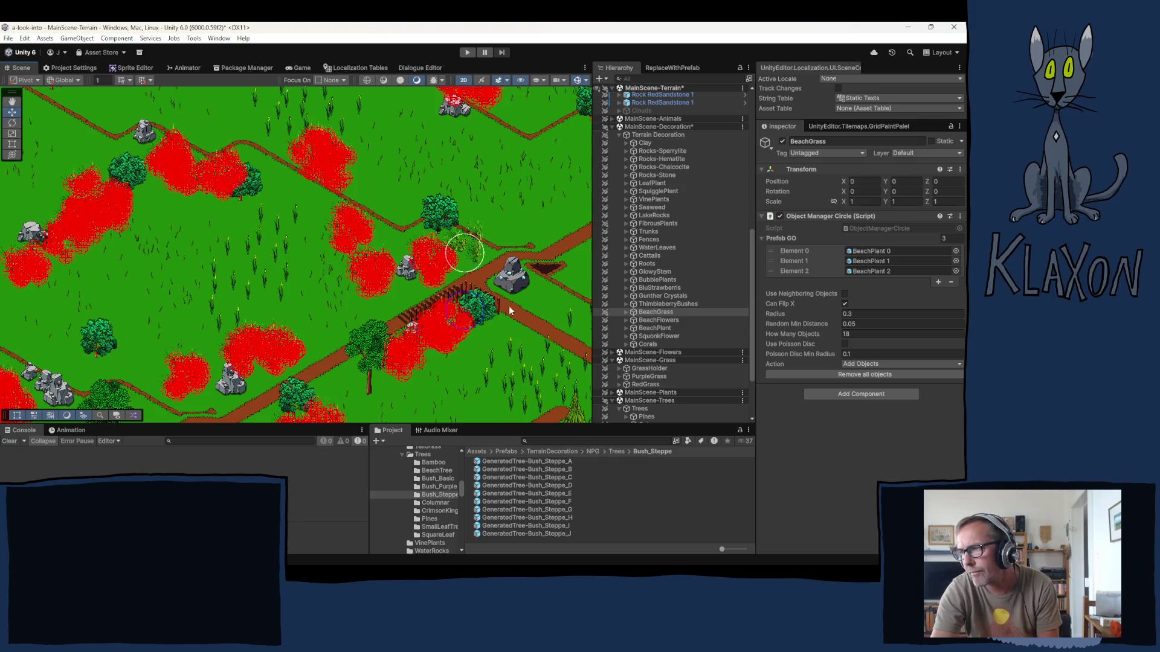
{"action": "left_click_drag", "start_coordinate": [501, 319], "coordinate": [365, 257]}
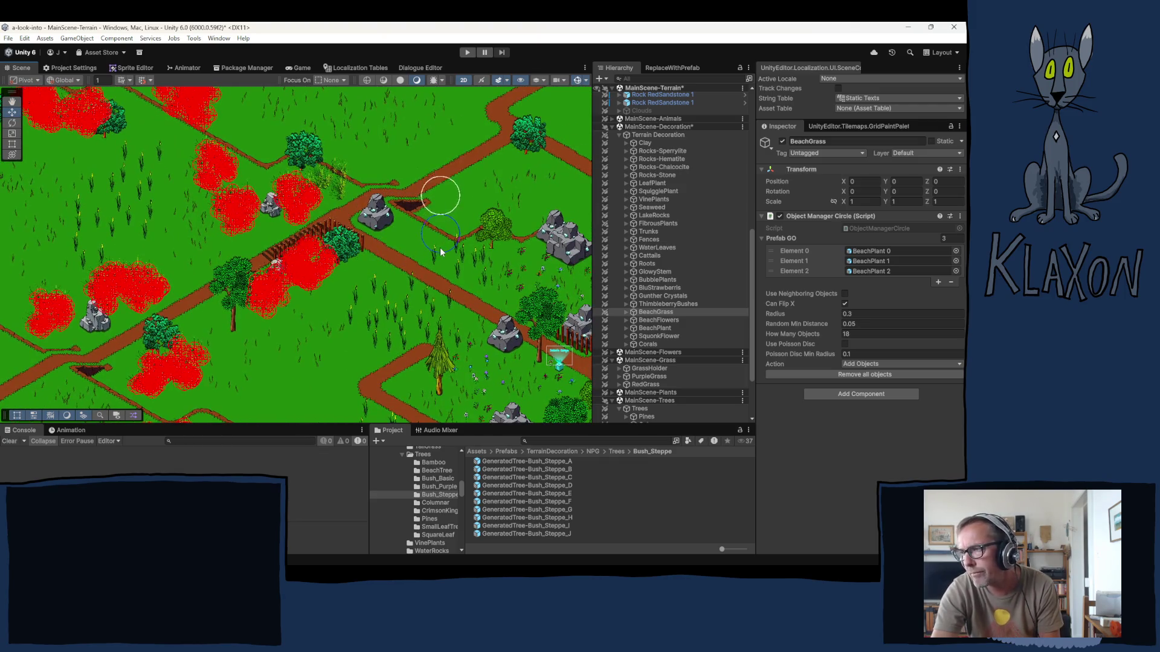
{"action": "scroll", "coordinate": [430, 329], "scroll_direction": "down", "scroll_amount": 5}
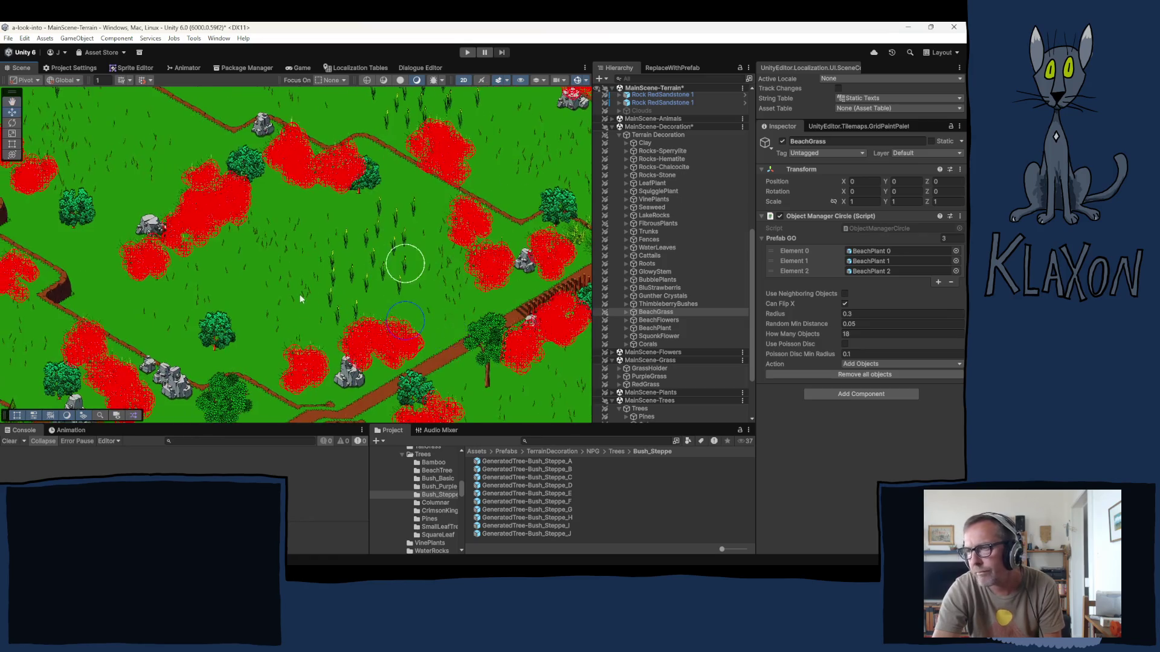
- Place about eight BeachGrass clumps across the left meadow near the red patches and top edge
{"action": "scroll", "coordinate": [199, 250], "scroll_direction": "up", "scroll_amount": 3}
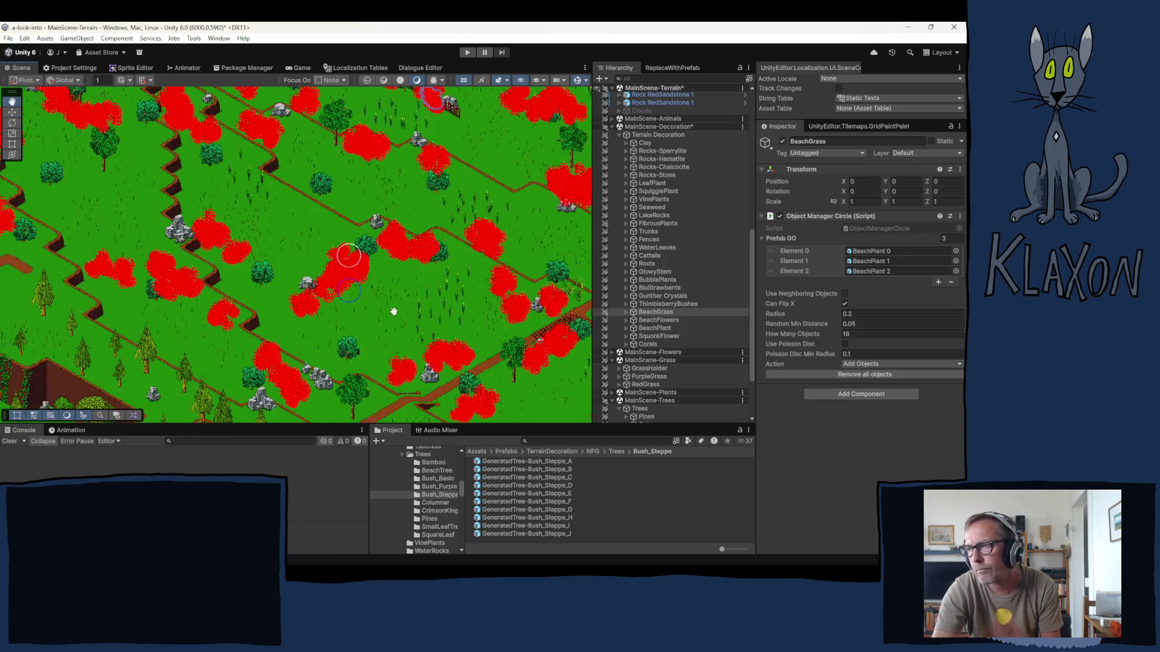
{"action": "mouse_move", "coordinate": [200, 249]}
{"action": "left_mouse_down"}
{"action": "mouse_move", "coordinate": [500, 340]}
{"action": "mouse_move", "coordinate": [172, 298]}
{"action": "left_mouse_up"}
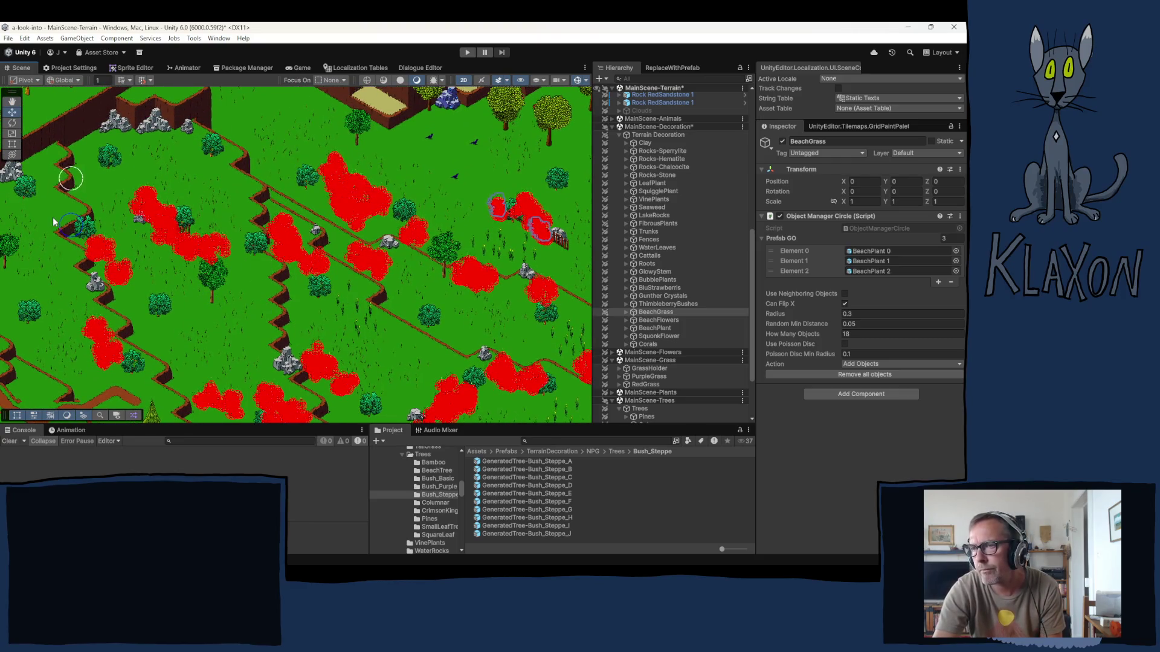
{"action": "left_click", "coordinate": [47, 254]}
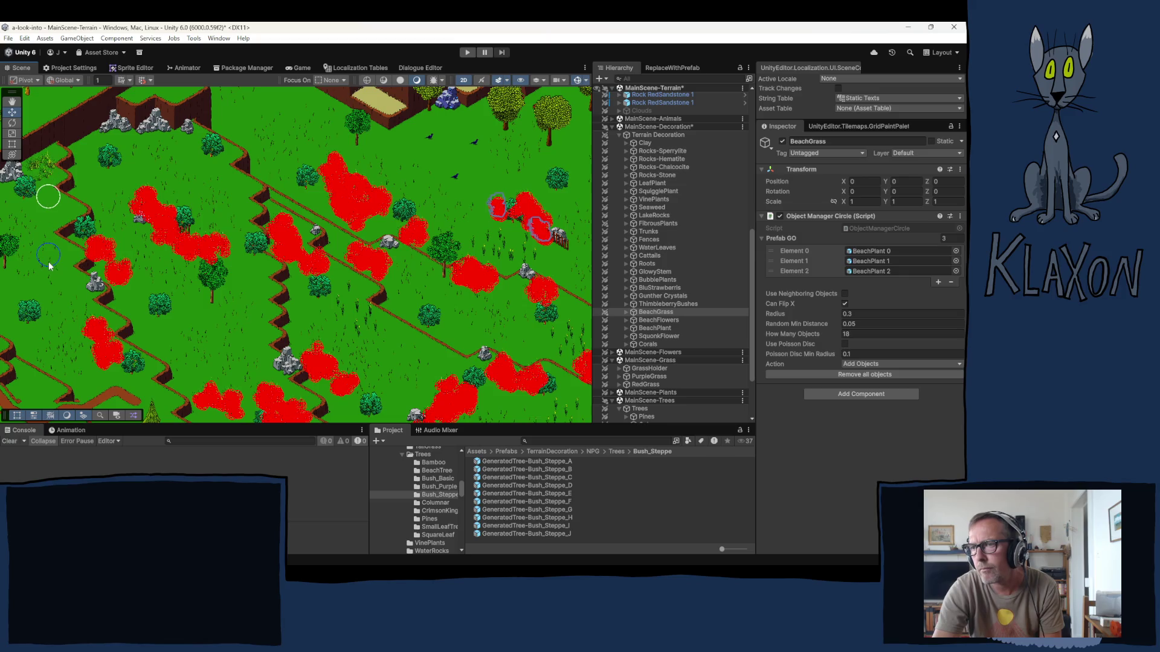
{"action": "left_click", "coordinate": [62, 279]}
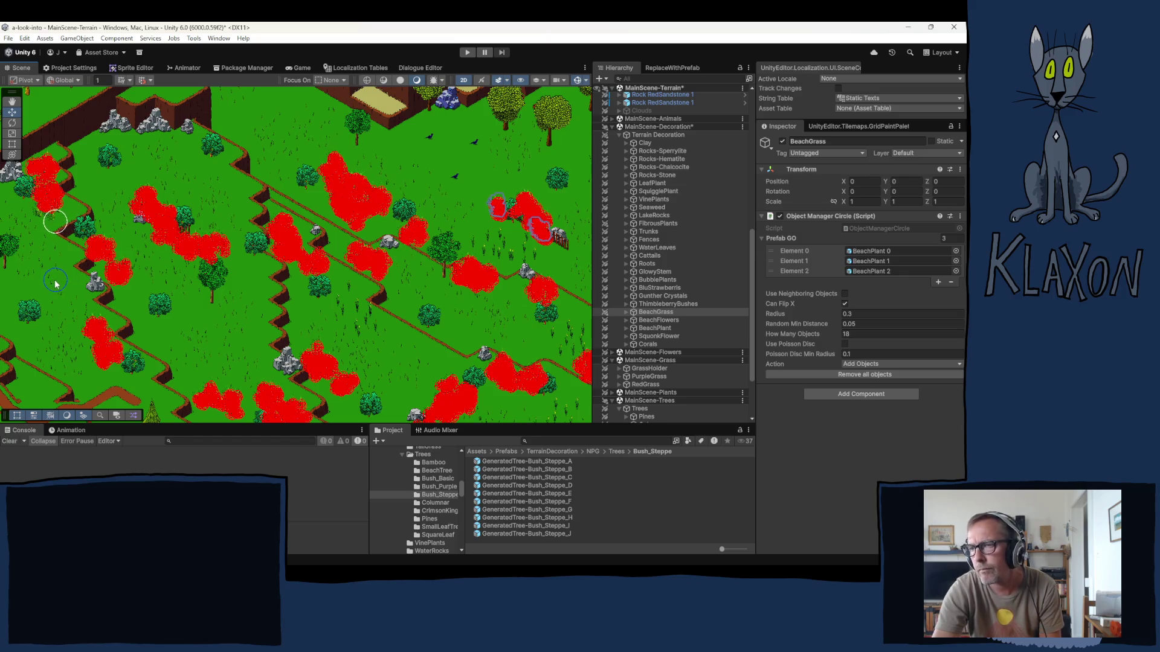
{"action": "left_click", "coordinate": [92, 254]}
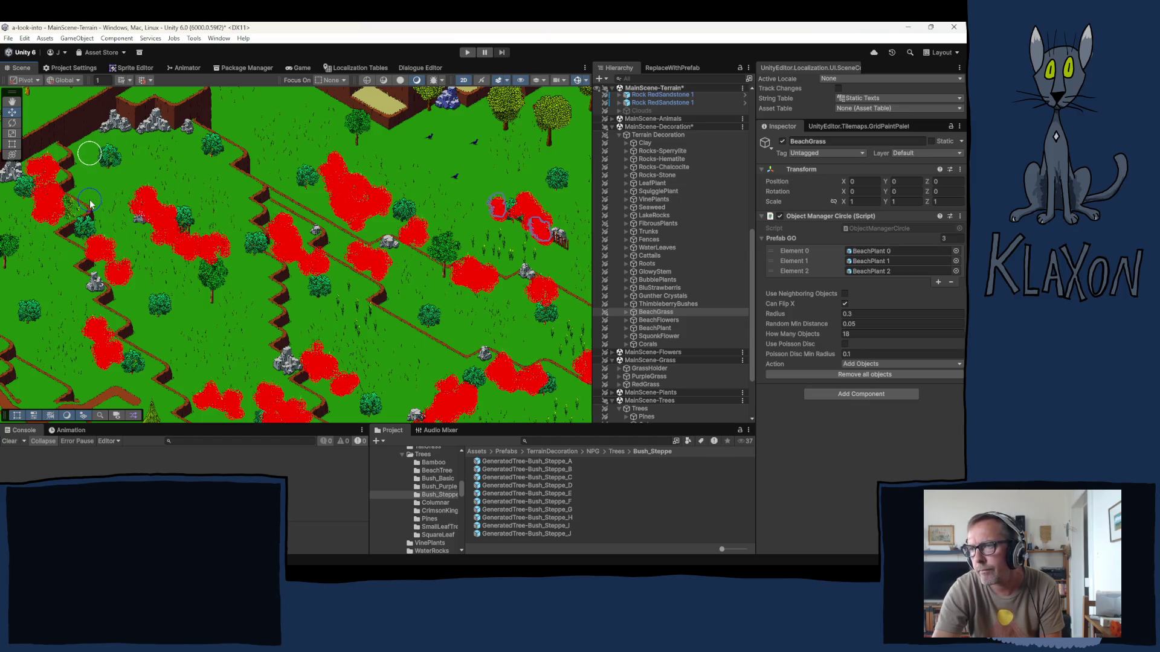
{"action": "left_click", "coordinate": [107, 195]}
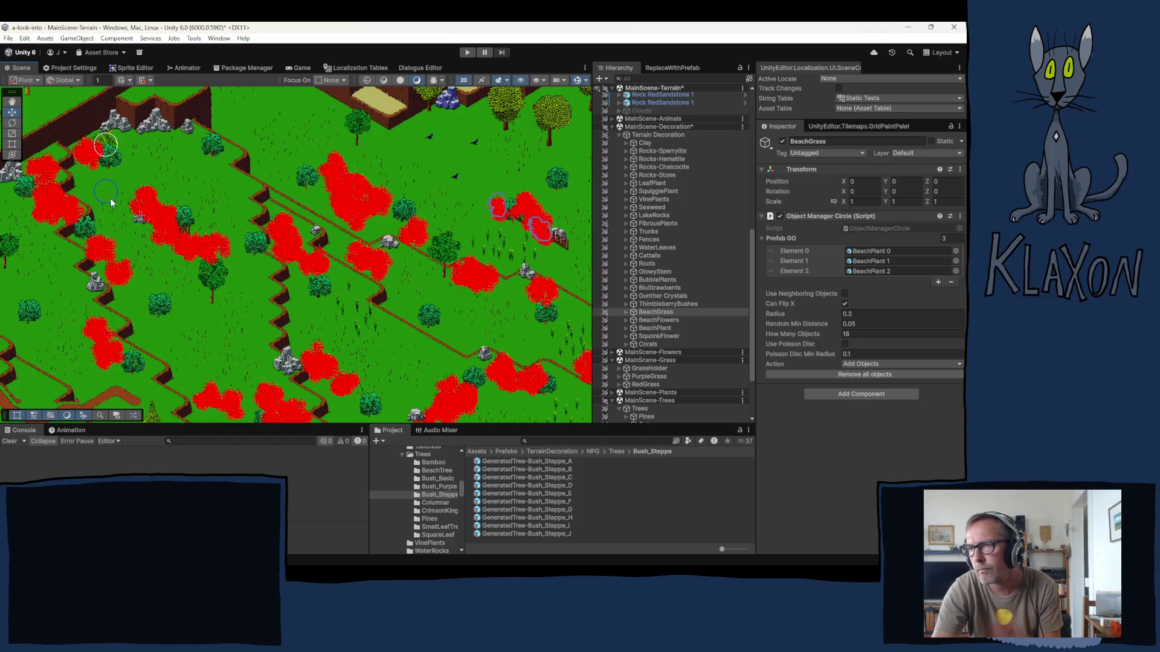
{"action": "left_click", "coordinate": [204, 213]}
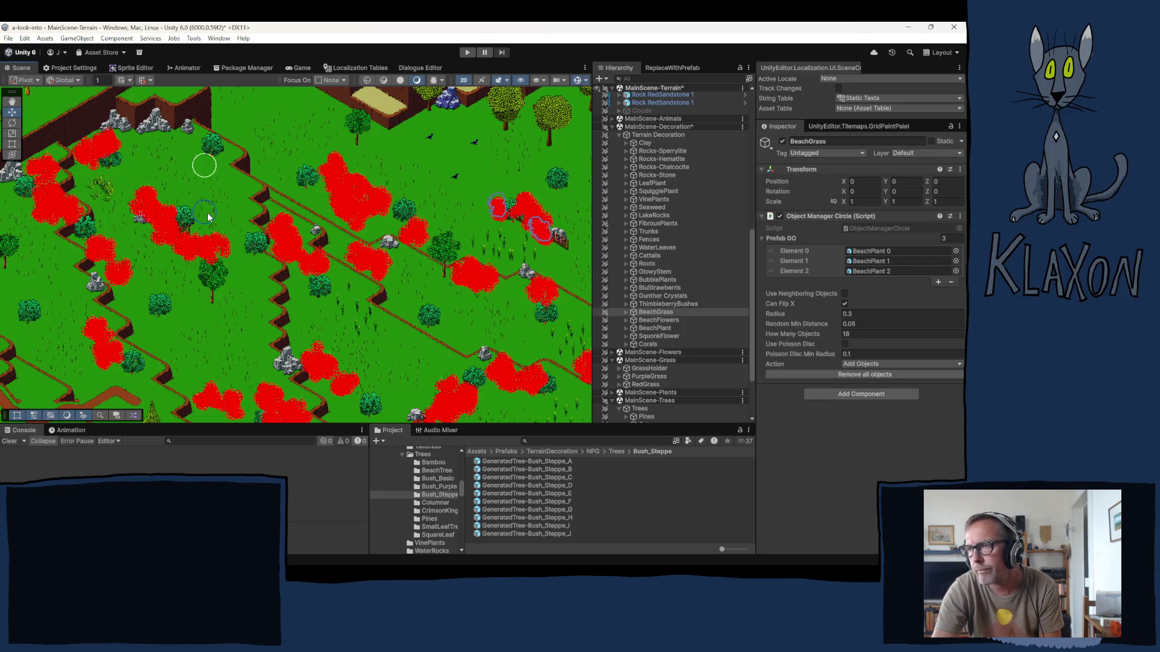
{"action": "left_click", "coordinate": [238, 234]}
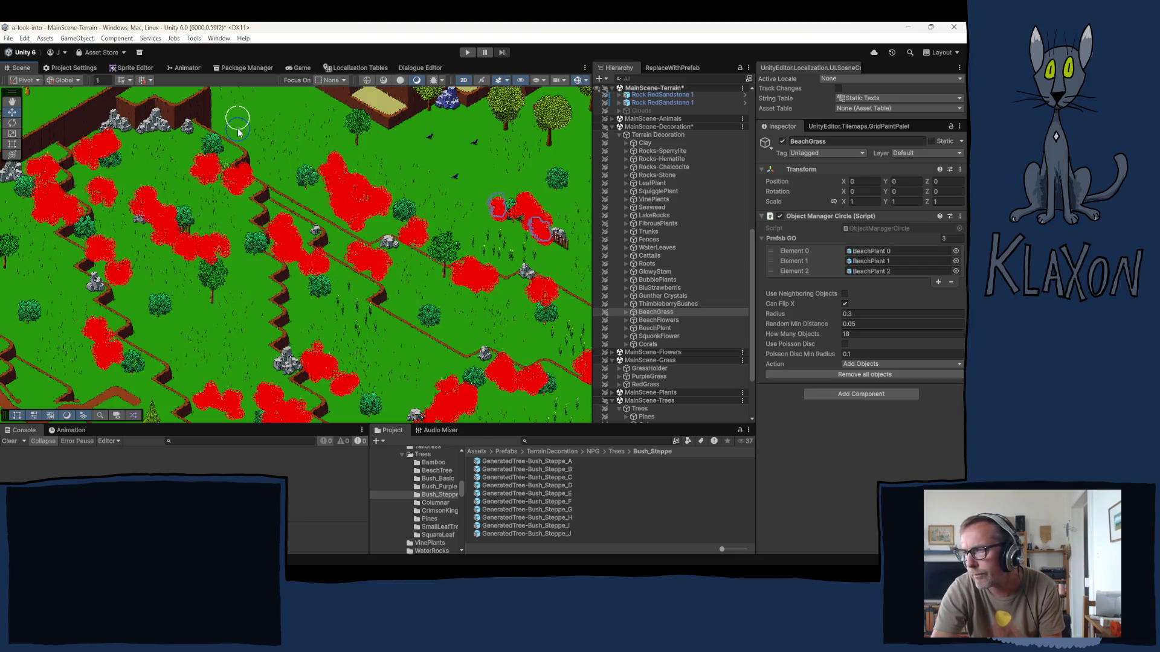
{"action": "left_click", "coordinate": [263, 124]}
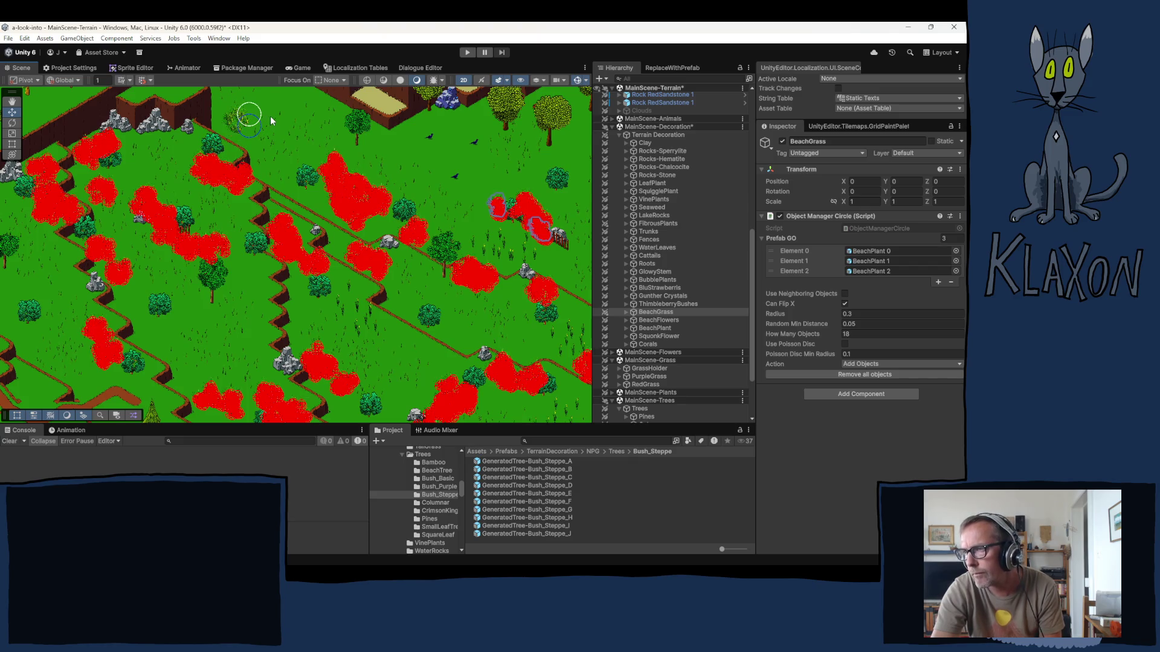
{"action": "left_click", "coordinate": [273, 121]}
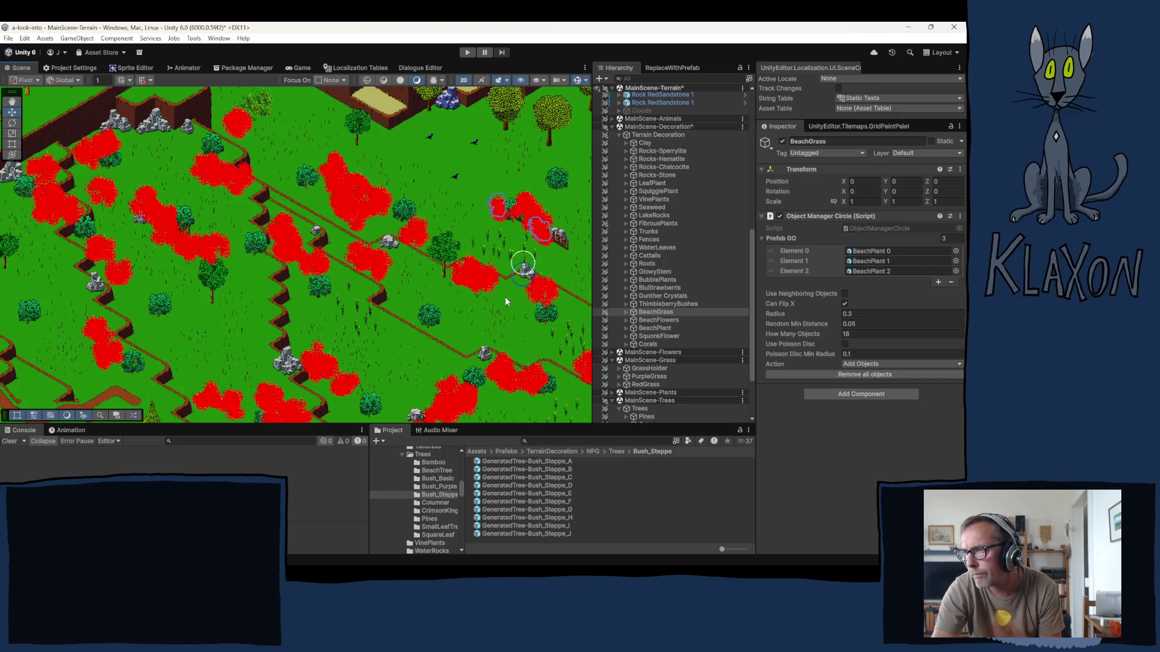
{"action": "left_click_drag", "start_coordinate": [463, 282], "coordinate": [285, 201]}
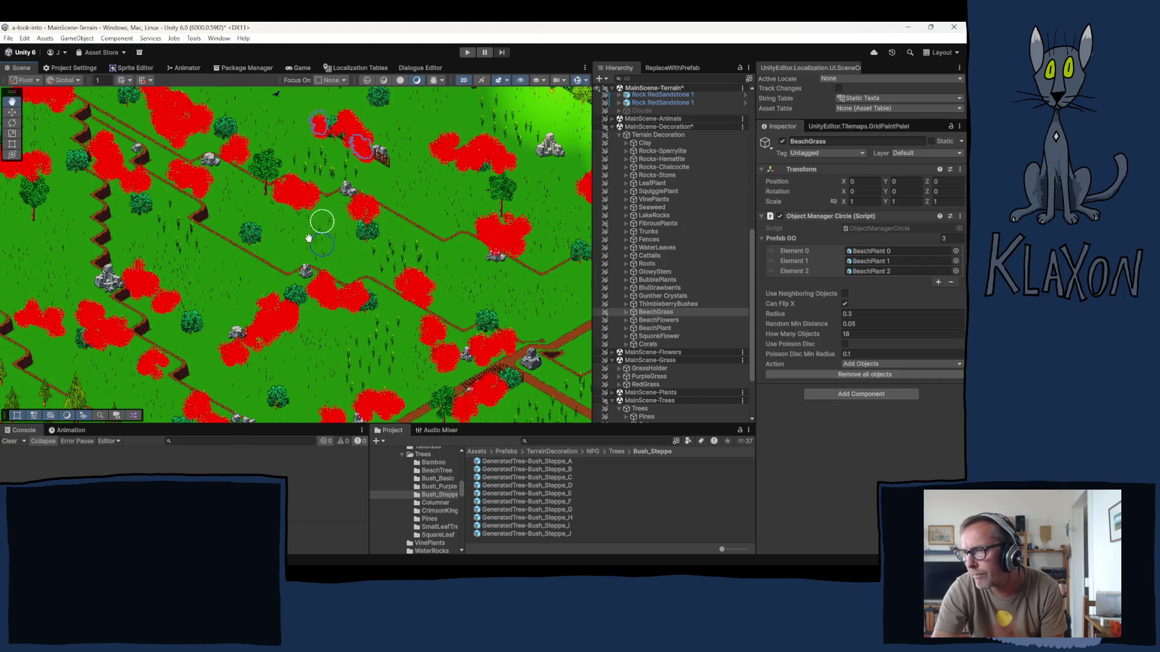
- Plant BeachGrass clumps around the central path junction, the grey rocks and the blue crystal rock
{"action": "left_click_drag", "start_coordinate": [326, 251], "coordinate": [309, 232]}
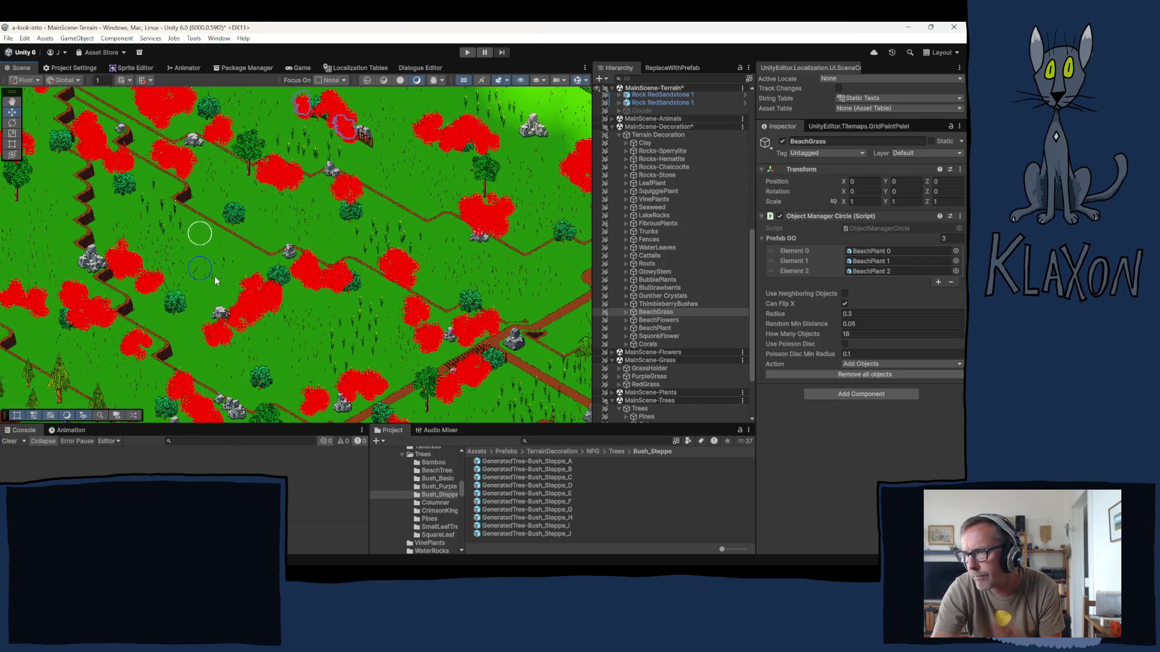
{"action": "left_click", "coordinate": [216, 280]}
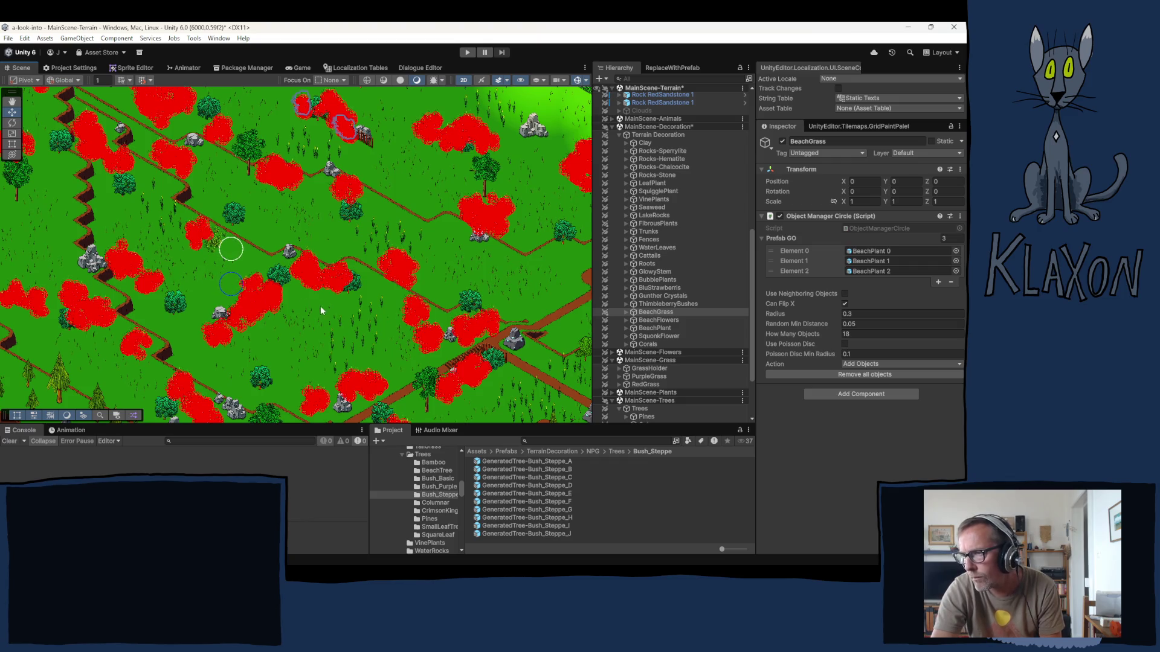
{"action": "left_click_drag", "start_coordinate": [423, 328], "coordinate": [242, 310]}
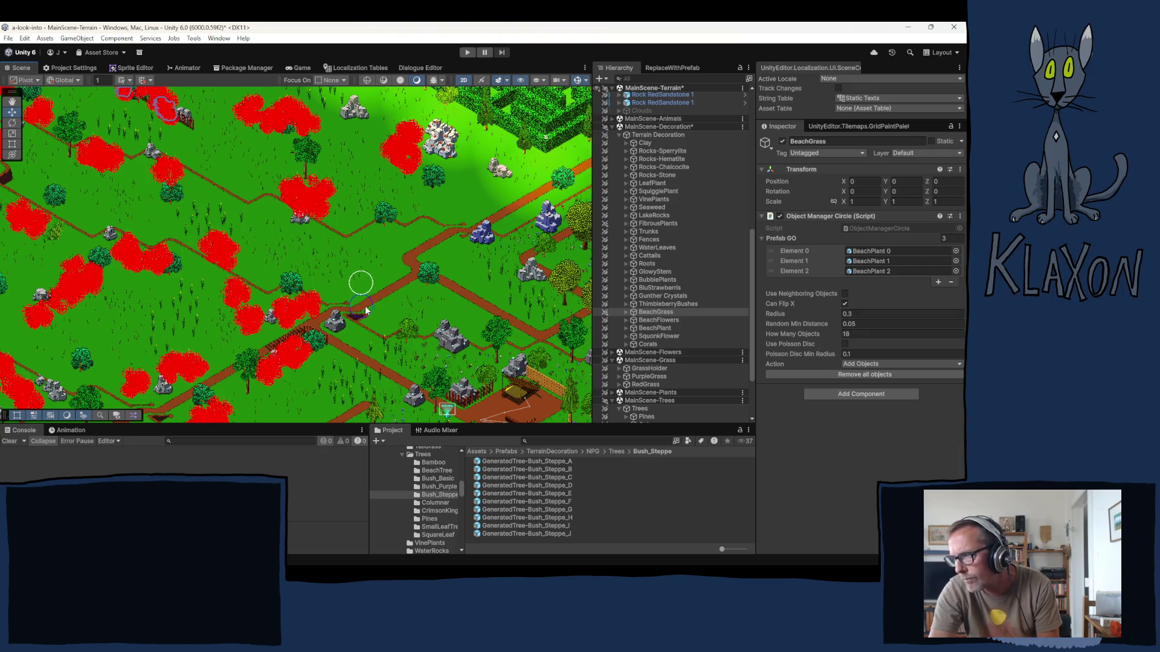
{"action": "left_click", "coordinate": [380, 291]}
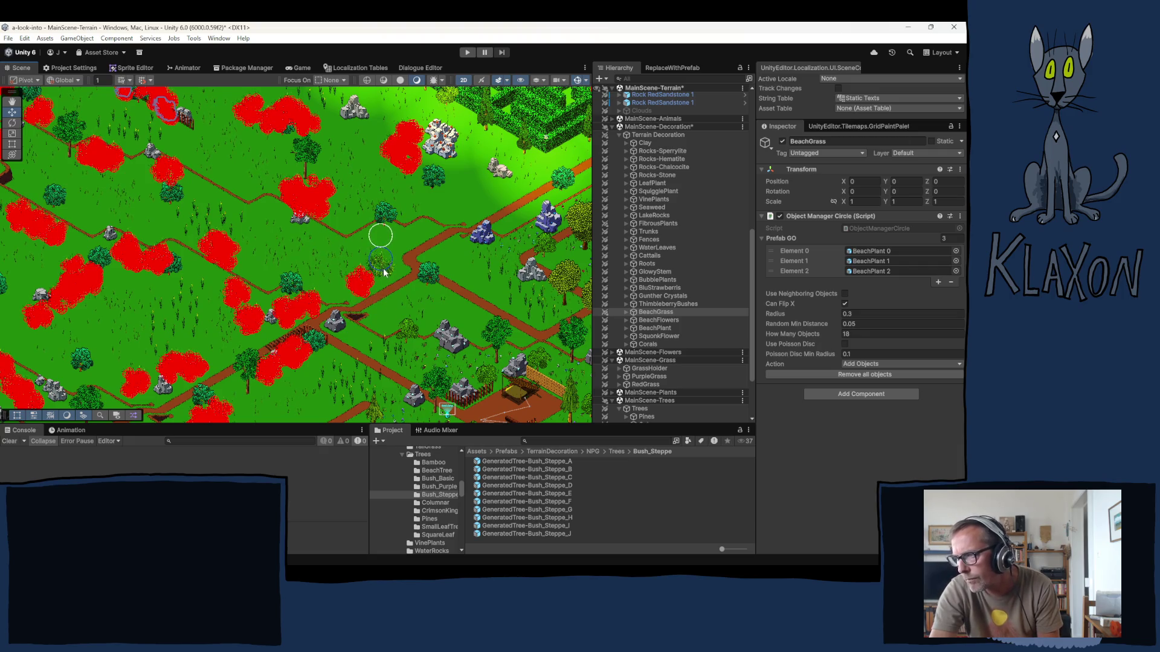
{"action": "left_click", "coordinate": [384, 272]}
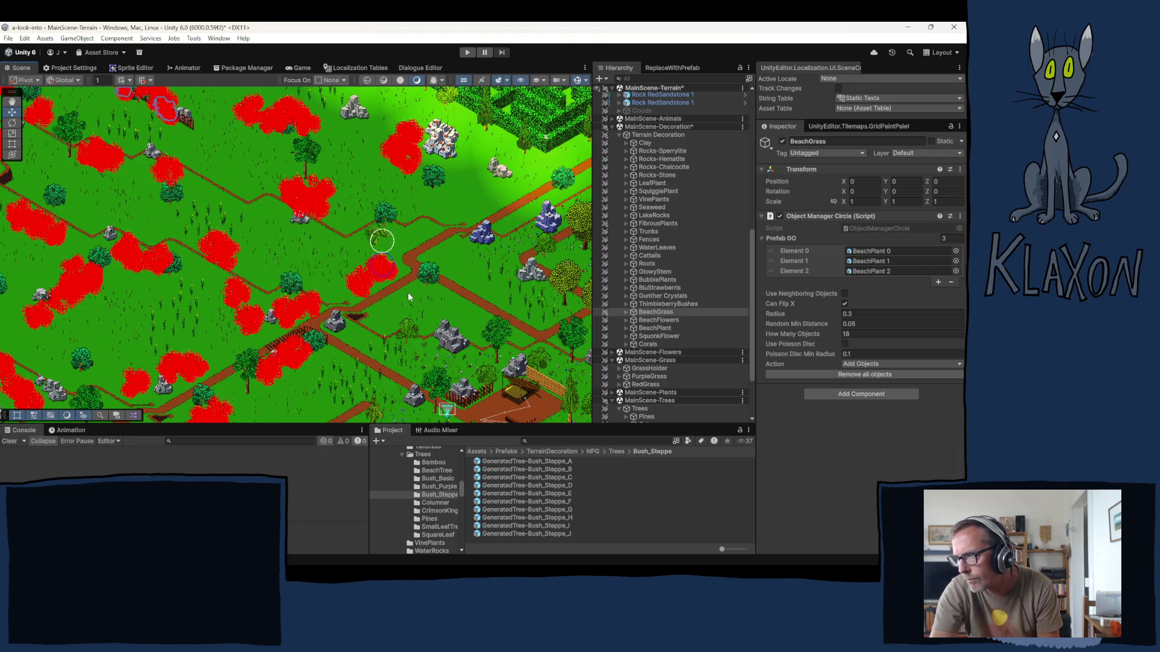
{"action": "left_click", "coordinate": [428, 325]}
{"action": "left_click", "coordinate": [447, 333]}
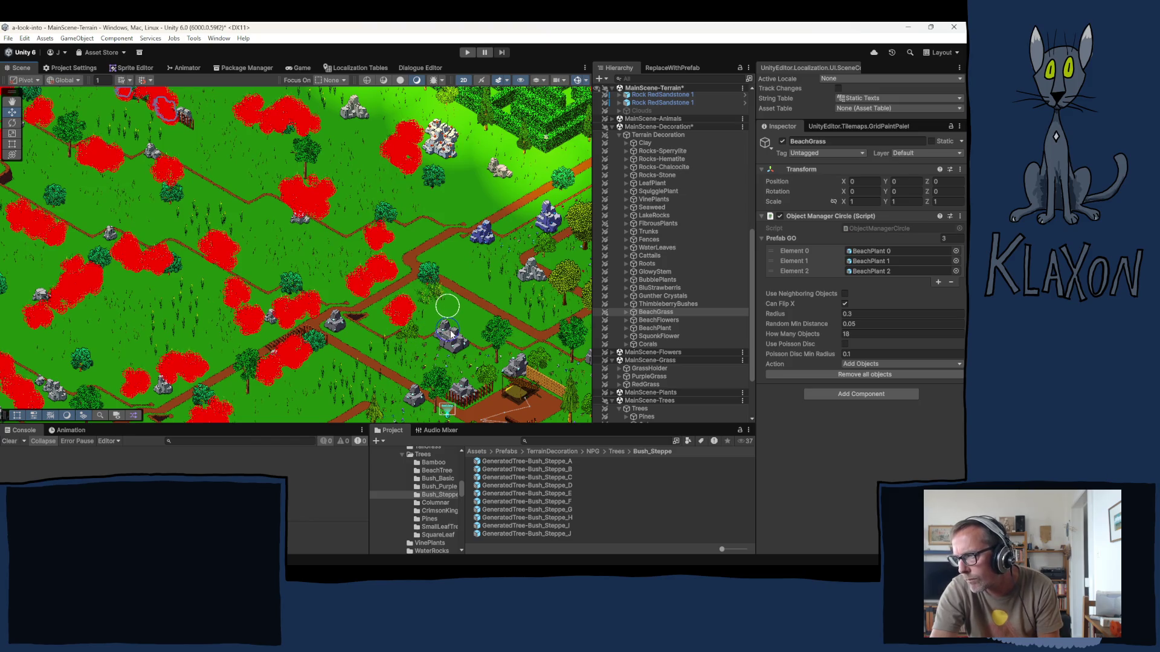
{"action": "left_click", "coordinate": [445, 307]}
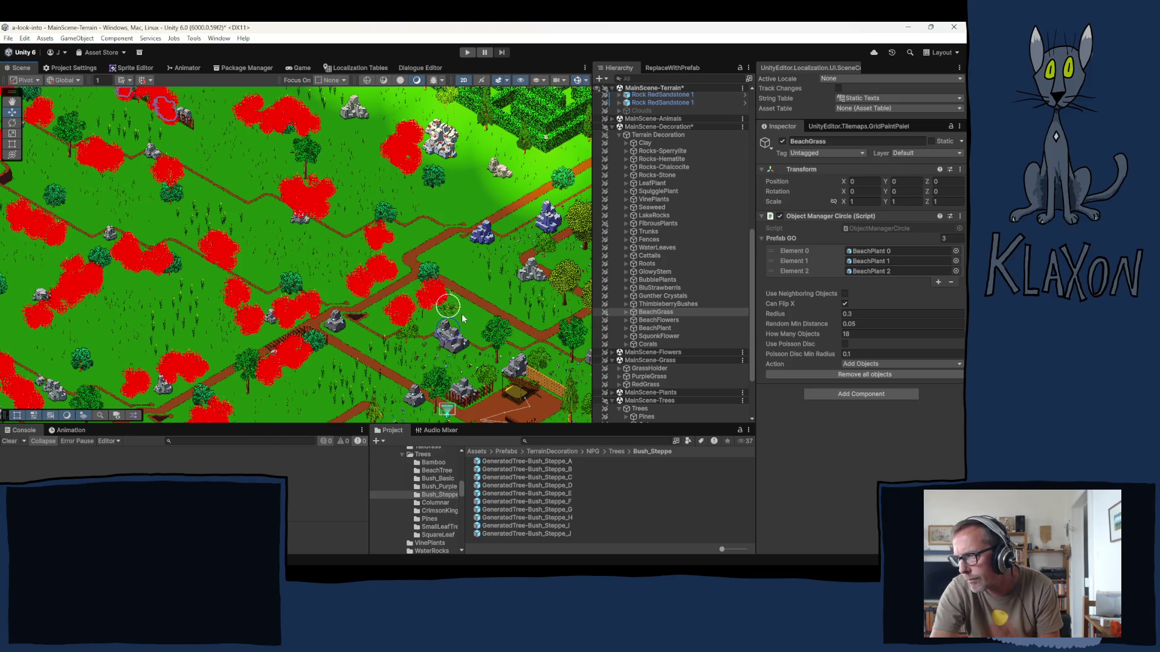
{"action": "left_click", "coordinate": [450, 277]}
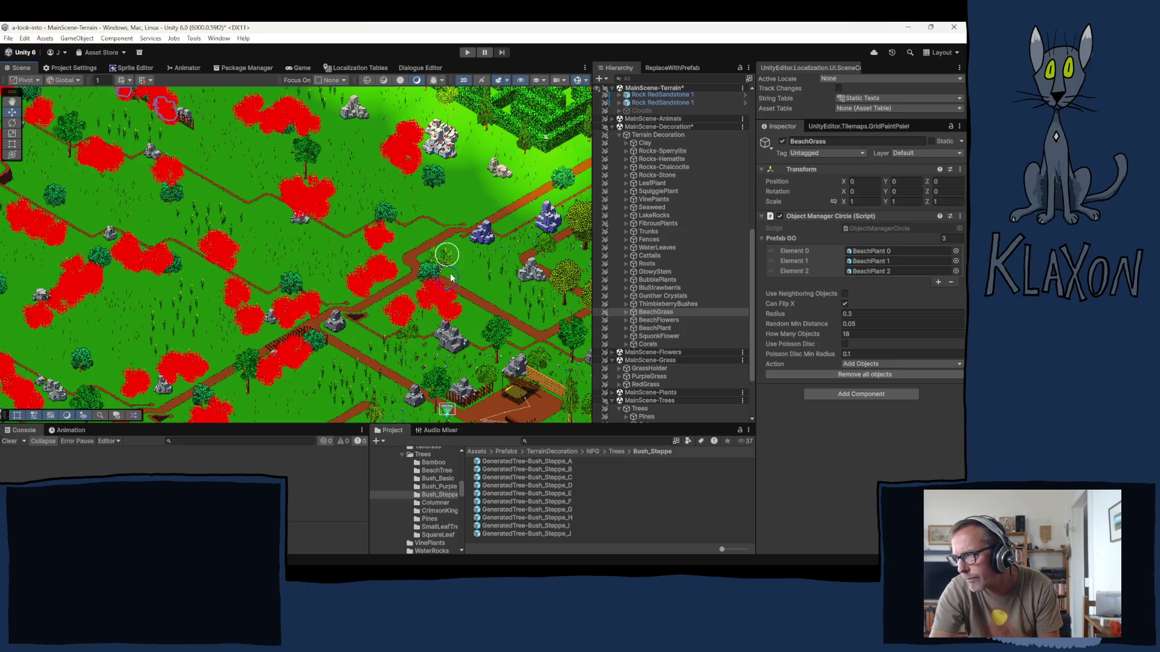
{"action": "left_click", "coordinate": [468, 220]}
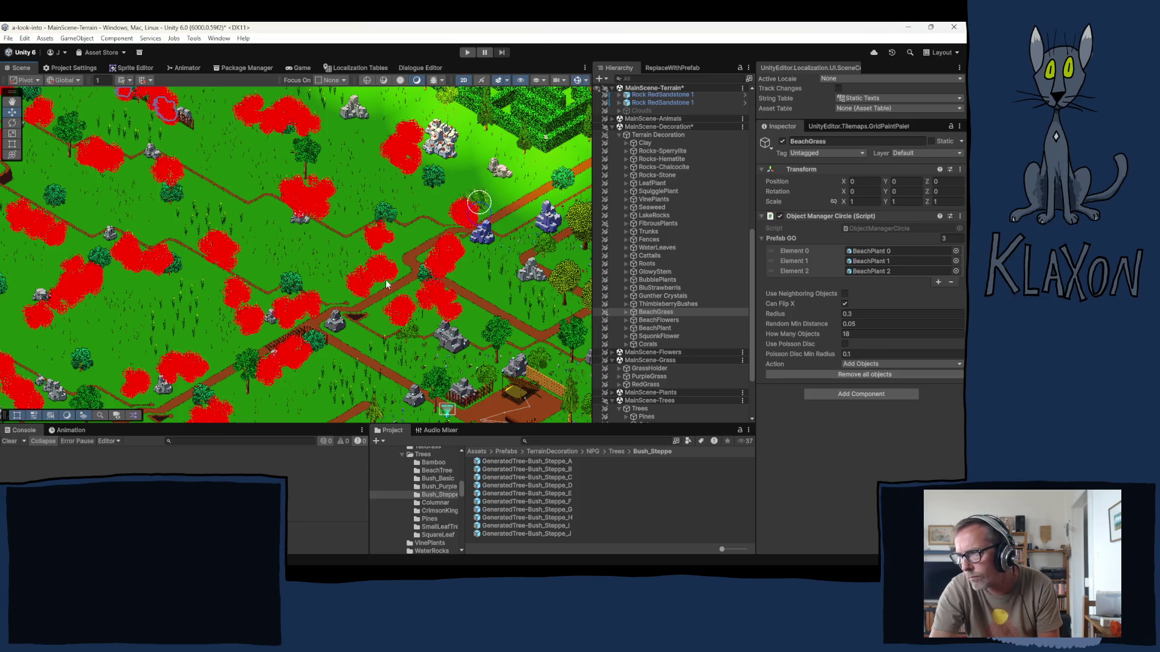
{"action": "mouse_move", "coordinate": [222, 328]}
{"action": "left_mouse_down"}
{"action": "mouse_move", "coordinate": [383, 216]}
{"action": "mouse_move", "coordinate": [378, 169]}
{"action": "left_mouse_up"}
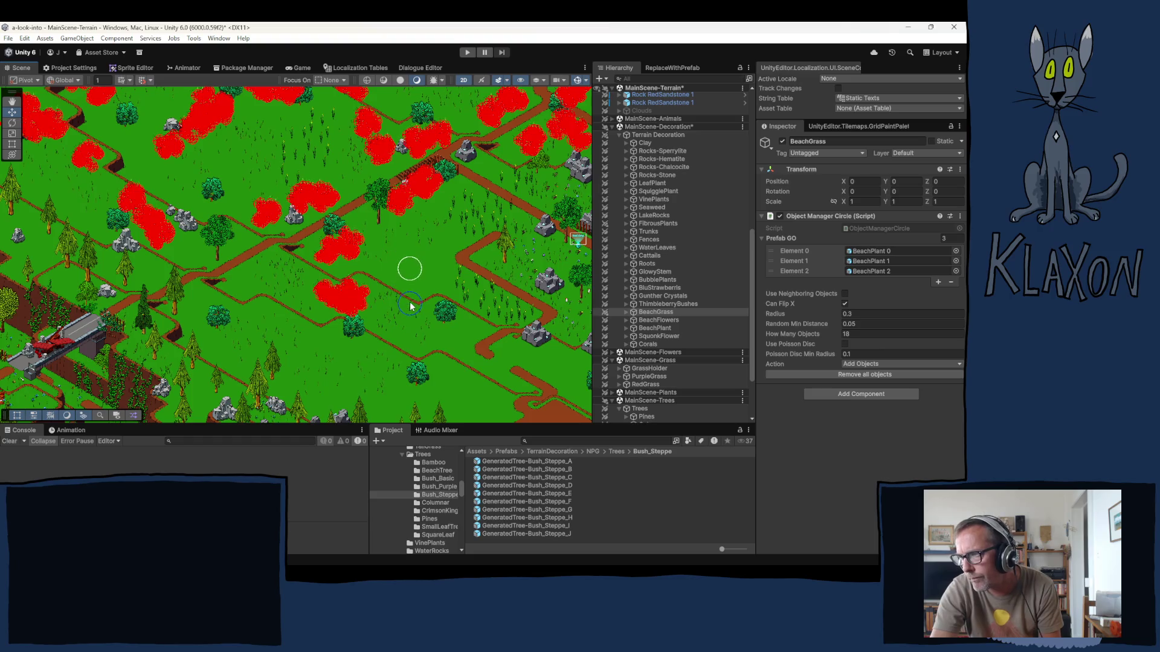
{"action": "left_click", "coordinate": [417, 269]}
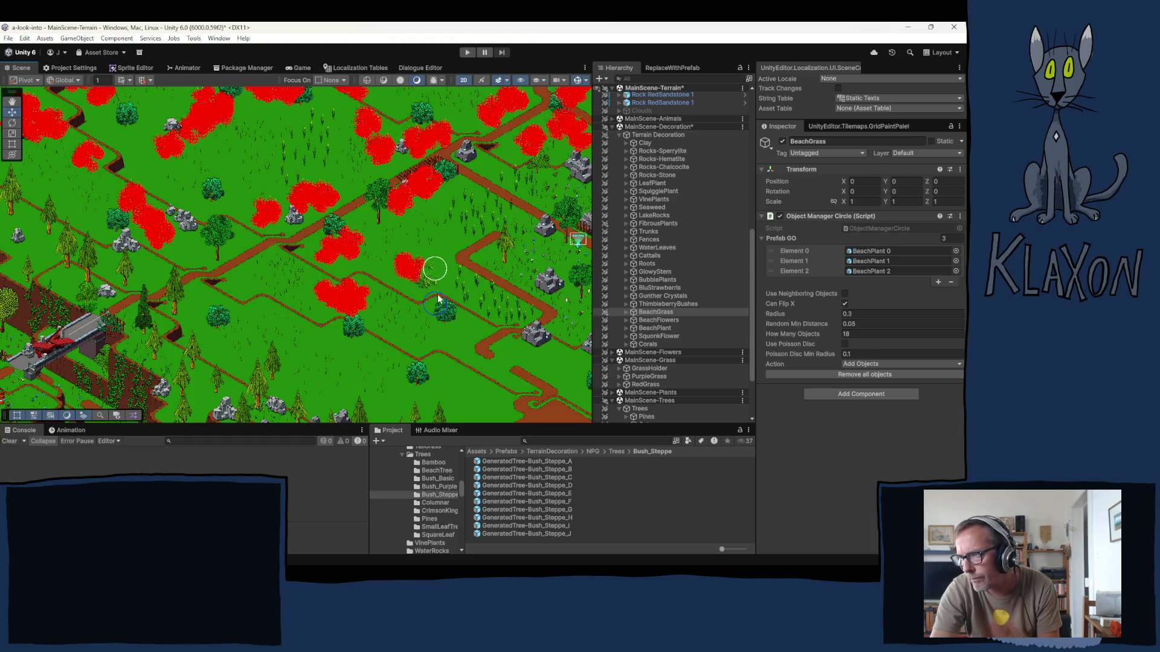
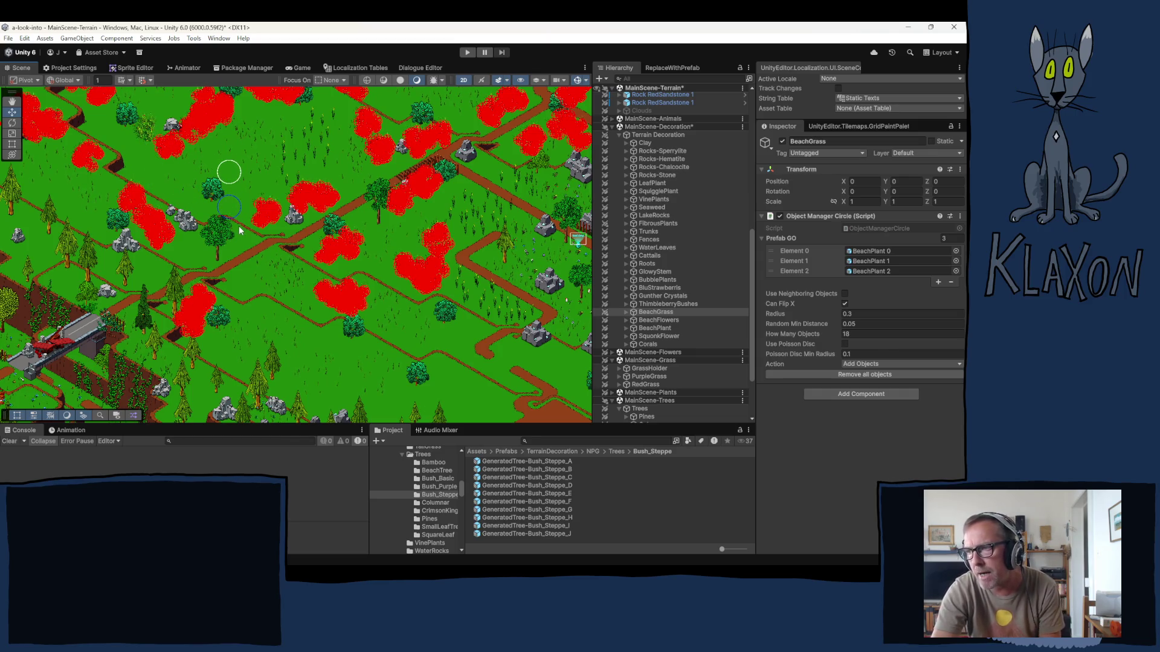
- Paint three BeachGrass clusters onto the upper stretches of open grassland
{"action": "key", "text": "Up"}
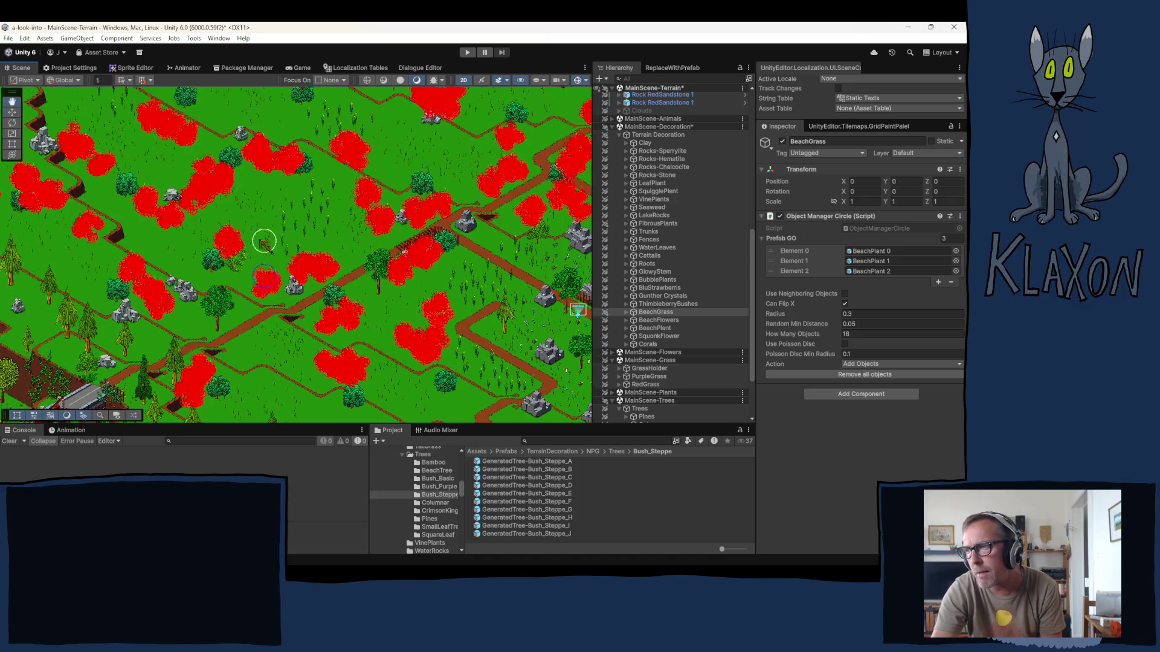
{"action": "key", "text": "Up"}
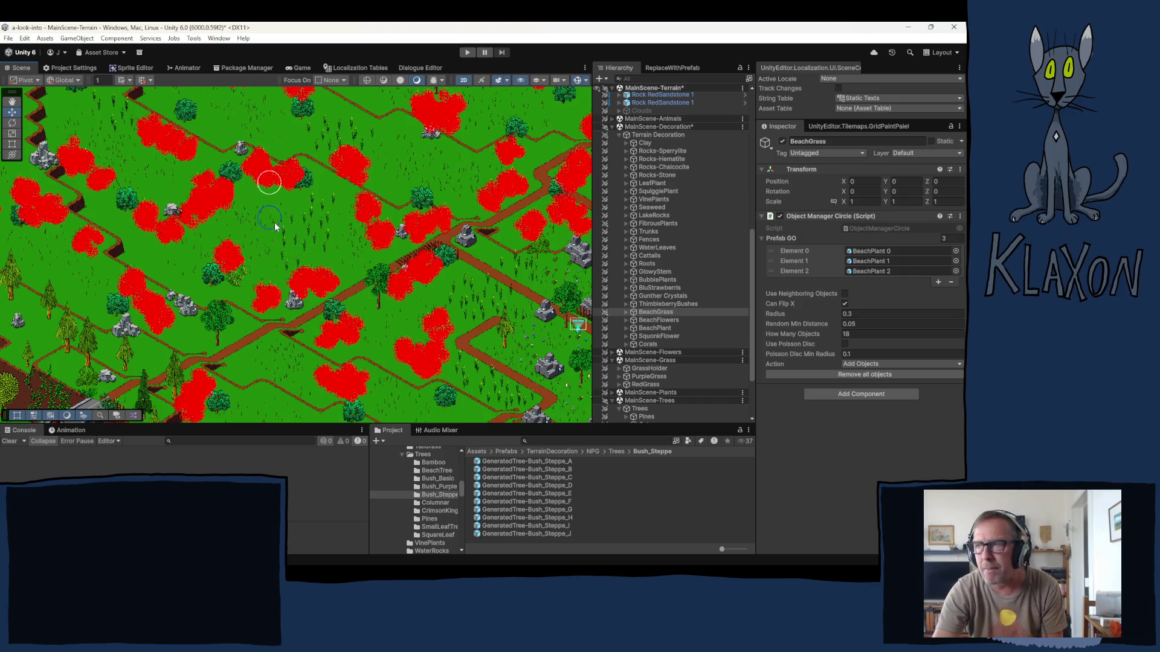
{"action": "left_click_drag", "start_coordinate": [271, 200], "coordinate": [279, 297]}
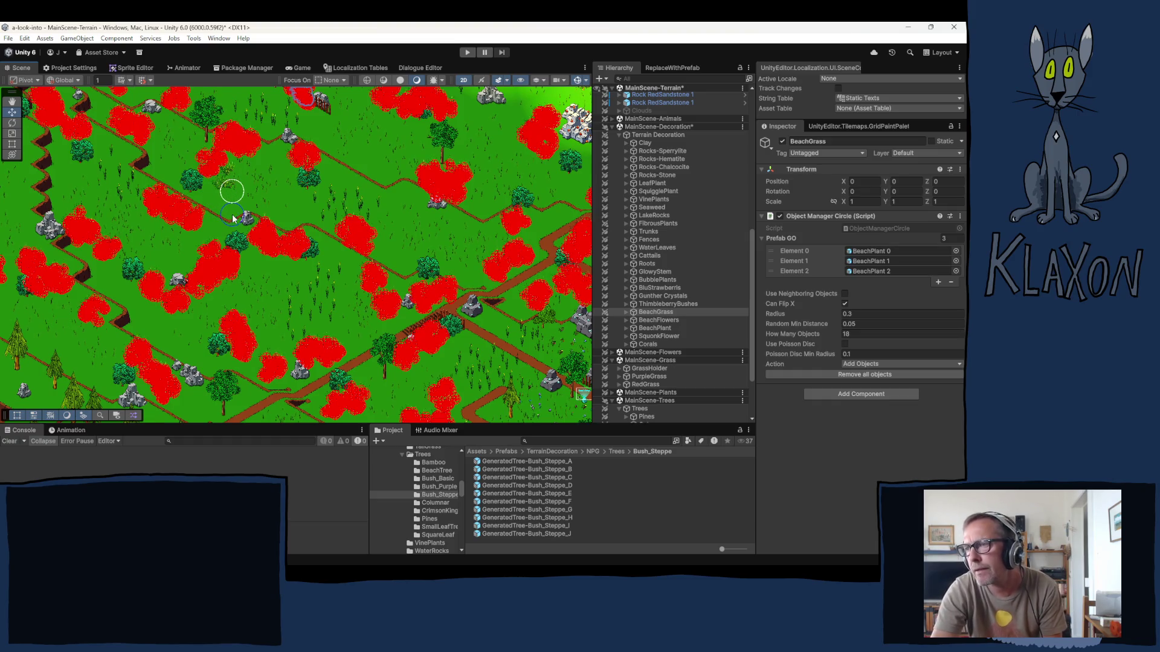
{"action": "left_click", "coordinate": [292, 208]}
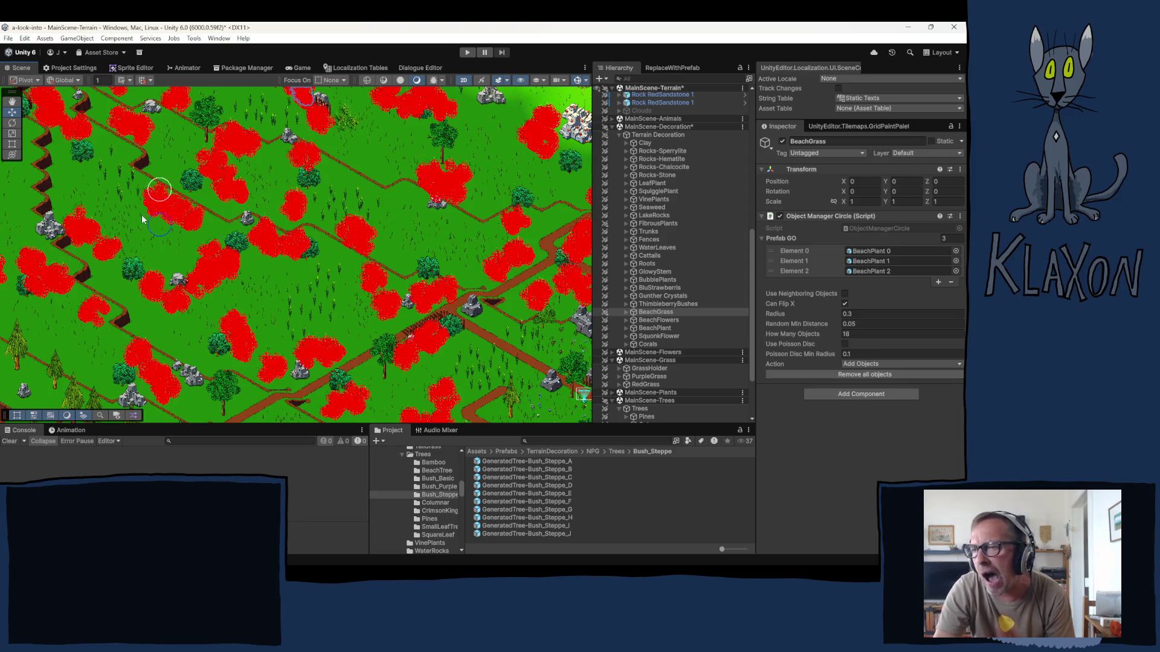
{"action": "key", "text": "Left"}
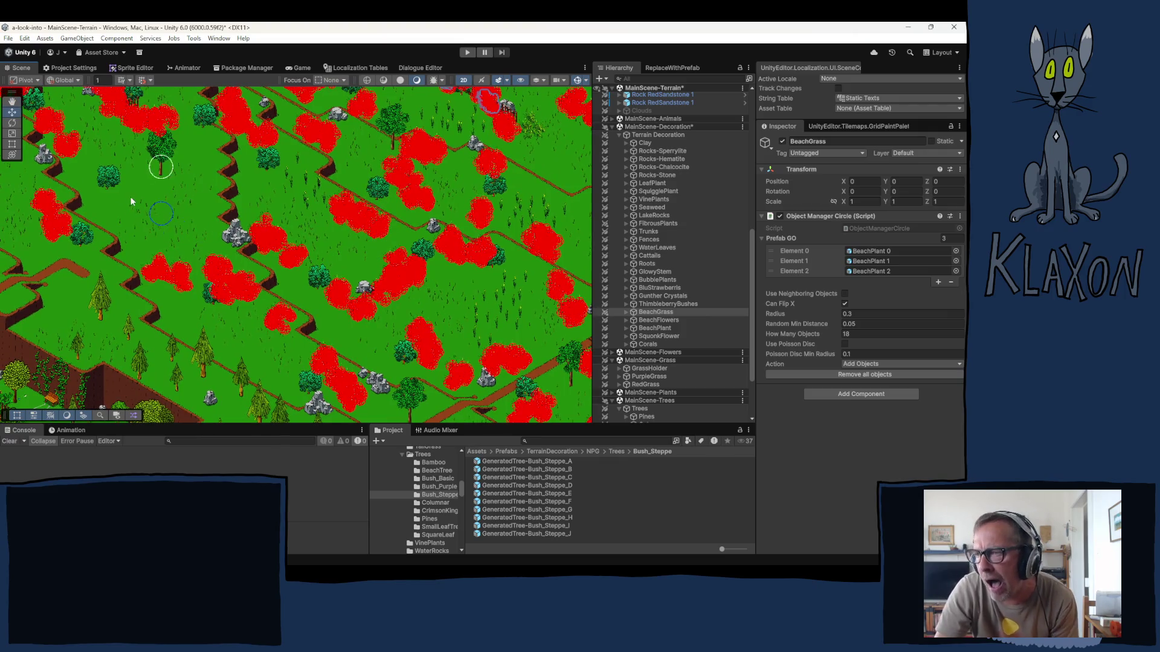
{"action": "left_click", "coordinate": [117, 247]}
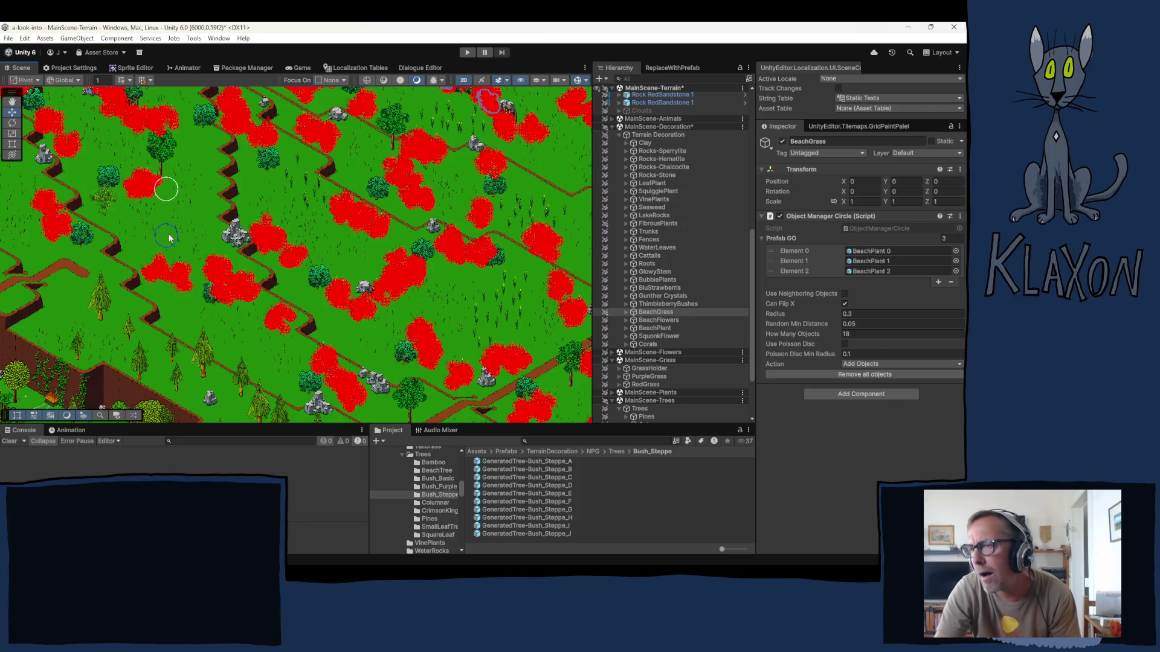
{"action": "left_click", "coordinate": [193, 198]}
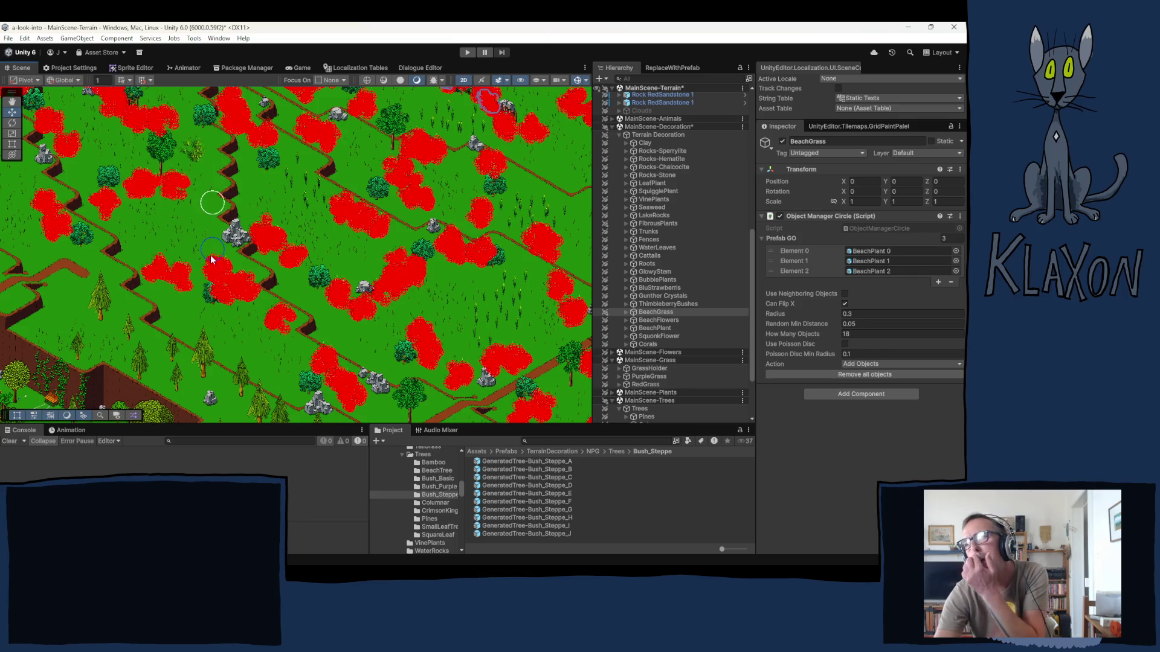
- Scatter more BeachGrass patches on the lower grassland and the upper grass field
{"action": "mouse_move", "coordinate": [199, 193]}
{"action": "left_mouse_down"}
{"action": "mouse_move", "coordinate": [272, 296]}
{"action": "mouse_move", "coordinate": [227, 314]}
{"action": "mouse_move", "coordinate": [411, 317]}
{"action": "left_mouse_up"}
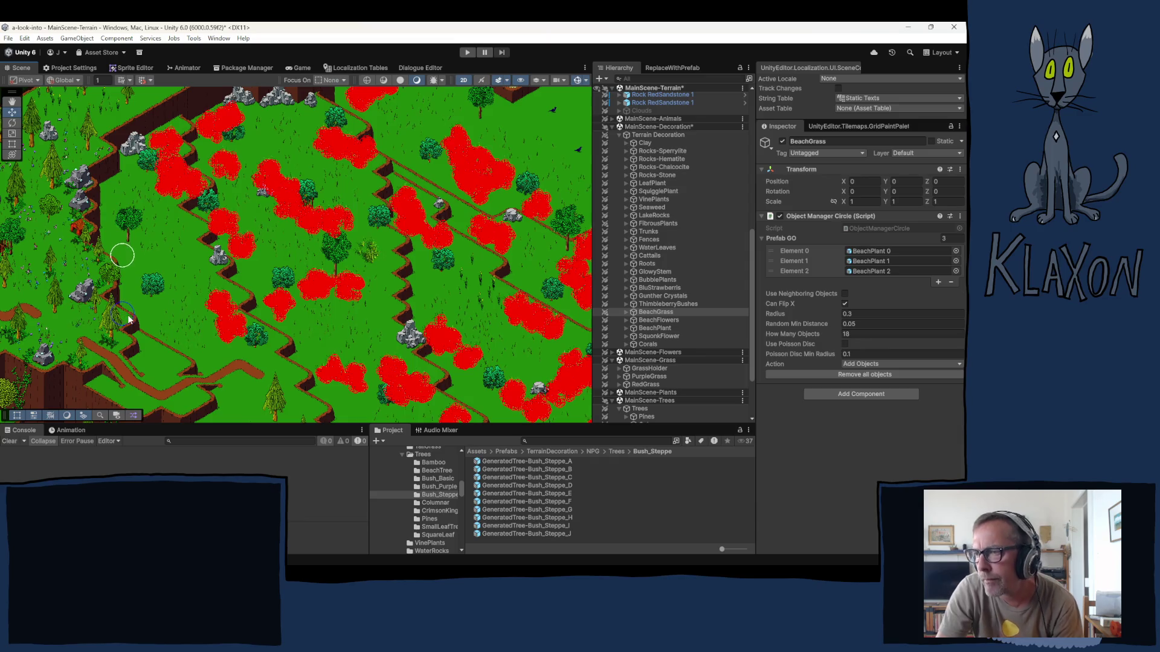
{"action": "left_click", "coordinate": [156, 320]}
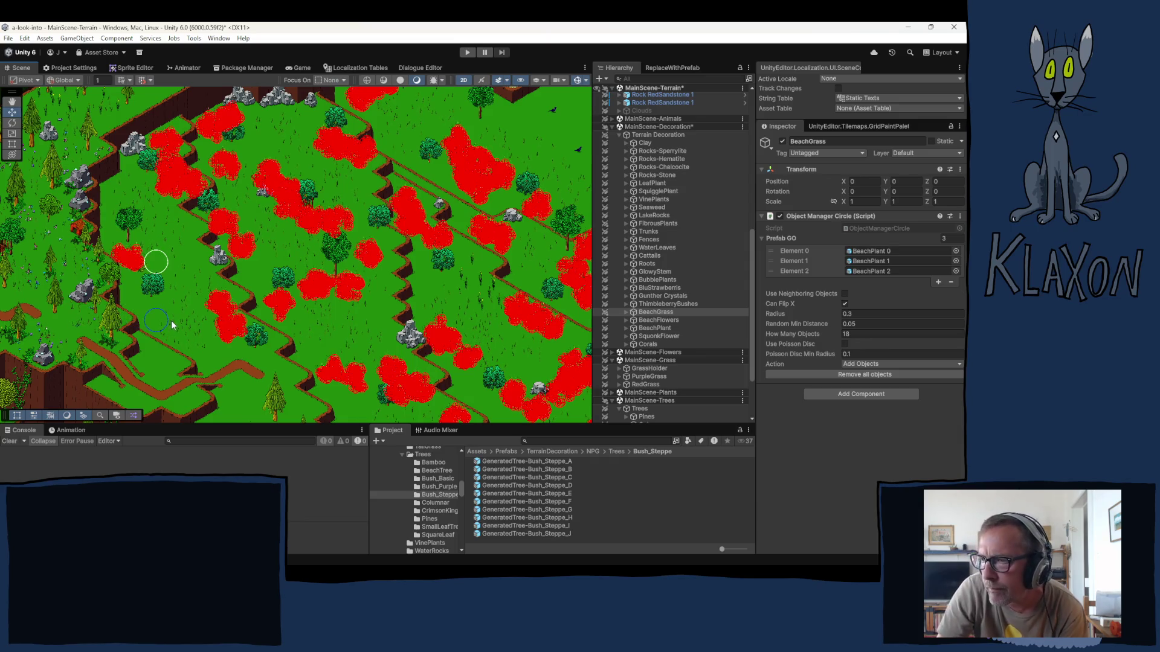
{"action": "left_click", "coordinate": [184, 321]}
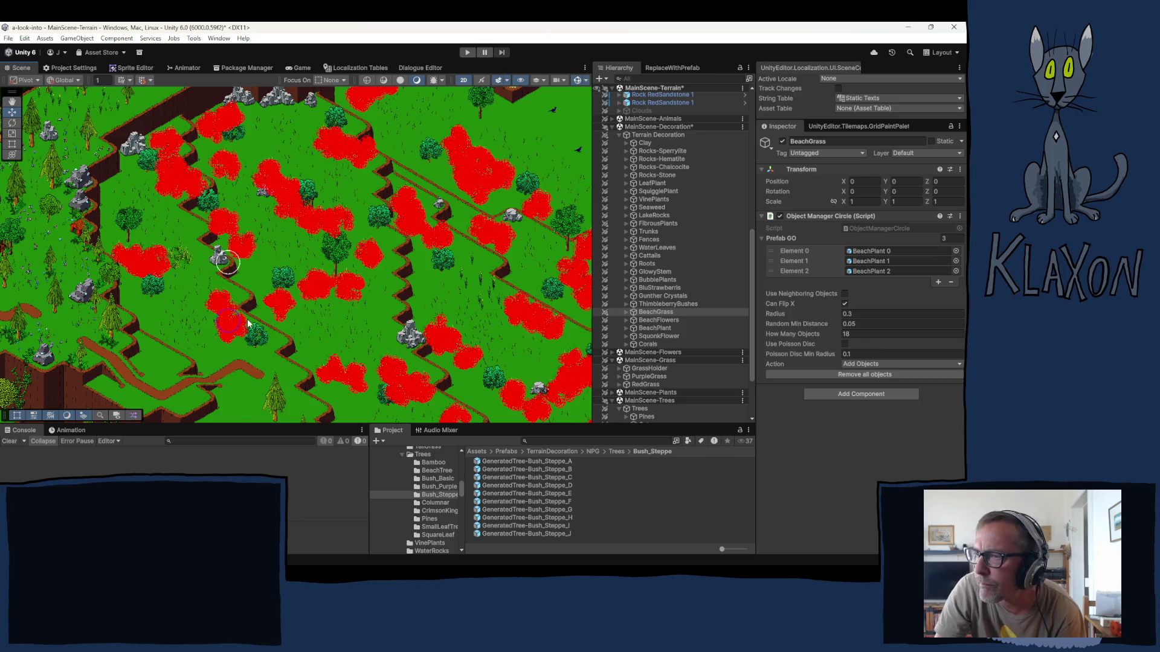
{"action": "left_click_drag", "start_coordinate": [369, 223], "coordinate": [199, 265]}
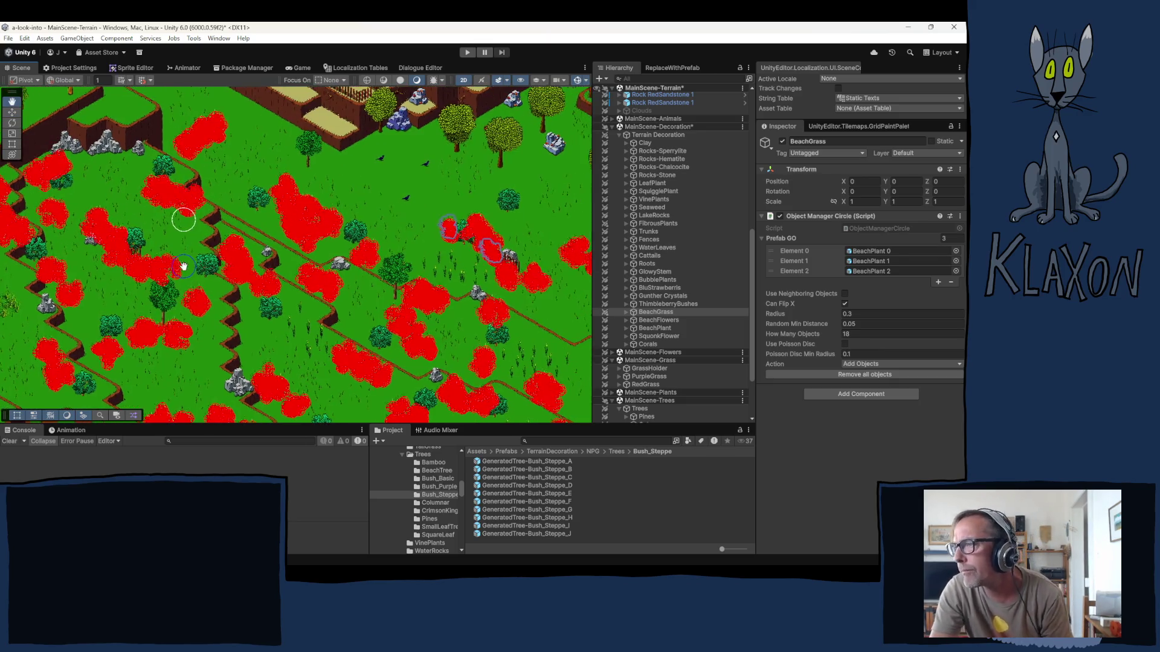
{"action": "left_click", "coordinate": [406, 205]}
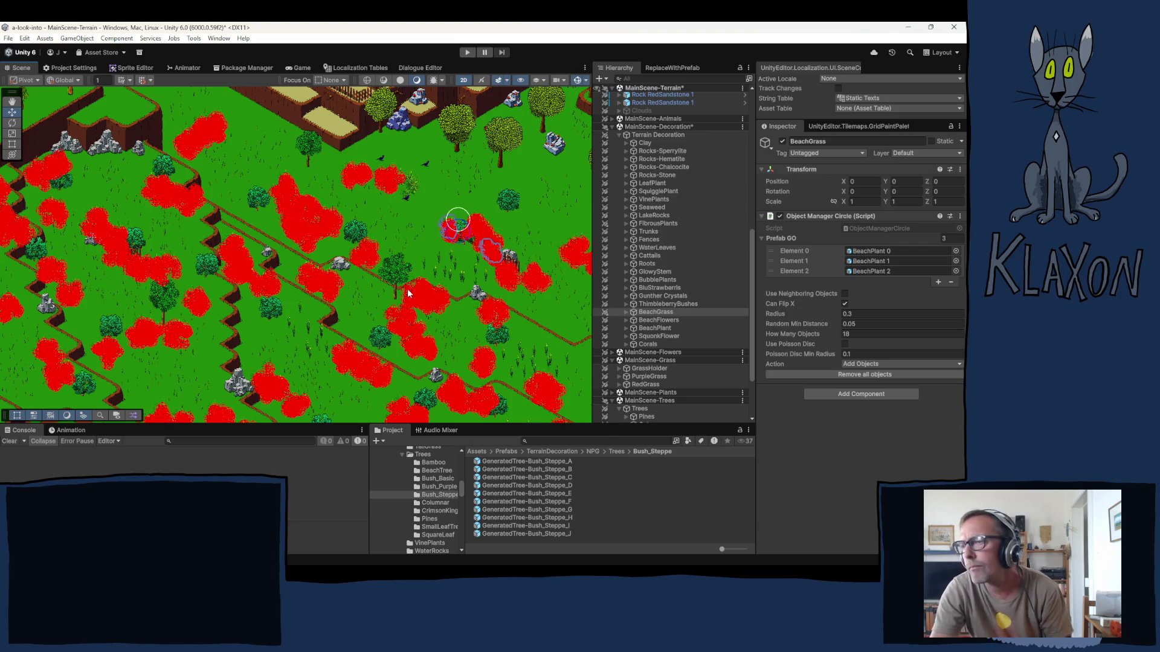
{"action": "left_click_drag", "start_coordinate": [399, 295], "coordinate": [215, 158]}
{"action": "mouse_move", "coordinate": [435, 206]}
{"action": "left_mouse_down"}
{"action": "mouse_move", "coordinate": [287, 246]}
{"action": "mouse_move", "coordinate": [342, 159]}
{"action": "left_mouse_up"}
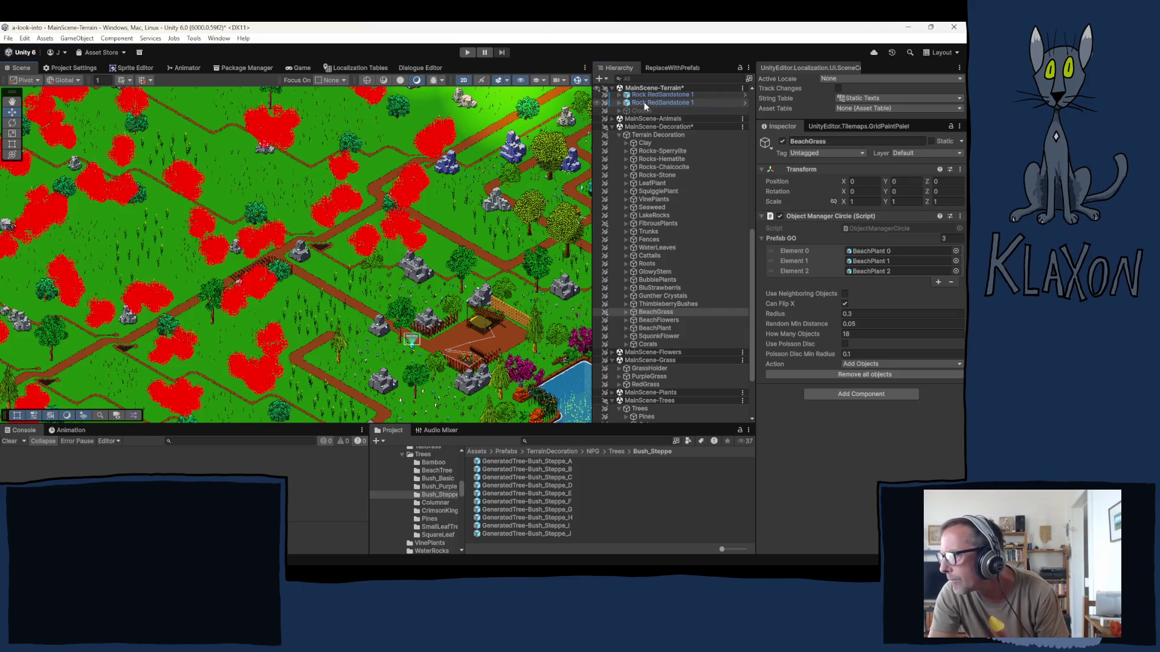
- Move the grass clump beside the dirt path slightly left and down with the move gizmo
{"action": "left_click", "coordinate": [661, 102]}
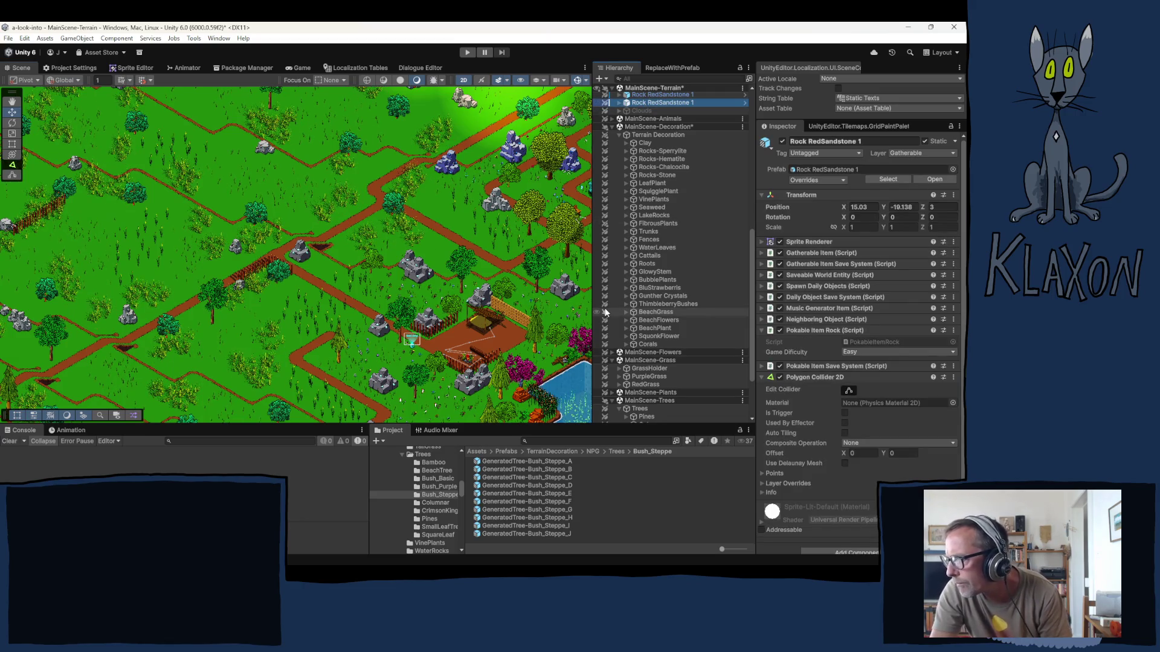
{"action": "scroll", "coordinate": [205, 336], "scroll_direction": "down", "scroll_amount": 2}
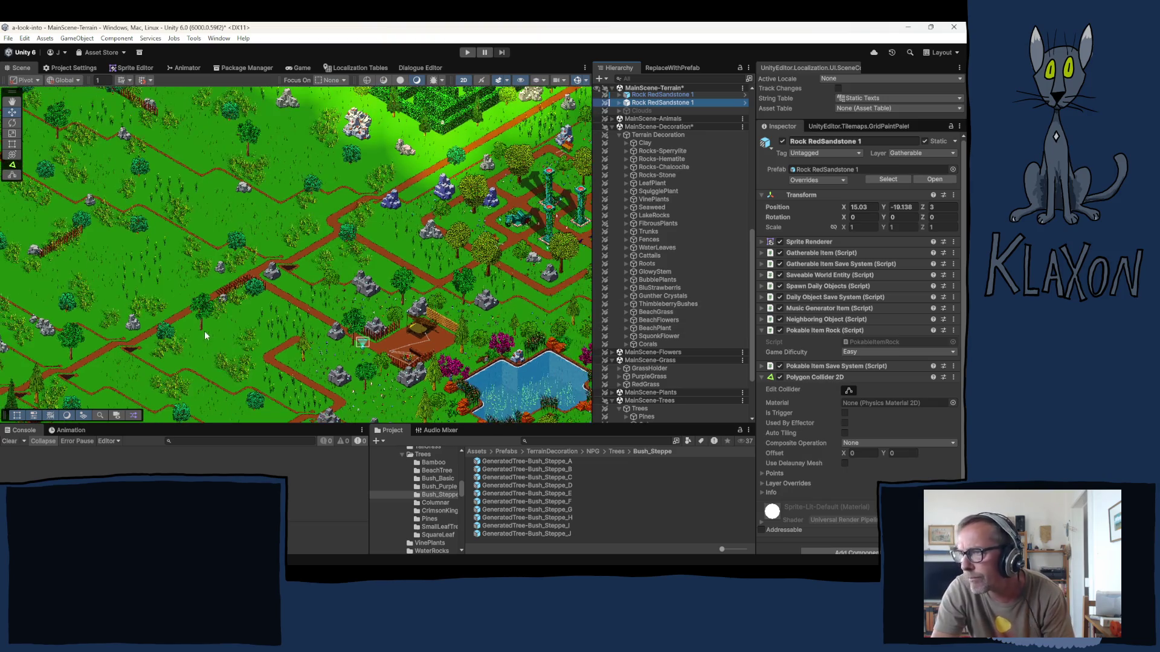
{"action": "scroll", "coordinate": [230, 265], "scroll_direction": "up", "scroll_amount": 5}
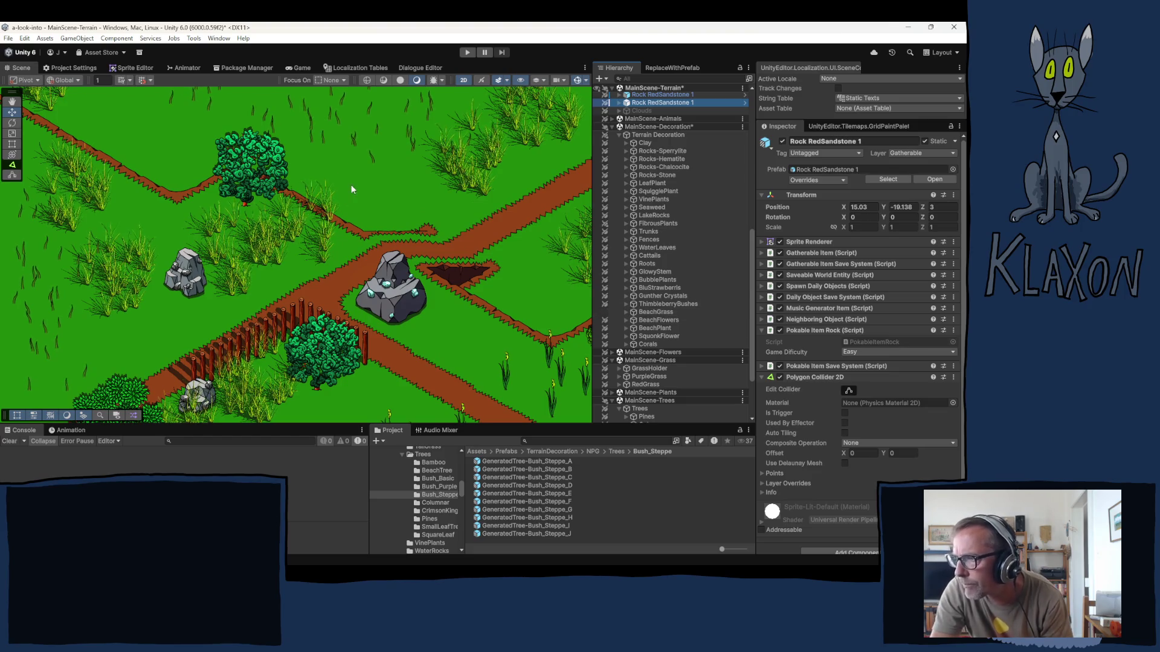
{"action": "left_click", "coordinate": [307, 220]}
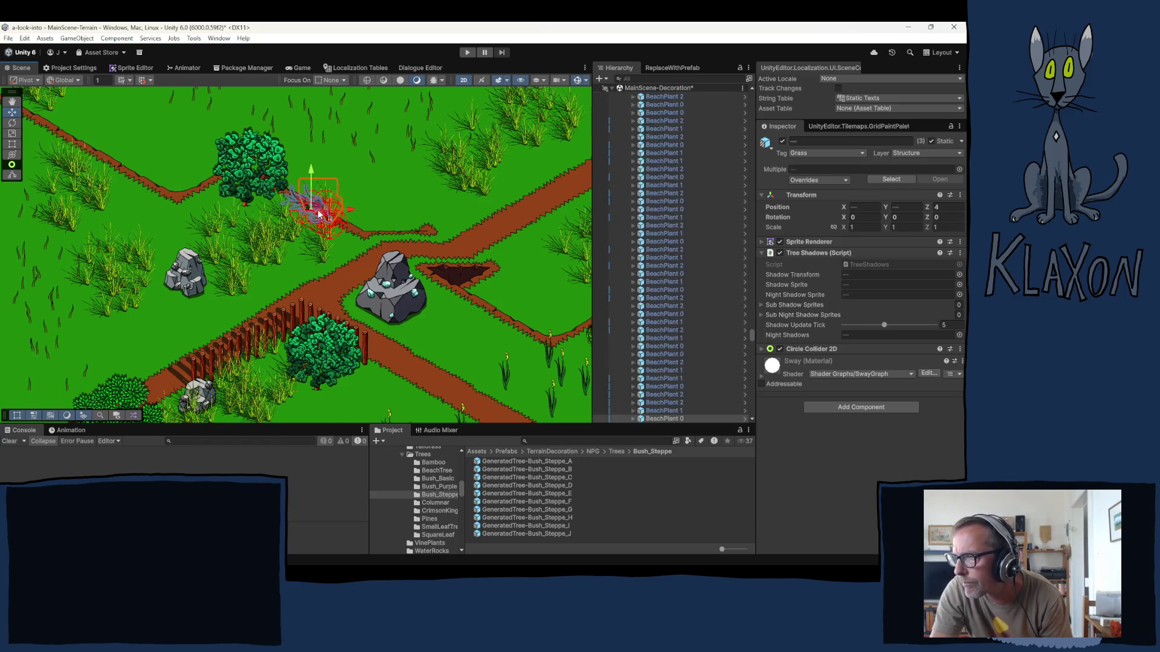
{"action": "mouse_move", "coordinate": [318, 212]}
{"action": "left_mouse_down"}
{"action": "mouse_move", "coordinate": [296, 217]}
{"action": "mouse_move", "coordinate": [294, 245]}
{"action": "left_mouse_up"}
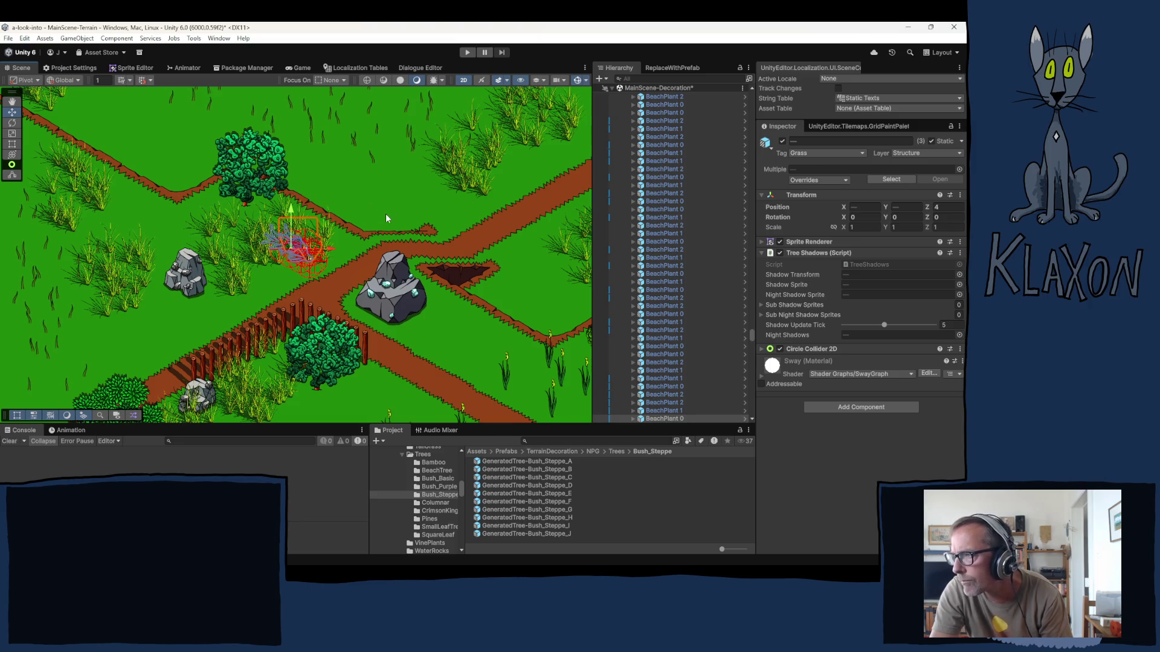
{"action": "left_click", "coordinate": [385, 218]}
{"action": "scroll", "coordinate": [382, 216], "scroll_direction": "down", "scroll_amount": 2}
{"action": "scroll", "coordinate": [368, 197], "scroll_direction": "down", "scroll_amount": 2}
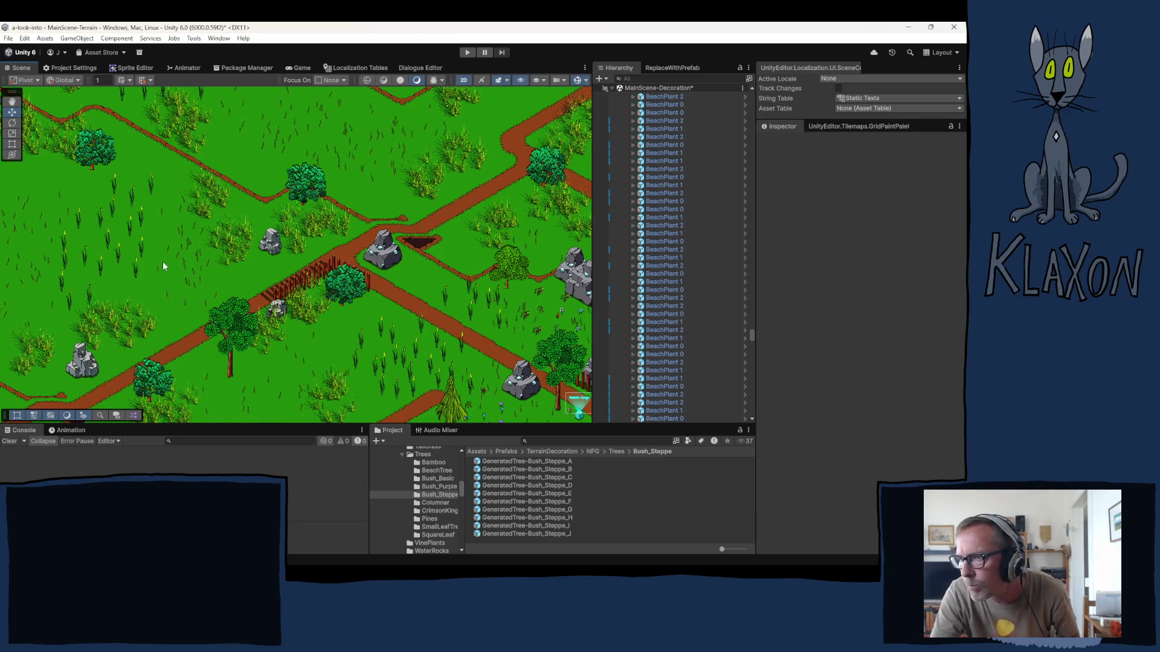
- Widen the Hierarchy panel by dragging its splitter to the right
{"action": "scroll", "coordinate": [162, 262], "scroll_direction": "down", "scroll_amount": 2}
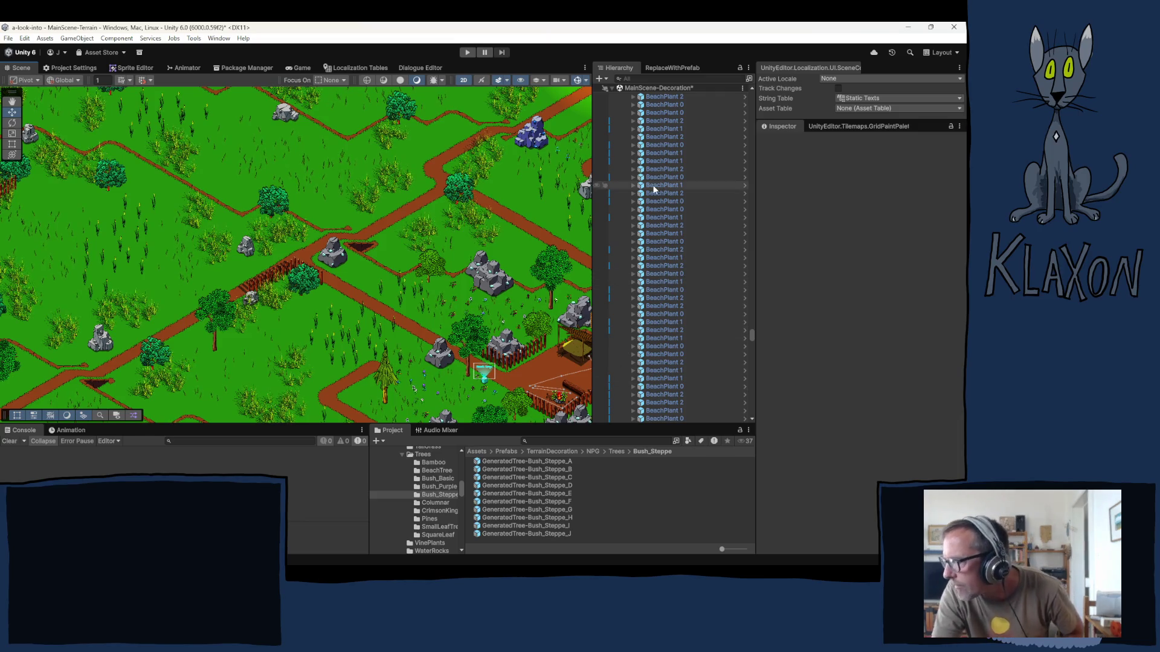
{"action": "scroll", "coordinate": [683, 214], "scroll_direction": "up", "scroll_amount": 3}
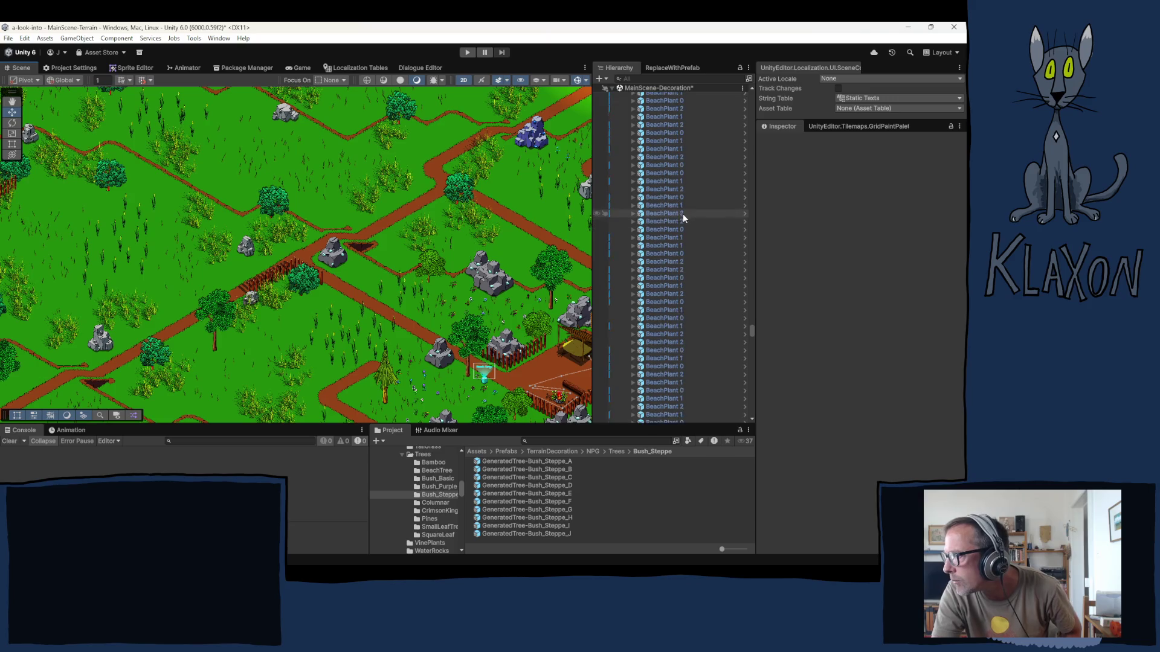
{"action": "left_click_drag", "start_coordinate": [755, 330], "coordinate": [740, 156]}
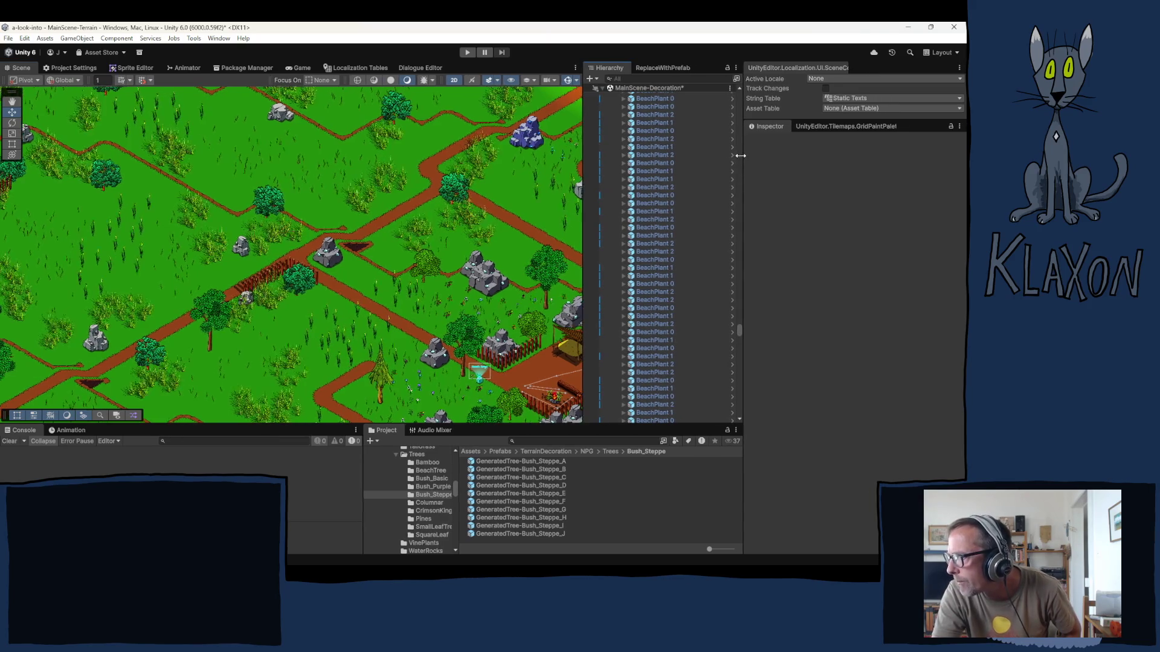
{"action": "mouse_move", "coordinate": [742, 327]}
{"action": "left_mouse_down"}
{"action": "mouse_move", "coordinate": [810, 316]}
{"action": "mouse_move", "coordinate": [795, 323]}
{"action": "mouse_move", "coordinate": [776, 94]}
{"action": "mouse_move", "coordinate": [772, 109]}
{"action": "left_mouse_up"}
- Collapse BeachGrass and Terrain Decoration, then expand MainScene-Animals > Animals > Mice
{"action": "scroll", "coordinate": [711, 280], "scroll_direction": "down", "scroll_amount": 4}
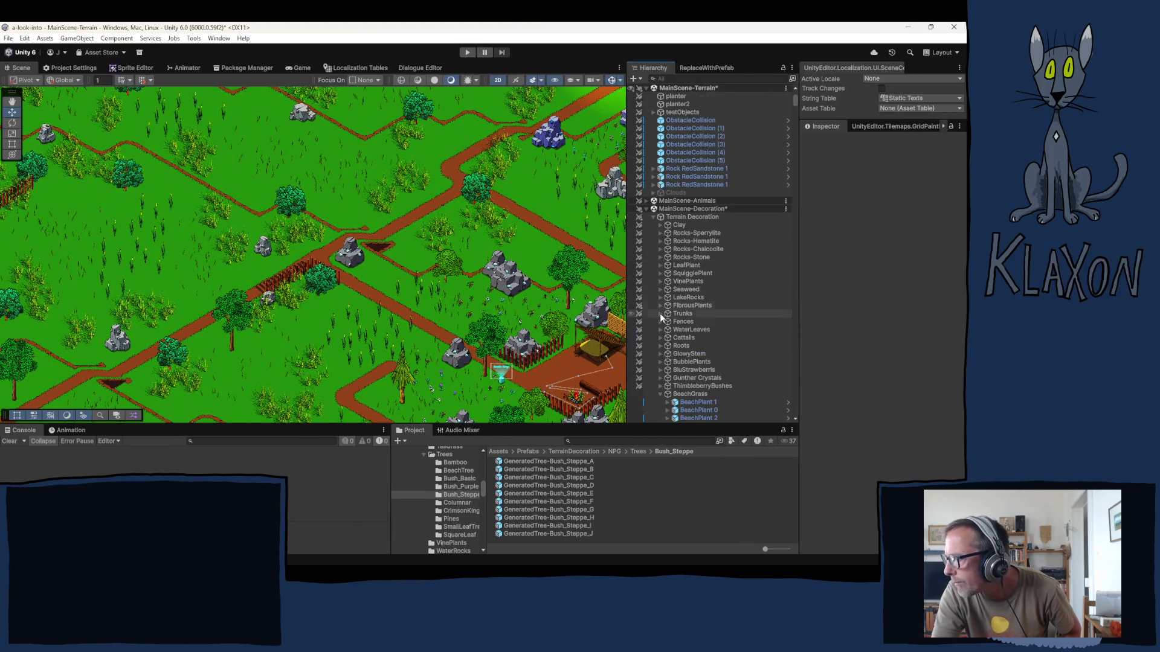
{"action": "scroll", "coordinate": [658, 317], "scroll_direction": "down", "scroll_amount": 1}
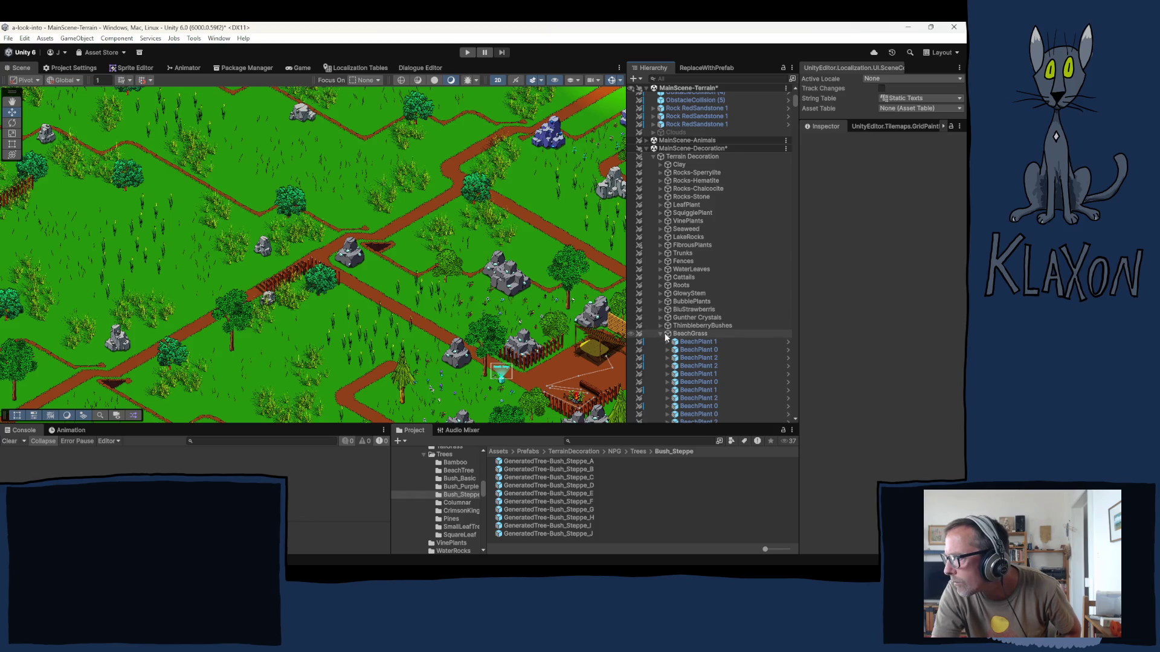
{"action": "left_click", "coordinate": [661, 334]}
{"action": "left_click", "coordinate": [652, 156]}
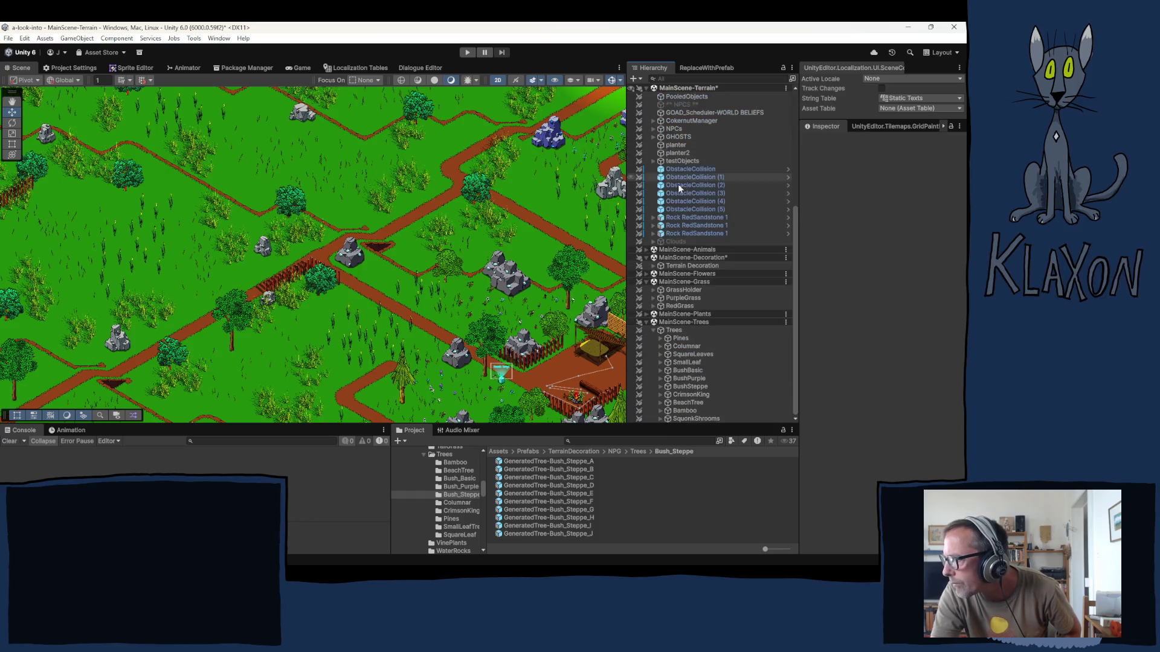
{"action": "left_click", "coordinate": [647, 249]}
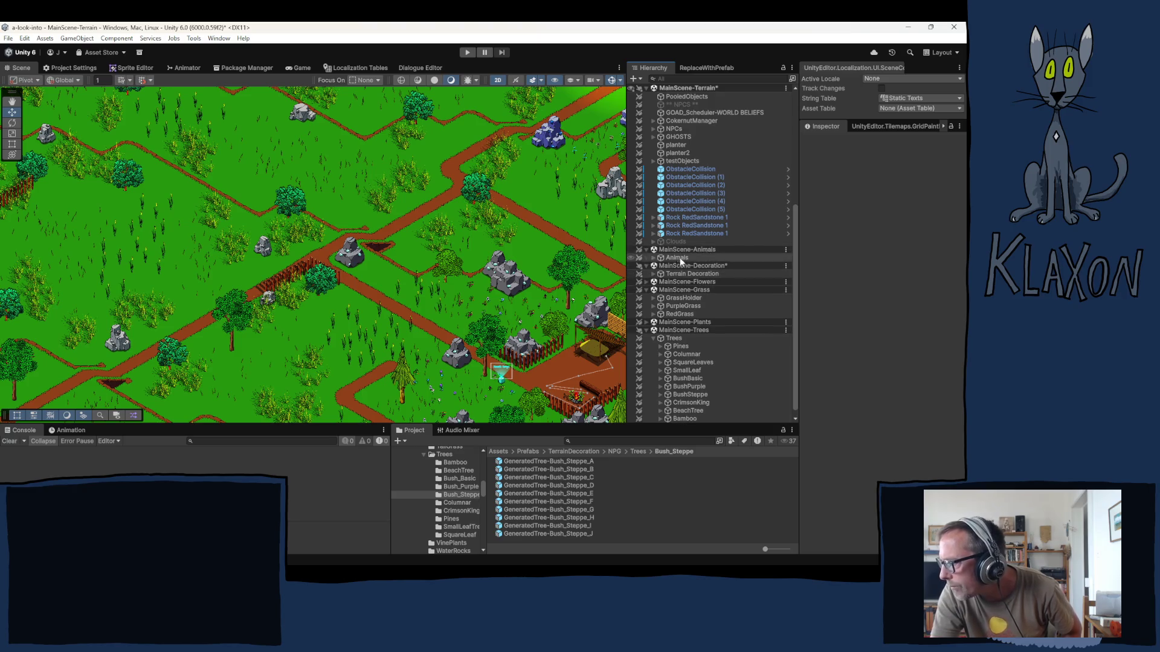
{"action": "left_click", "coordinate": [653, 258]}
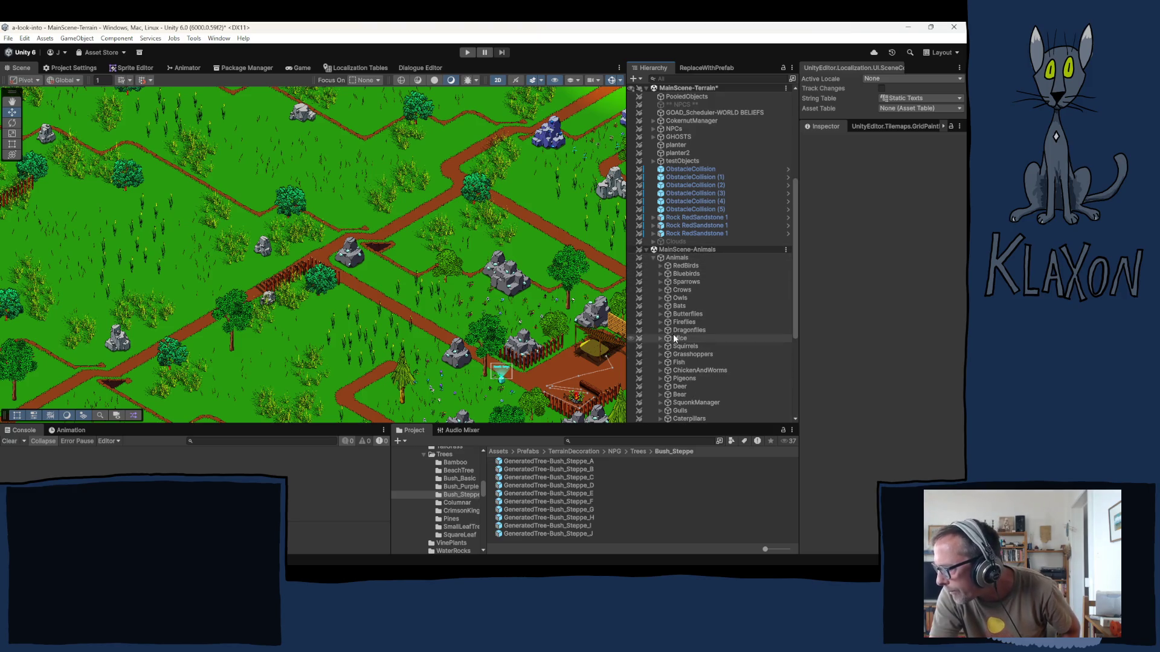
{"action": "left_click", "coordinate": [660, 339]}
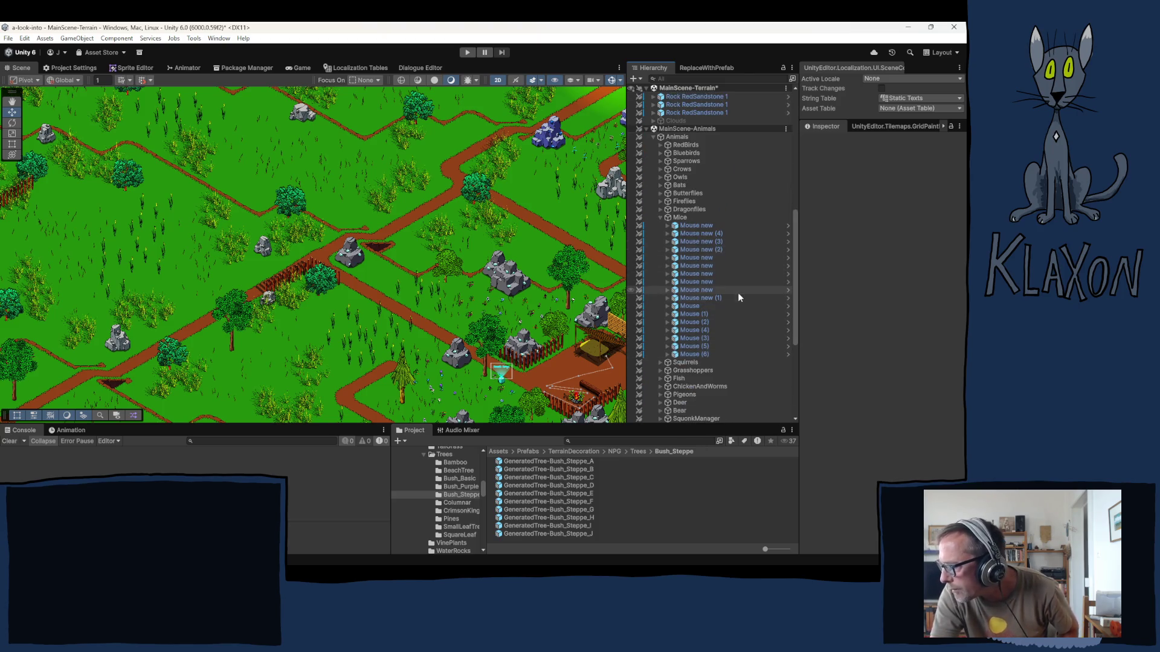
- Duplicate Mouse (6) with Ctrl+D to create Mouse (7), using the Move tool
{"action": "left_click", "coordinate": [692, 297]}
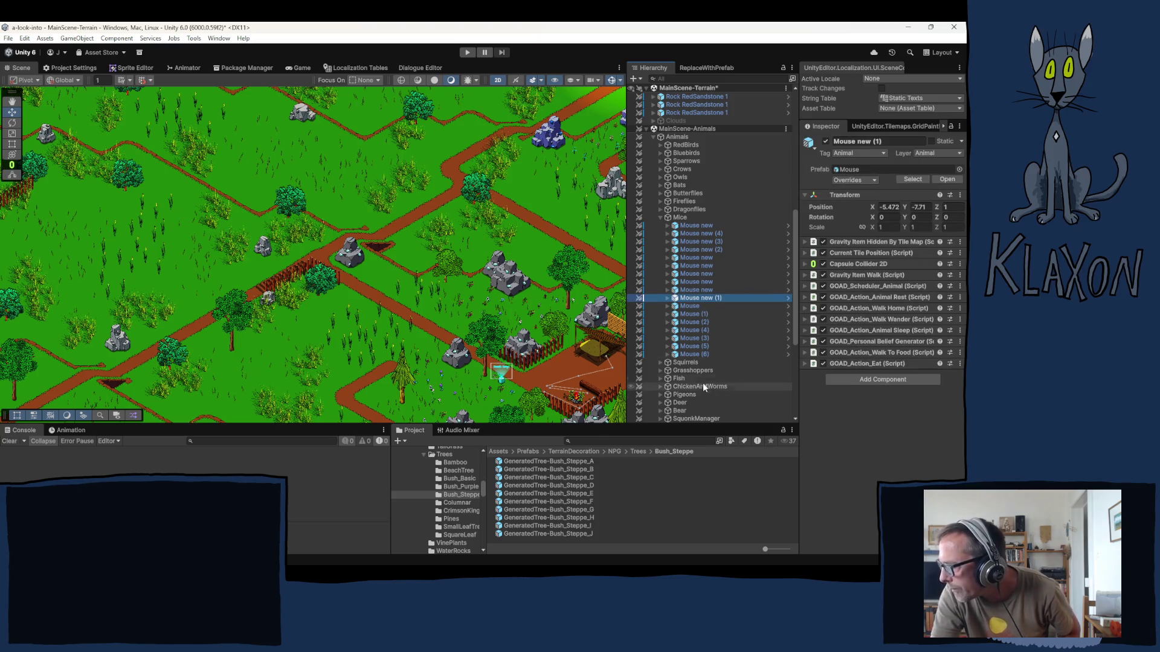
{"action": "left_click", "coordinate": [690, 355]}
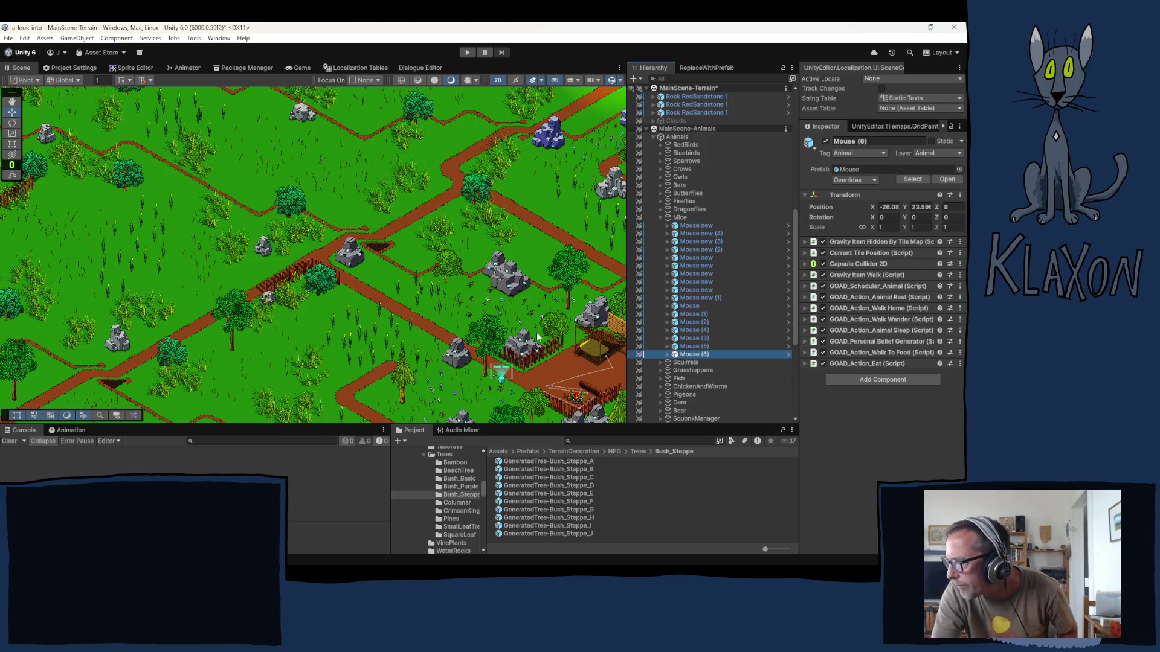
{"action": "mouse_move", "coordinate": [478, 186]}
{"action": "left_mouse_down"}
{"action": "mouse_move", "coordinate": [342, 204]}
{"action": "mouse_move", "coordinate": [472, 149]}
{"action": "left_mouse_up"}
{"action": "key", "text": "w"}
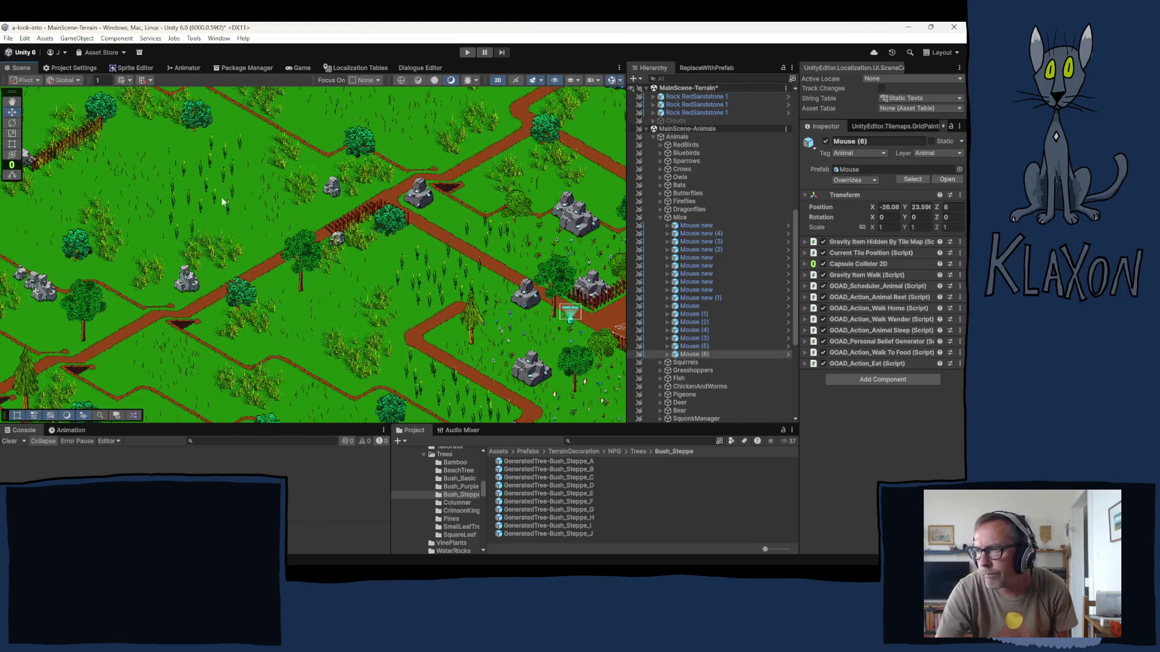
{"action": "left_click", "coordinate": [691, 354]}
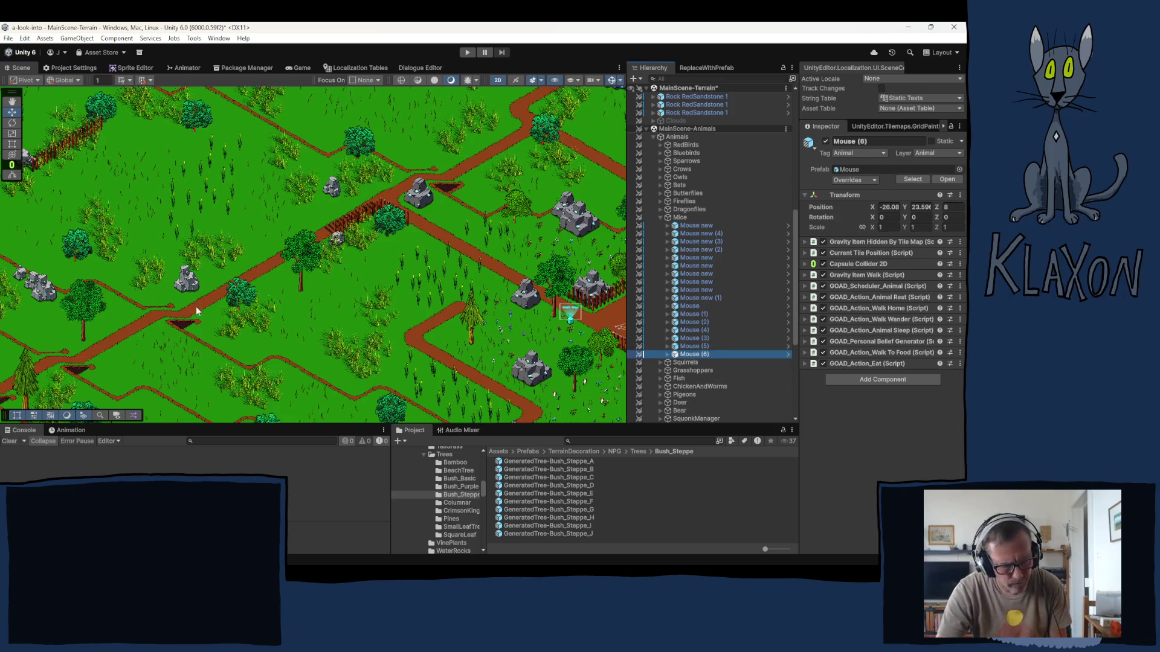
{"action": "key", "text": "ctrl+d"}
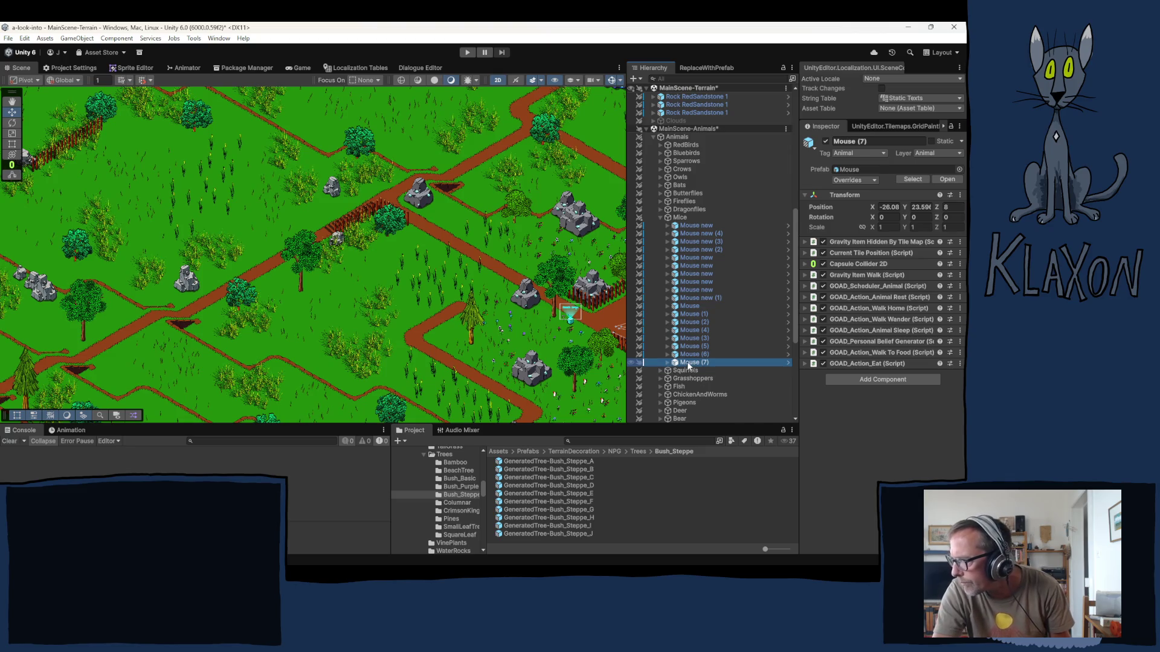
{"action": "right_click", "coordinate": [688, 365]}
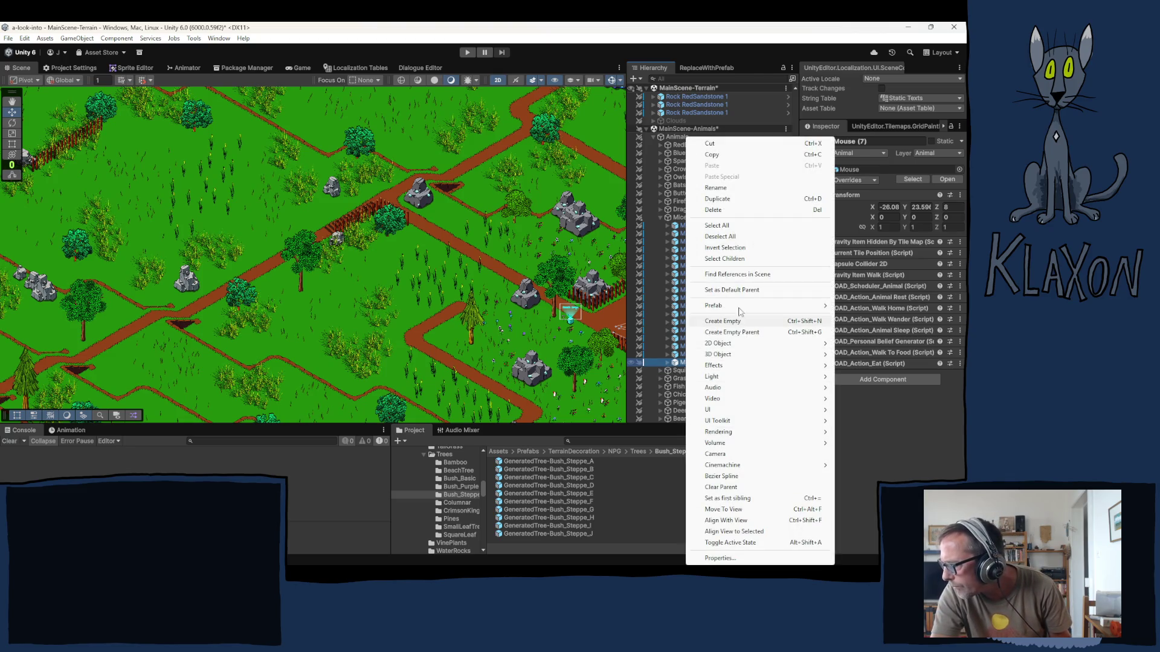
- Move Mouse (7) to view, place it on the grass, and set Z to 4
{"action": "left_click", "coordinate": [724, 510]}
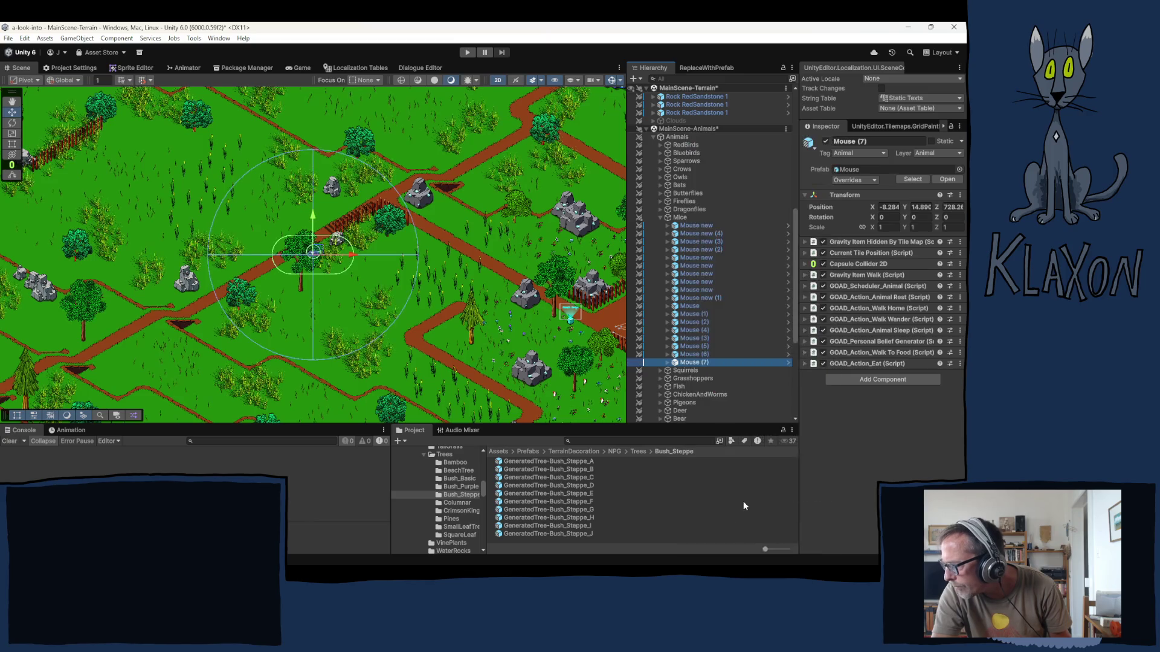
{"action": "mouse_move", "coordinate": [300, 253]}
{"action": "left_mouse_down"}
{"action": "mouse_move", "coordinate": [203, 195]}
{"action": "mouse_move", "coordinate": [139, 187]}
{"action": "left_mouse_up"}
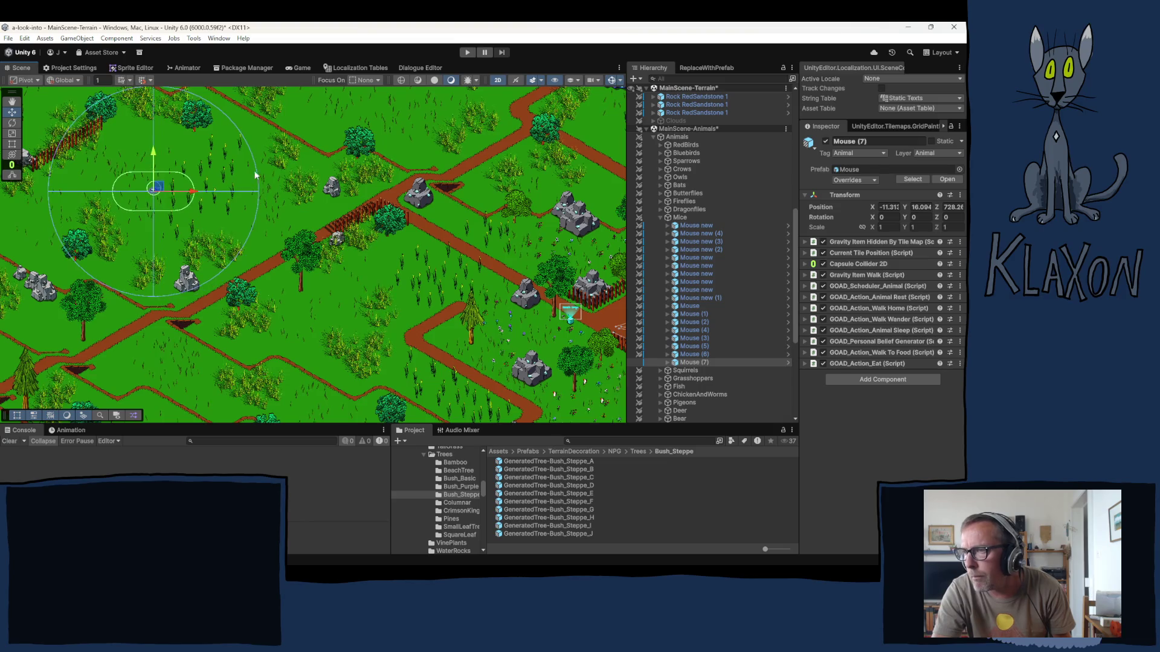
{"action": "mouse_move", "coordinate": [284, 218]}
{"action": "left_mouse_down"}
{"action": "mouse_move", "coordinate": [242, 279]}
{"action": "mouse_move", "coordinate": [257, 257]}
{"action": "mouse_move", "coordinate": [326, 230]}
{"action": "left_mouse_up"}
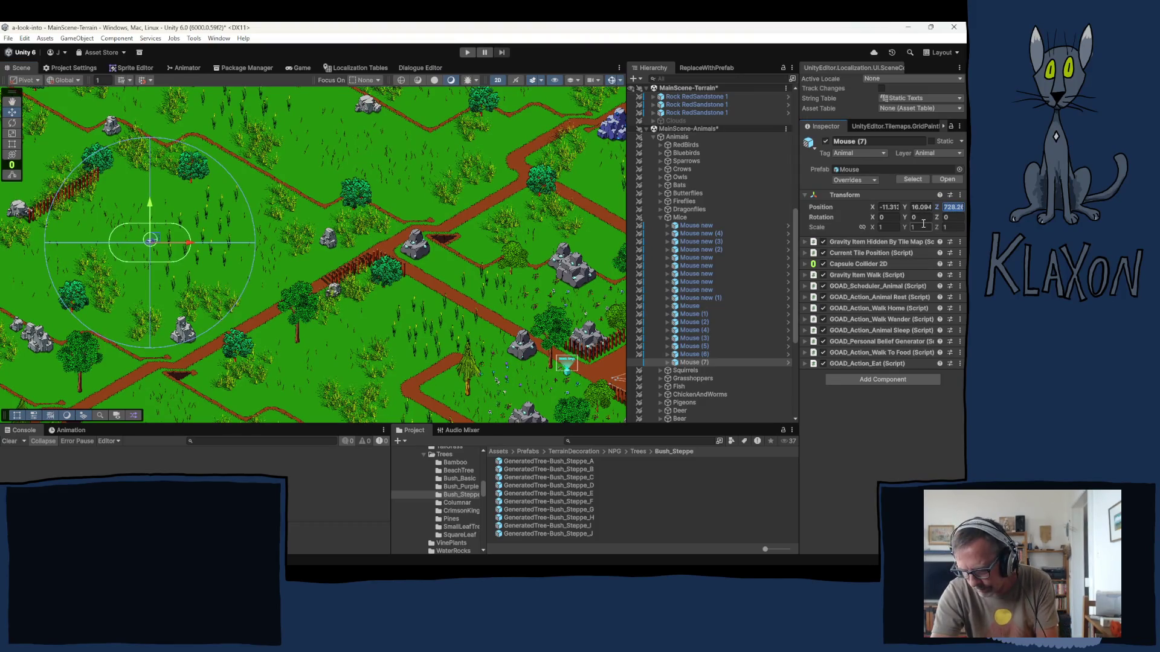
{"action": "type", "text": "4"}
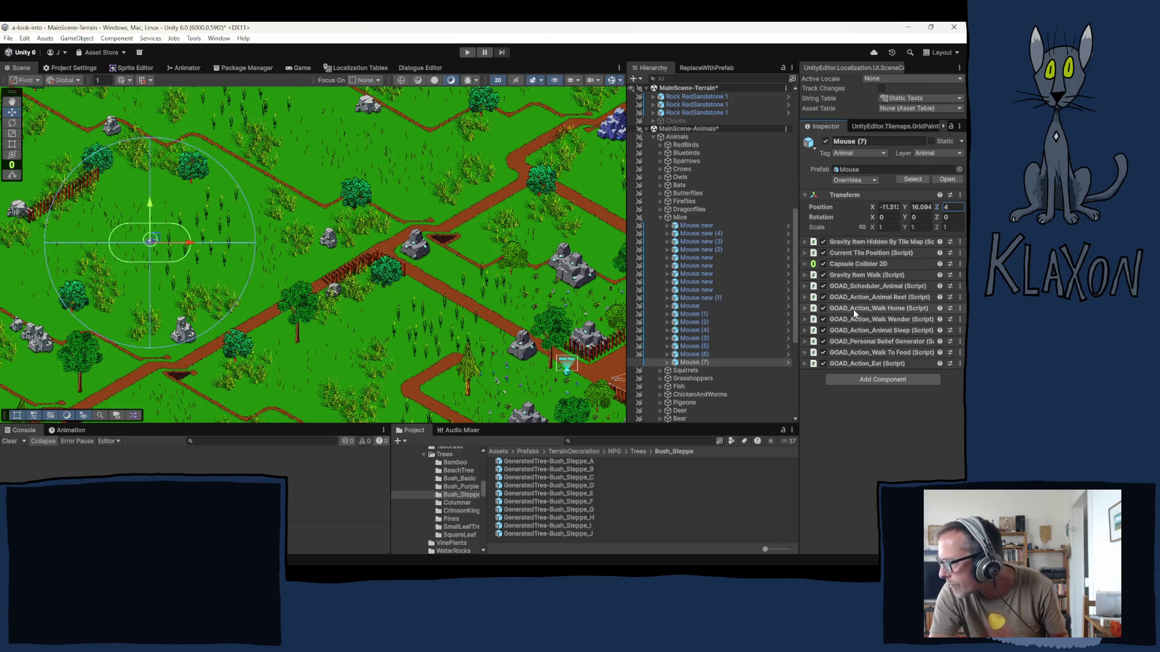
{"action": "left_click", "coordinate": [804, 275]}
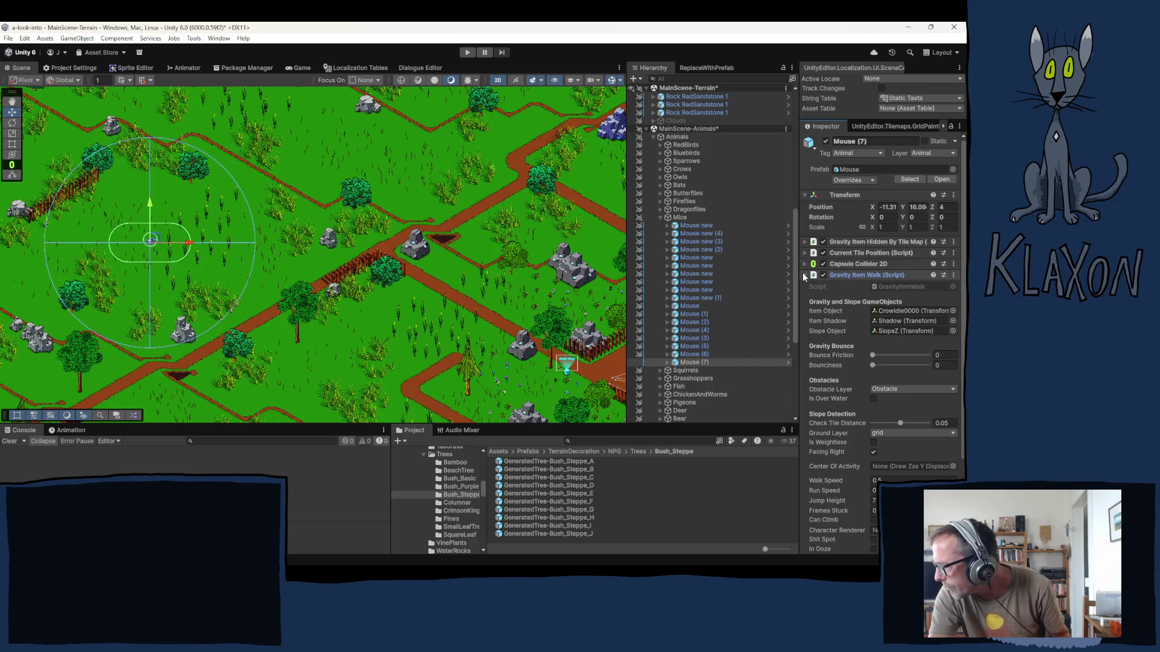
{"action": "left_click", "coordinate": [803, 275]}
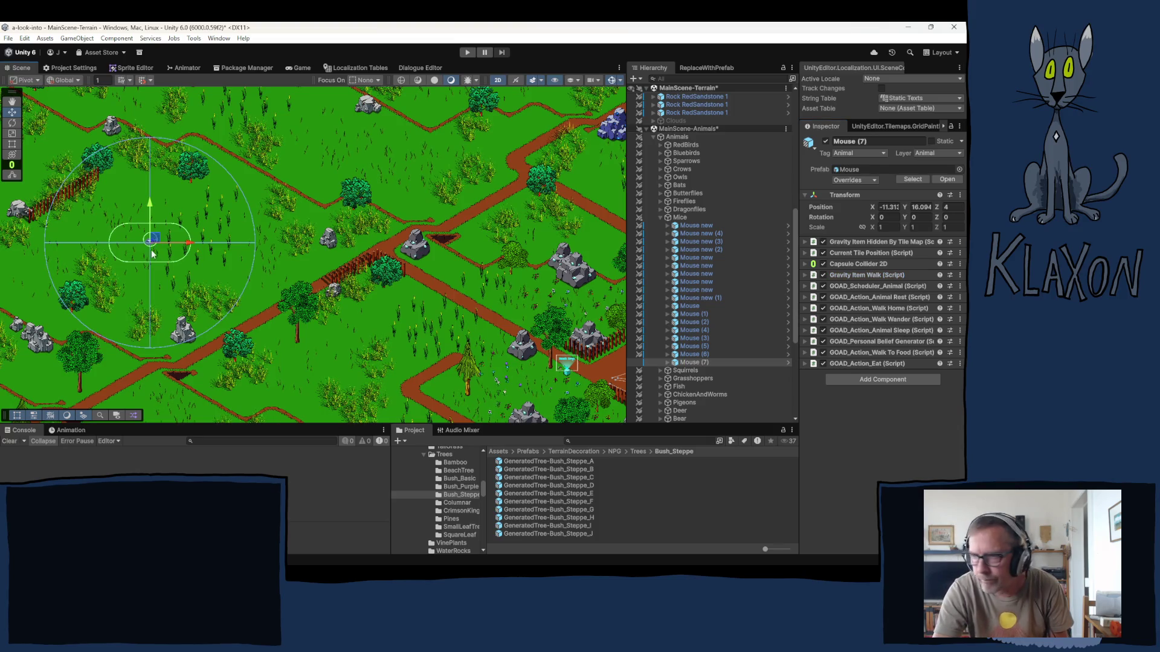
- Add Mouse (8) and Mouse (9) on the terrain, giving Mouse (9) Z 3
{"action": "key", "text": "ctrl+d"}
{"action": "left_click_drag", "start_coordinate": [156, 242], "coordinate": [342, 356]}
{"action": "left_click_drag", "start_coordinate": [296, 313], "coordinate": [386, 355]}
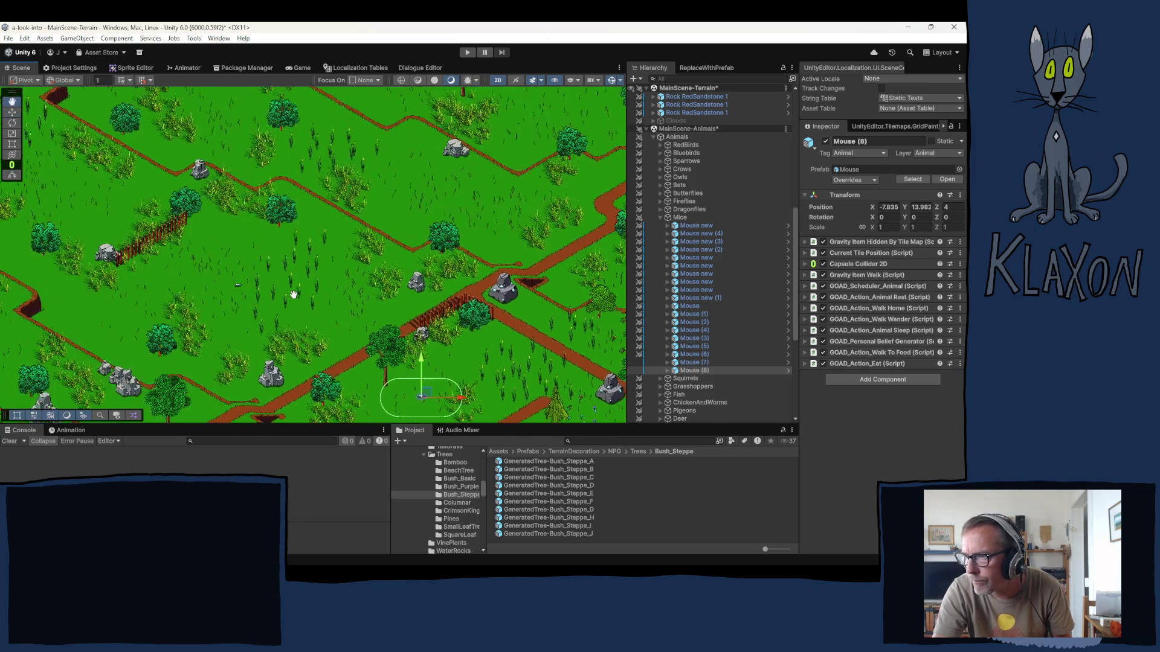
{"action": "key", "text": "ctrl+d"}
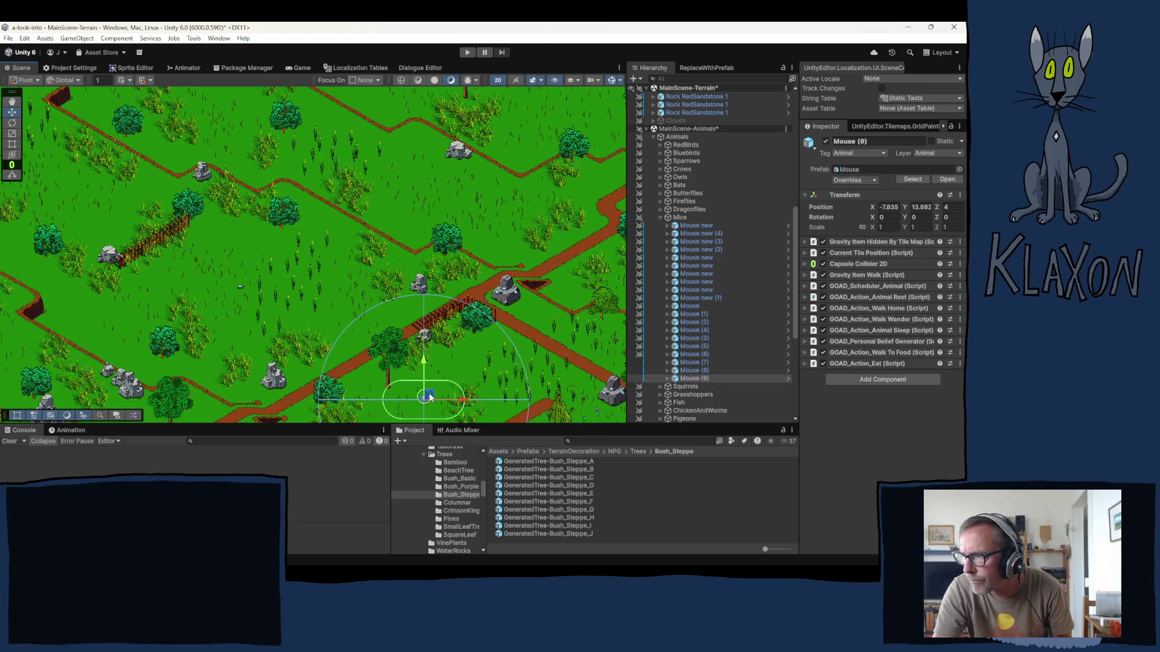
{"action": "left_click_drag", "start_coordinate": [431, 395], "coordinate": [407, 175]}
{"action": "left_click", "coordinate": [954, 206]}
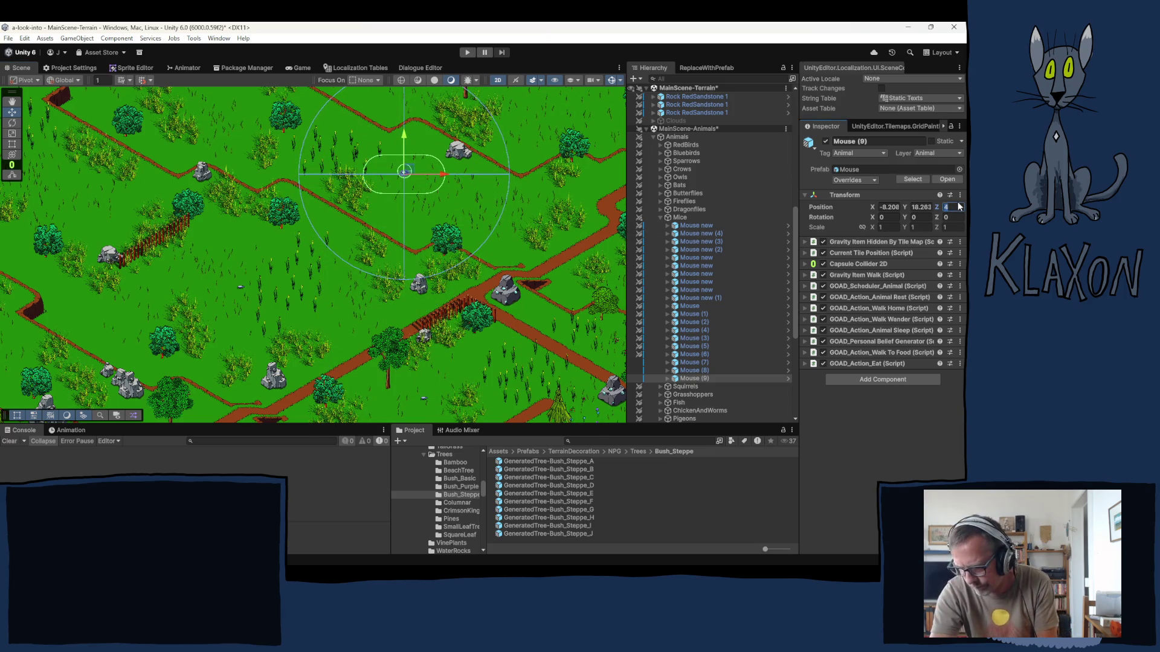
{"action": "type", "text": "3"}
{"action": "key", "text": "Return"}
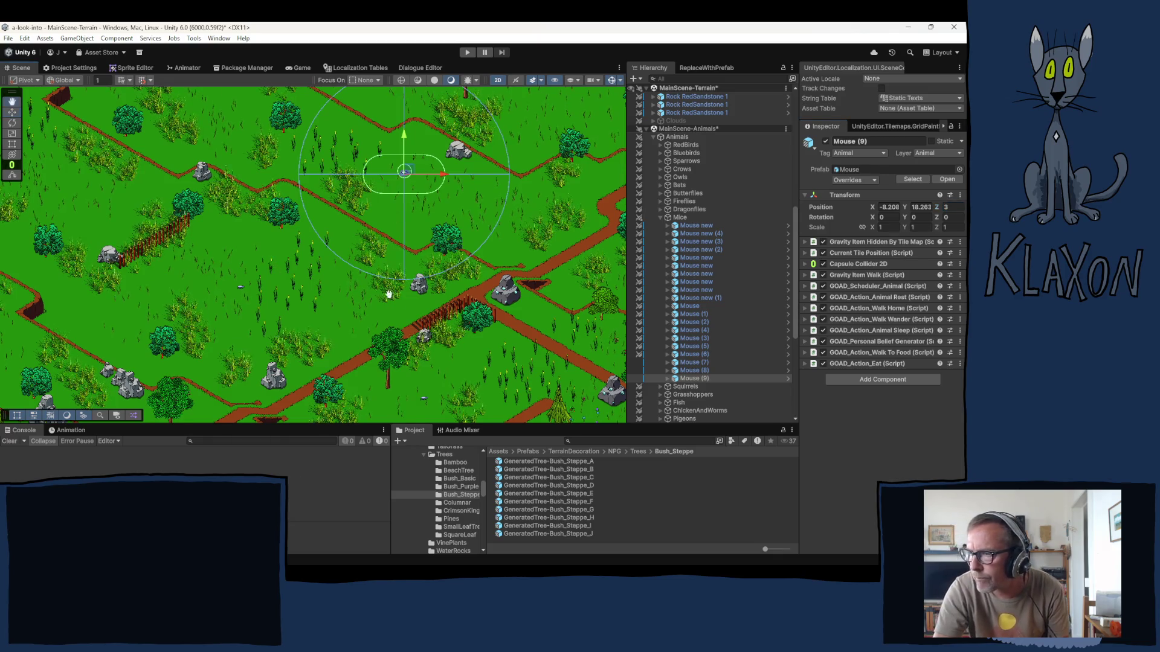
- Add Mouse (10) and Mouse (11), placing Mouse (11) near the fence at Z 5
{"action": "left_click_drag", "start_coordinate": [389, 295], "coordinate": [531, 330]}
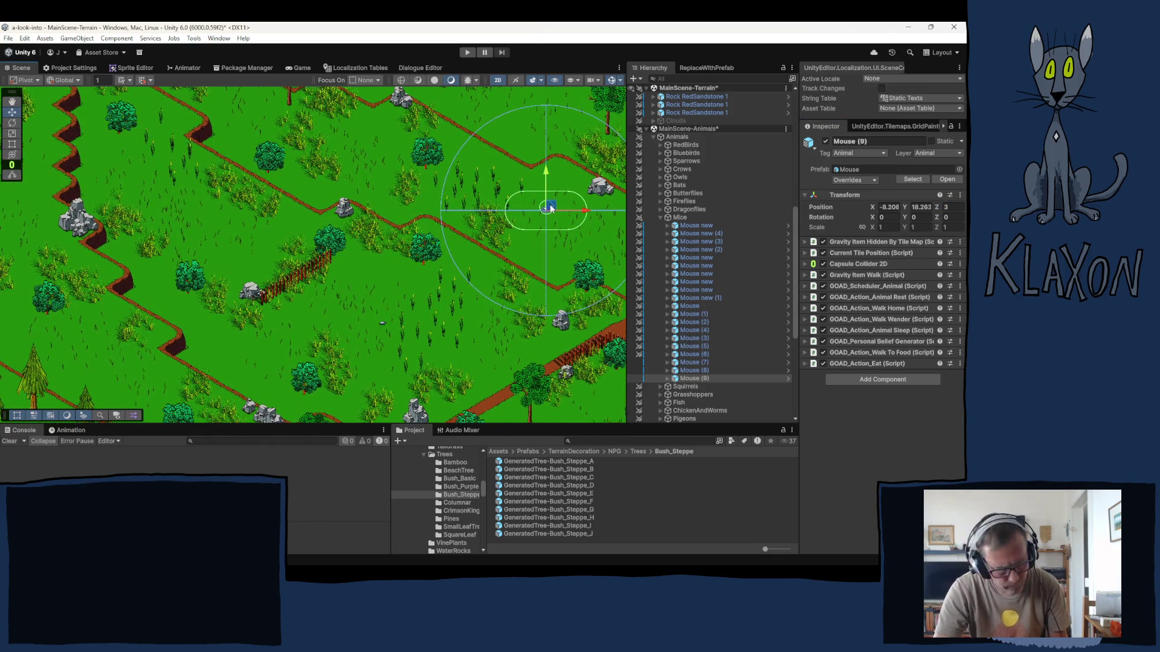
{"action": "key", "text": "ctrl+d"}
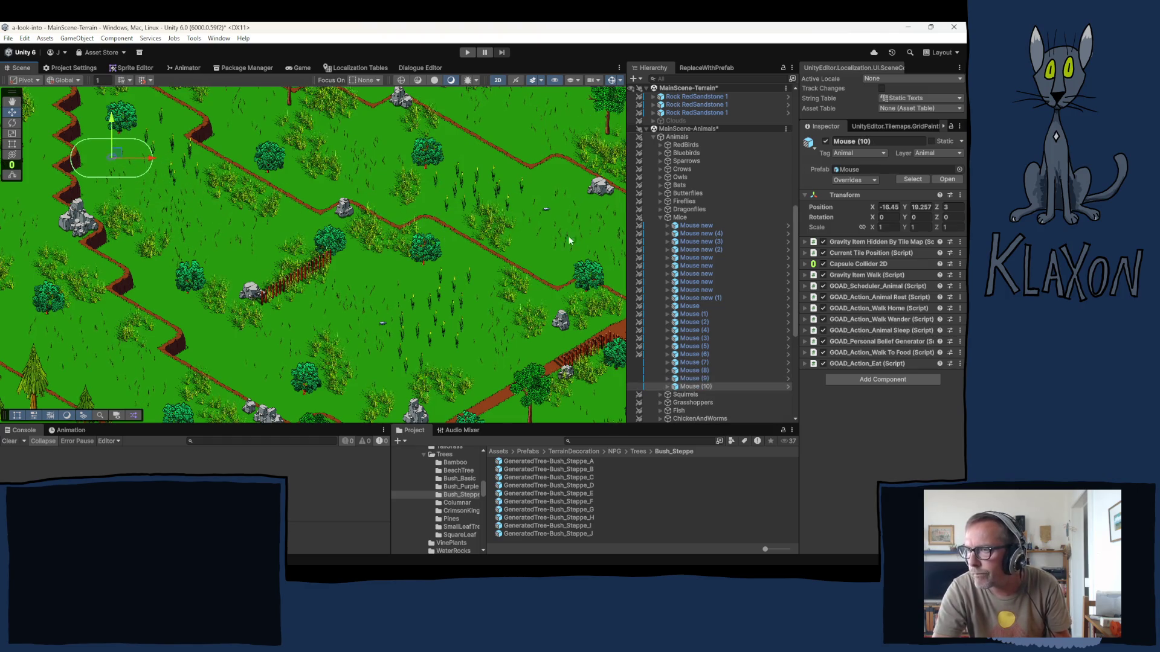
{"action": "left_click", "coordinate": [956, 207]}
{"action": "type", "text": "4"}
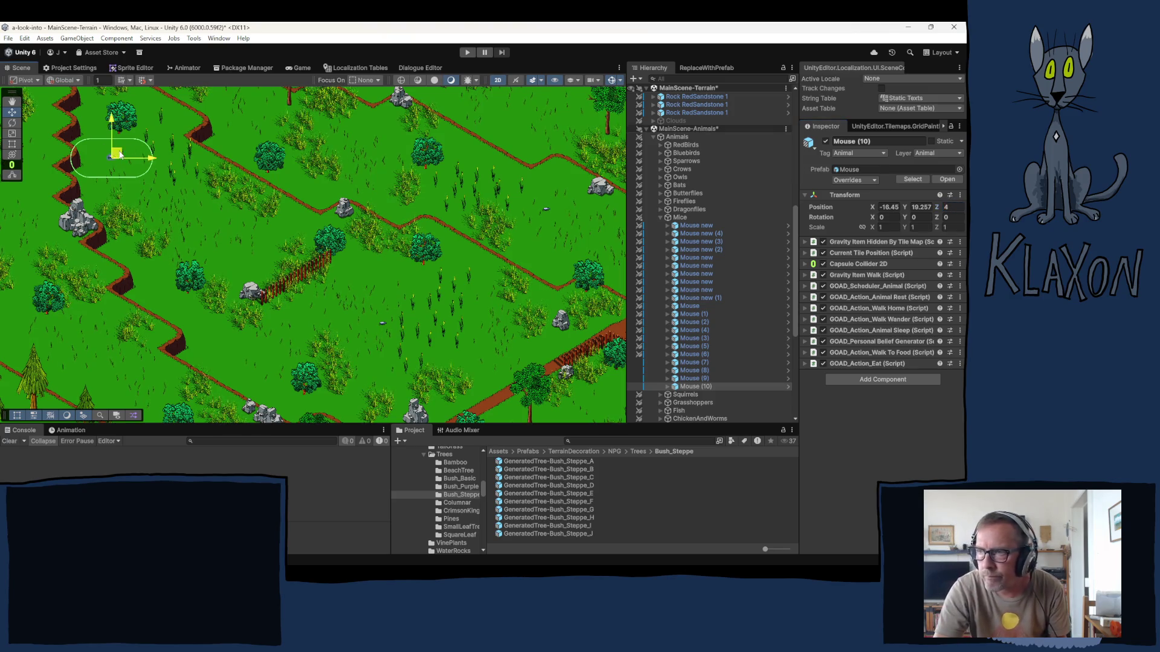
{"action": "key", "text": "ctrl+d"}
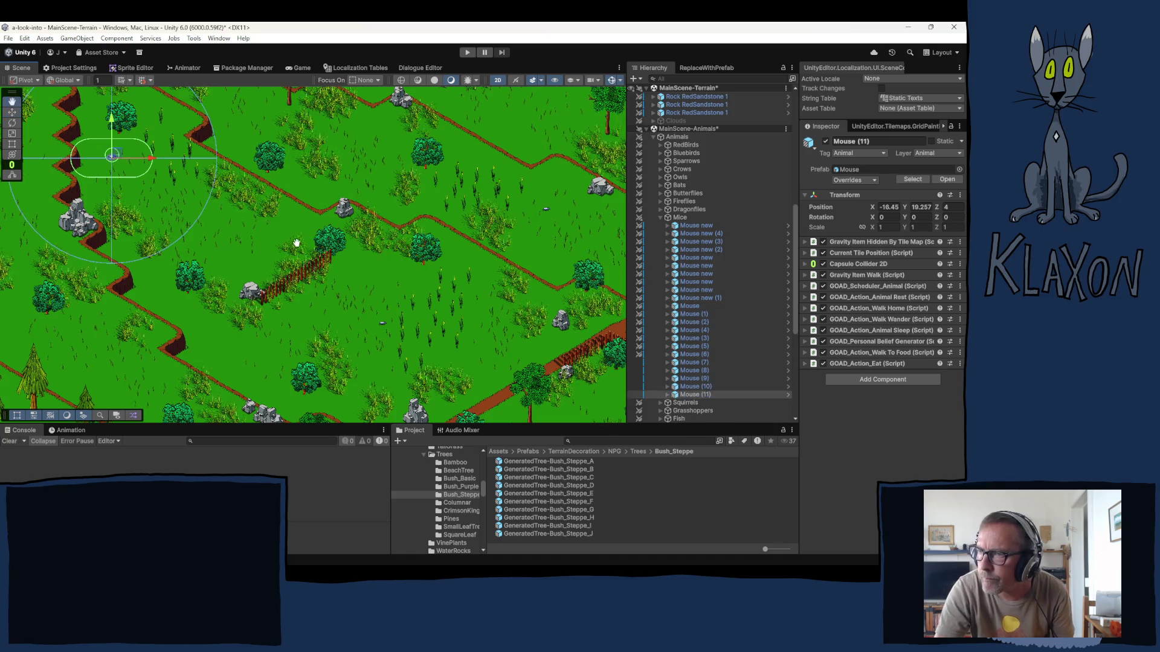
{"action": "mouse_move", "coordinate": [207, 171]}
{"action": "left_mouse_down"}
{"action": "mouse_move", "coordinate": [20, 199]}
{"action": "mouse_move", "coordinate": [360, 317]}
{"action": "mouse_move", "coordinate": [360, 329]}
{"action": "left_mouse_up"}
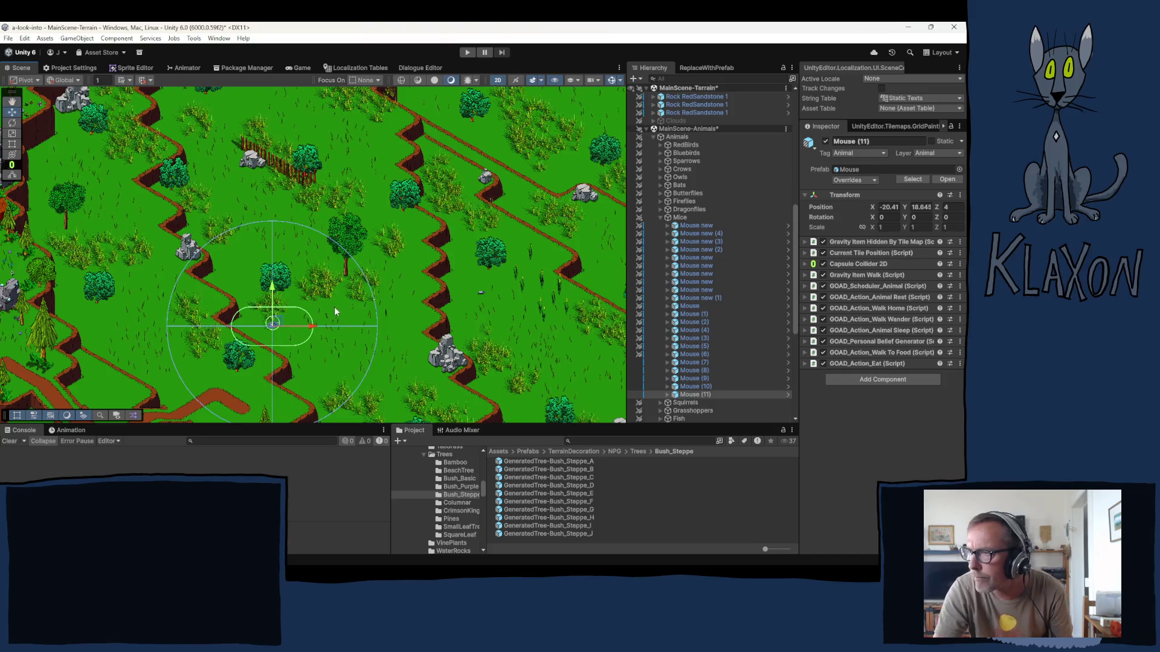
{"action": "left_click_drag", "start_coordinate": [277, 325], "coordinate": [246, 202]}
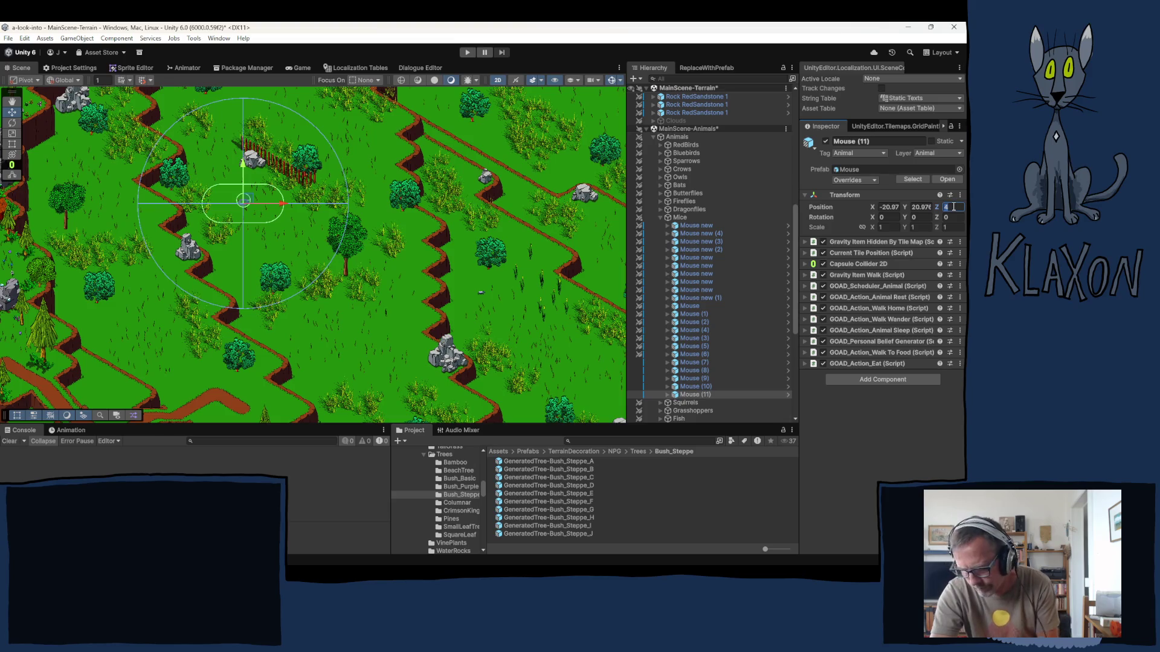
{"action": "type", "text": "5"}
{"action": "key", "text": "Return"}
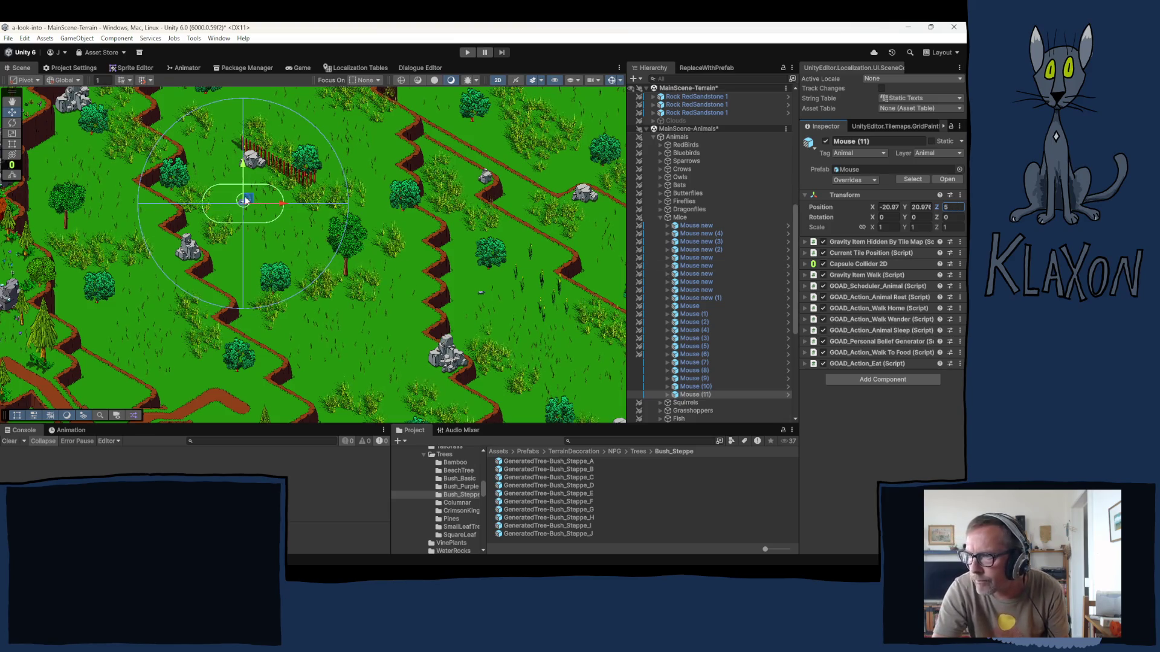
- Place Mouse (12) further left on the grass with Z 6
{"action": "key", "text": "ctrl+d"}
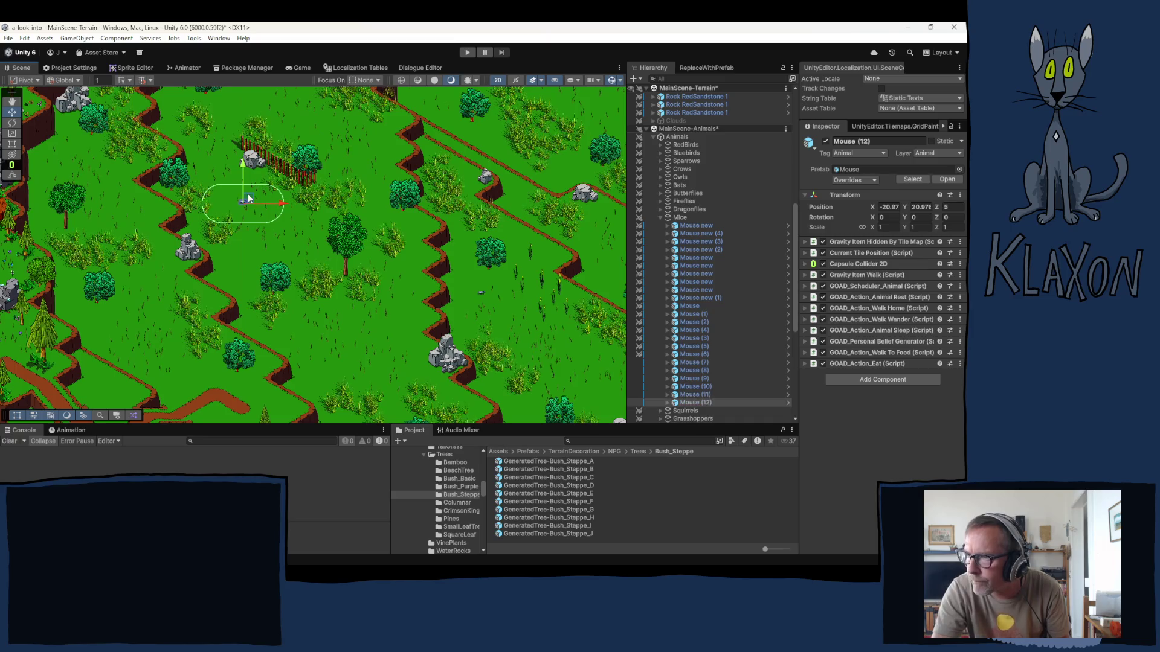
{"action": "mouse_move", "coordinate": [247, 199]}
{"action": "left_mouse_down"}
{"action": "mouse_move", "coordinate": [115, 265]}
{"action": "mouse_move", "coordinate": [87, 265]}
{"action": "mouse_move", "coordinate": [117, 318]}
{"action": "left_mouse_up"}
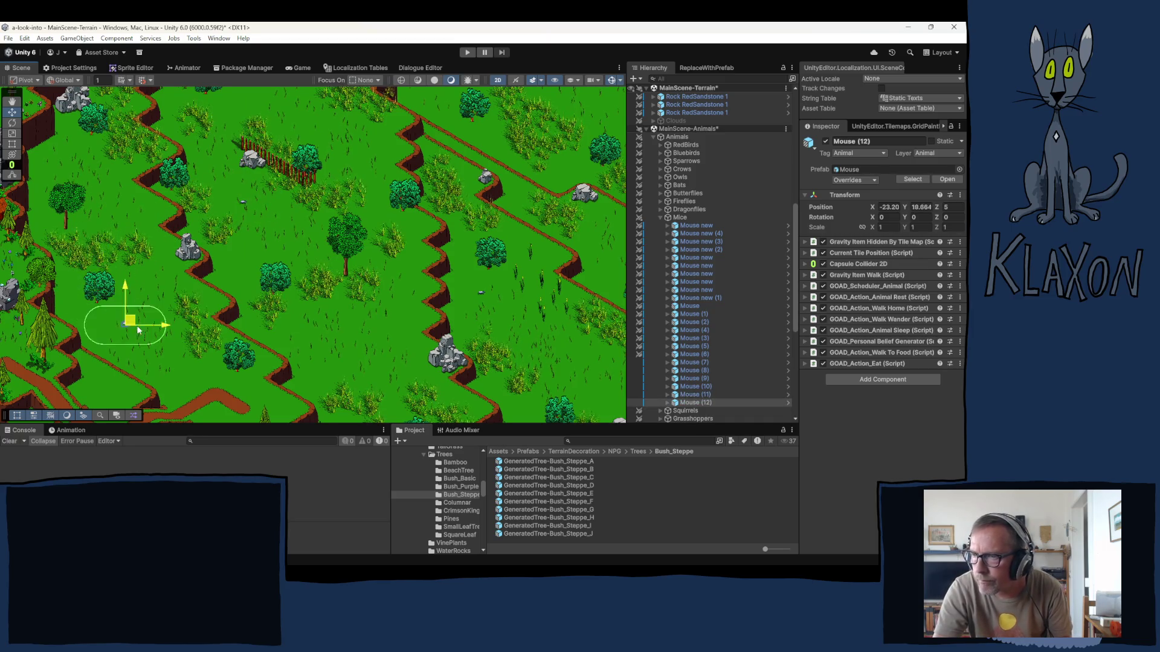
{"action": "double_click", "coordinate": [952, 206]}
{"action": "type", "text": "6"}
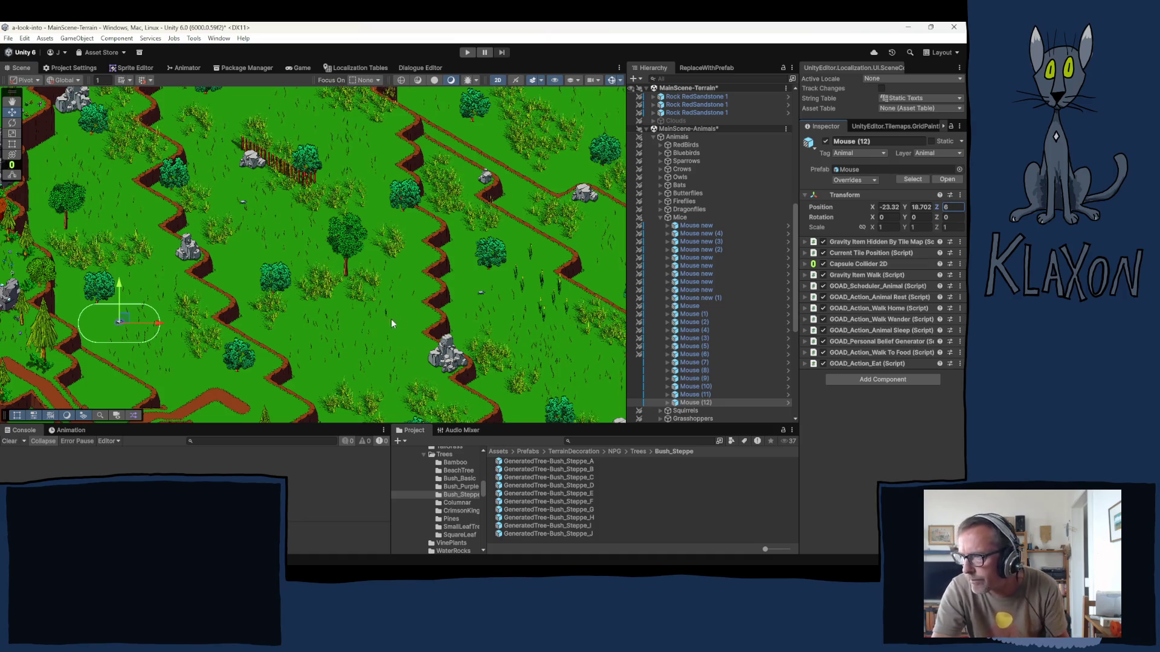
{"action": "scroll", "coordinate": [420, 244], "scroll_direction": "down", "scroll_amount": 2}
{"action": "mouse_move", "coordinate": [469, 235]}
{"action": "left_mouse_down"}
{"action": "mouse_move", "coordinate": [331, 216]}
{"action": "mouse_move", "coordinate": [457, 269]}
{"action": "mouse_move", "coordinate": [445, 124]}
{"action": "left_mouse_up"}
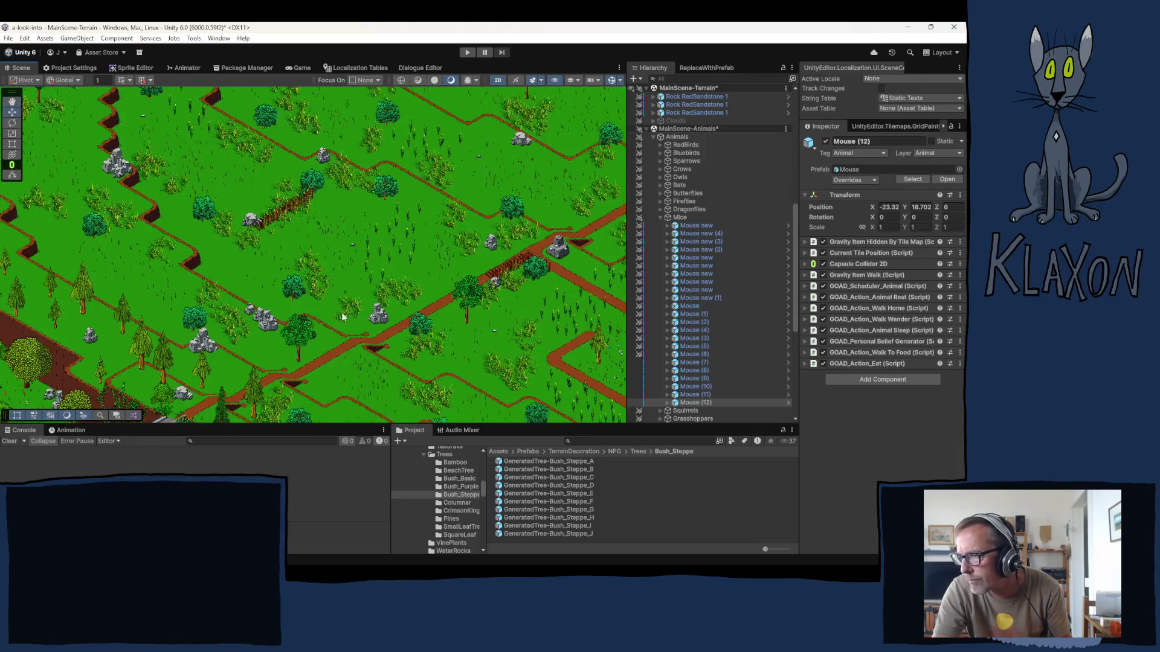
{"action": "scroll", "coordinate": [307, 332], "scroll_direction": "up", "scroll_amount": 3}
{"action": "key", "text": "Down"}
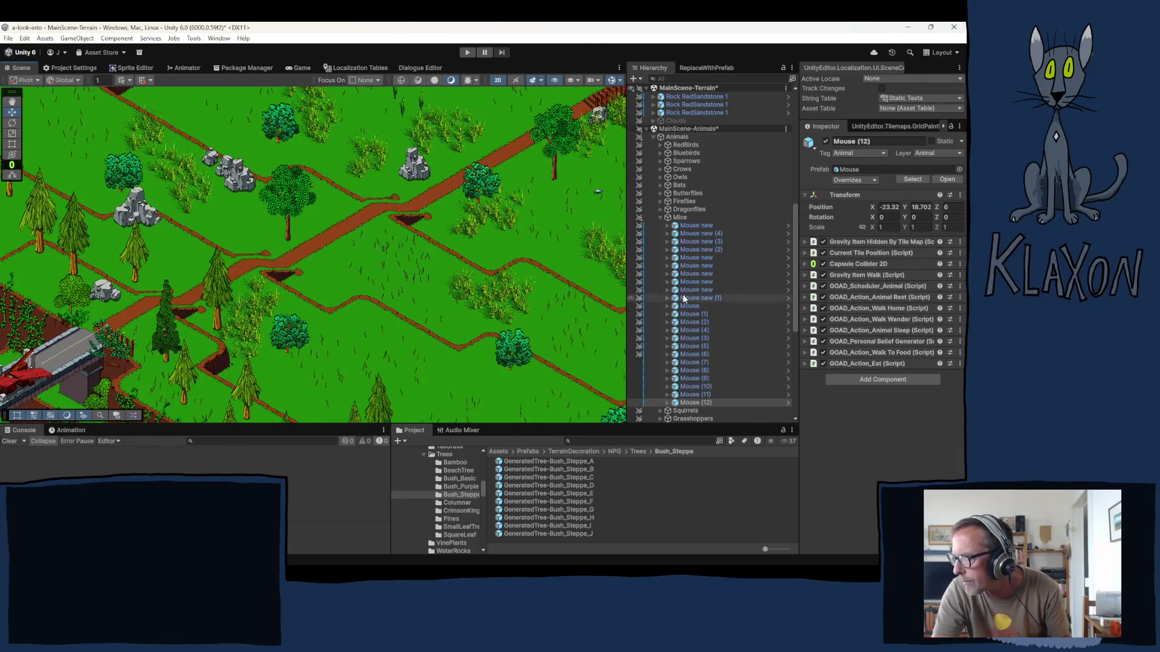
- Swap the Mice group for Grasshoppers and duplicate Grasshopper (8), keeping Z at 8
{"action": "left_click", "coordinate": [660, 217]}
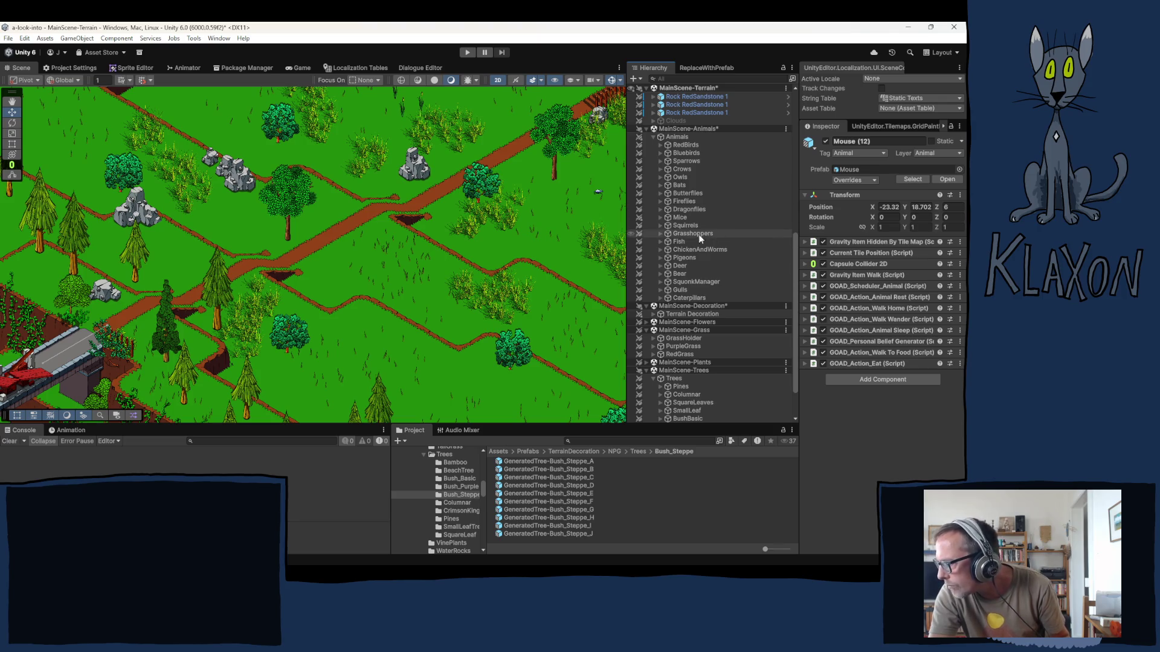
{"action": "left_click", "coordinate": [661, 233]}
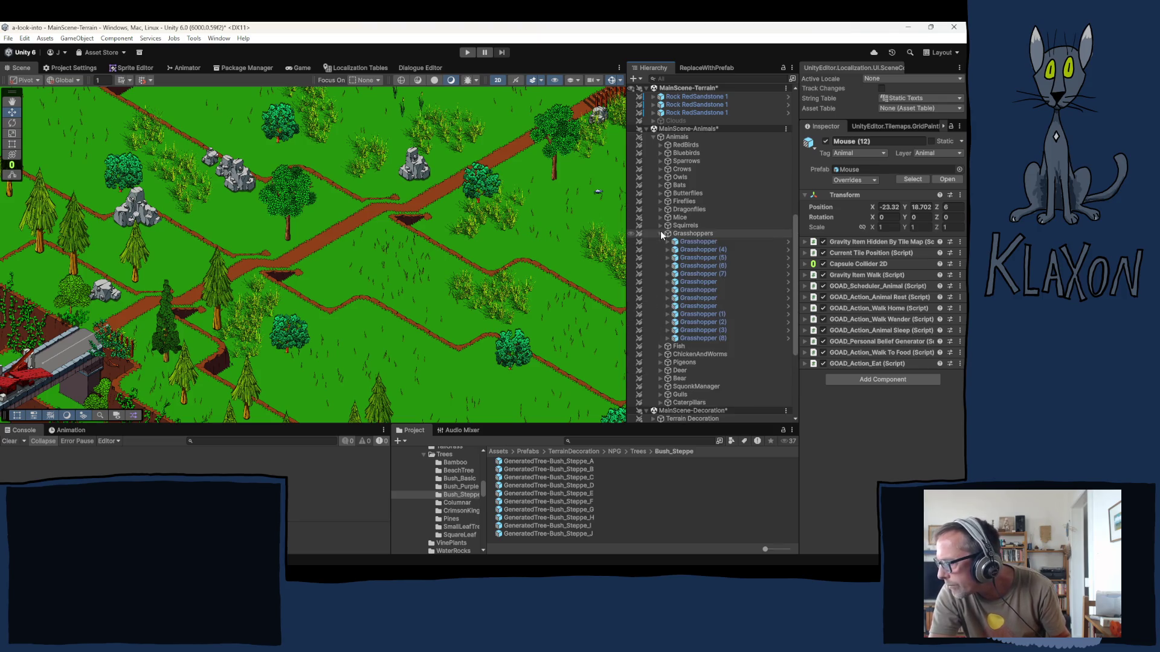
{"action": "left_click", "coordinate": [694, 337]}
{"action": "left_click_drag", "start_coordinate": [402, 188], "coordinate": [286, 301]}
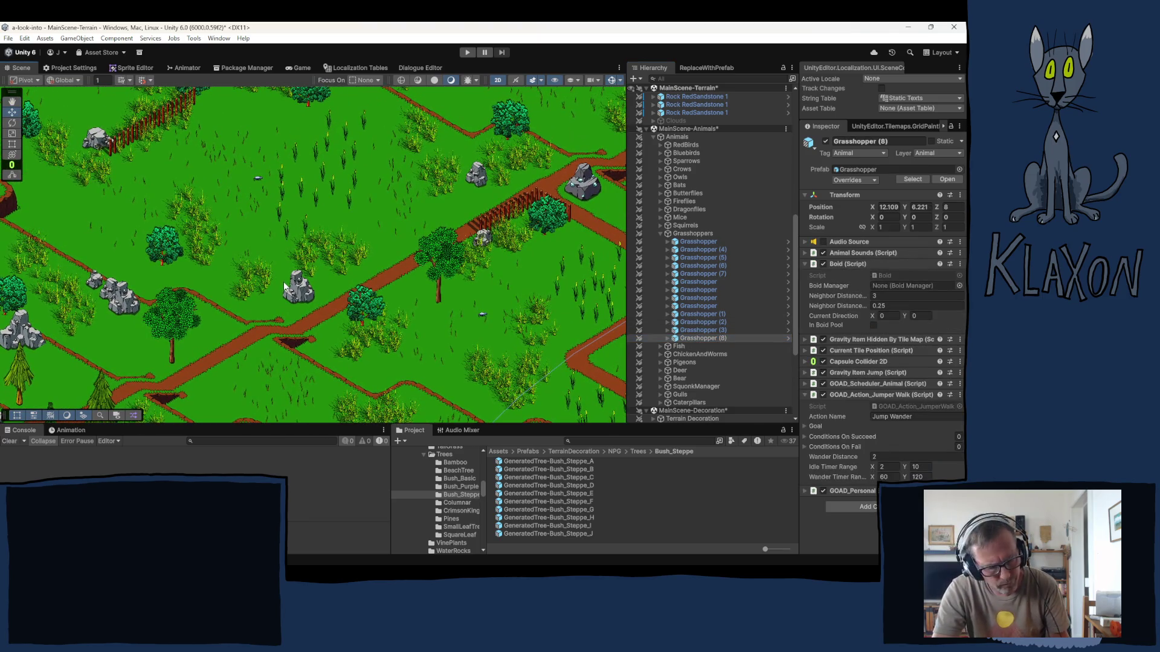
{"action": "left_click", "coordinate": [691, 336]}
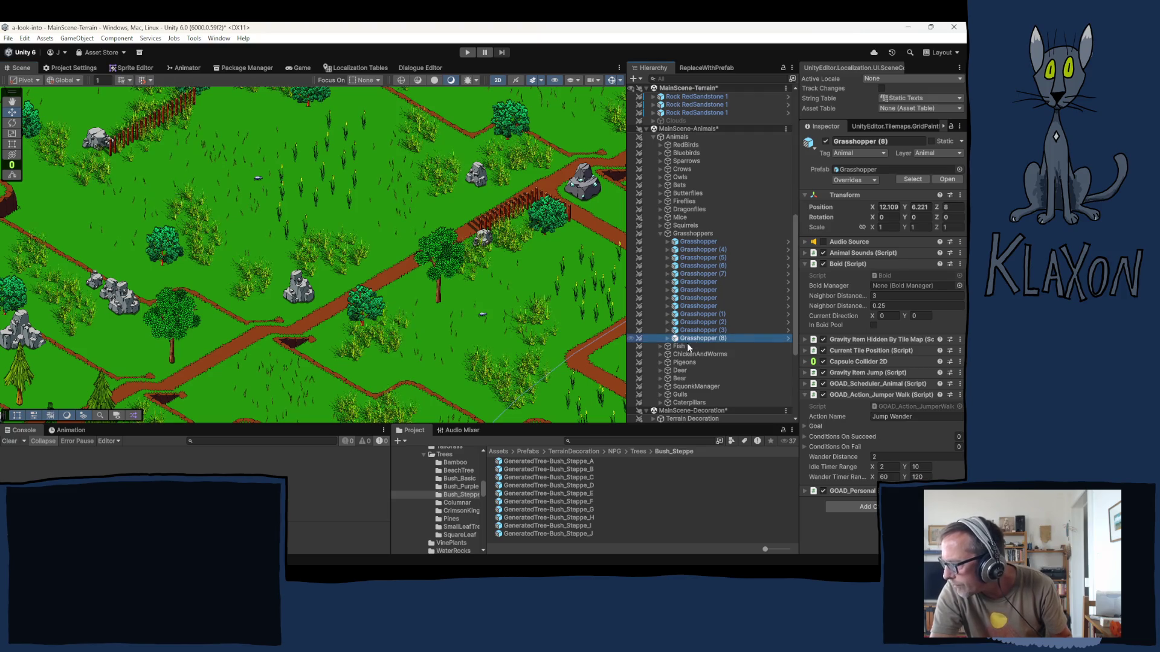
{"action": "key", "text": "ctrl+d"}
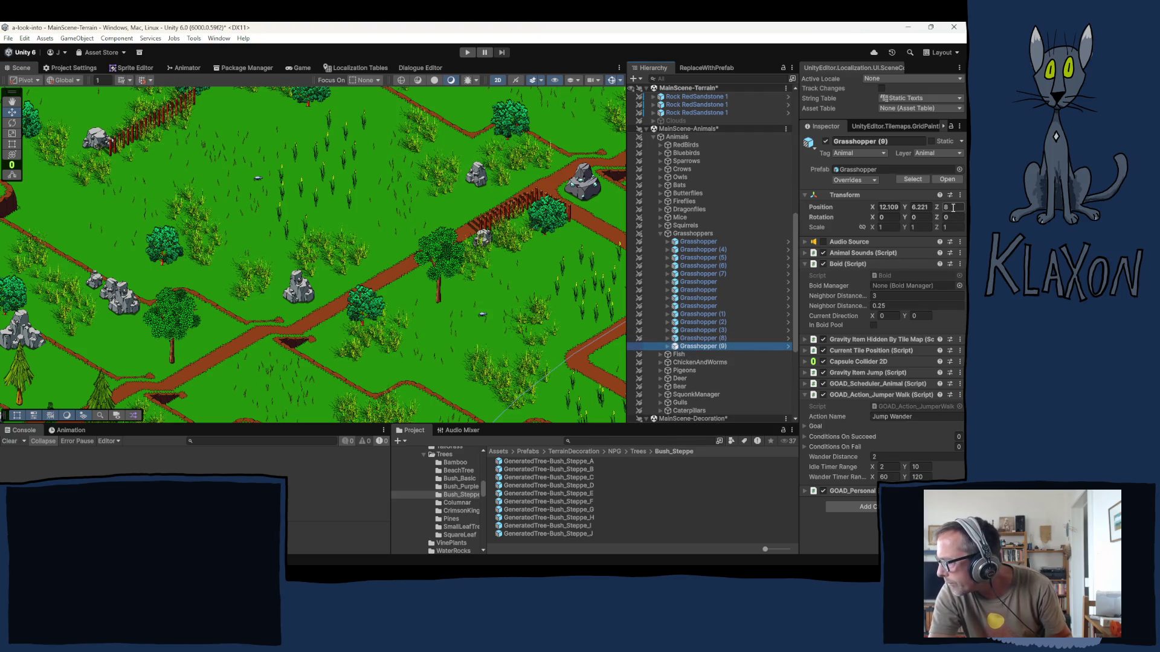
{"action": "key", "text": "Return"}
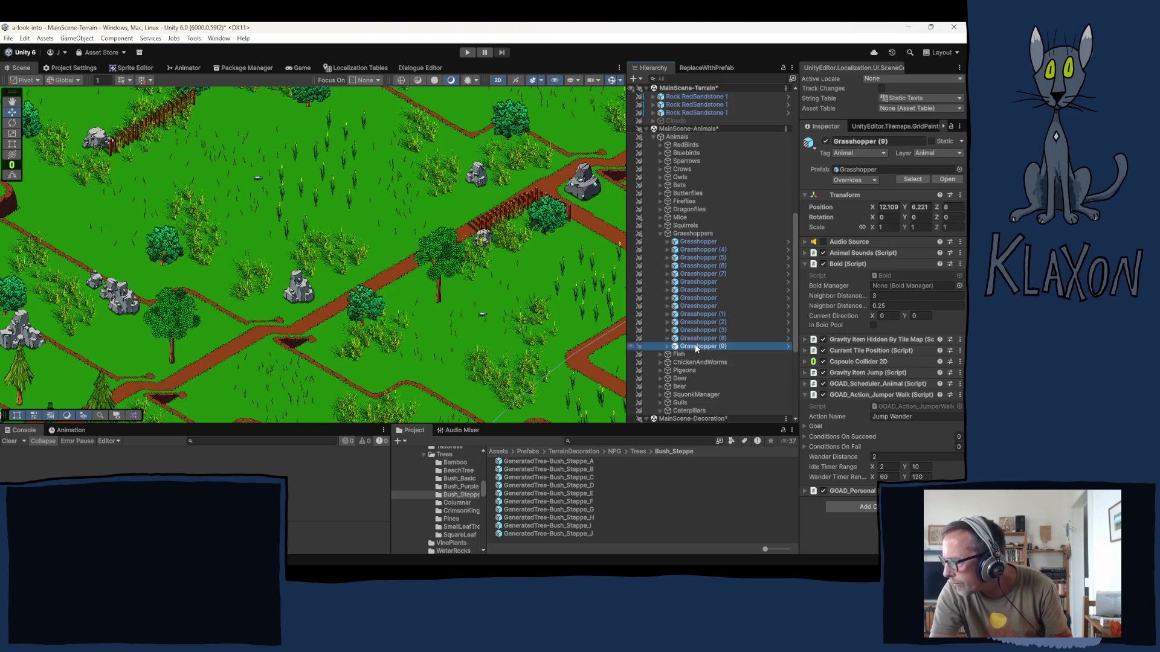
- Move Grasshopper (9) to view, set its Z to 4, and place it by the path
{"action": "right_click", "coordinate": [694, 345]}
{"action": "left_click", "coordinate": [738, 509]}
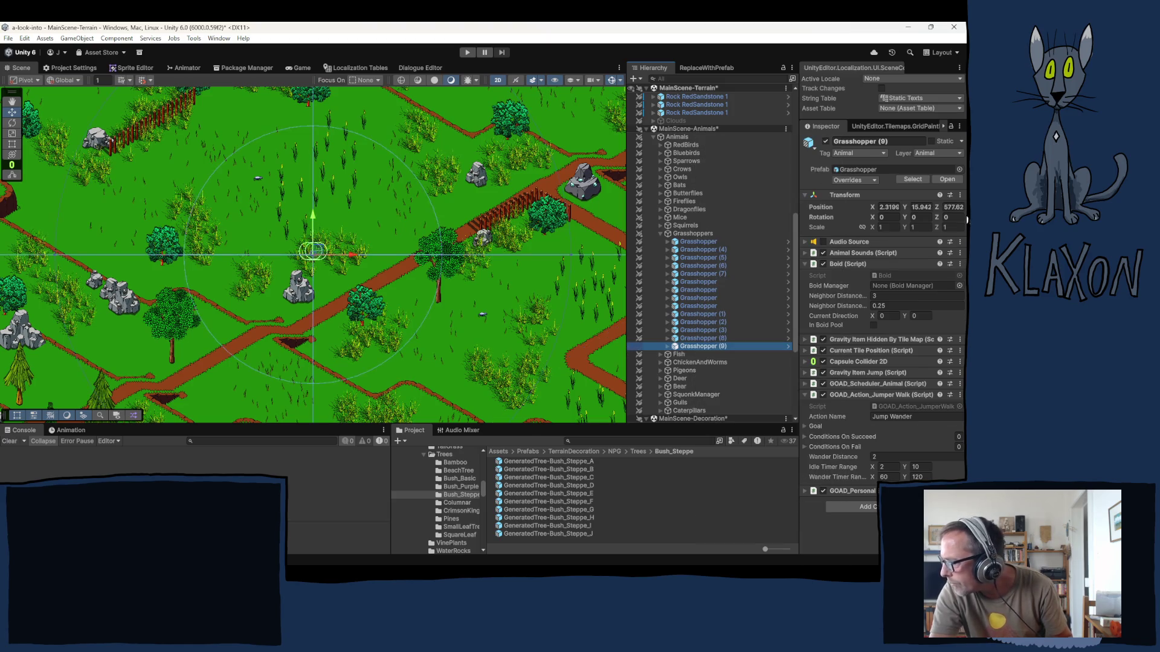
{"action": "left_click", "coordinate": [953, 208]}
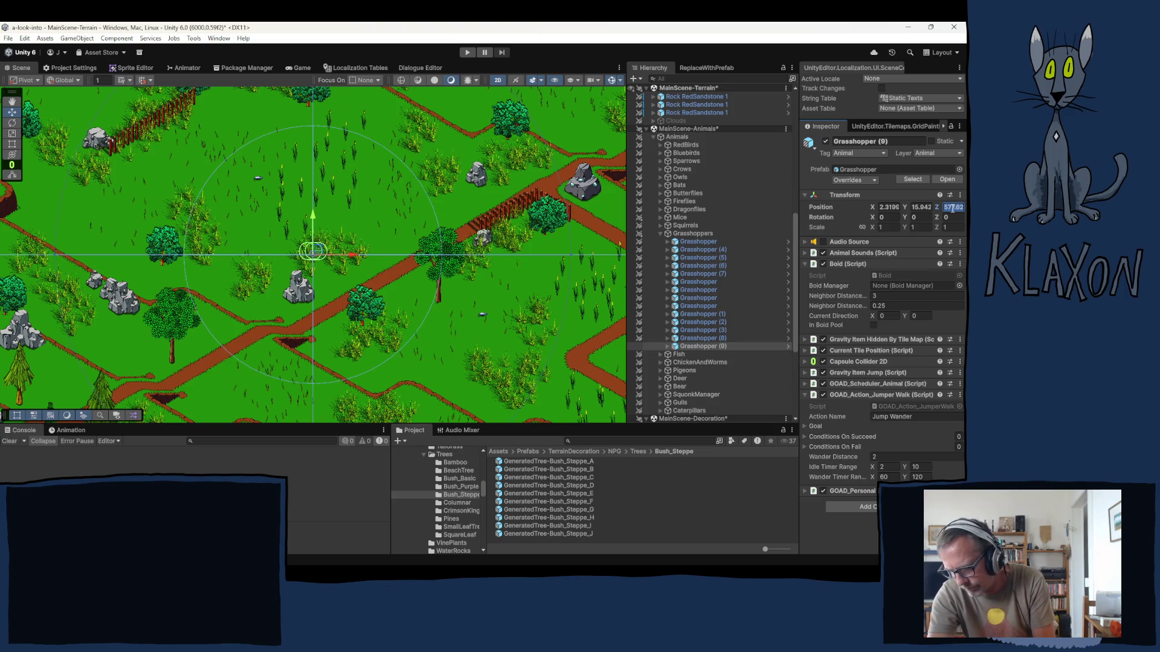
{"action": "type", "text": "4"}
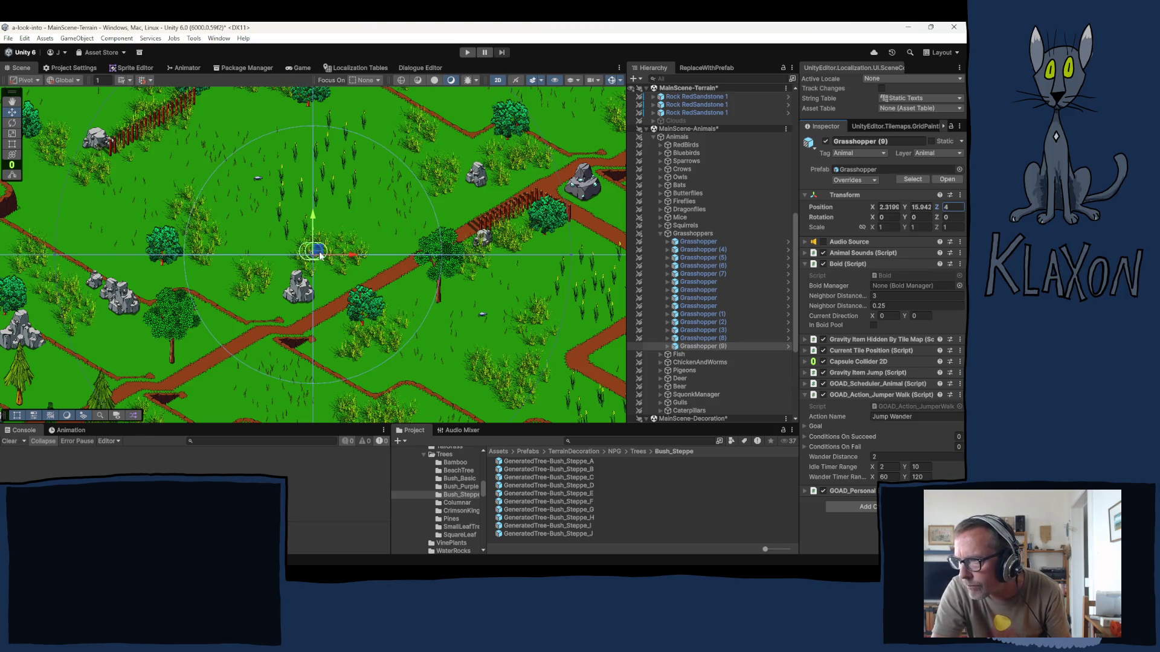
{"action": "left_click_drag", "start_coordinate": [315, 256], "coordinate": [330, 246]}
{"action": "scroll", "coordinate": [321, 266], "scroll_direction": "down", "scroll_amount": 2}
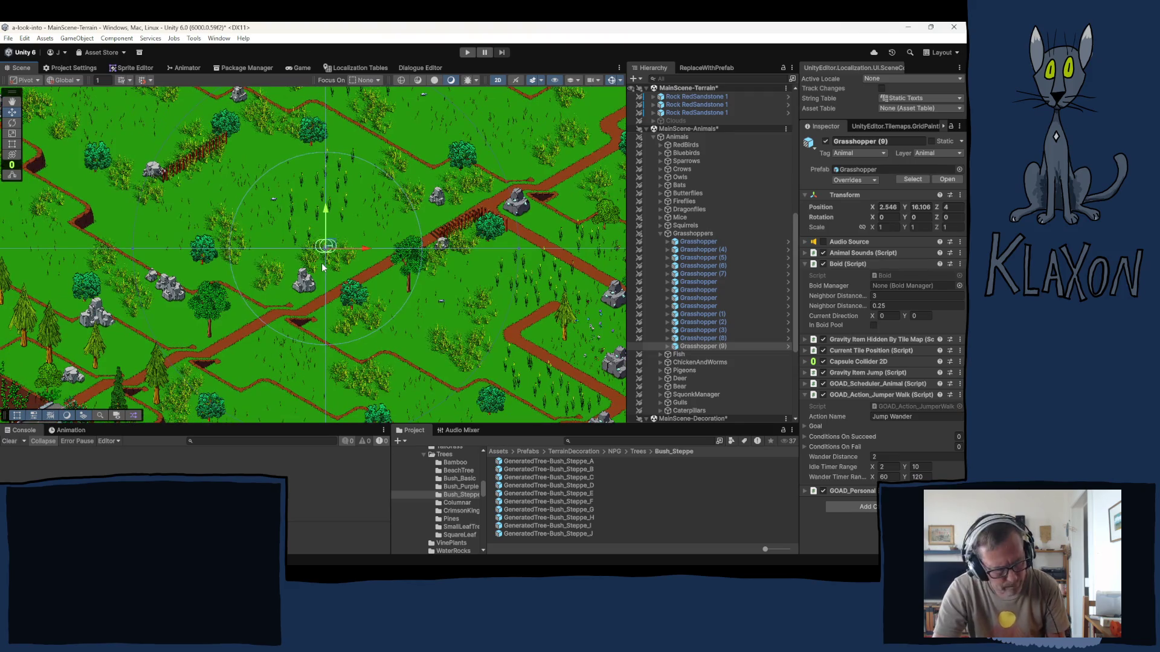
- Add Grasshopper (10) down-right and Grasshopper (11) with Z 3
{"action": "key", "text": "ctrl+d"}
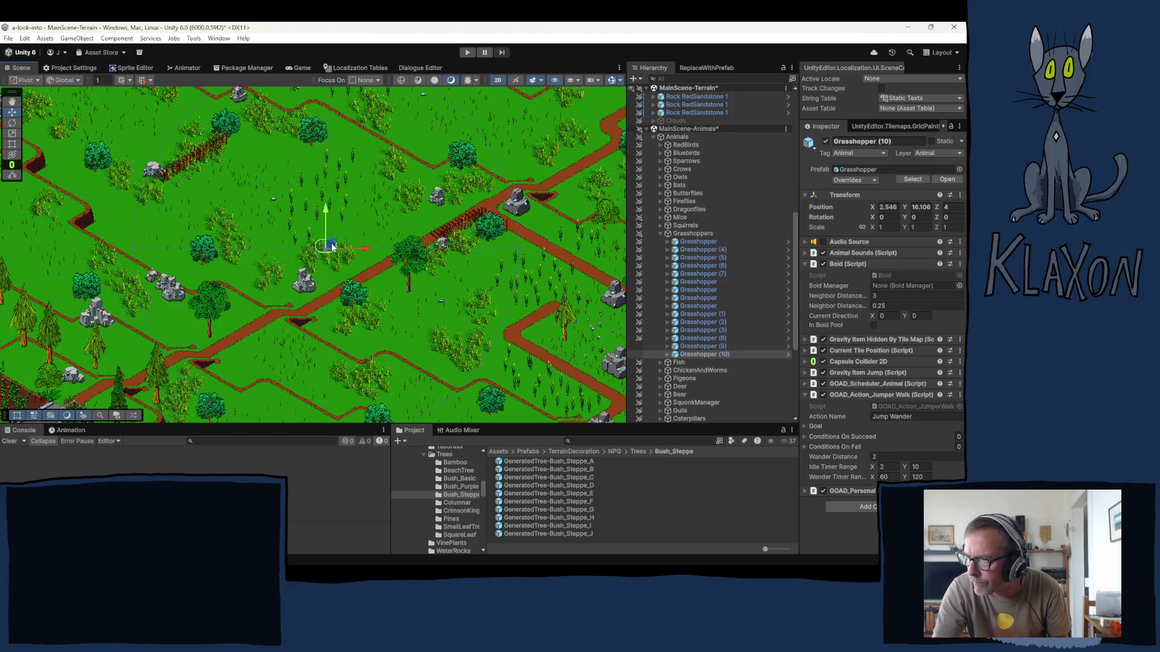
{"action": "mouse_move", "coordinate": [331, 250]}
{"action": "left_mouse_down"}
{"action": "mouse_move", "coordinate": [486, 308]}
{"action": "mouse_move", "coordinate": [509, 302]}
{"action": "mouse_move", "coordinate": [494, 151]}
{"action": "mouse_move", "coordinate": [443, 107]}
{"action": "left_mouse_up"}
{"action": "key", "text": "ctrl+d"}
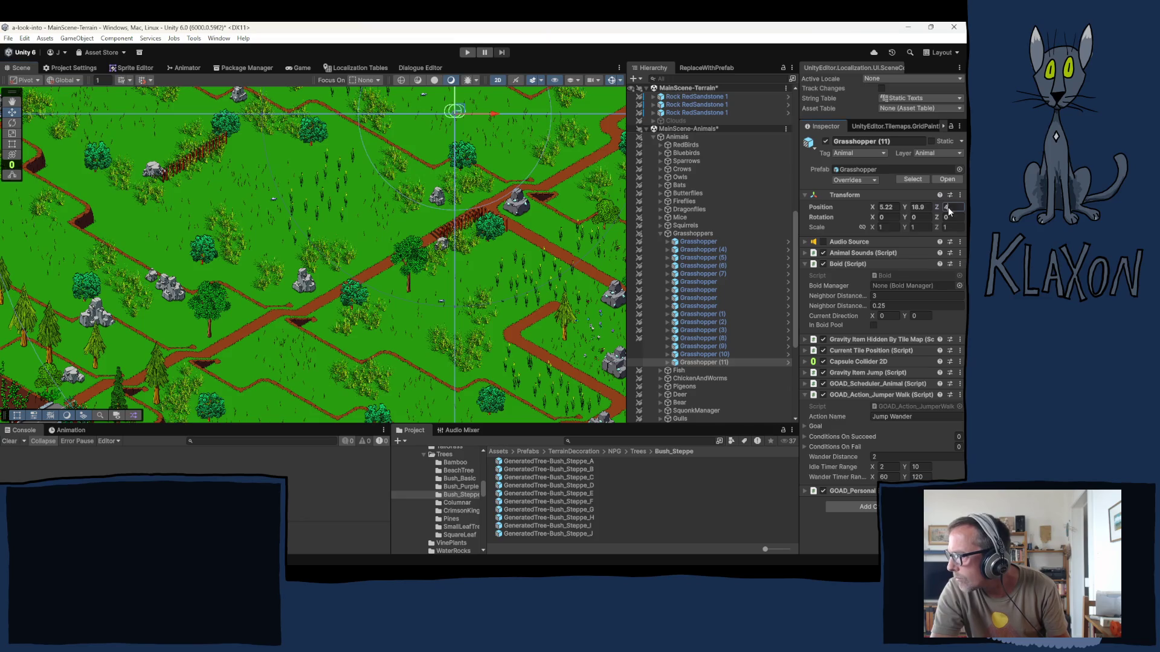
{"action": "left_click", "coordinate": [947, 207]}
{"action": "type", "text": "3"}
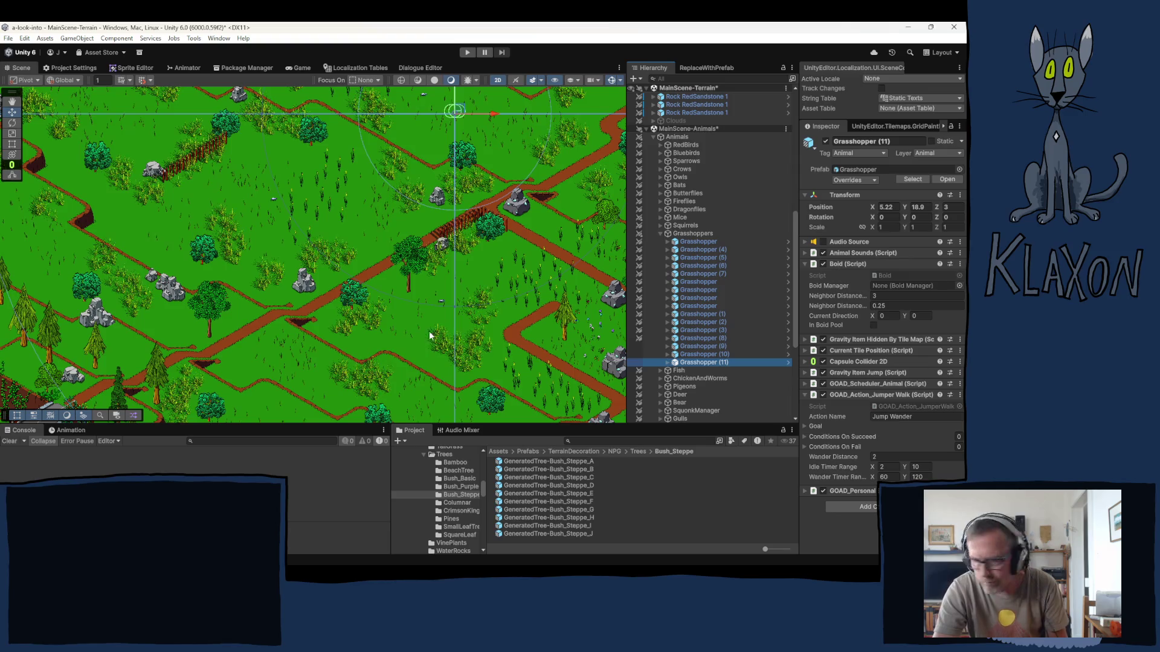
- Place Grasshopper (12) far left at Z 4 and save the scene
{"action": "key", "text": "ctrl+d"}
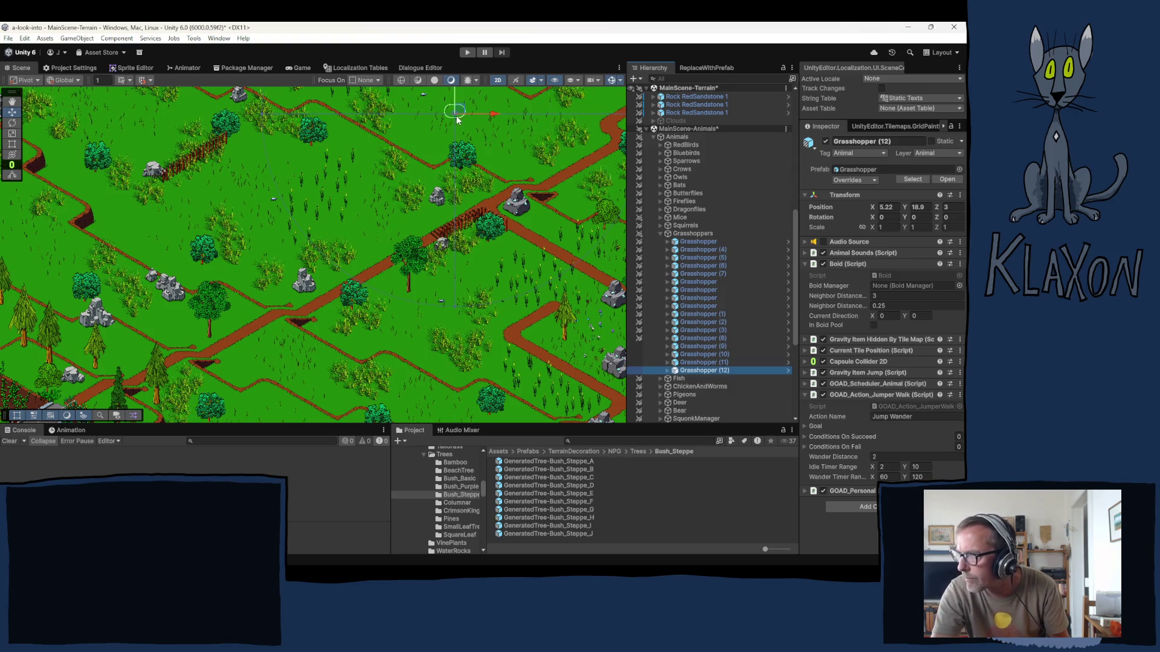
{"action": "mouse_move", "coordinate": [457, 120]}
{"action": "left_mouse_down"}
{"action": "mouse_move", "coordinate": [283, 190]}
{"action": "mouse_move", "coordinate": [101, 123]}
{"action": "left_mouse_up"}
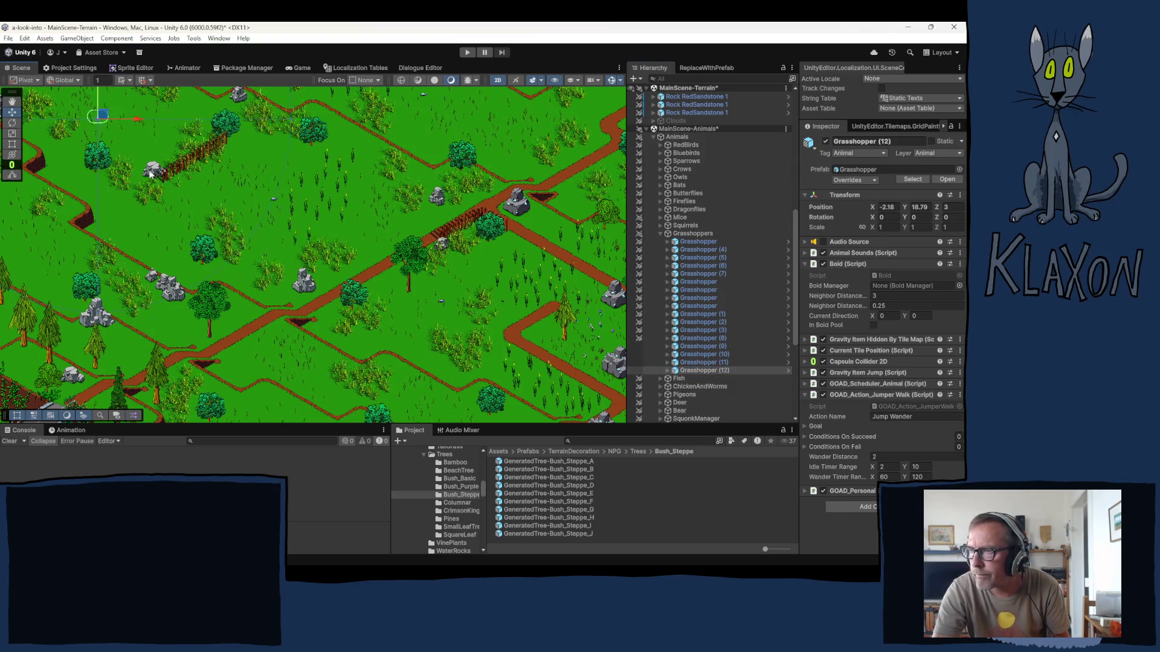
{"action": "mouse_move", "coordinate": [412, 244]}
{"action": "left_mouse_down"}
{"action": "mouse_move", "coordinate": [417, 257]}
{"action": "mouse_move", "coordinate": [389, 206]}
{"action": "mouse_move", "coordinate": [375, 205]}
{"action": "left_mouse_up"}
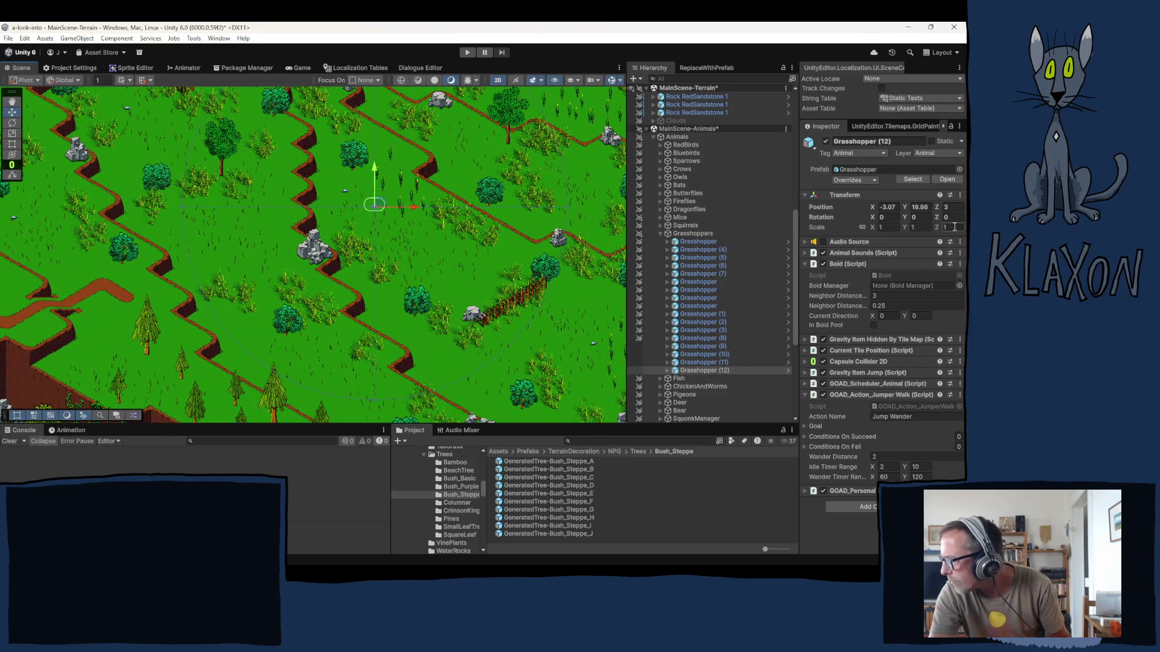
{"action": "type", "text": "4"}
{"action": "key", "text": "Return"}
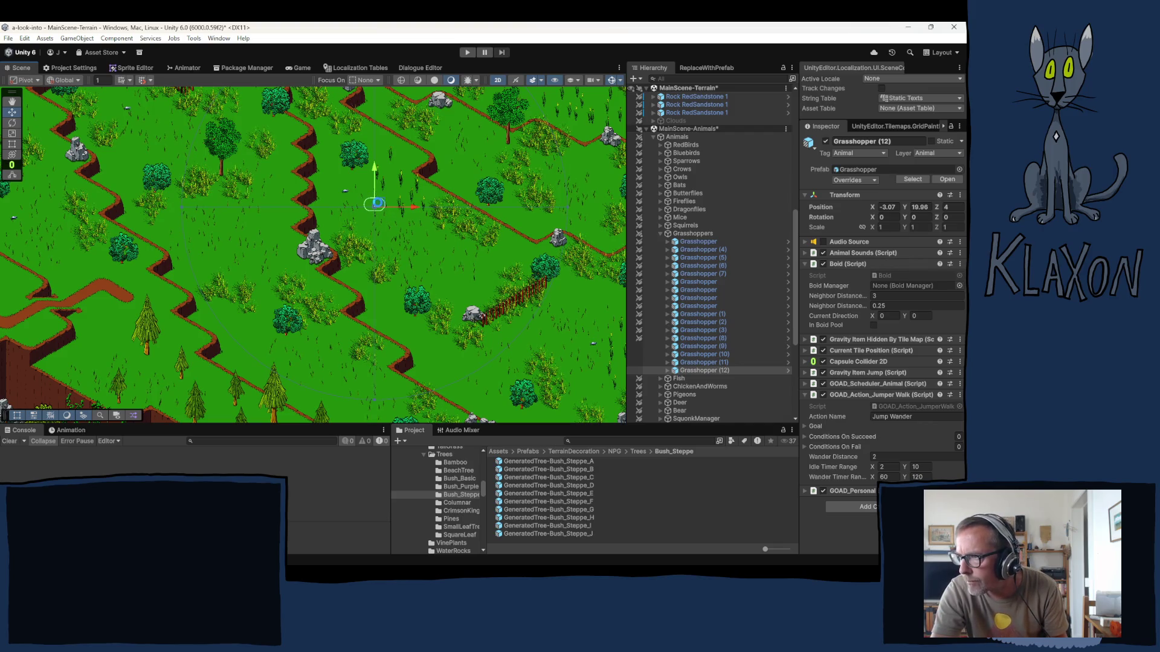
{"action": "key", "text": "ctrl+s"}
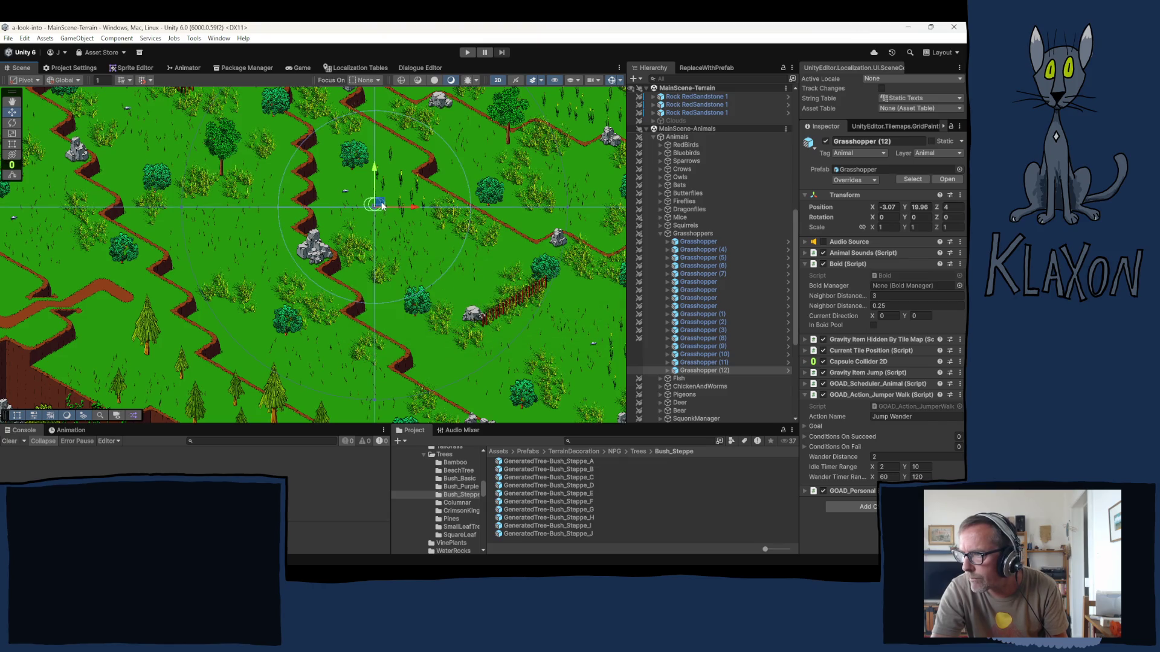
- Add Grasshopper (13) at Z 5 and Grasshopper (14) at Z 6
{"action": "left_click_drag", "start_coordinate": [382, 205], "coordinate": [378, 204]}
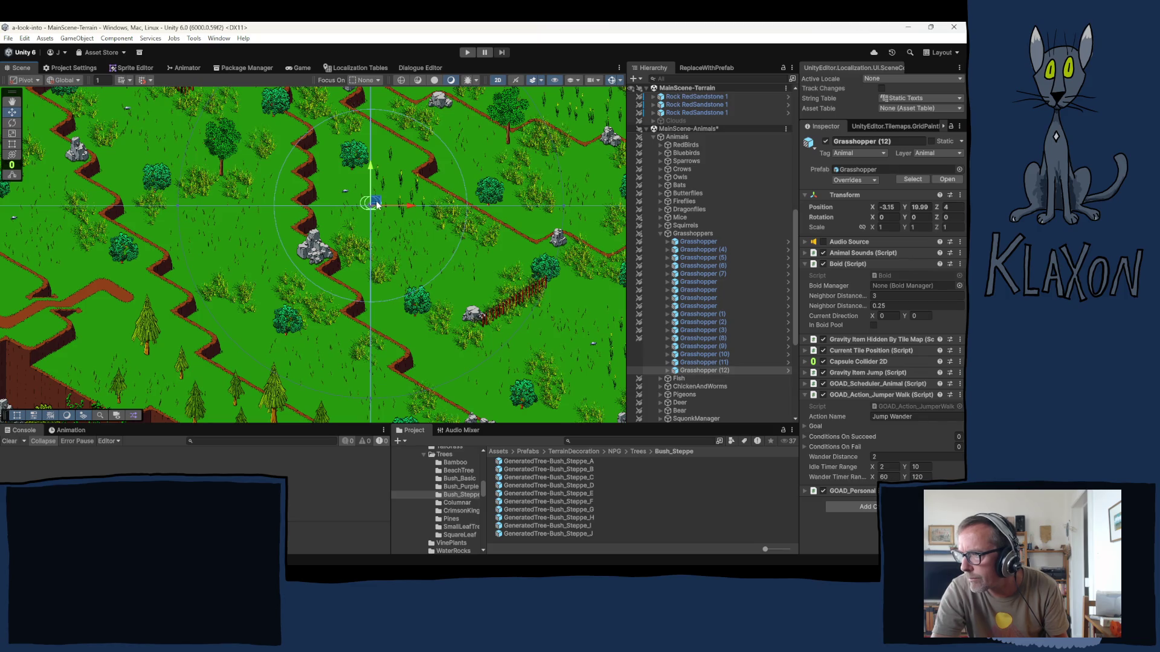
{"action": "key", "text": "ctrl+d"}
{"action": "left_click_drag", "start_coordinate": [376, 203], "coordinate": [218, 241]}
{"action": "type", "text": "5"}
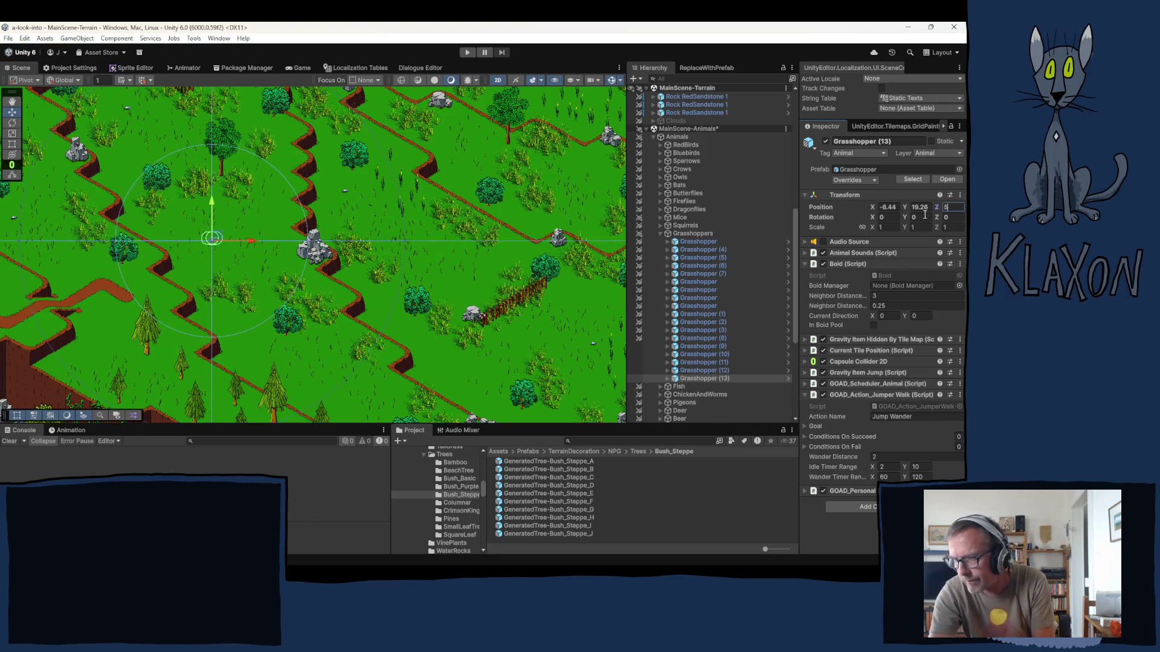
{"action": "key", "text": "Return"}
{"action": "mouse_move", "coordinate": [252, 261]}
{"action": "left_mouse_down"}
{"action": "mouse_move", "coordinate": [403, 335]}
{"action": "mouse_move", "coordinate": [423, 415]}
{"action": "mouse_move", "coordinate": [442, 307]}
{"action": "left_mouse_up"}
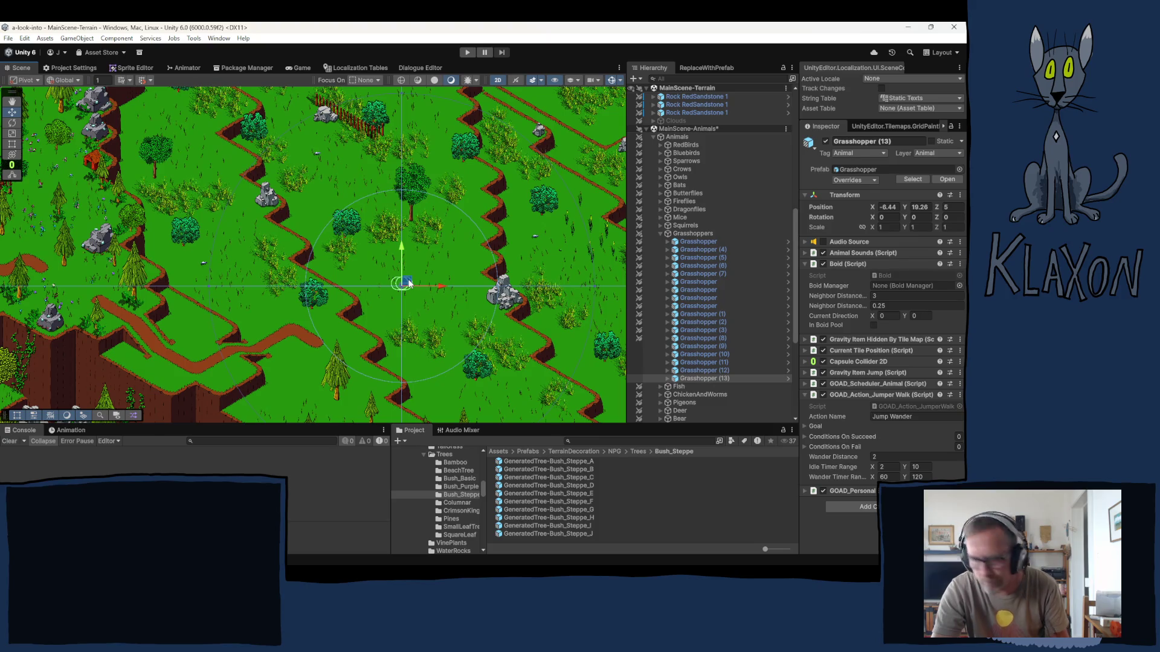
{"action": "key", "text": "ctrl+d"}
{"action": "left_click_drag", "start_coordinate": [404, 282], "coordinate": [196, 180]}
{"action": "left_click", "coordinate": [949, 206]}
{"action": "type", "text": "6"}
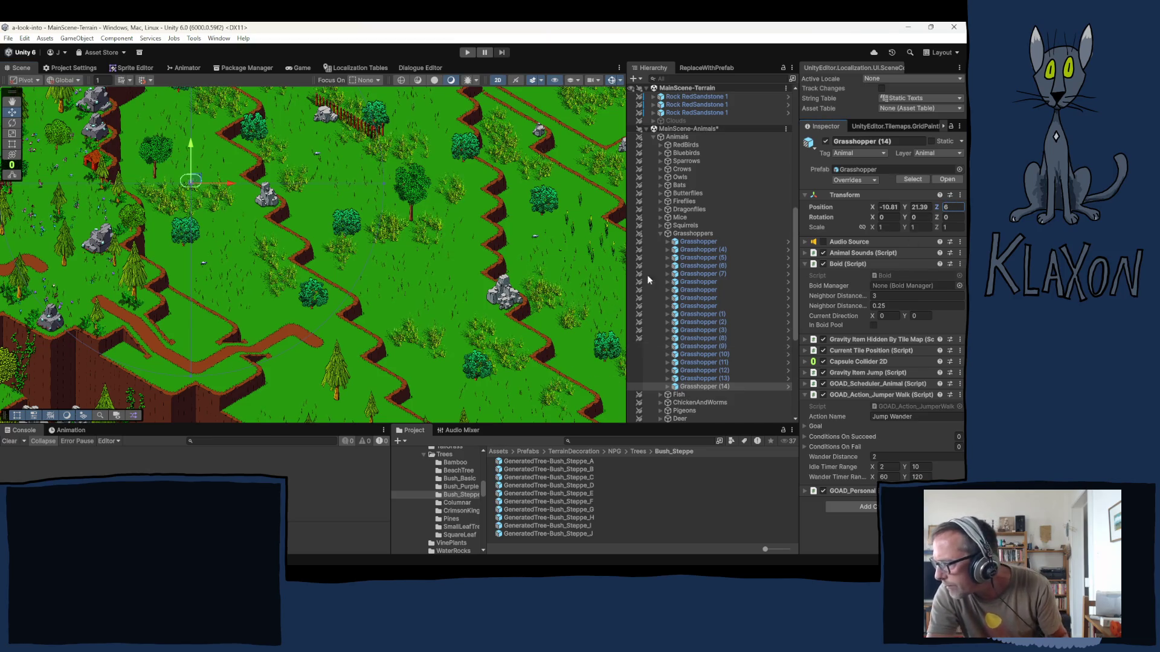
{"action": "left_click", "coordinate": [660, 234]}
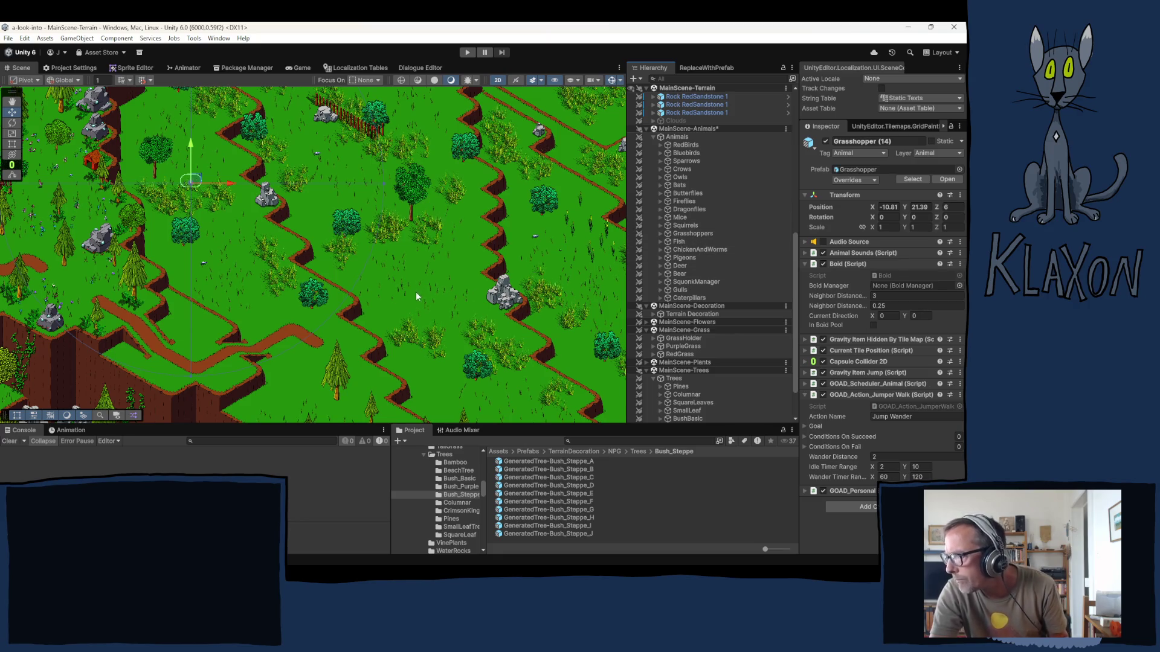
- Frame the RedBirds and Bluebirds groups in the Scene view to check the birds' positions
{"action": "mouse_move", "coordinate": [416, 291]}
{"action": "left_mouse_down"}
{"action": "mouse_move", "coordinate": [504, 276]}
{"action": "mouse_move", "coordinate": [508, 260]}
{"action": "mouse_move", "coordinate": [487, 308]}
{"action": "mouse_move", "coordinate": [289, 368]}
{"action": "mouse_move", "coordinate": [137, 345]}
{"action": "mouse_move", "coordinate": [72, 353]}
{"action": "left_mouse_up"}
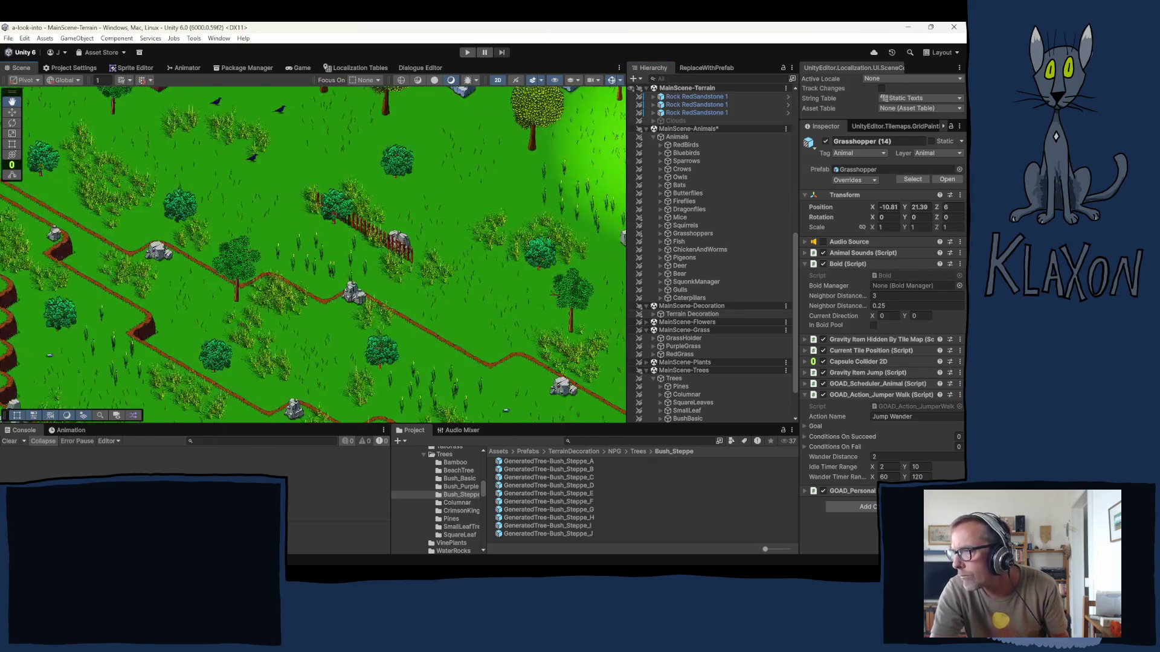
{"action": "key", "text": "f"}
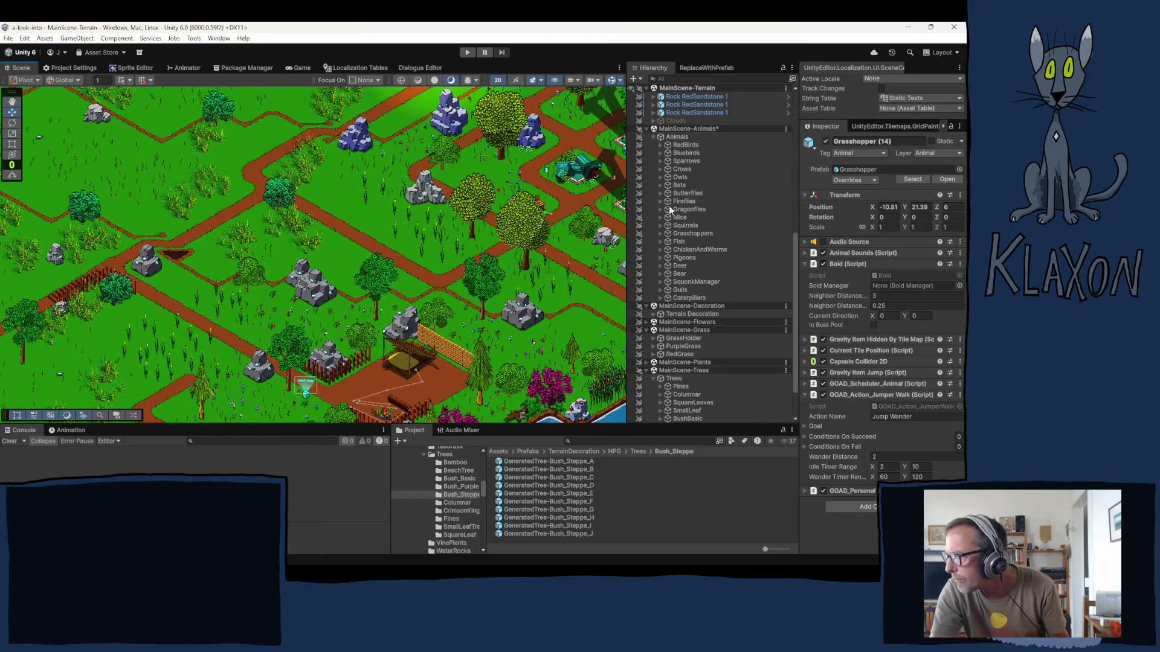
{"action": "left_click", "coordinate": [686, 145]}
{"action": "key", "text": "f"}
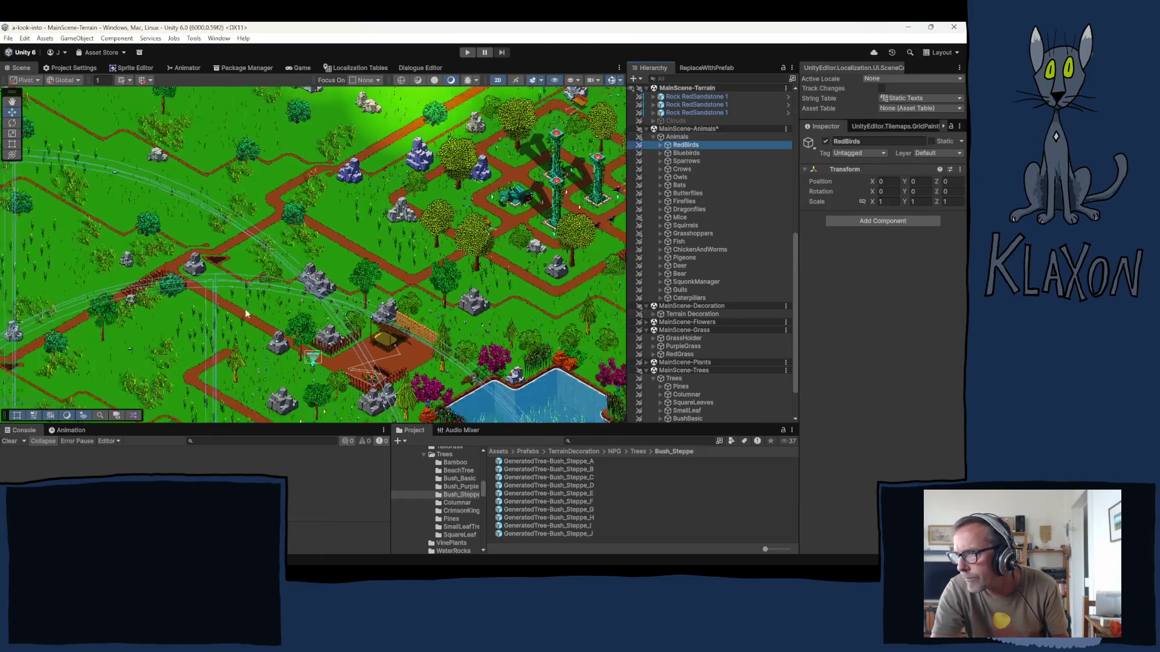
{"action": "mouse_move", "coordinate": [246, 314]}
{"action": "left_mouse_down"}
{"action": "mouse_move", "coordinate": [320, 268]}
{"action": "mouse_move", "coordinate": [409, 150]}
{"action": "mouse_move", "coordinate": [495, 302]}
{"action": "mouse_move", "coordinate": [433, 241]}
{"action": "mouse_move", "coordinate": [466, 287]}
{"action": "mouse_move", "coordinate": [503, 307]}
{"action": "mouse_move", "coordinate": [424, 303]}
{"action": "left_mouse_up"}
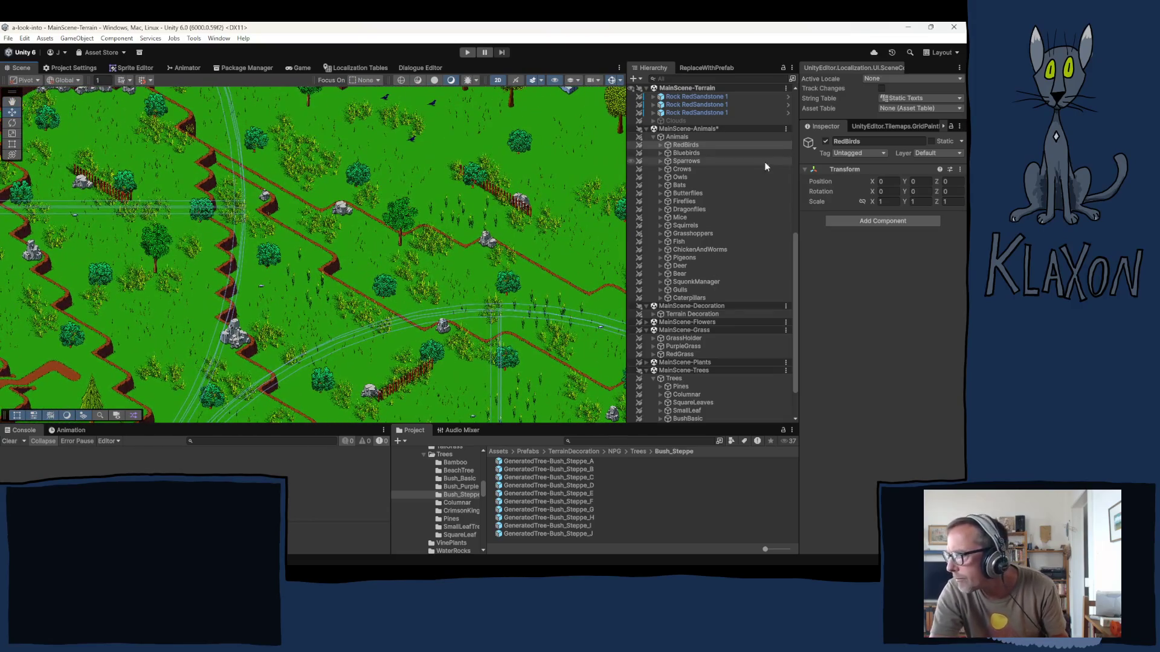
{"action": "double_click", "coordinate": [686, 153]}
{"action": "left_click_drag", "start_coordinate": [459, 236], "coordinate": [83, 258]}
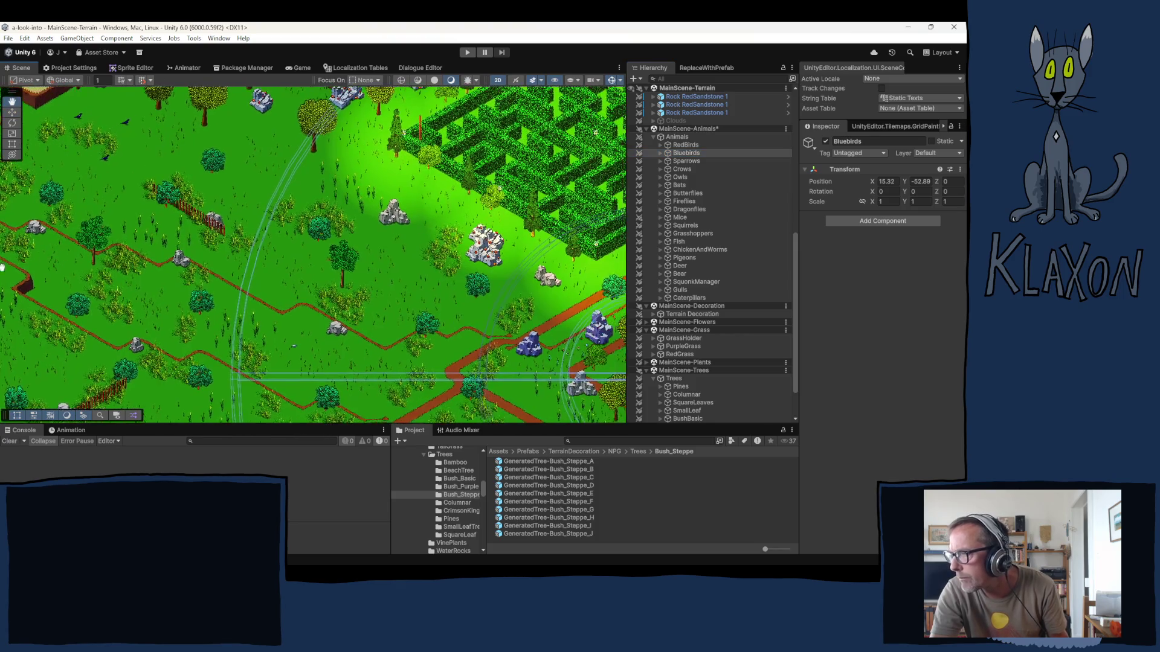
{"action": "mouse_move", "coordinate": [374, 242]}
{"action": "left_mouse_down"}
{"action": "mouse_move", "coordinate": [362, 315]}
{"action": "mouse_move", "coordinate": [242, 388]}
{"action": "mouse_move", "coordinate": [378, 345]}
{"action": "left_mouse_up"}
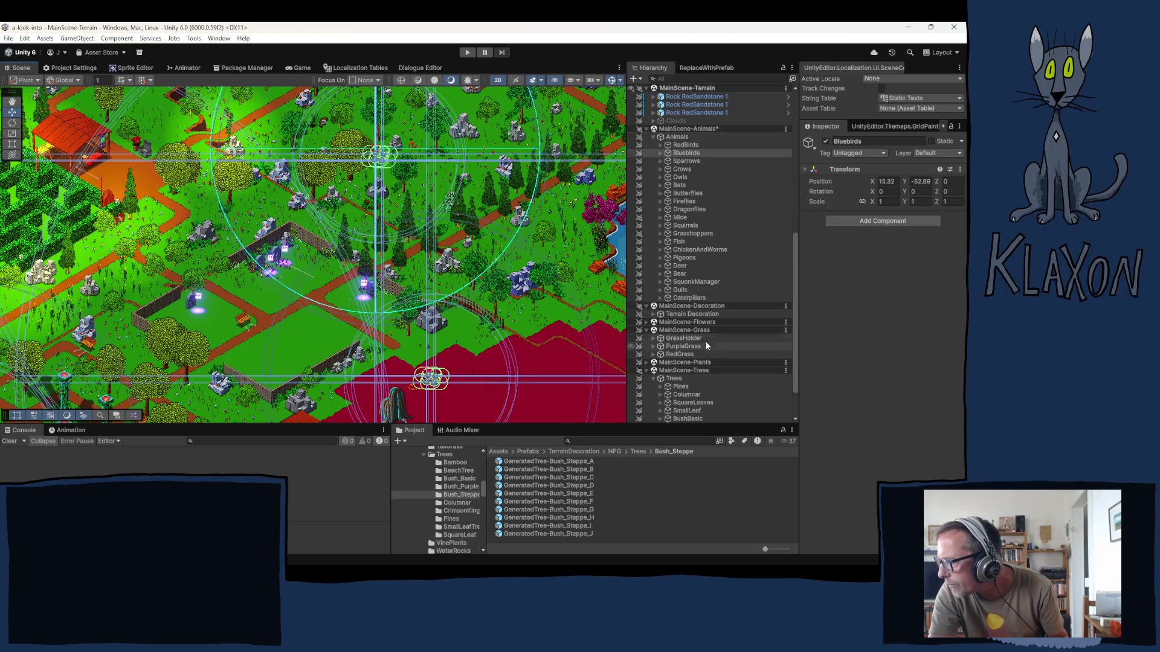
- Expand MainScene-Flowers > Holder and select the Flora group to show its settings
{"action": "left_click", "coordinate": [653, 314]}
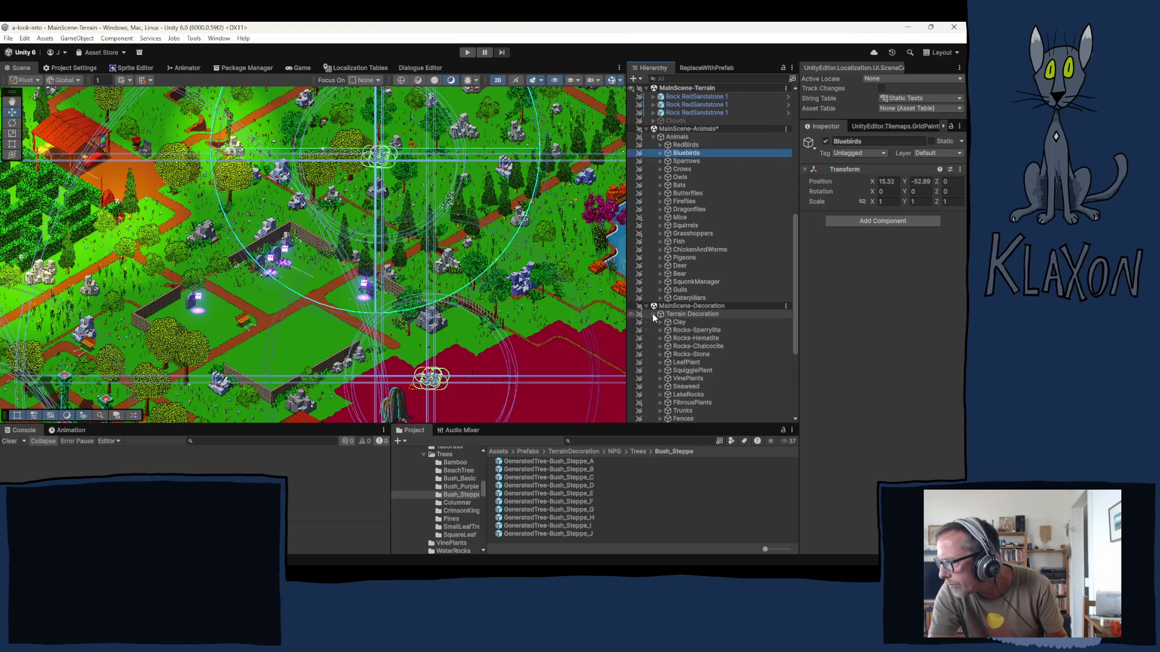
{"action": "left_click", "coordinate": [653, 314]}
{"action": "left_click", "coordinate": [646, 322]}
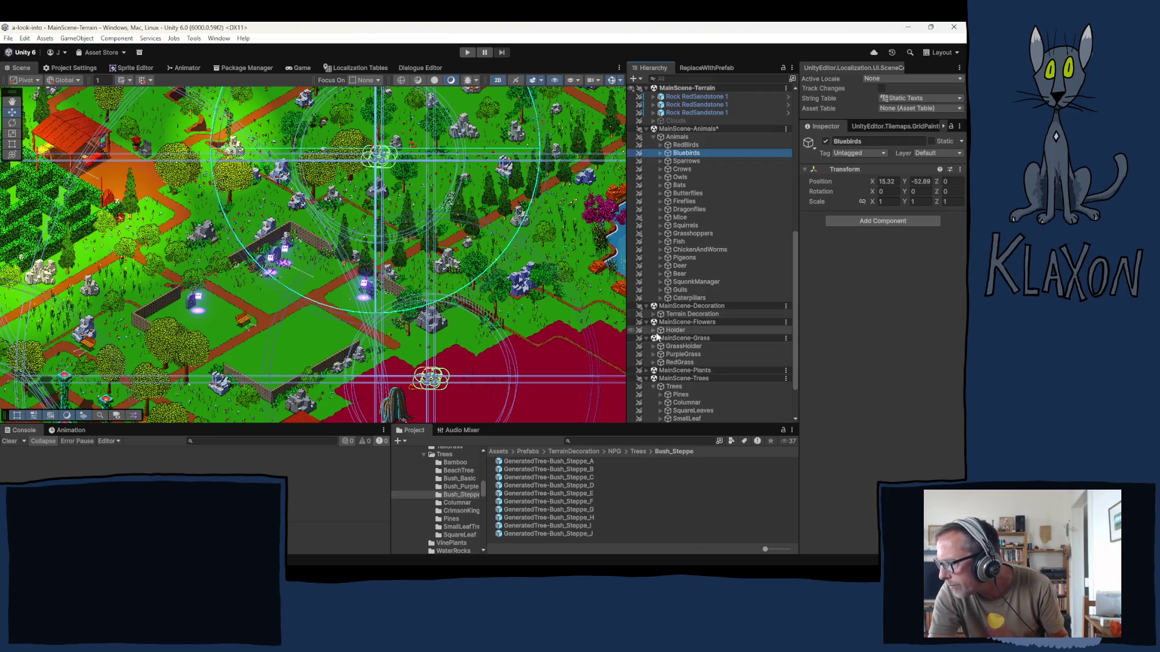
{"action": "left_click", "coordinate": [654, 330]}
{"action": "left_click", "coordinate": [661, 337]}
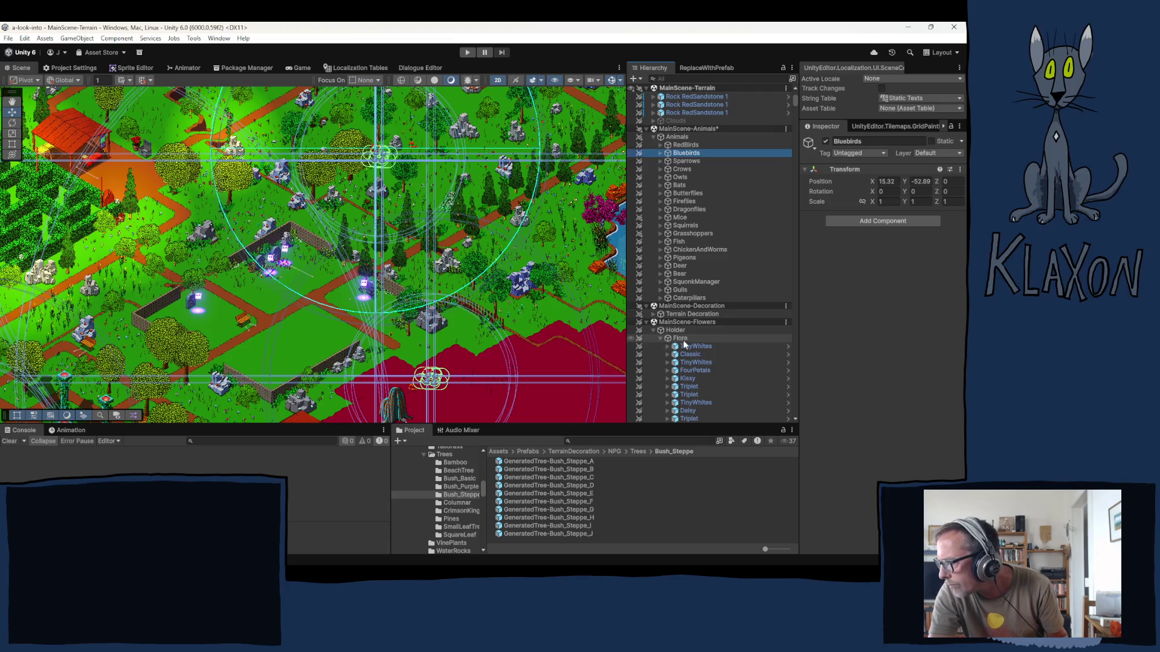
{"action": "left_click", "coordinate": [660, 338]}
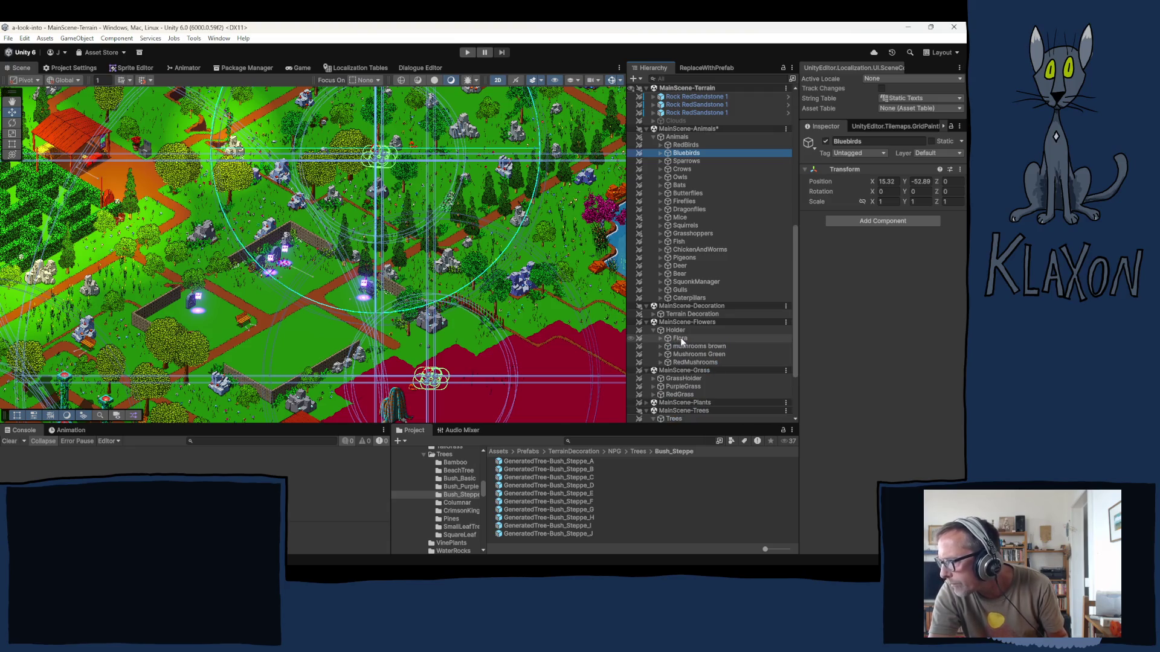
{"action": "left_click", "coordinate": [679, 338]}
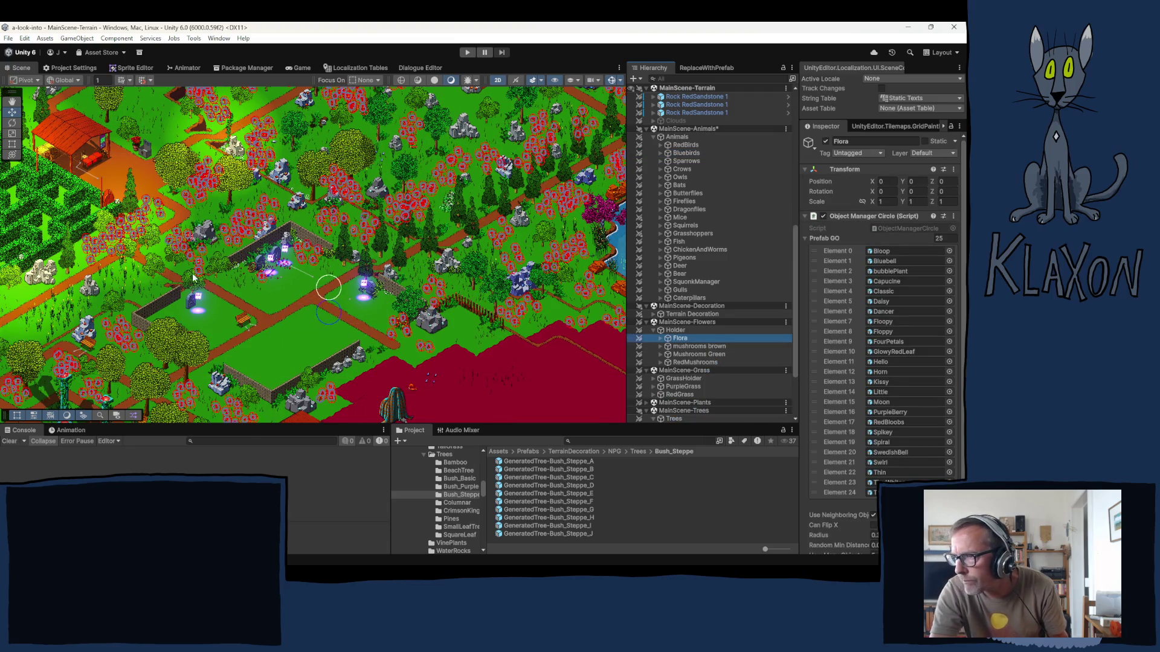
- Pan the Scene view over to the open grassland
{"action": "left_click_drag", "start_coordinate": [173, 289], "coordinate": [189, 308]}
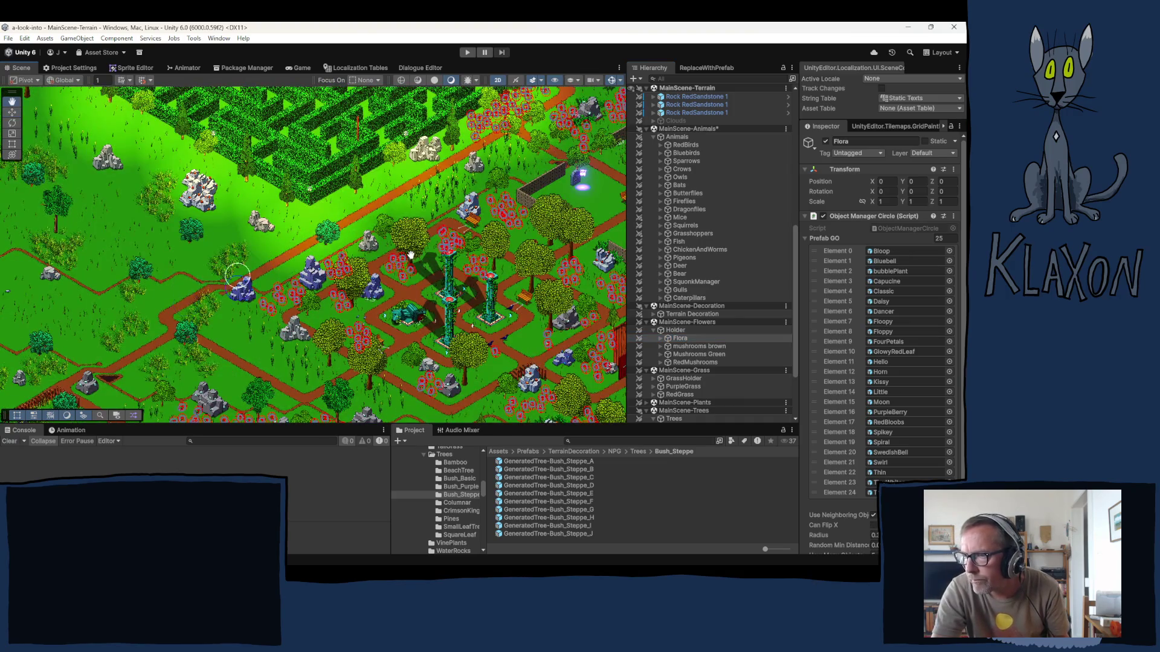
{"action": "key", "text": "Left"}
{"action": "key", "text": "Down"}
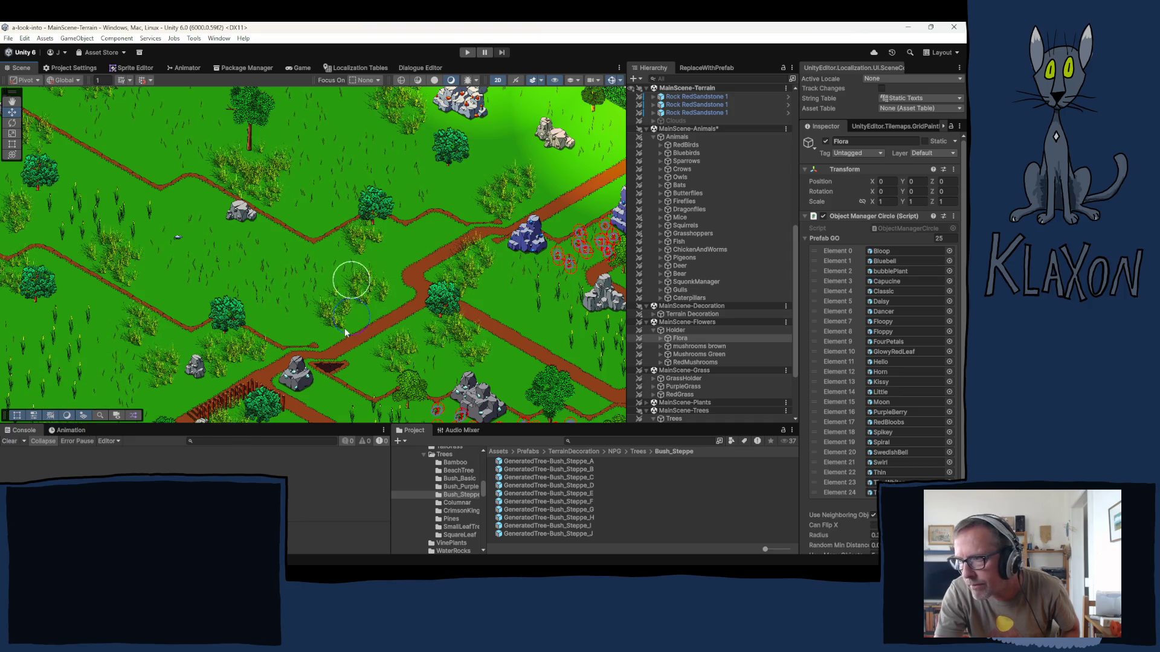
{"action": "mouse_move", "coordinate": [288, 185]}
{"action": "left_mouse_down"}
{"action": "mouse_move", "coordinate": [332, 259]}
{"action": "mouse_move", "coordinate": [298, 181]}
{"action": "mouse_move", "coordinate": [380, 306]}
{"action": "mouse_move", "coordinate": [571, 213]}
{"action": "mouse_move", "coordinate": [143, 297]}
{"action": "mouse_move", "coordinate": [300, 194]}
{"action": "left_mouse_up"}
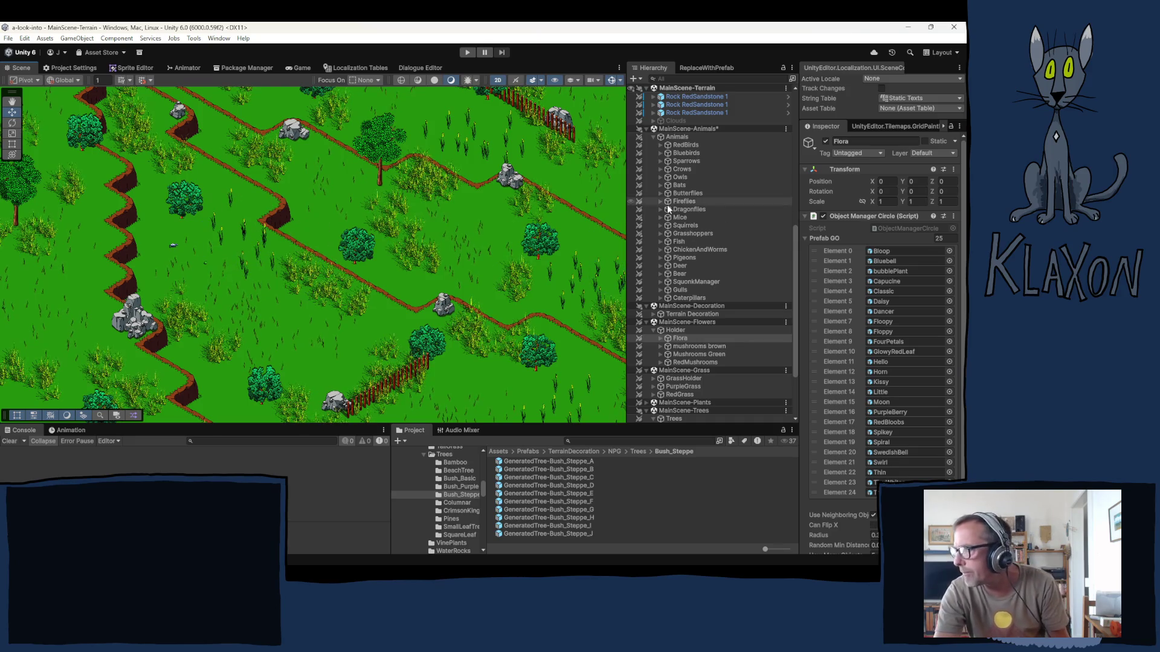
- Check the Rock RedSandstone 1 objects, then expand GameManager and select ConsoleWarpPoints
{"action": "left_click", "coordinate": [681, 106]}
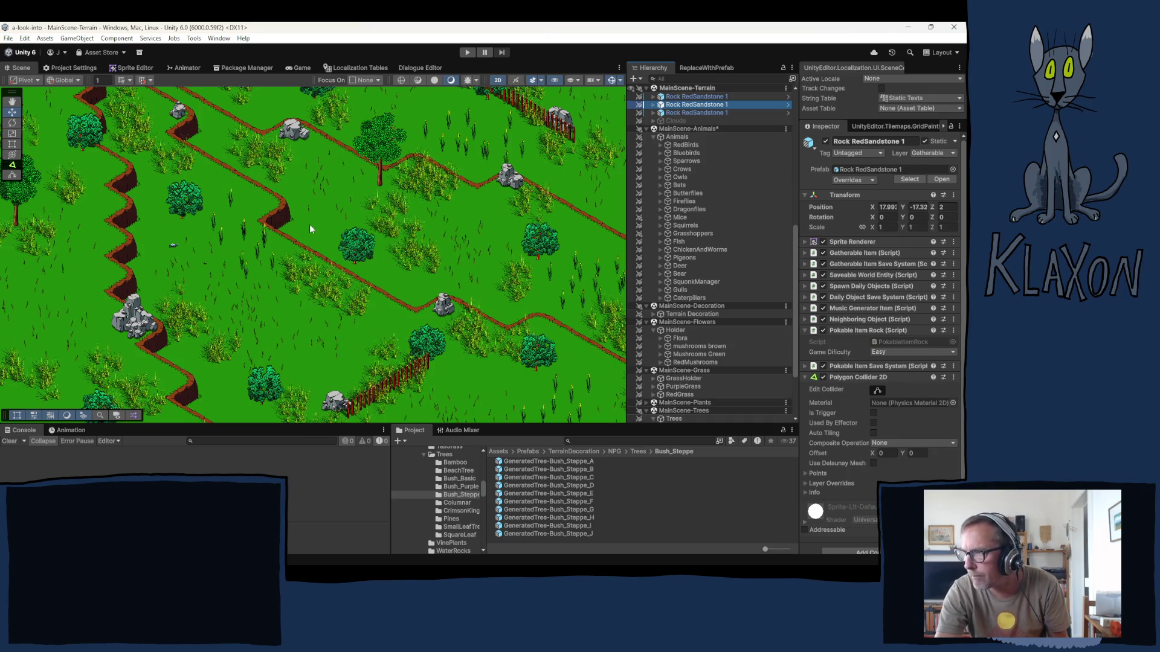
{"action": "left_click", "coordinate": [697, 112]}
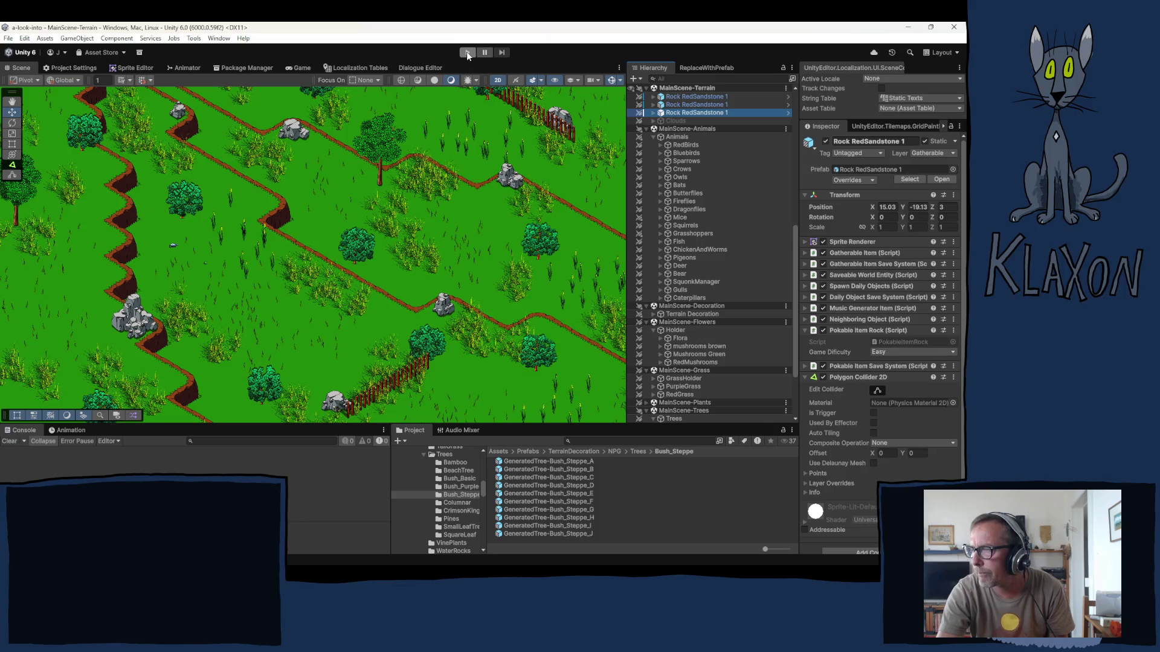
{"action": "left_click_drag", "start_coordinate": [306, 301], "coordinate": [471, 224]}
{"action": "scroll", "coordinate": [475, 295], "scroll_direction": "up", "scroll_amount": 2}
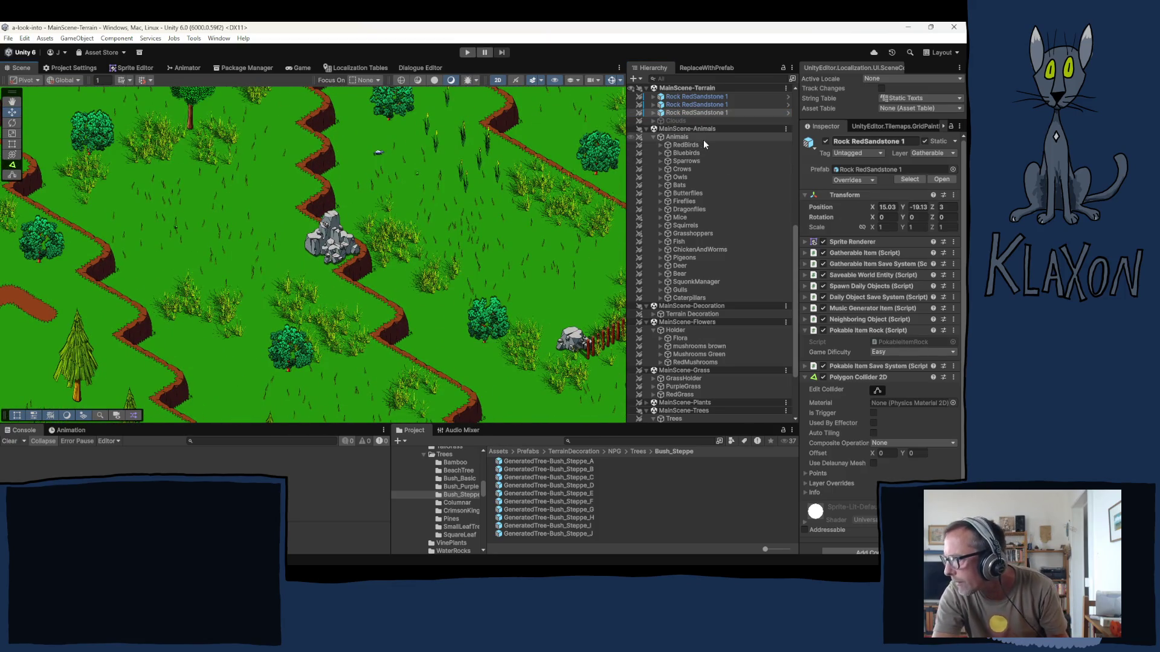
{"action": "scroll", "coordinate": [701, 139], "scroll_direction": "up", "scroll_amount": 10}
{"action": "left_click", "coordinate": [651, 120]}
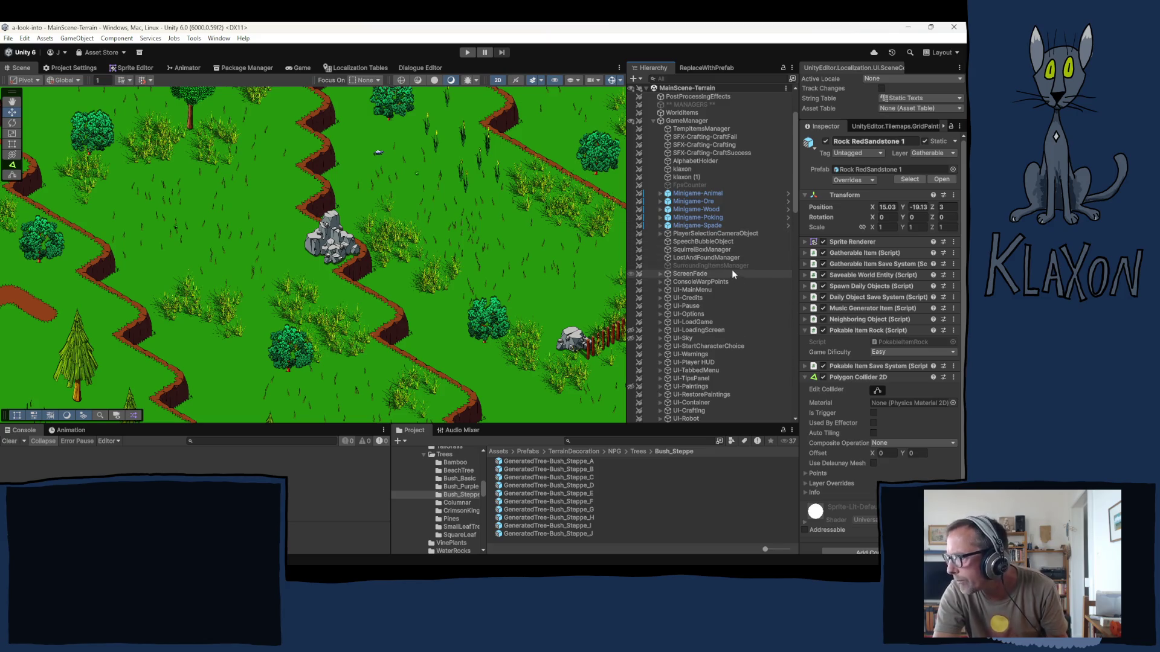
{"action": "left_click", "coordinate": [709, 282]}
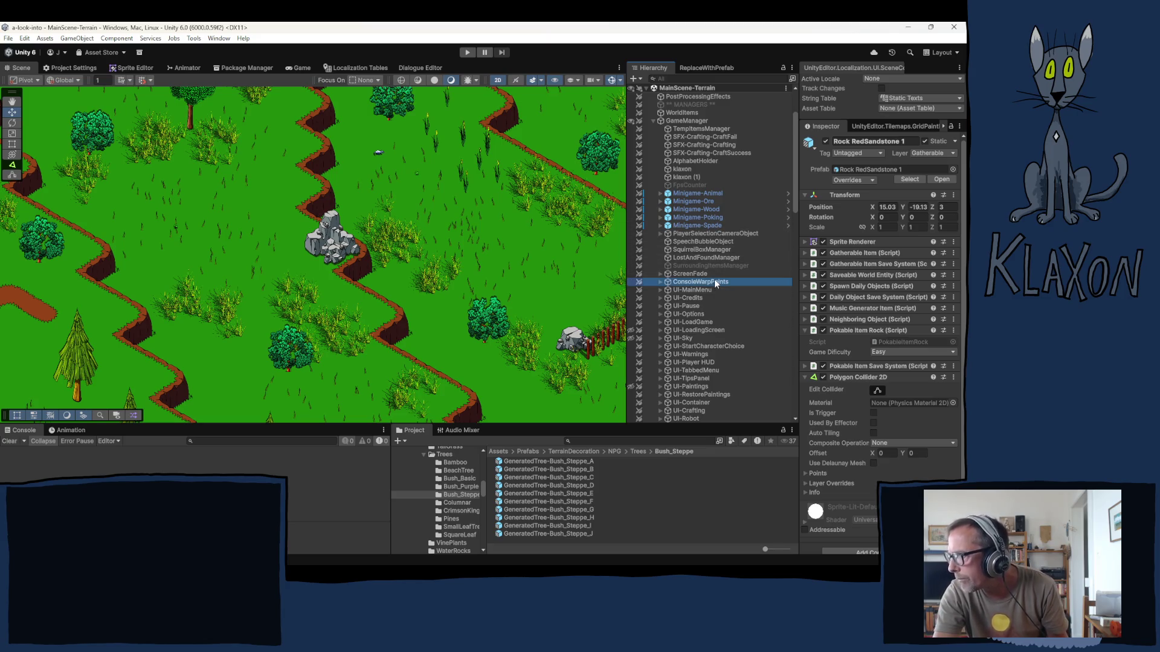
- Duplicate the Start Area warp point under ConsoleWarpPoints and move the copy to the view
{"action": "left_click", "coordinate": [659, 281]}
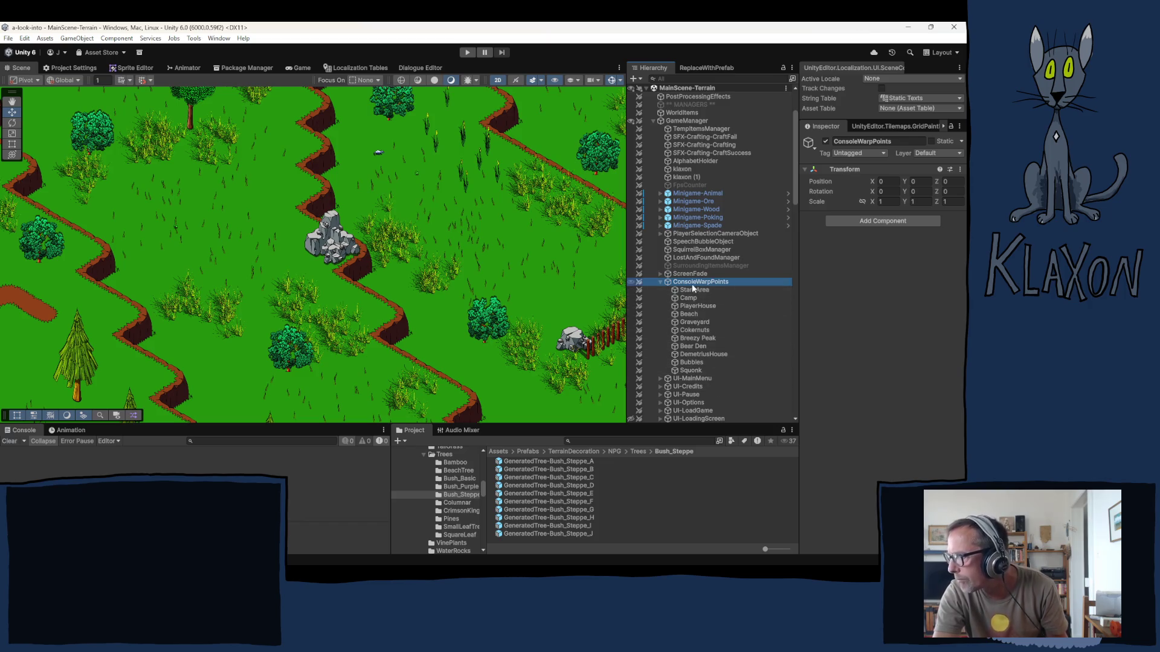
{"action": "left_click", "coordinate": [693, 289]}
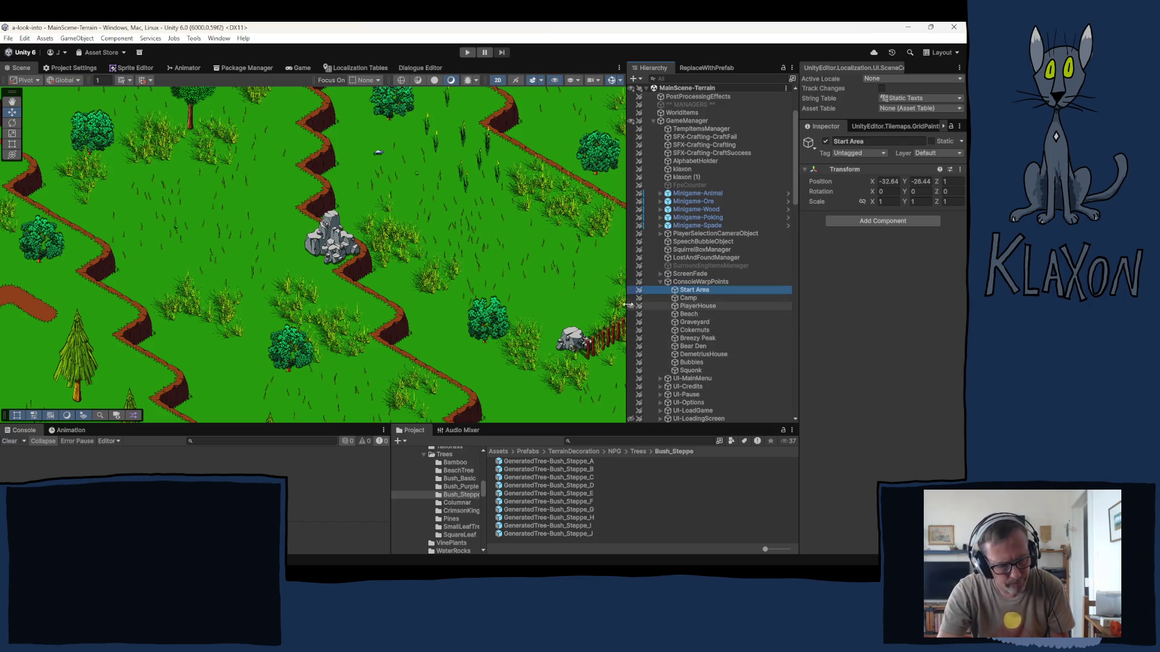
{"action": "key", "text": "ctrl+d"}
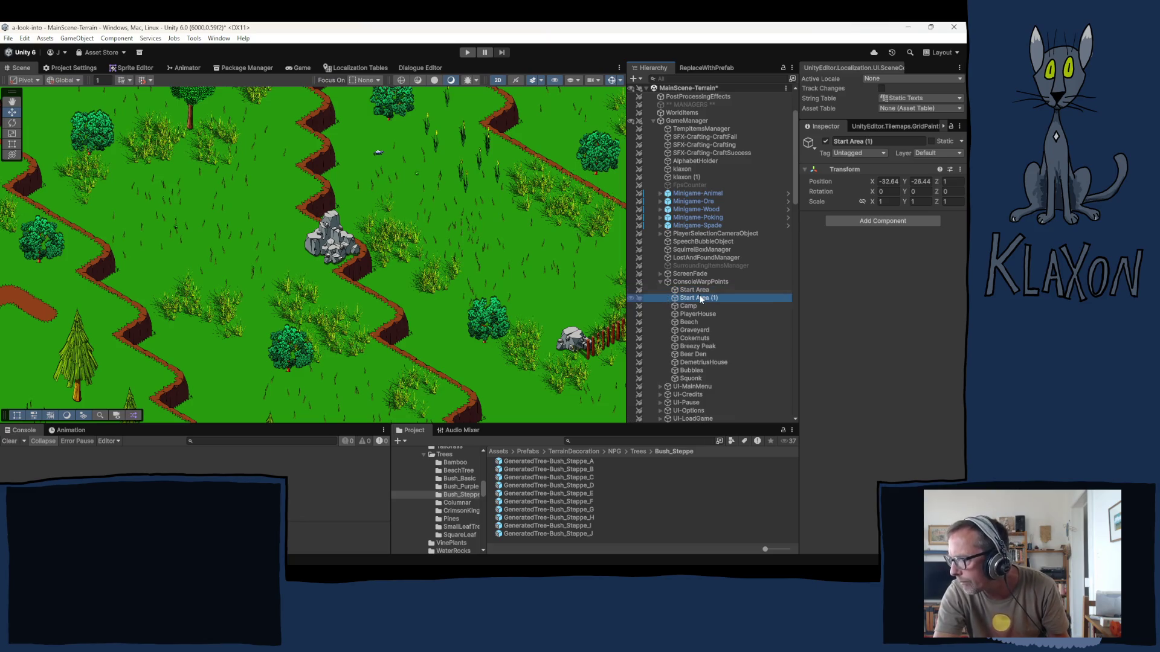
{"action": "right_click", "coordinate": [699, 296]}
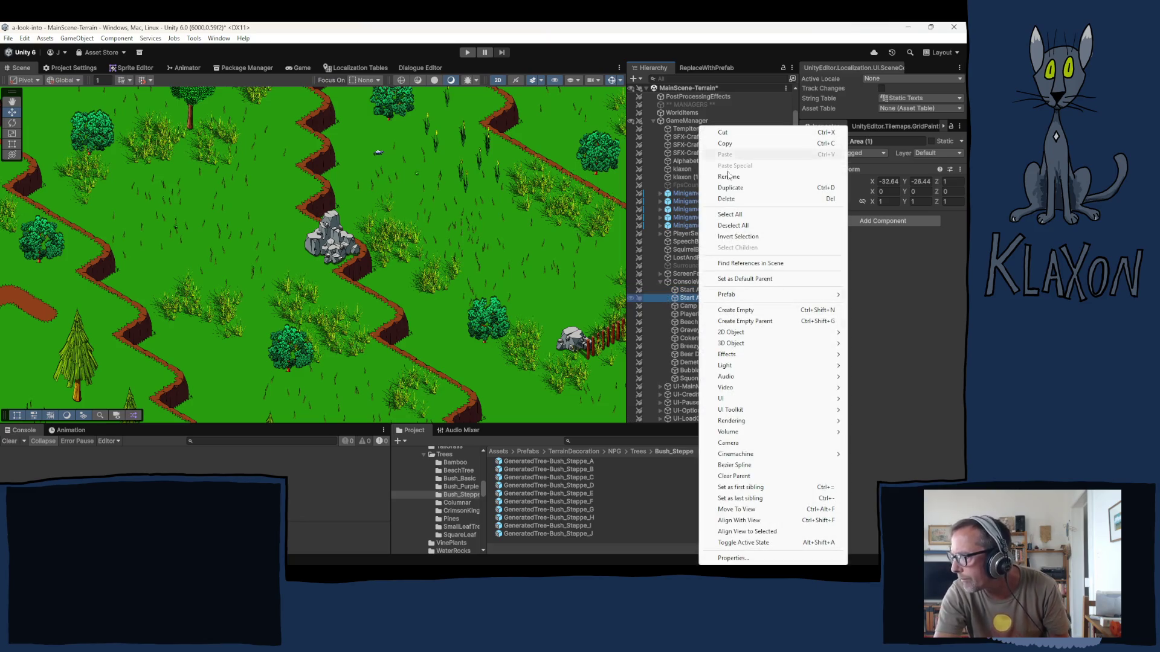
{"action": "left_click", "coordinate": [738, 509]}
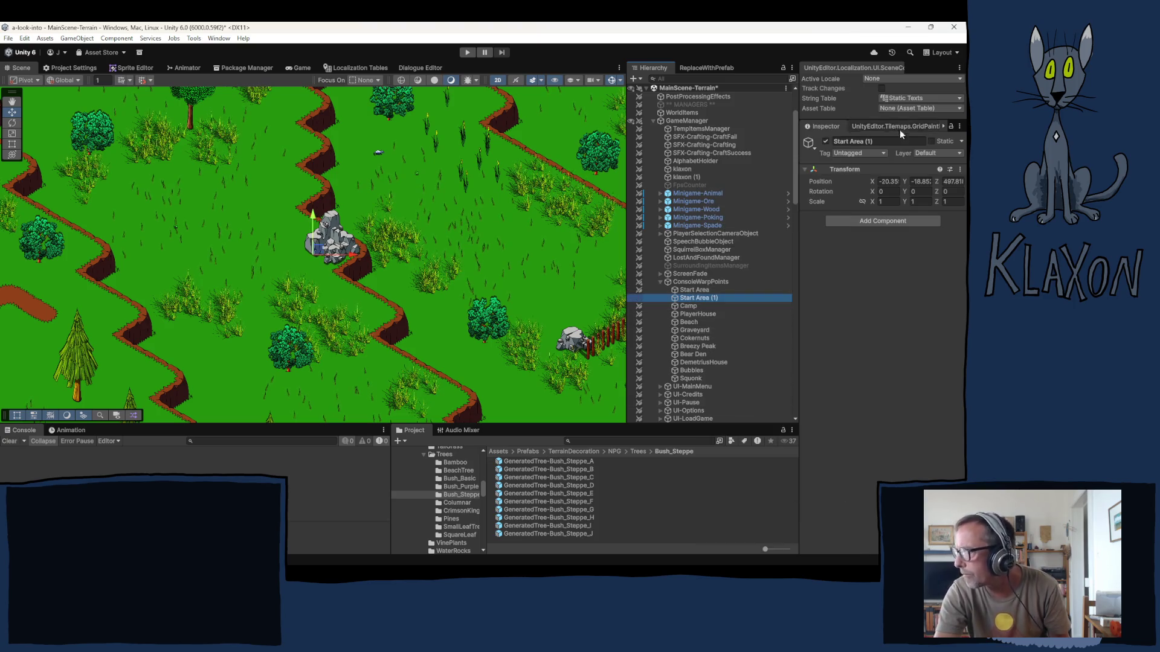
- Set the copy's Position Z to 4 and drag it onto the grassland
{"action": "left_click", "coordinate": [952, 181]}
{"action": "scroll", "coordinate": [379, 278], "scroll_direction": "down", "scroll_amount": 2}
{"action": "left_click_drag", "start_coordinate": [379, 278], "coordinate": [228, 281]}
{"action": "left_click", "coordinate": [953, 181]}
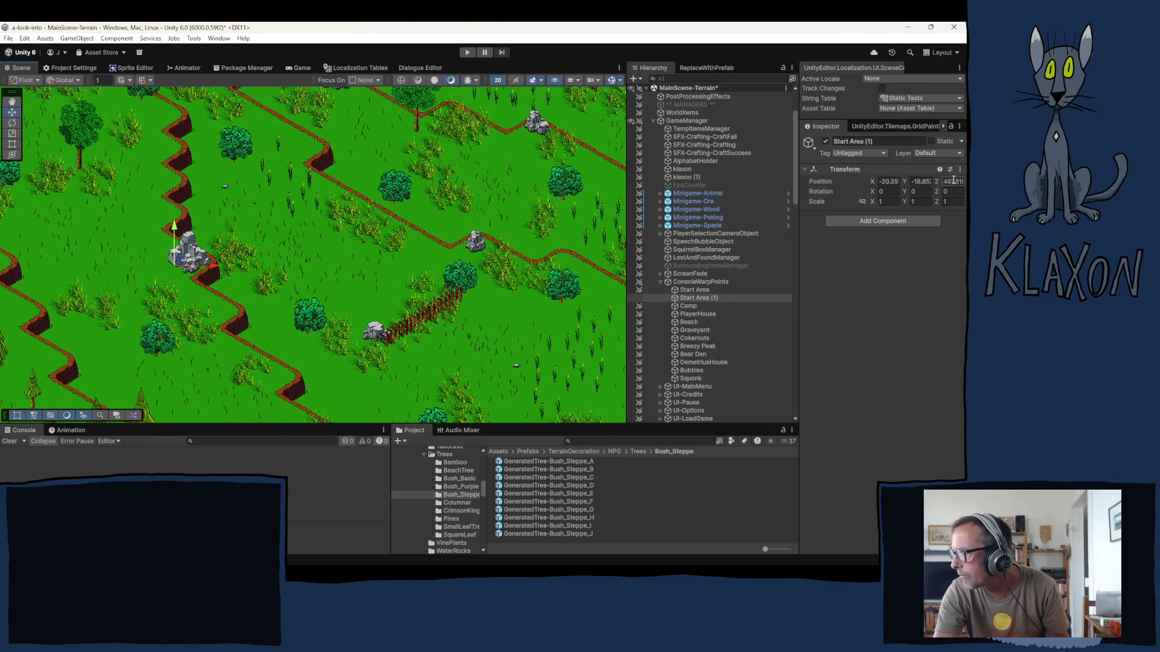
{"action": "type", "text": "4"}
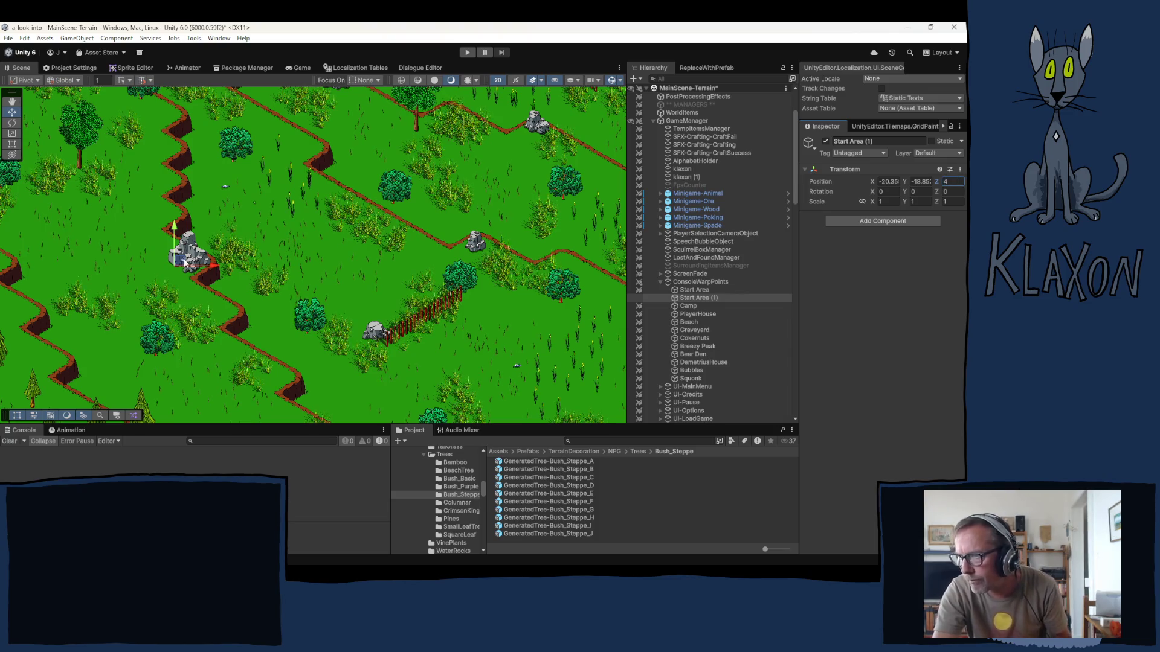
{"action": "mouse_move", "coordinate": [181, 261]}
{"action": "left_mouse_down"}
{"action": "mouse_move", "coordinate": [363, 264]}
{"action": "mouse_move", "coordinate": [363, 288]}
{"action": "left_mouse_up"}
- Rename the copy to Steppe and save the scene
{"action": "left_click", "coordinate": [695, 298]}
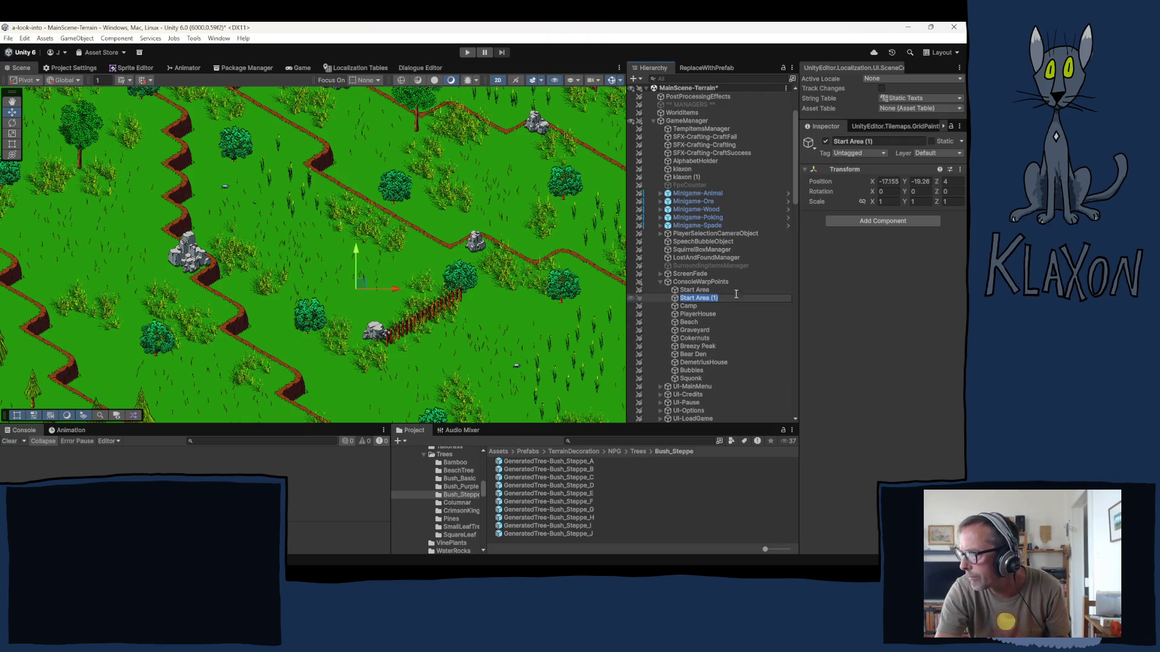
{"action": "type", "text": "Steppe"}
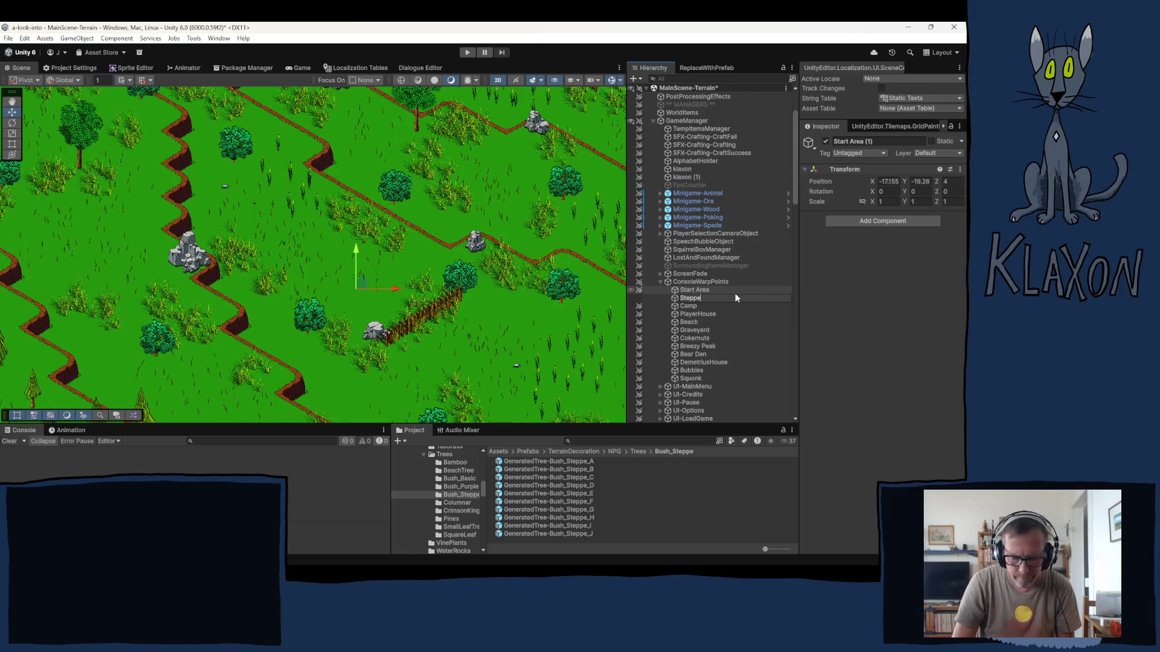
{"action": "key", "text": "Return"}
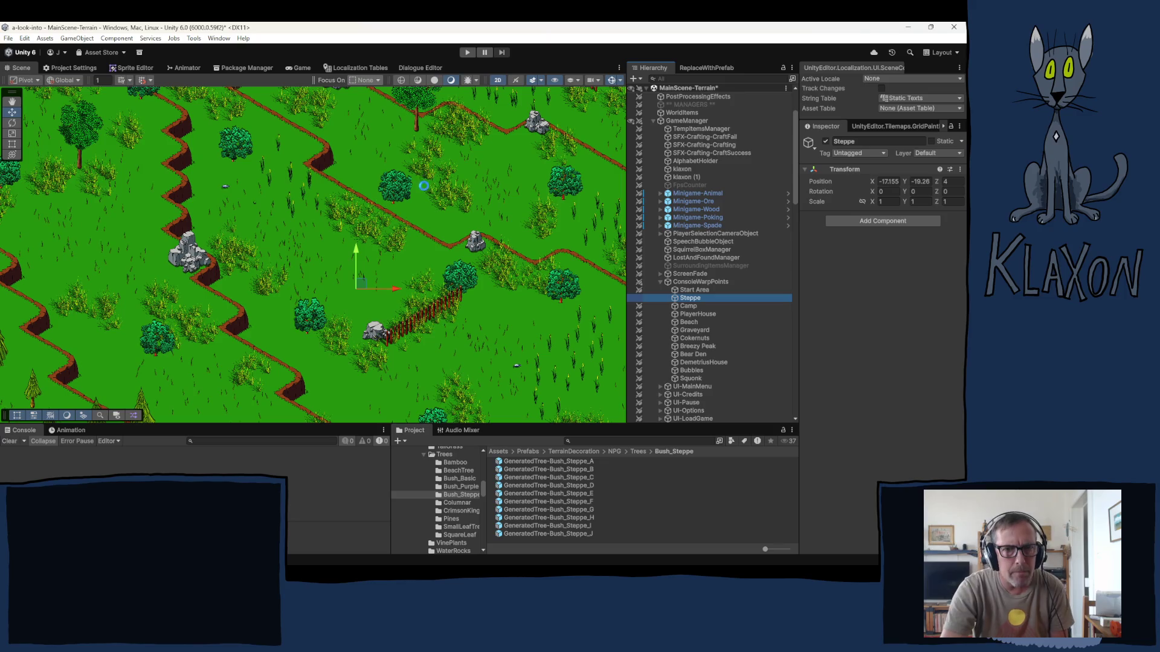
{"action": "key", "text": "ctrl+s"}
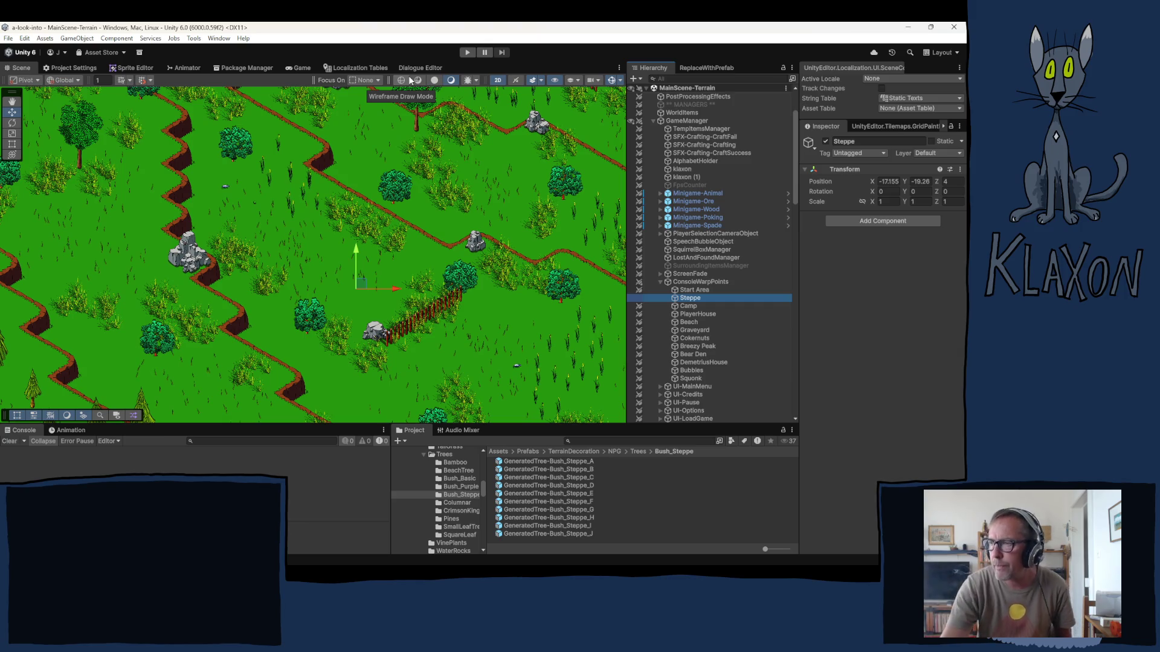
- Enter Play mode so the game shows its title screen with Continue, New Game and Load Game
{"action": "left_click", "coordinate": [465, 52]}
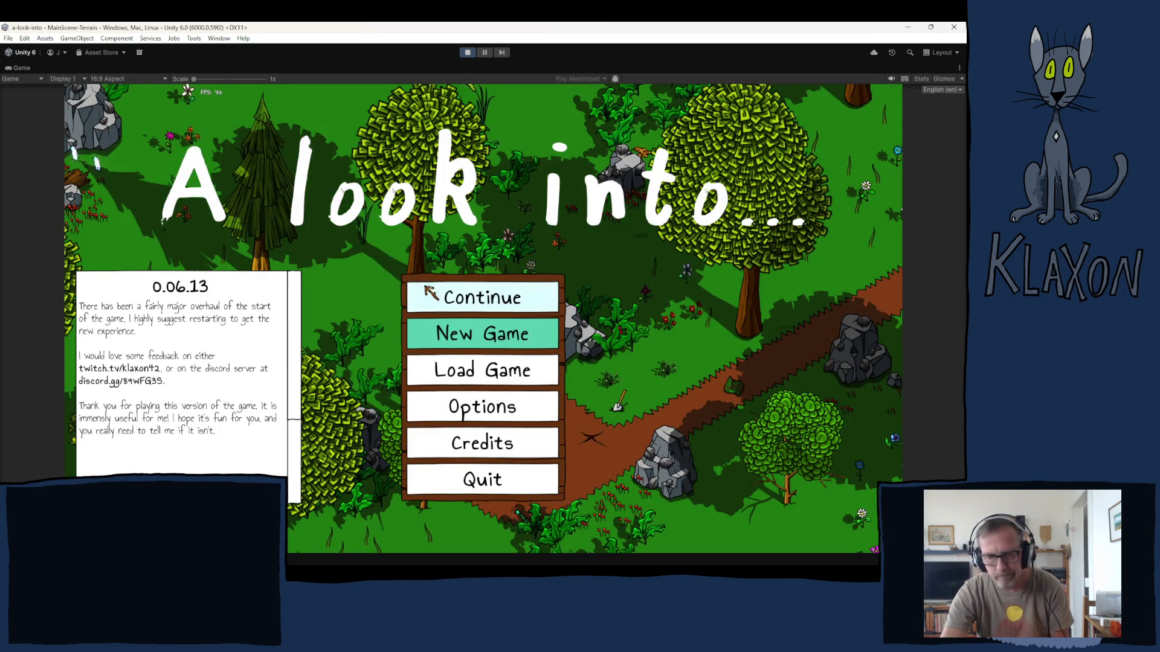
{"action": "left_click", "coordinate": [478, 335]}
{"action": "left_click", "coordinate": [430, 391]}
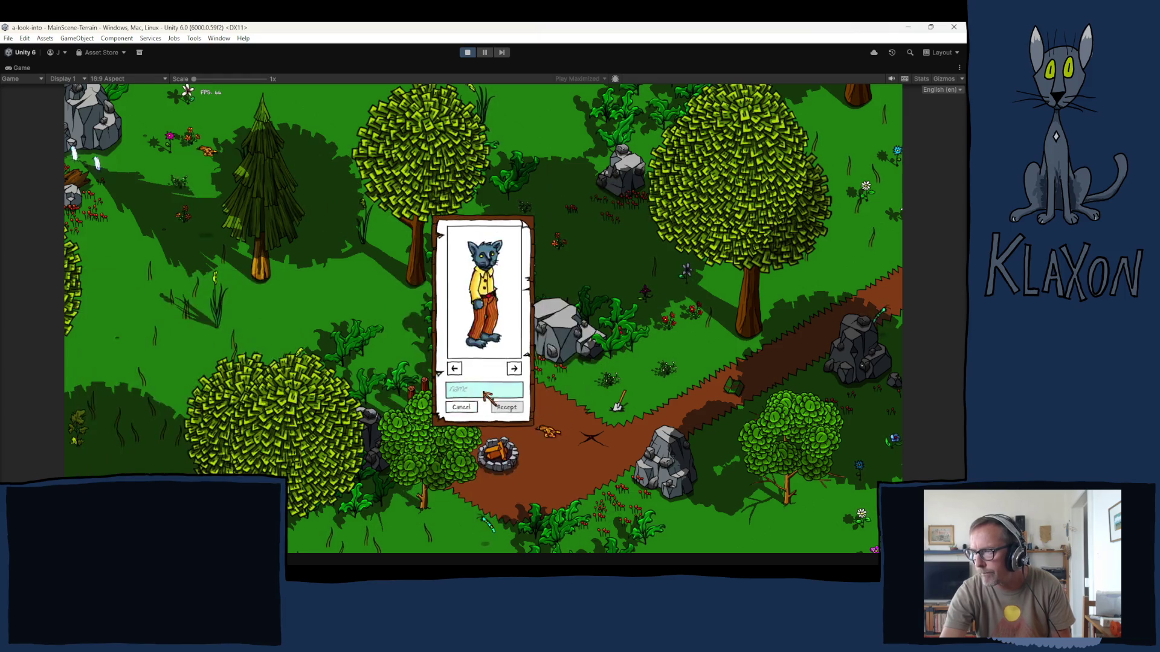
{"action": "type", "text": "dsa"}
{"action": "left_click", "coordinate": [506, 407]}
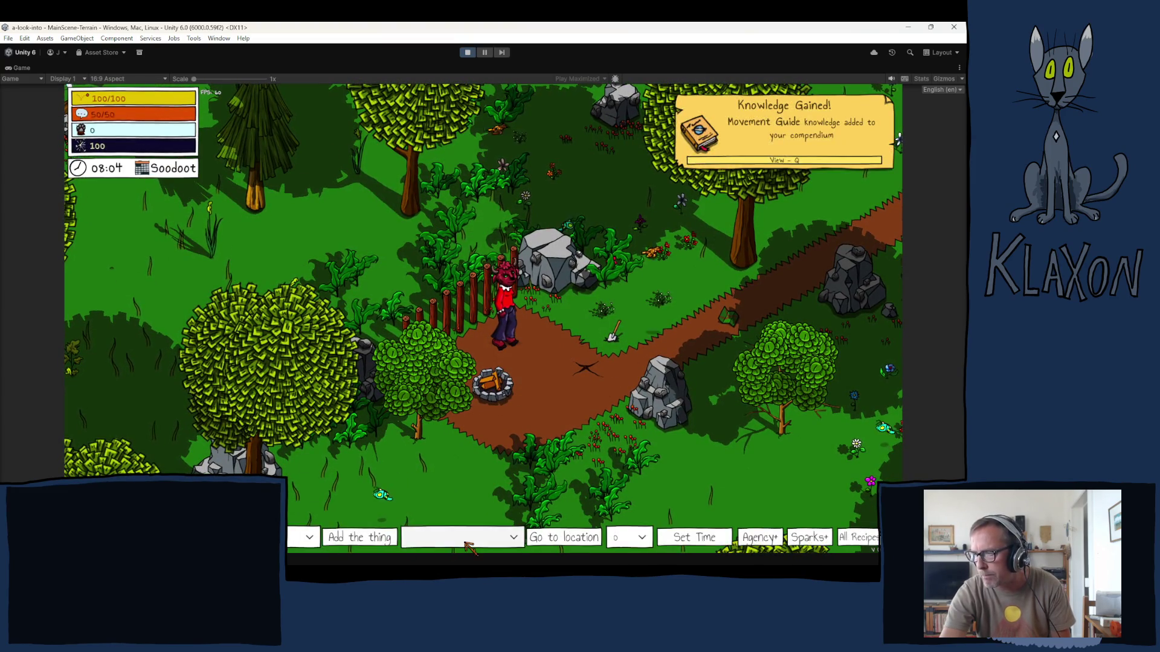
{"action": "left_click", "coordinate": [468, 543]}
{"action": "left_click", "coordinate": [435, 460]}
{"action": "left_click", "coordinate": [552, 539]}
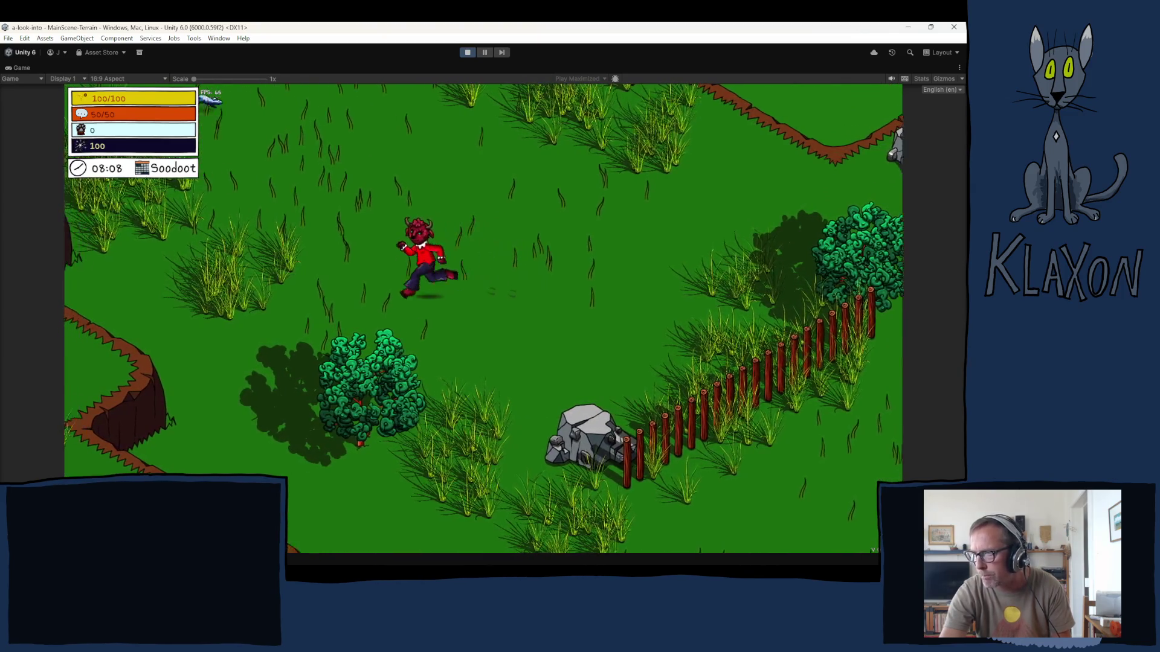
{"action": "key", "text": "a"}
{"action": "key", "text": "w"}
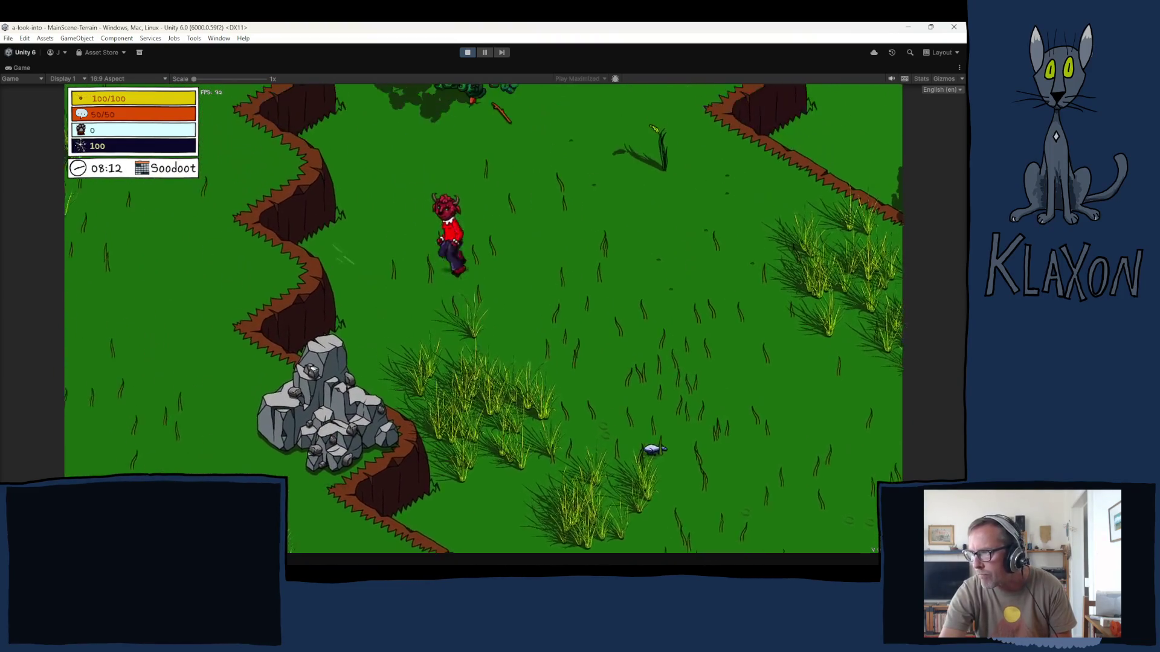
{"action": "key", "text": "w"}
{"action": "key", "text": "a"}
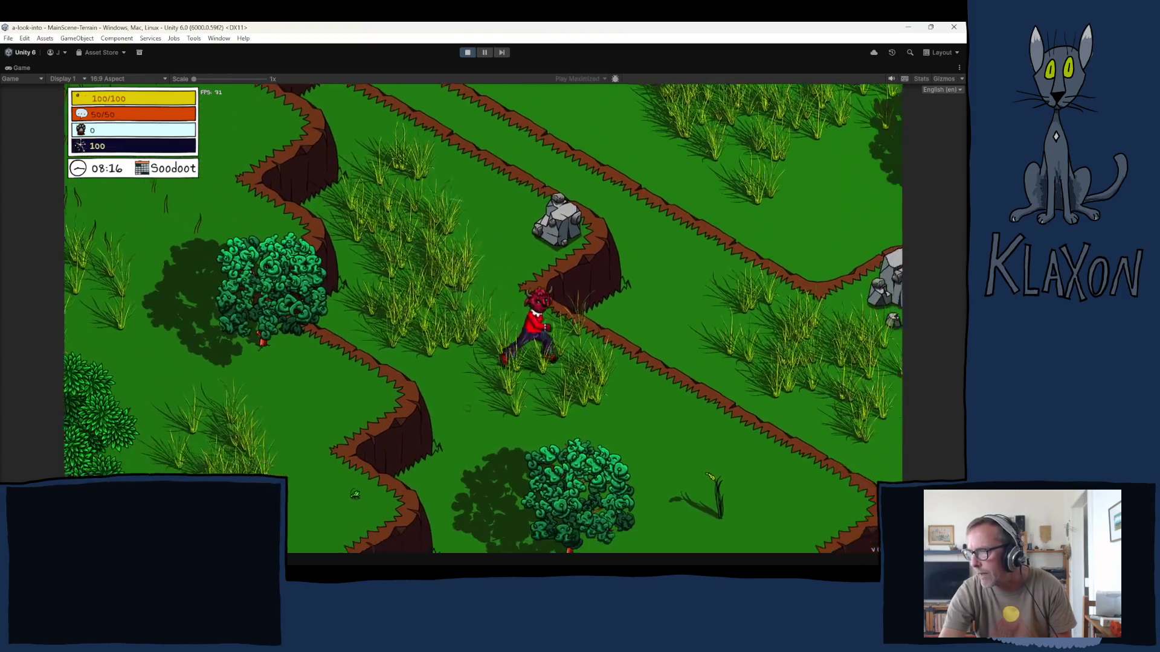
{"action": "key", "text": "d"}
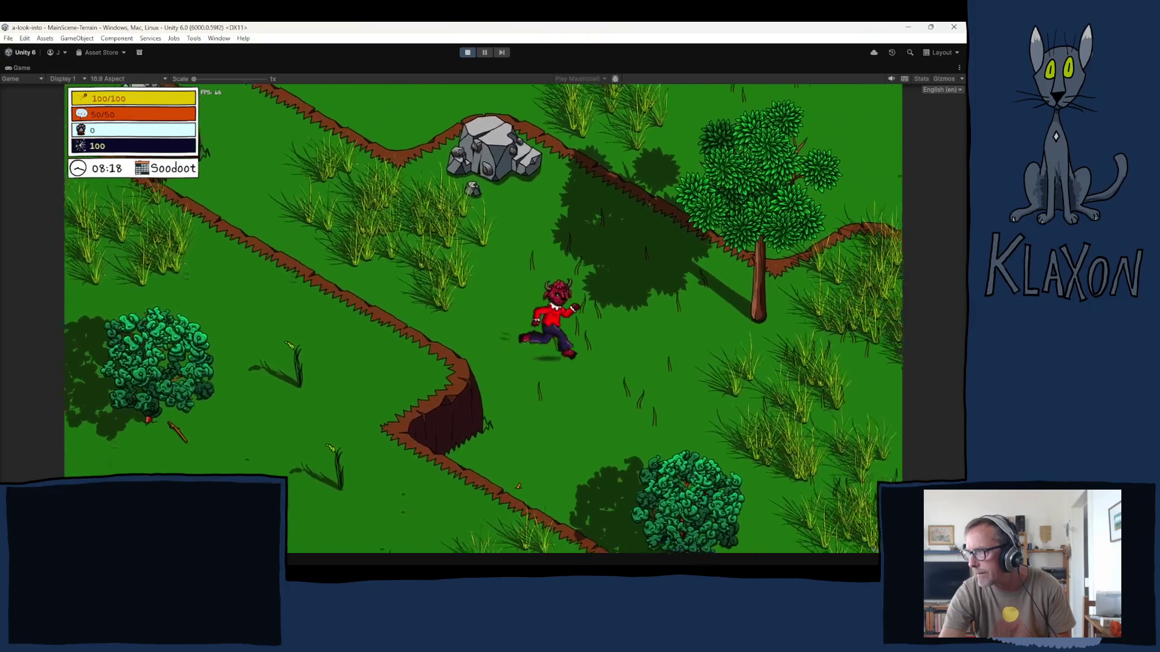
{"action": "key", "text": "d"}
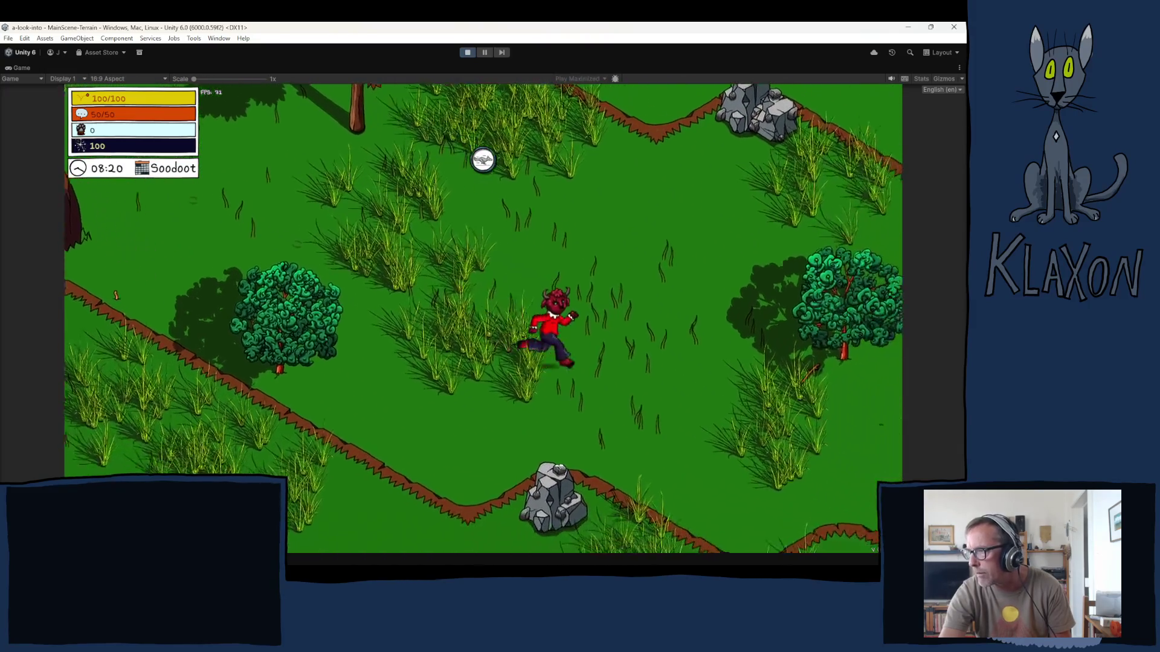
{"action": "key", "text": "d"}
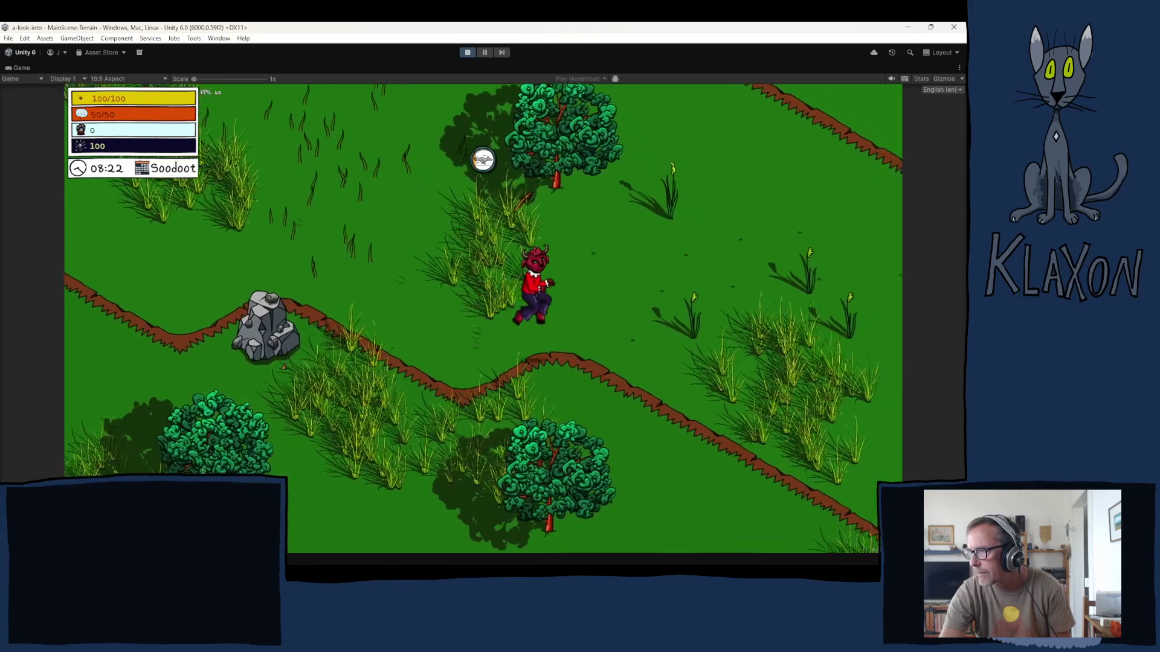
{"action": "key", "text": "s"}
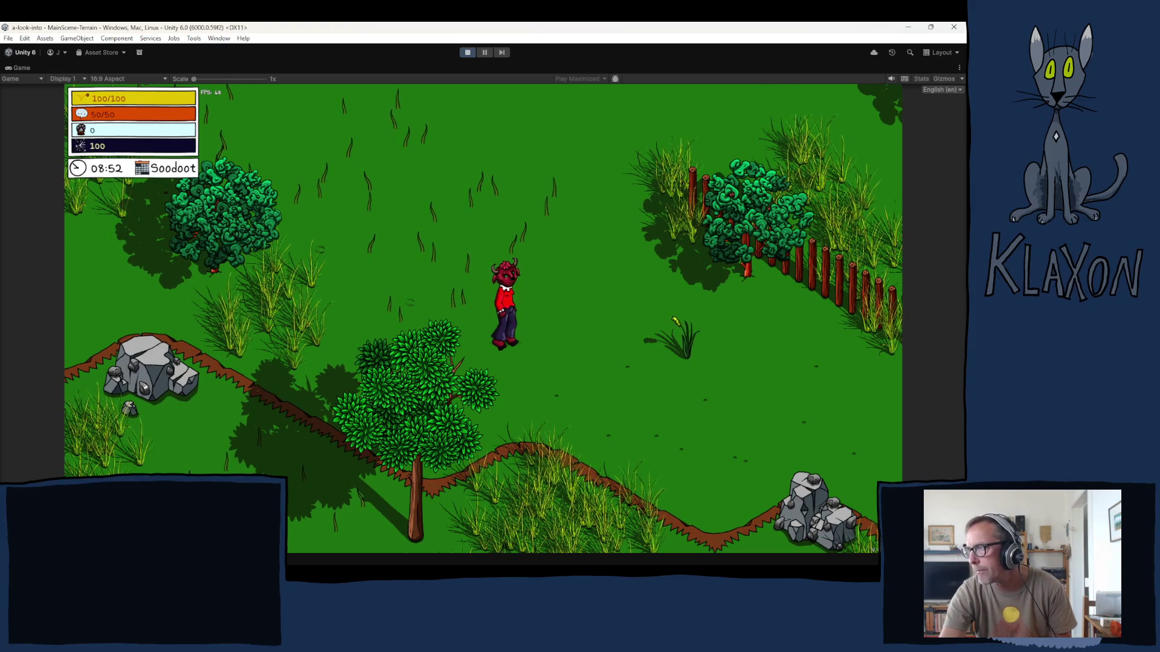
{"action": "key", "text": "d"}
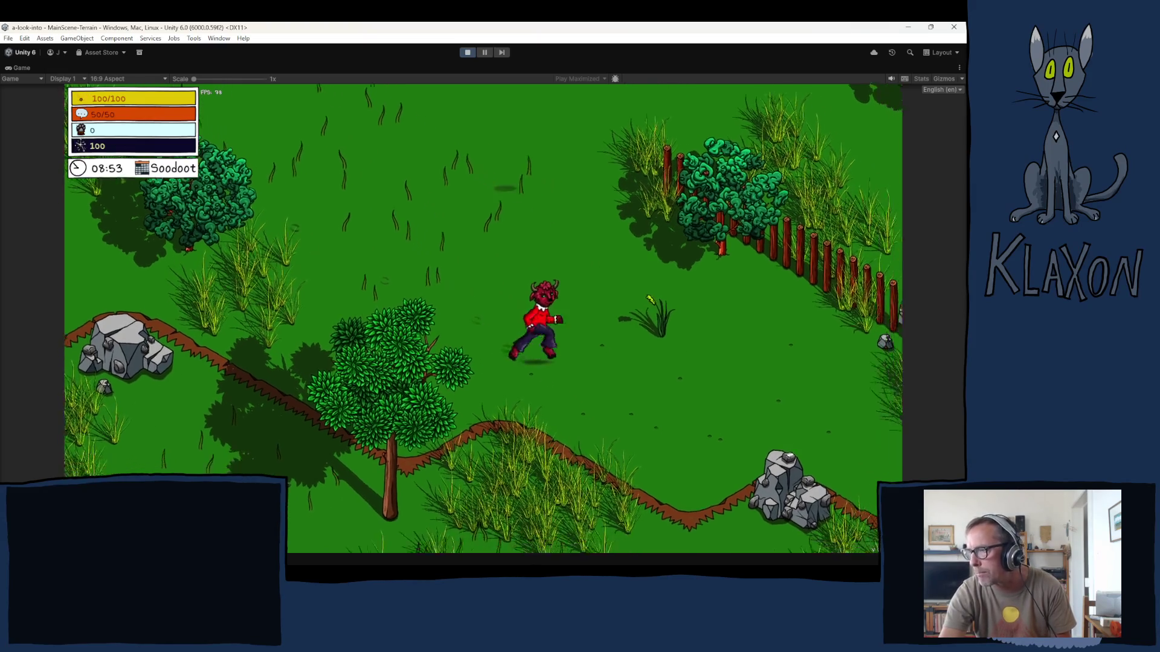
{"action": "key", "text": "d"}
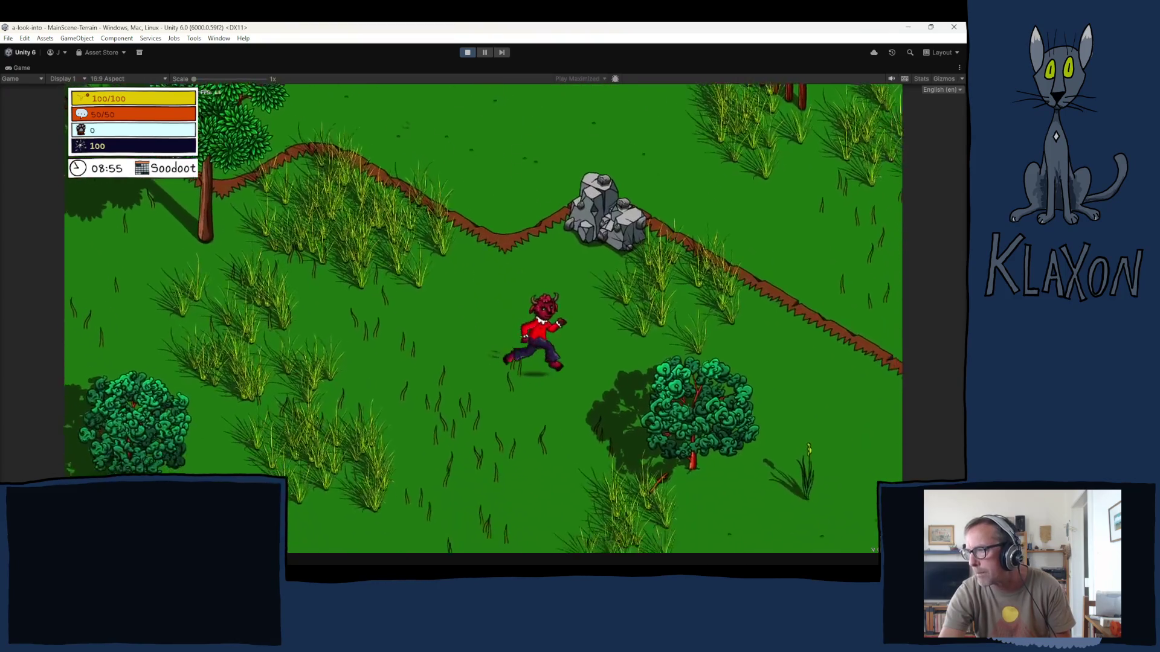
{"action": "key", "text": "d"}
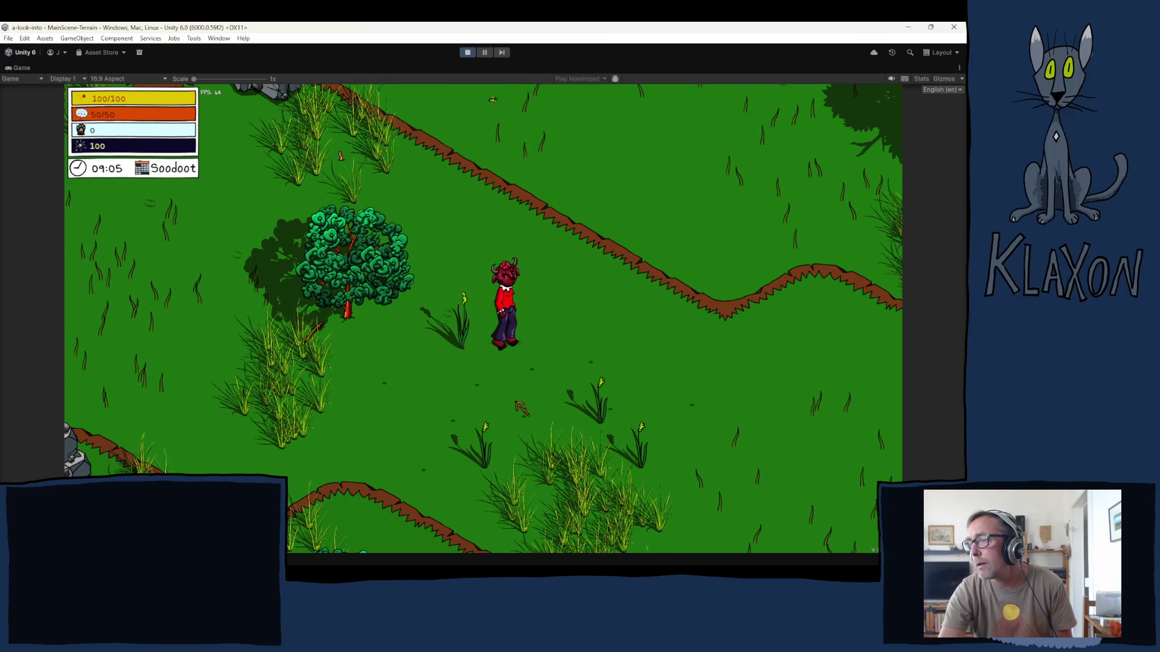
{"action": "key", "text": "s+d"}
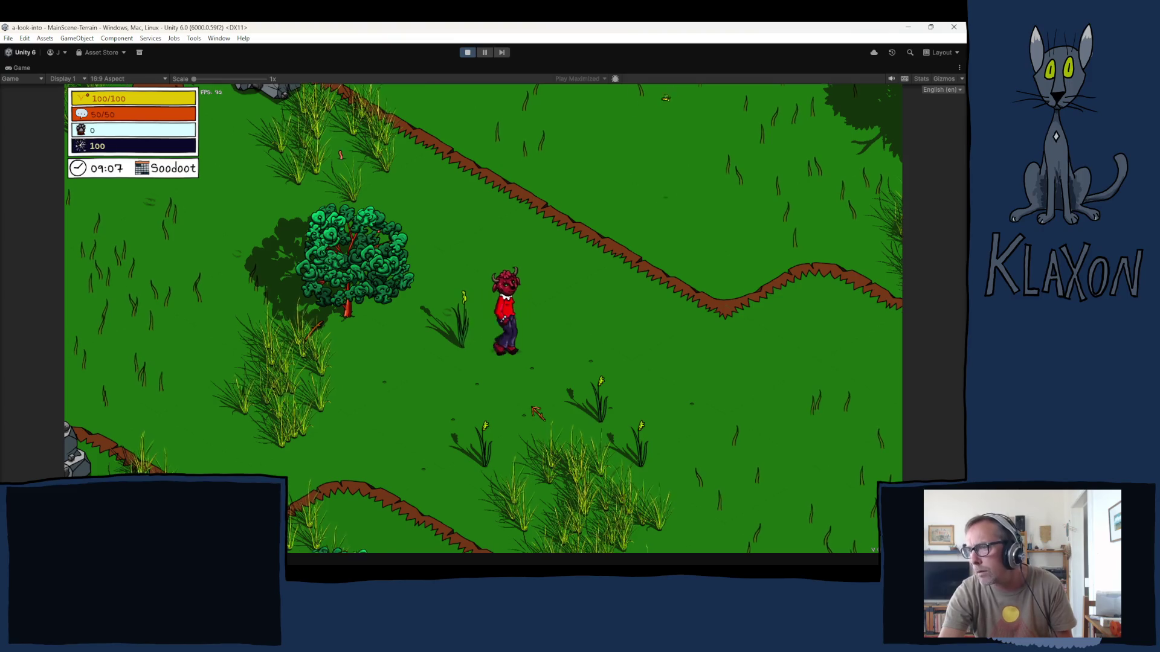
{"action": "key", "text": "s+d"}
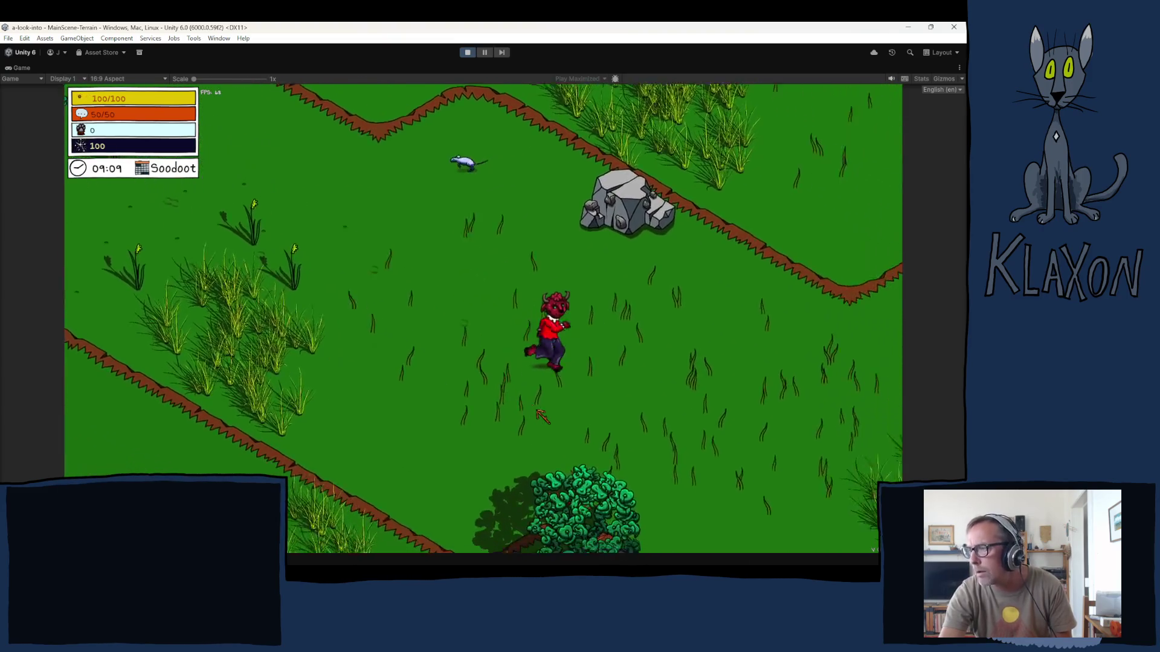
{"action": "key", "text": "s+d"}
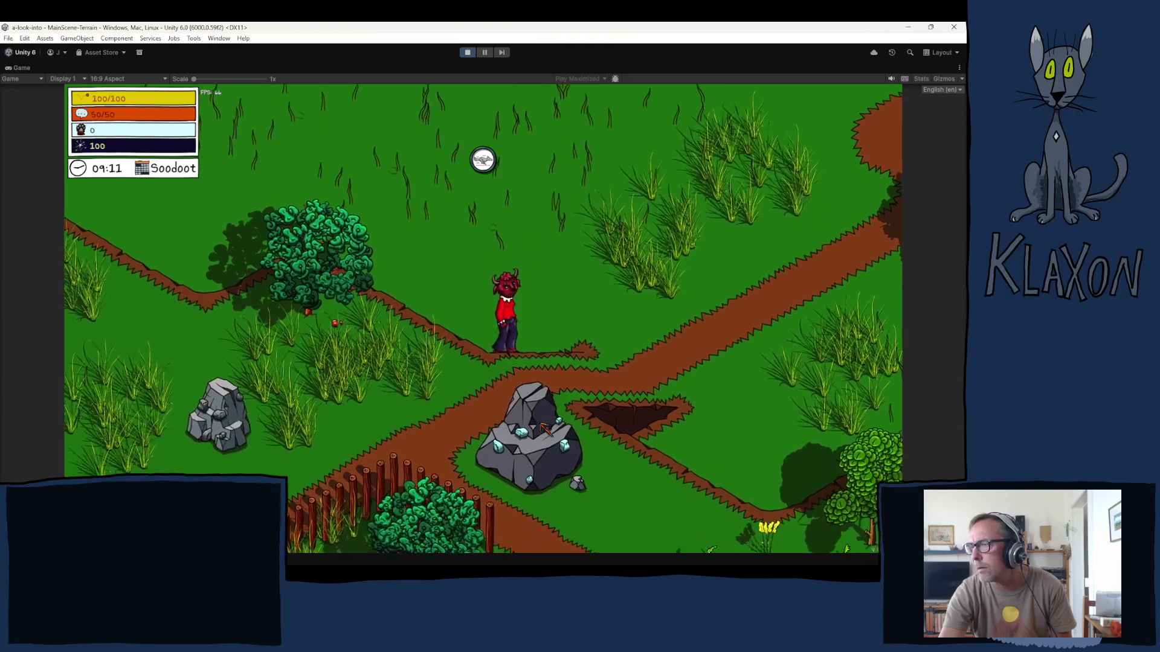
{"action": "key", "text": "w+a"}
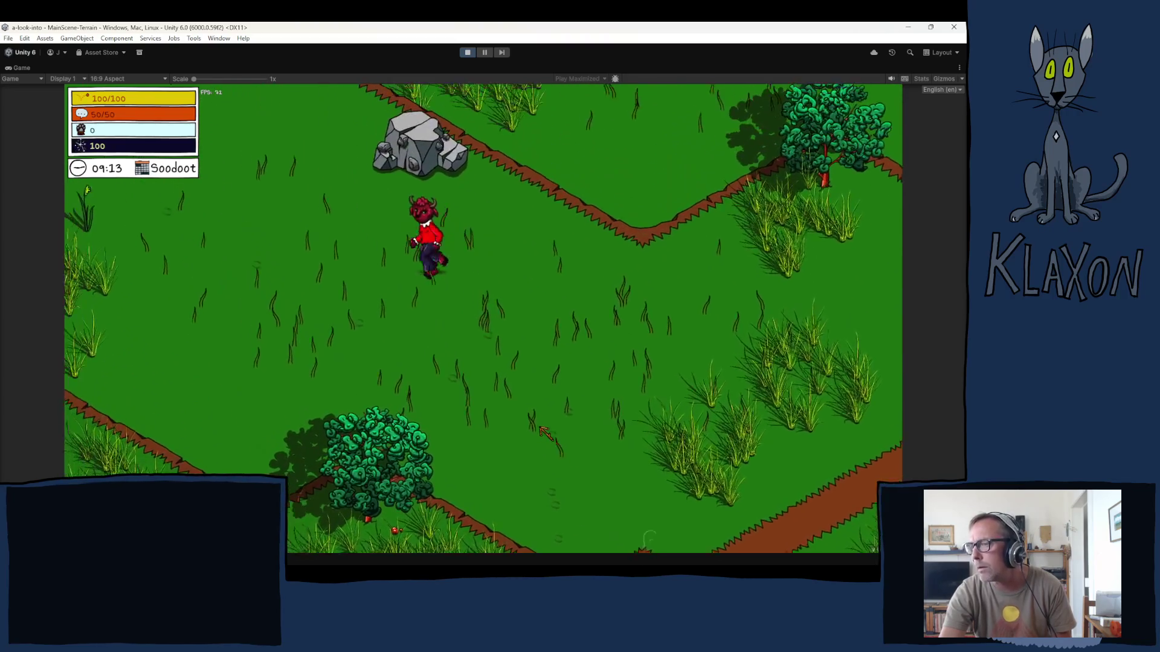
{"action": "key", "text": "w+a"}
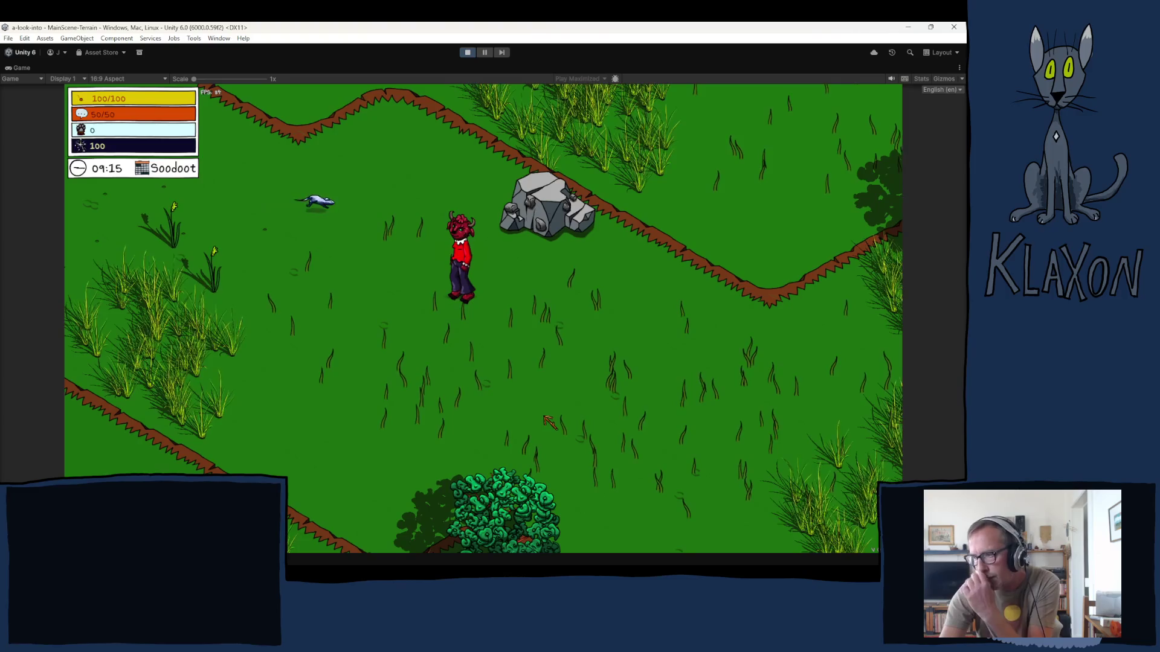
{"action": "left_click", "coordinate": [468, 53]}
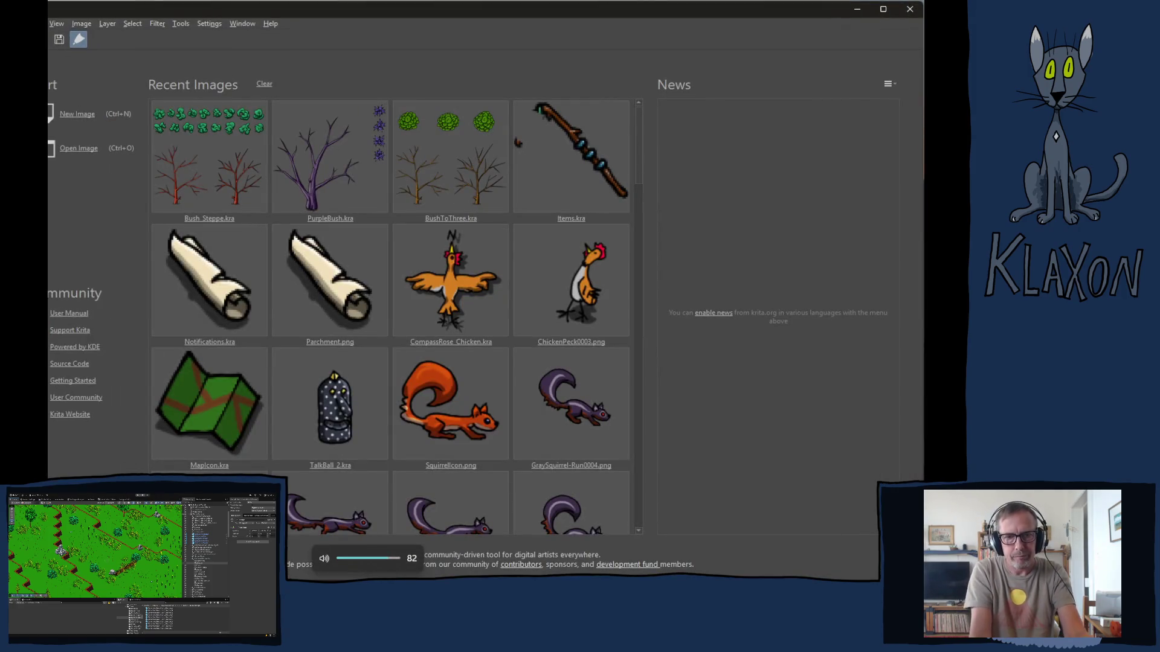
- Start a new Krita image, then cancel the Create new document dialog
{"action": "mouse_move", "coordinate": [332, 641]}
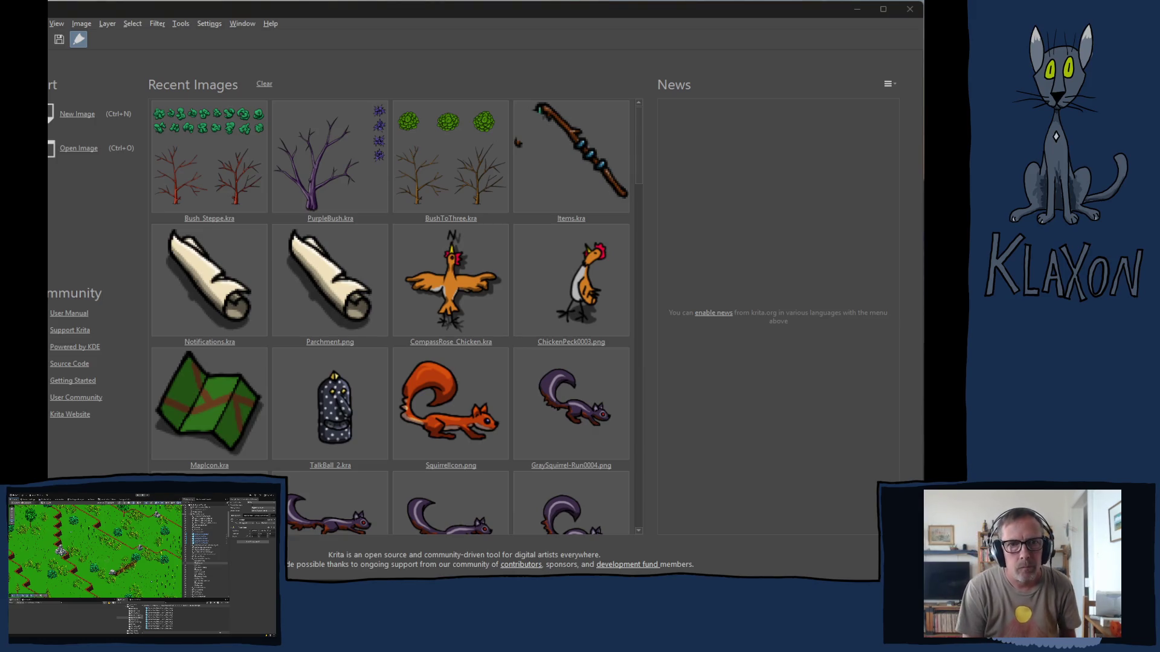
{"action": "left_click", "coordinate": [76, 115]}
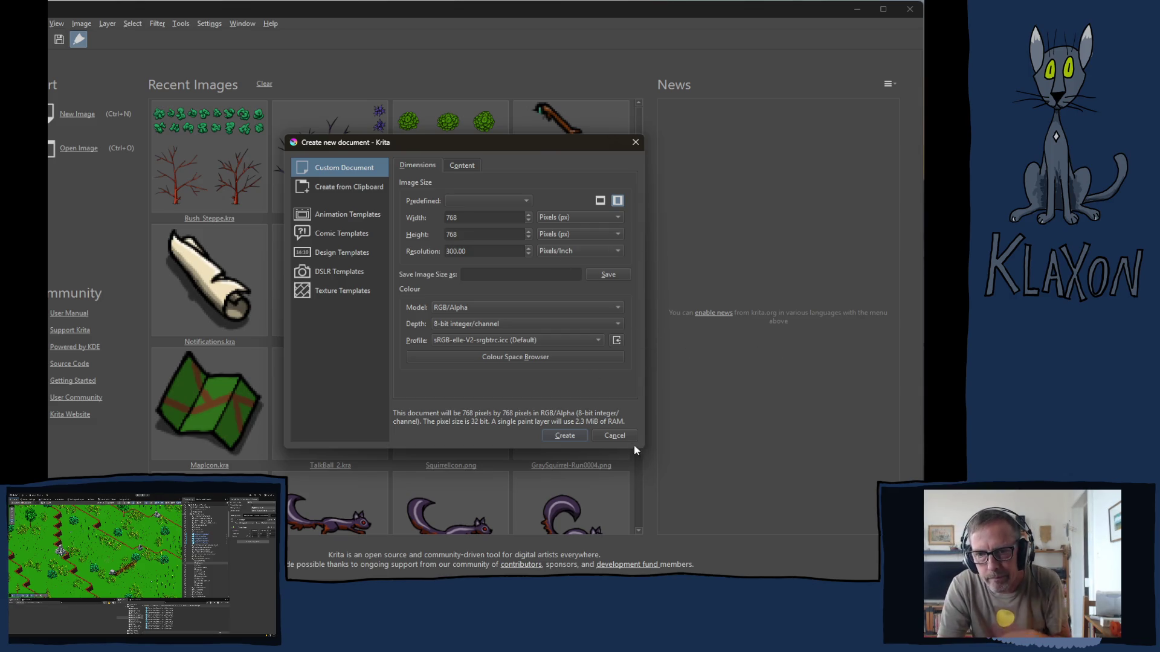
{"action": "left_click", "coordinate": [621, 433]}
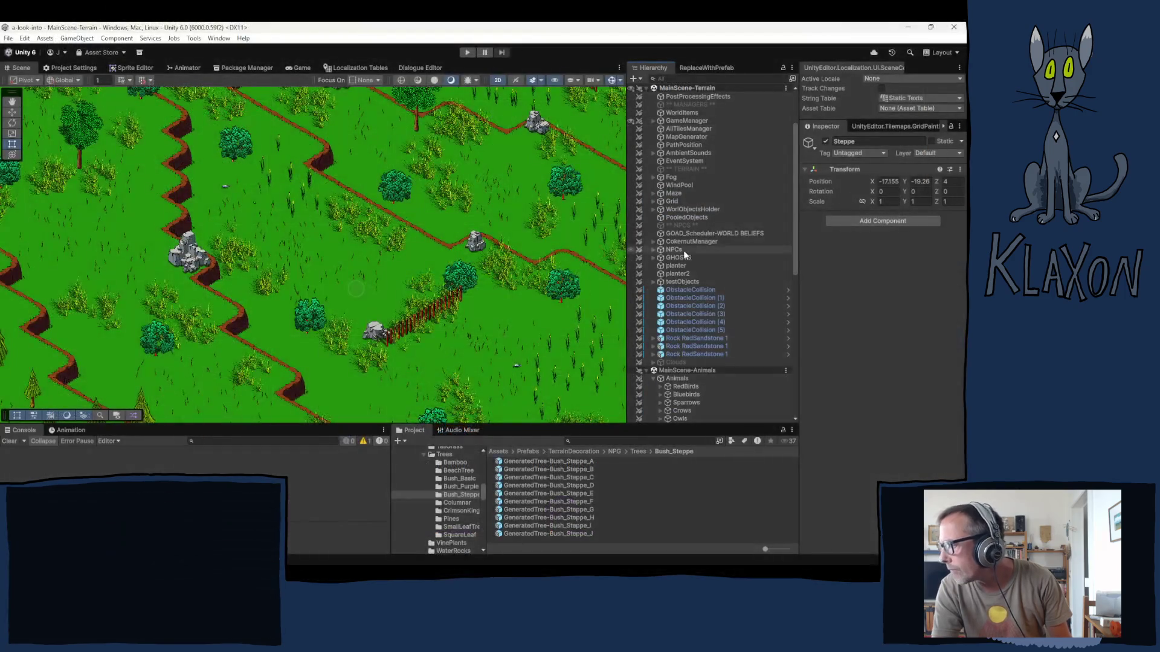
- Collapse Animals, flowers Holder and Trees, then select BeachPlant 1 under Terrain Decoration > BeachGrass
{"action": "scroll", "coordinate": [685, 295], "scroll_direction": "down", "scroll_amount": 5}
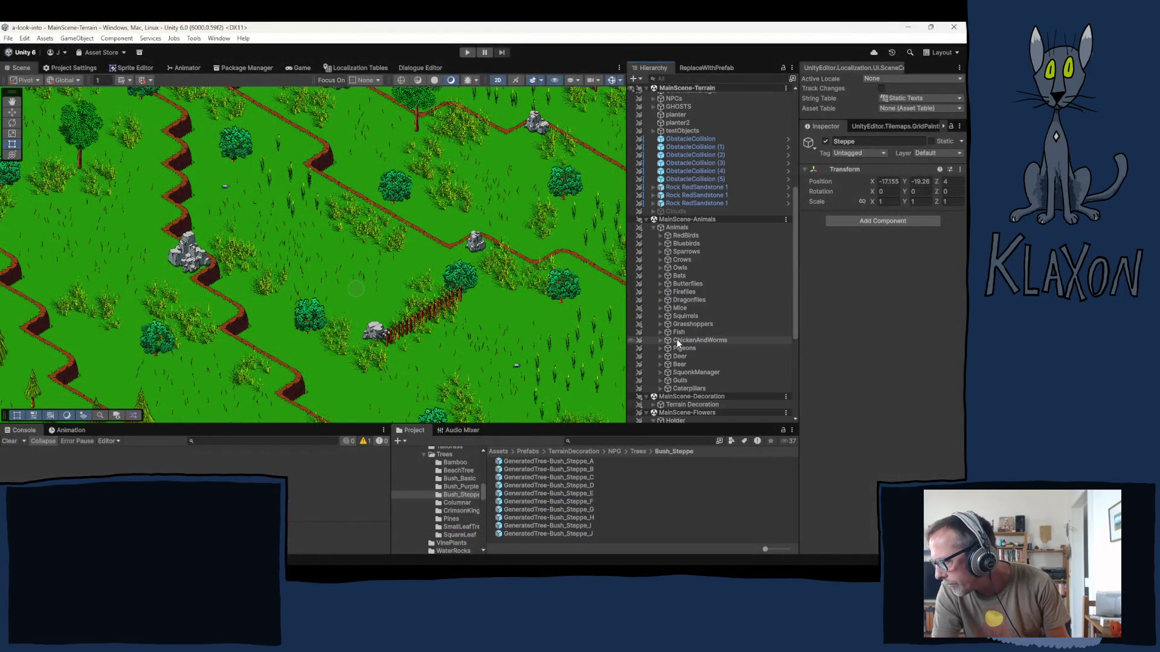
{"action": "left_click", "coordinate": [654, 228]}
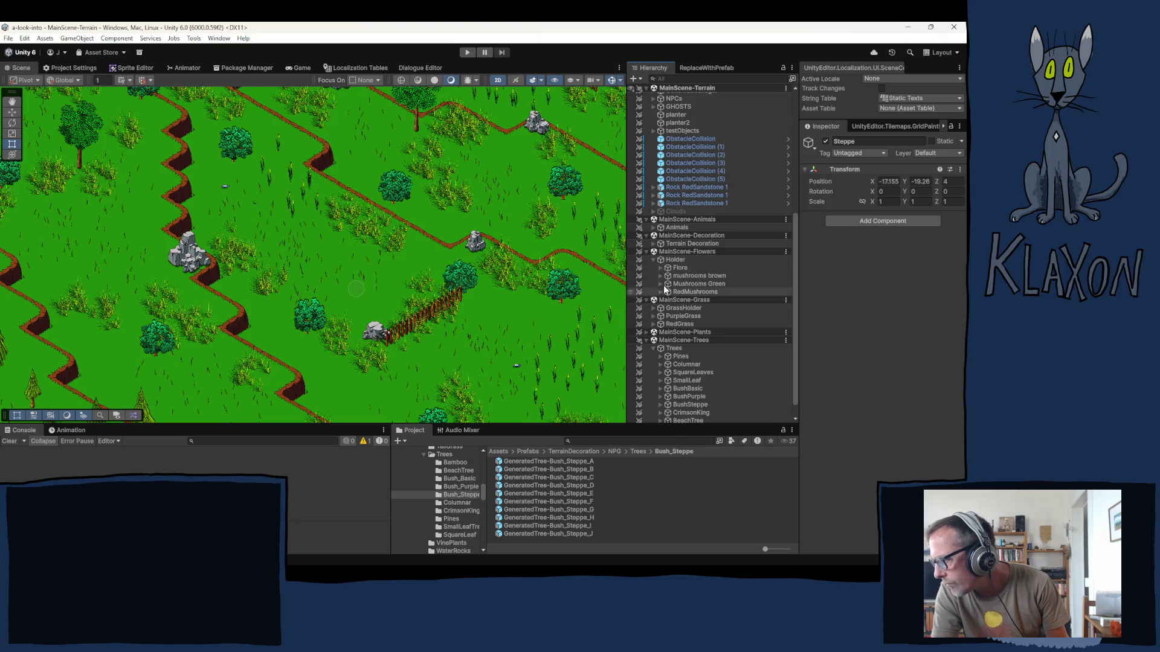
{"action": "left_click", "coordinate": [653, 260]}
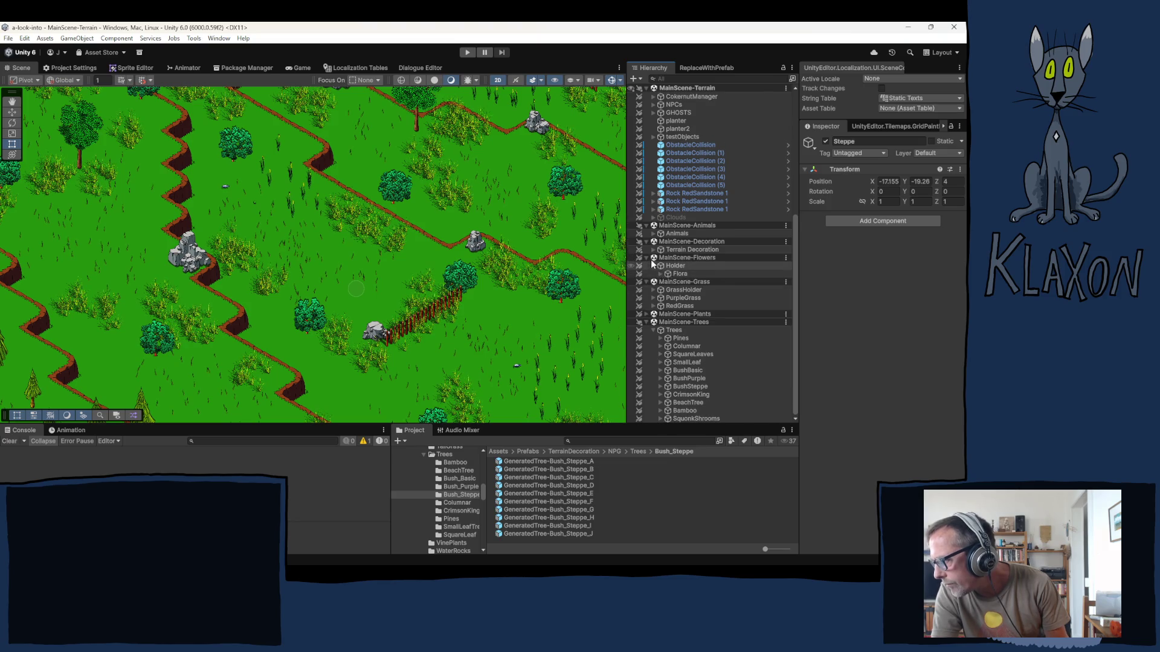
{"action": "left_click", "coordinate": [653, 331]}
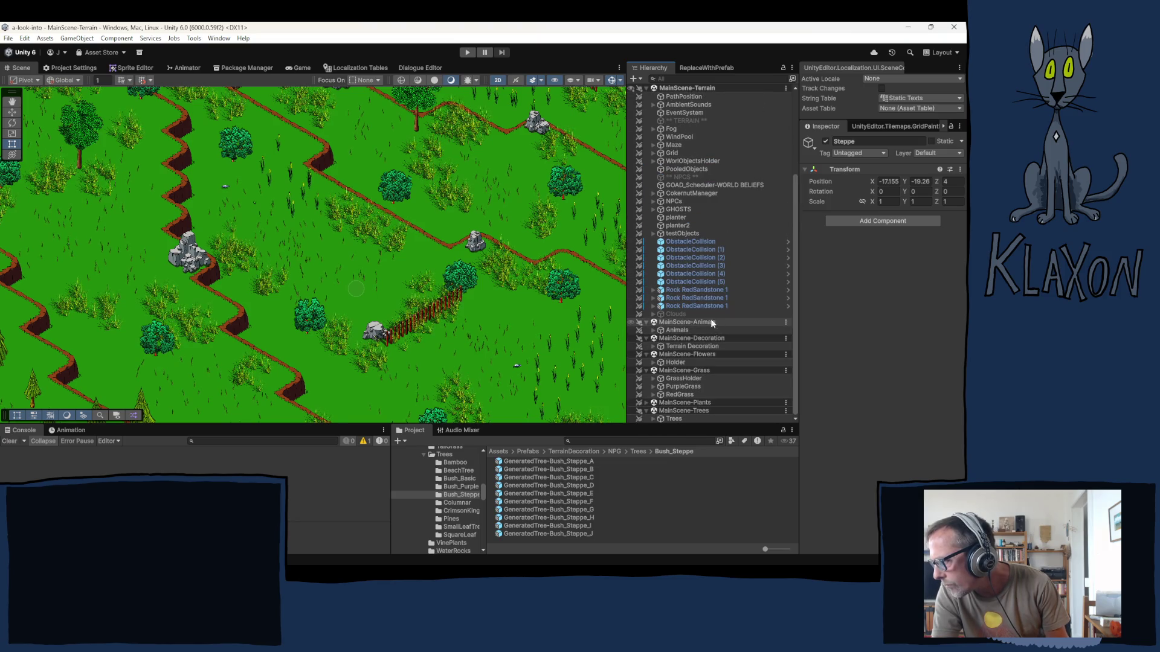
{"action": "left_click", "coordinate": [653, 347]}
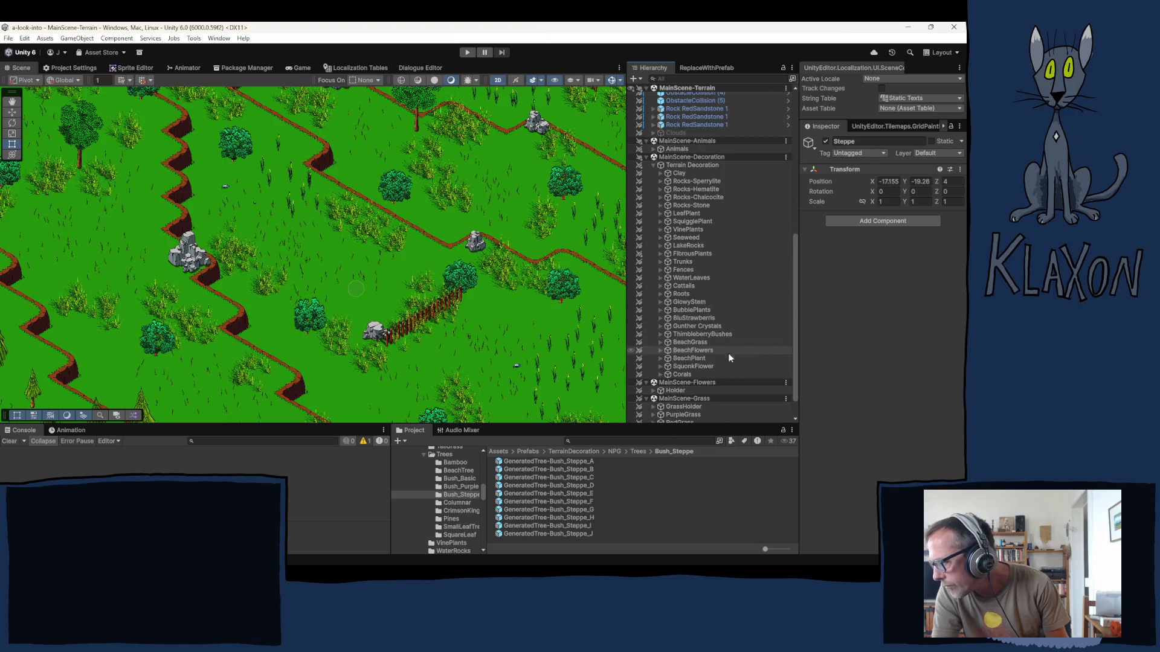
{"action": "left_click", "coordinate": [660, 343]}
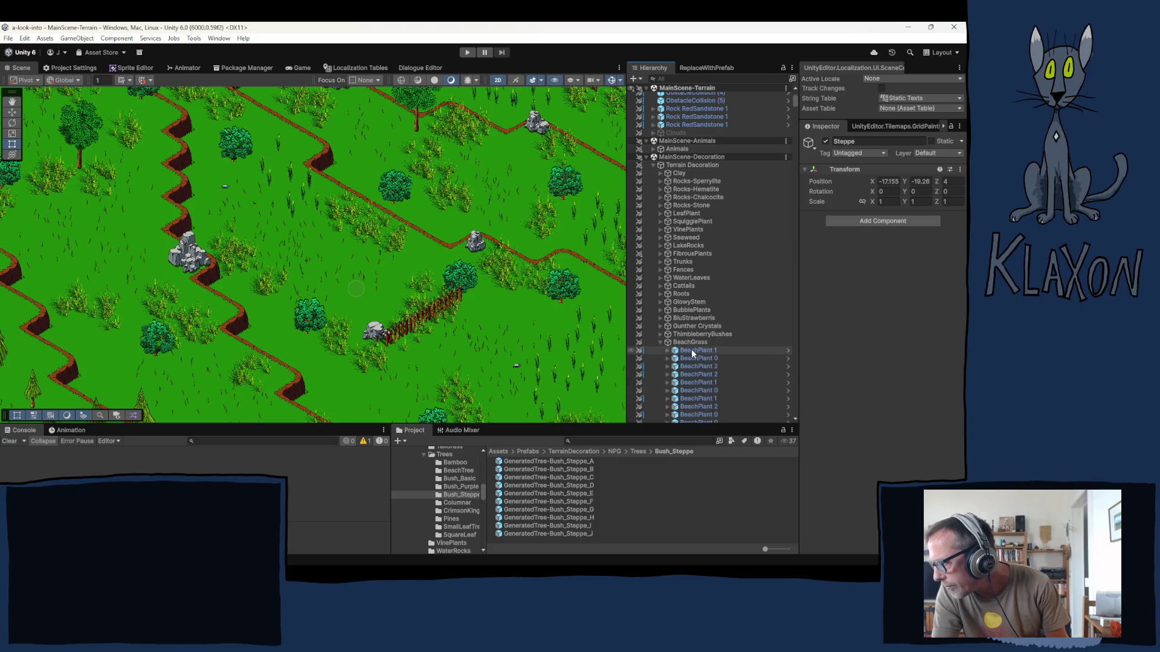
{"action": "left_click", "coordinate": [690, 351]}
{"action": "left_click", "coordinate": [668, 350]}
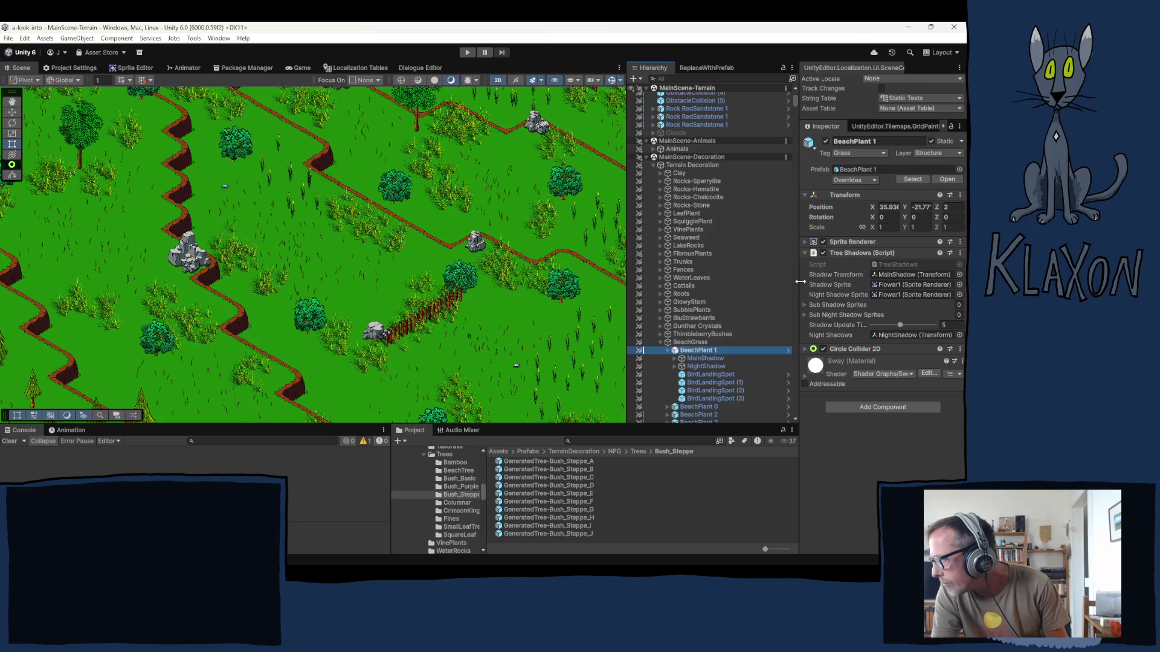
- Locate BeachPlant 1's sprite beachPlants_A_02 in Project and select the beachPlant_B.kra source file
{"action": "left_click", "coordinate": [841, 240]}
{"action": "left_click", "coordinate": [902, 254]}
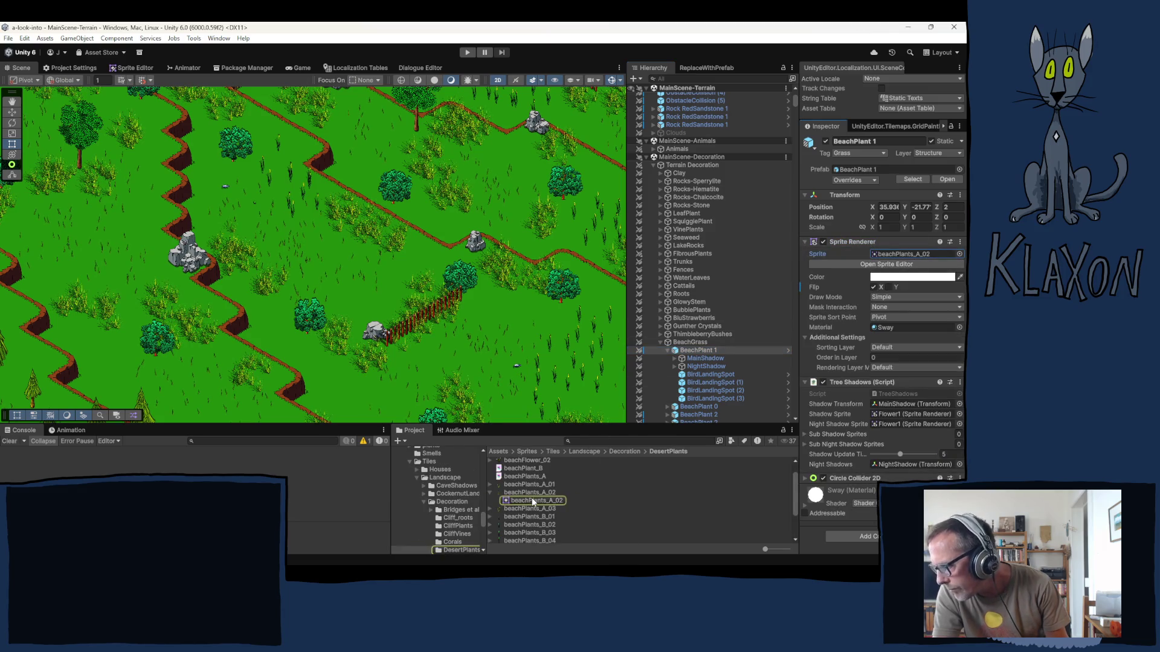
{"action": "left_click", "coordinate": [521, 468]}
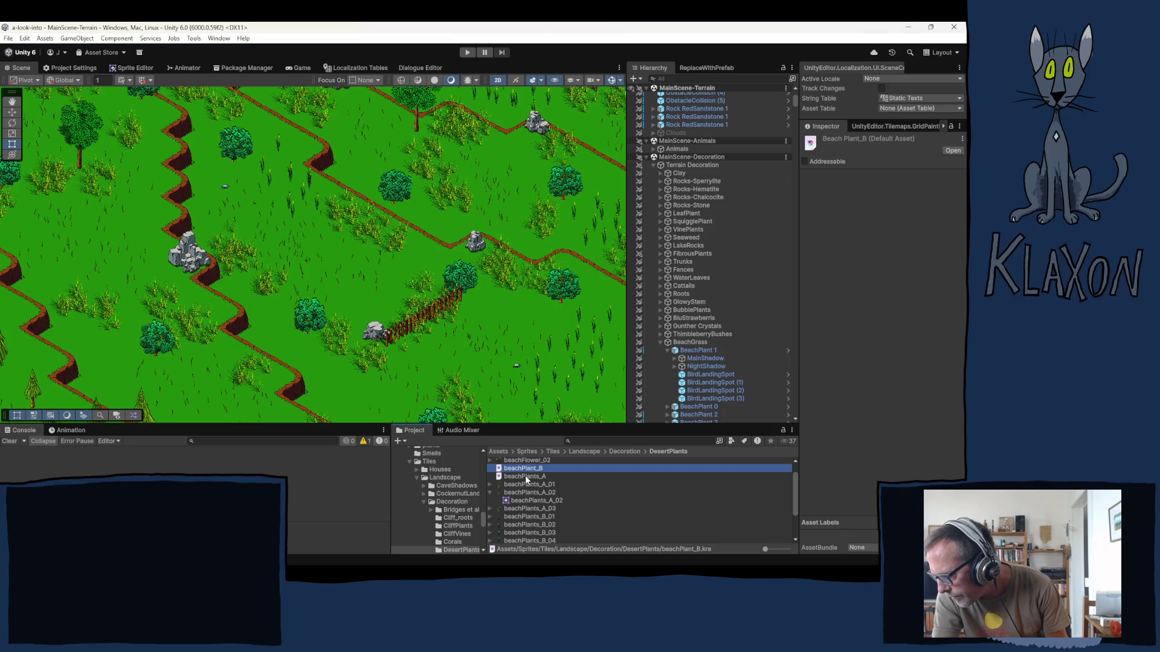
{"action": "key", "text": "alt+Tab"}
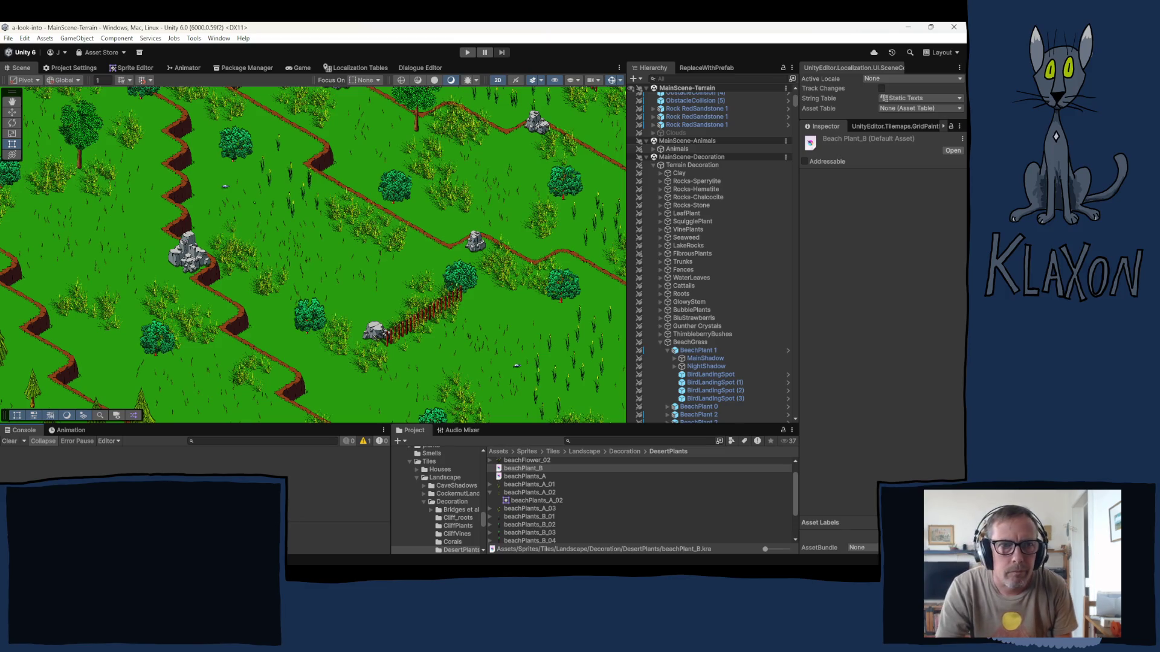
- In Krita, check beachPlants_A.kra's canvas size without changing it, then choose File > New
{"action": "key", "text": "alt+Tab"}
{"action": "left_click", "coordinate": [83, 24]}
{"action": "mouse_move", "coordinate": [116, 23]}
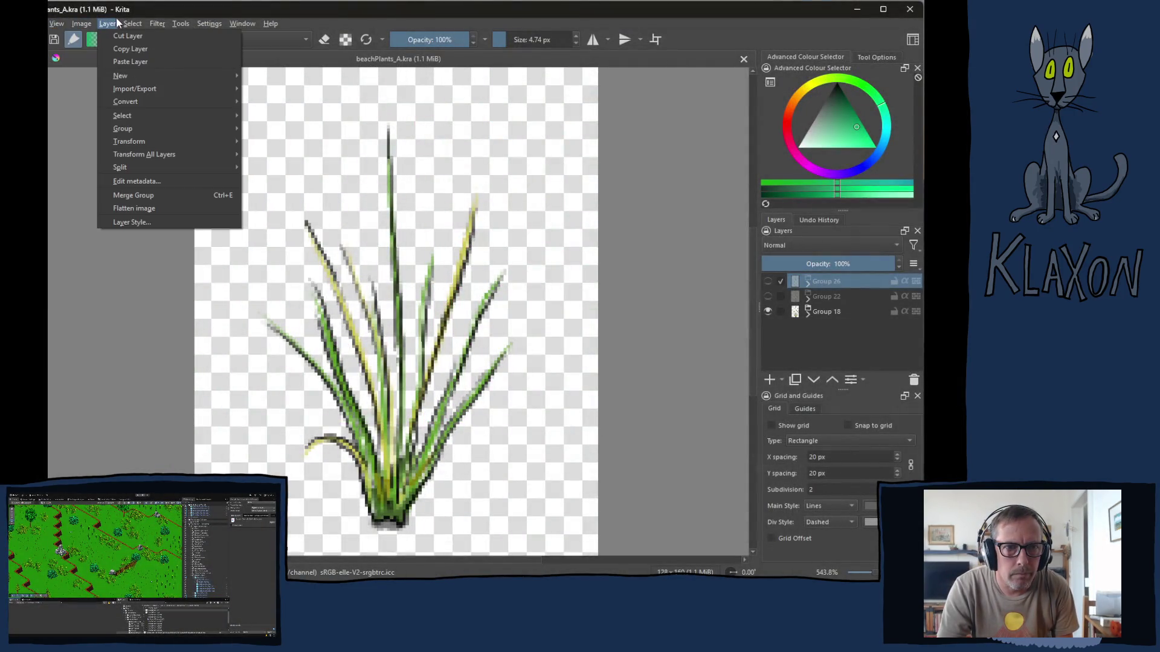
{"action": "mouse_move", "coordinate": [81, 24]}
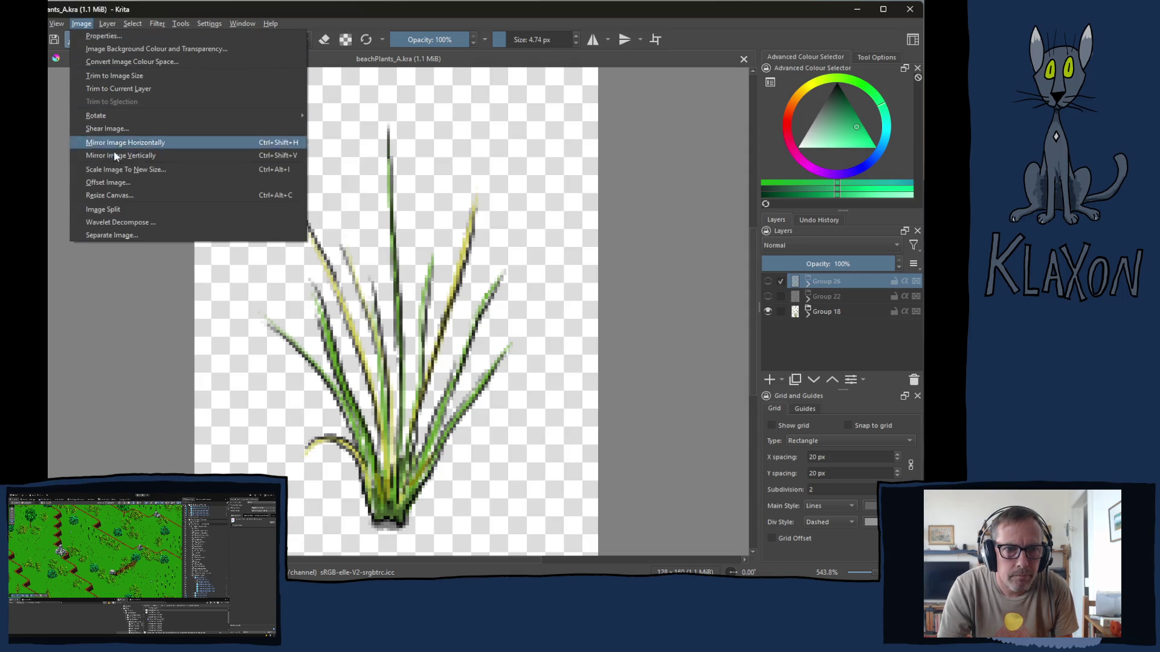
{"action": "left_click", "coordinate": [111, 195]}
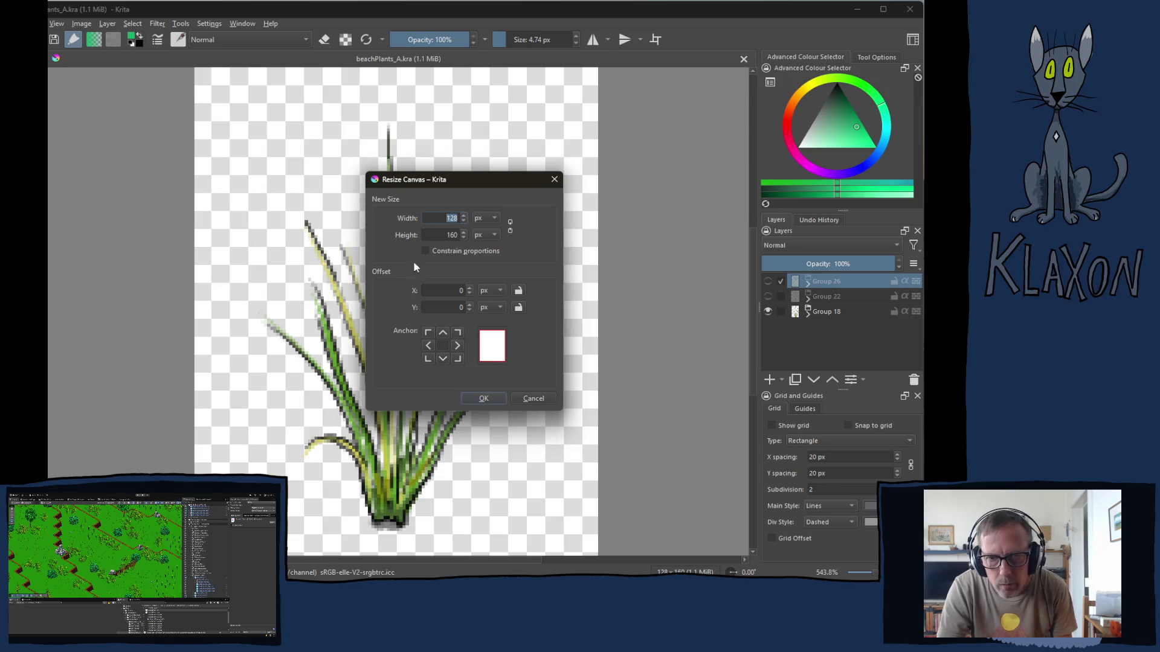
{"action": "left_click", "coordinate": [534, 399]}
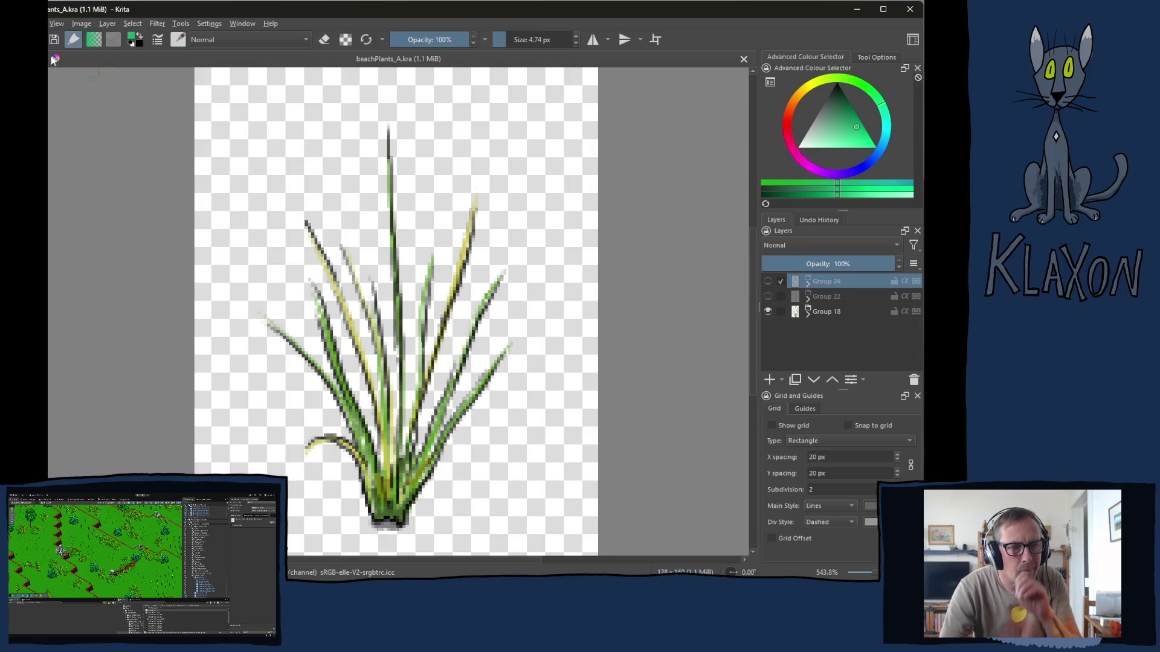
{"action": "key", "text": "alt+f"}
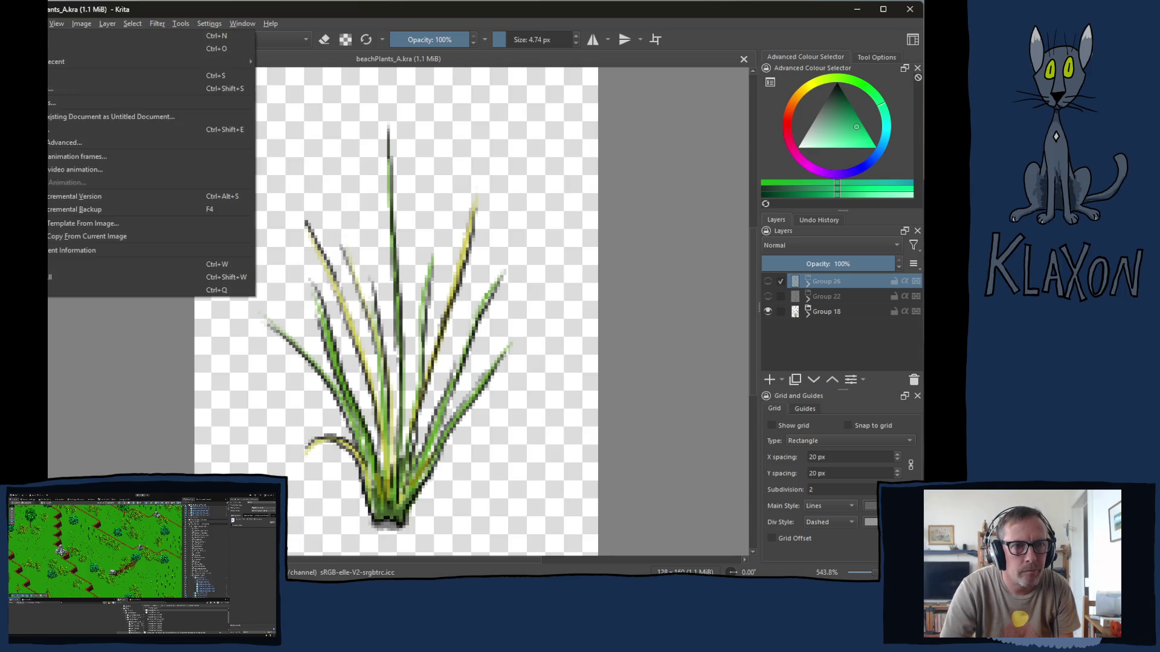
{"action": "left_click", "coordinate": [51, 36]}
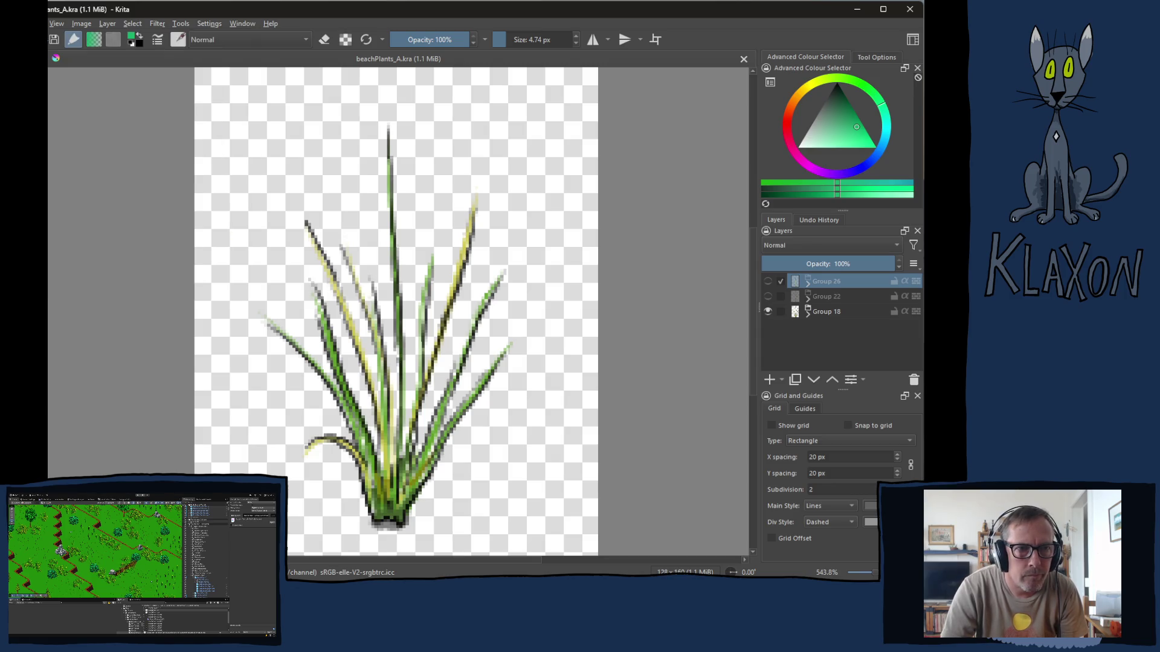
- Create a new 128 × 160 px document
{"action": "double_click", "coordinate": [468, 218]}
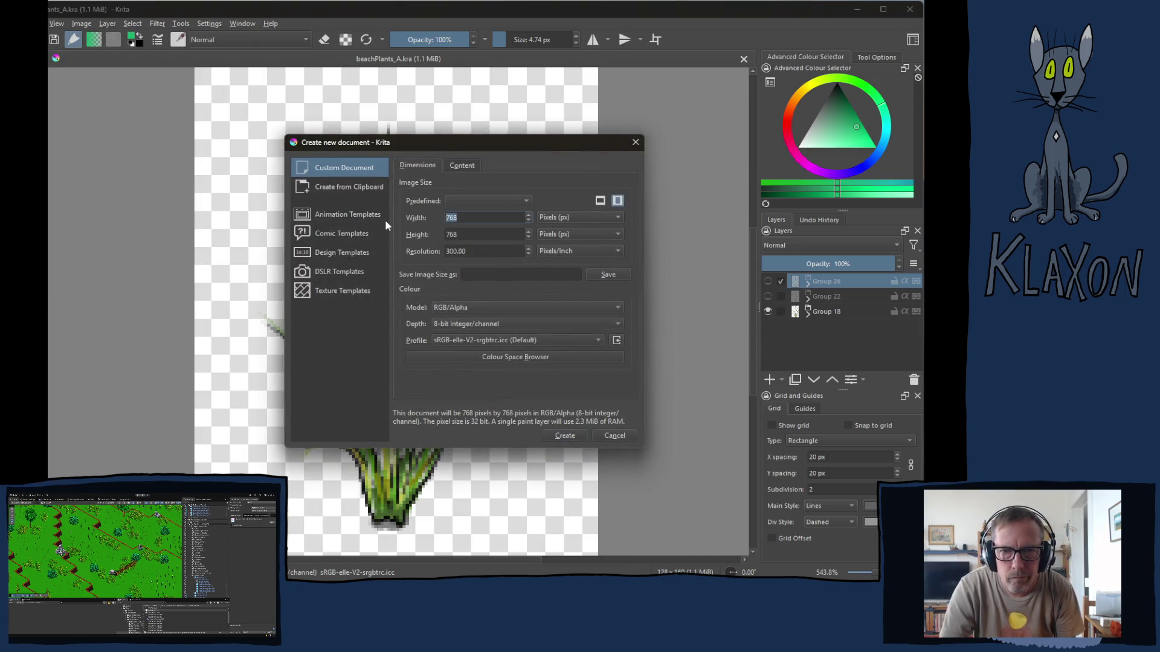
{"action": "type", "text": "128"}
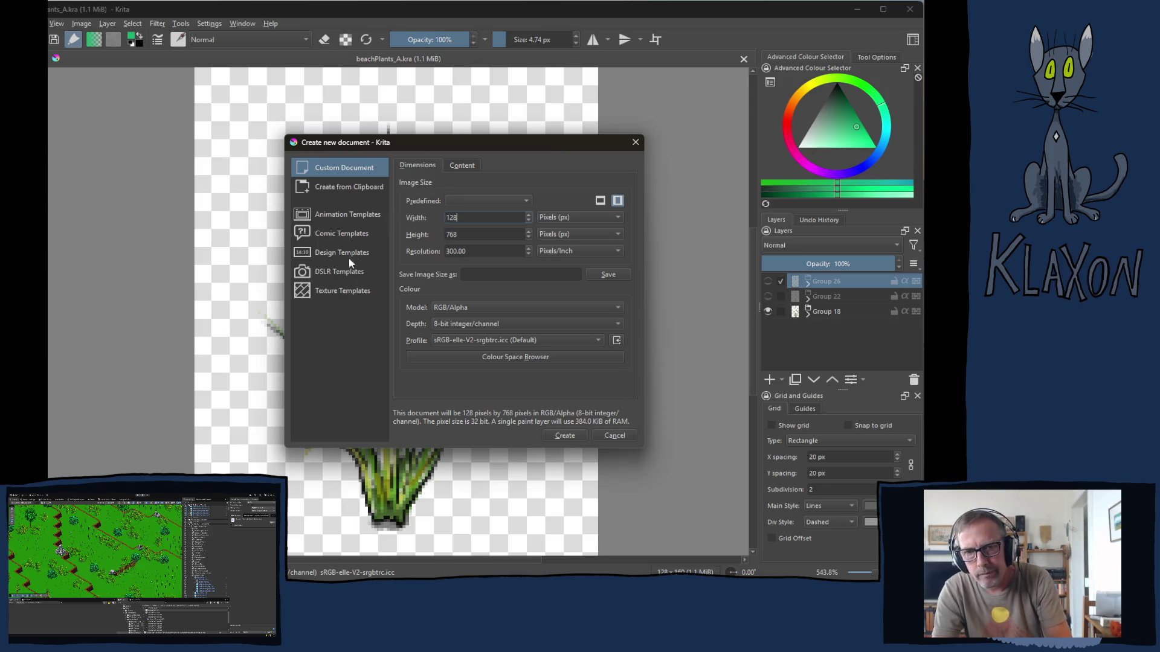
{"action": "left_click", "coordinate": [470, 234]}
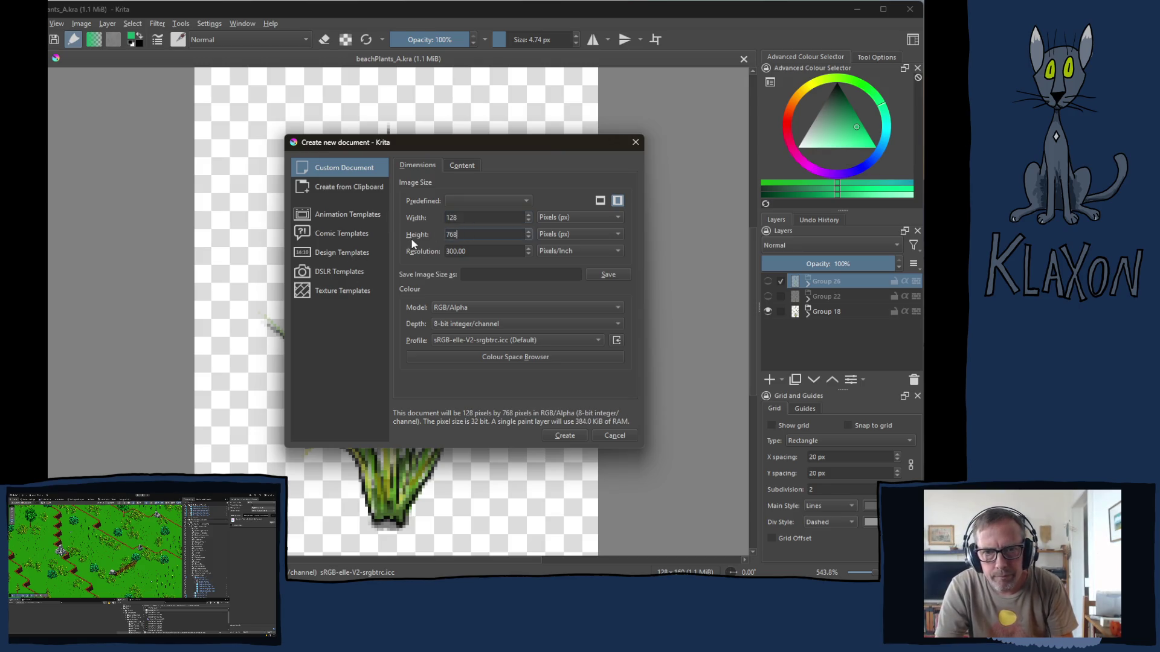
{"action": "double_click", "coordinate": [466, 237]}
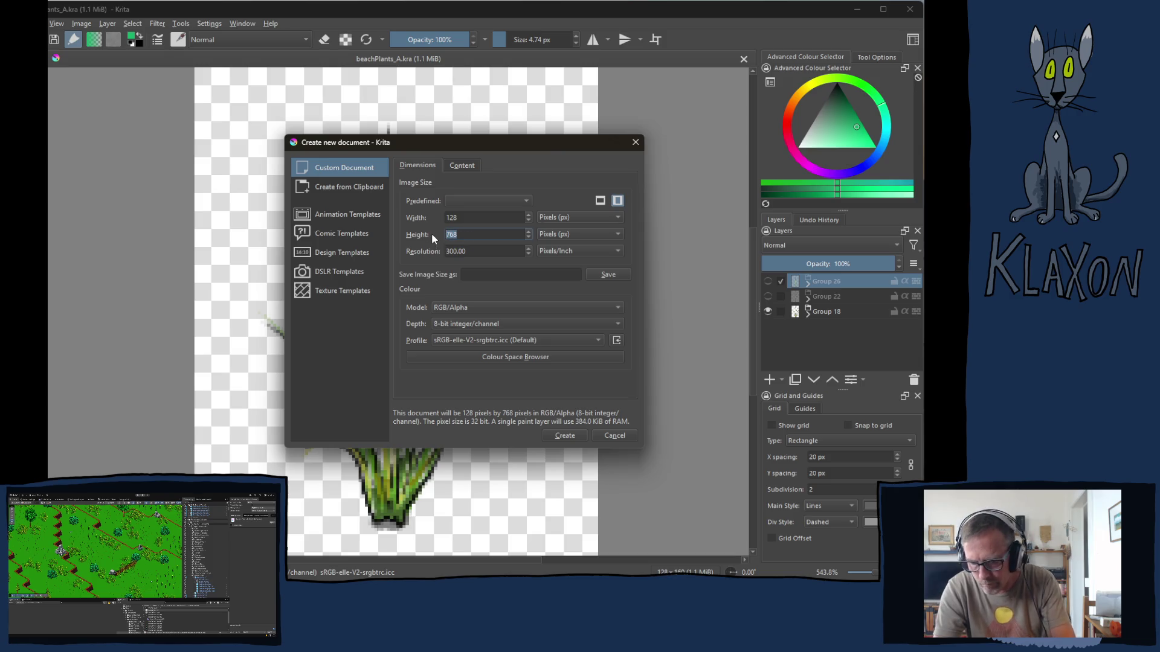
{"action": "type", "text": "160"}
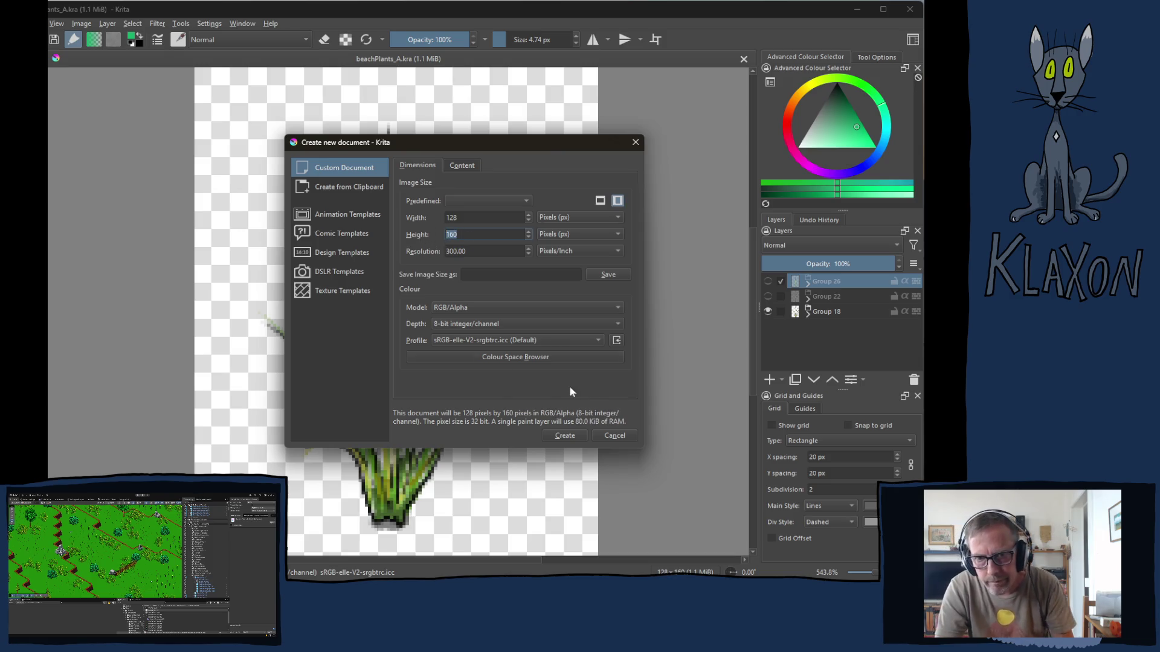
{"action": "left_click", "coordinate": [569, 438]}
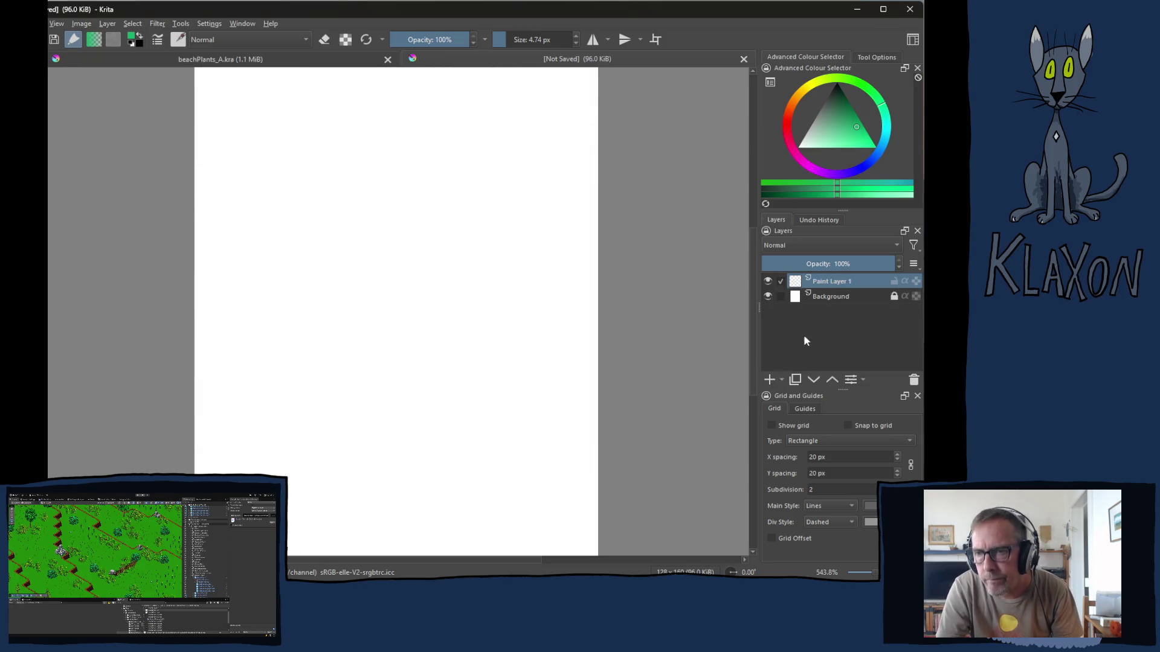
- Unlock and delete the white Background layer, leaving a transparent Paint Layer 1
{"action": "left_click", "coordinate": [885, 296]}
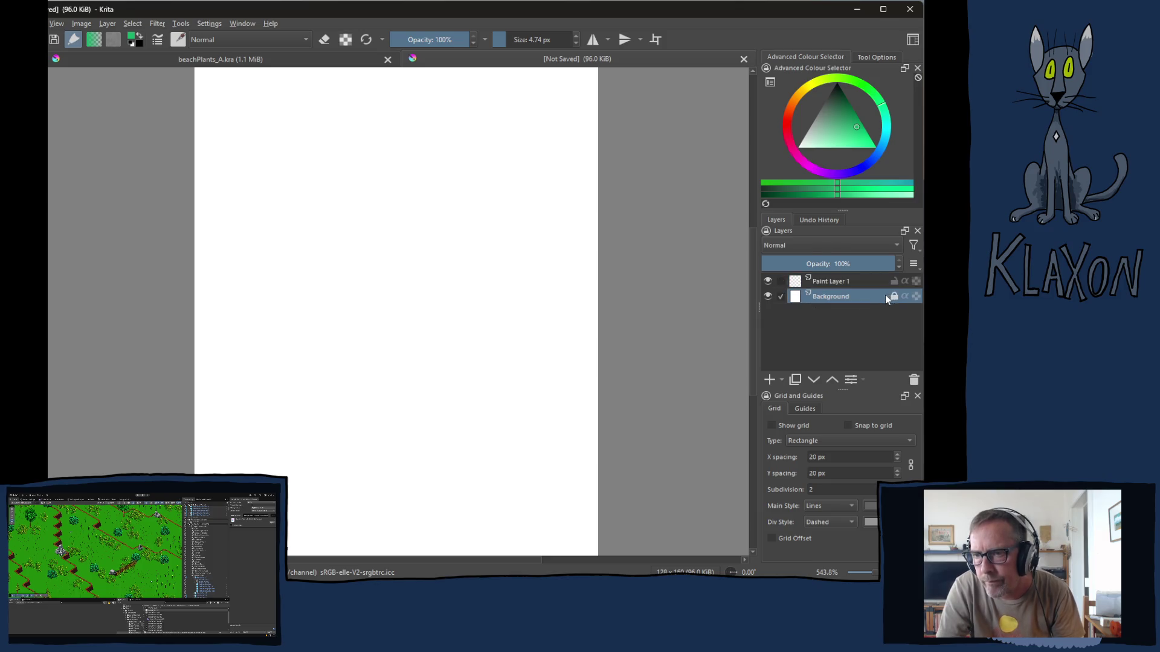
{"action": "left_click", "coordinate": [894, 296]}
{"action": "left_click", "coordinate": [914, 381]}
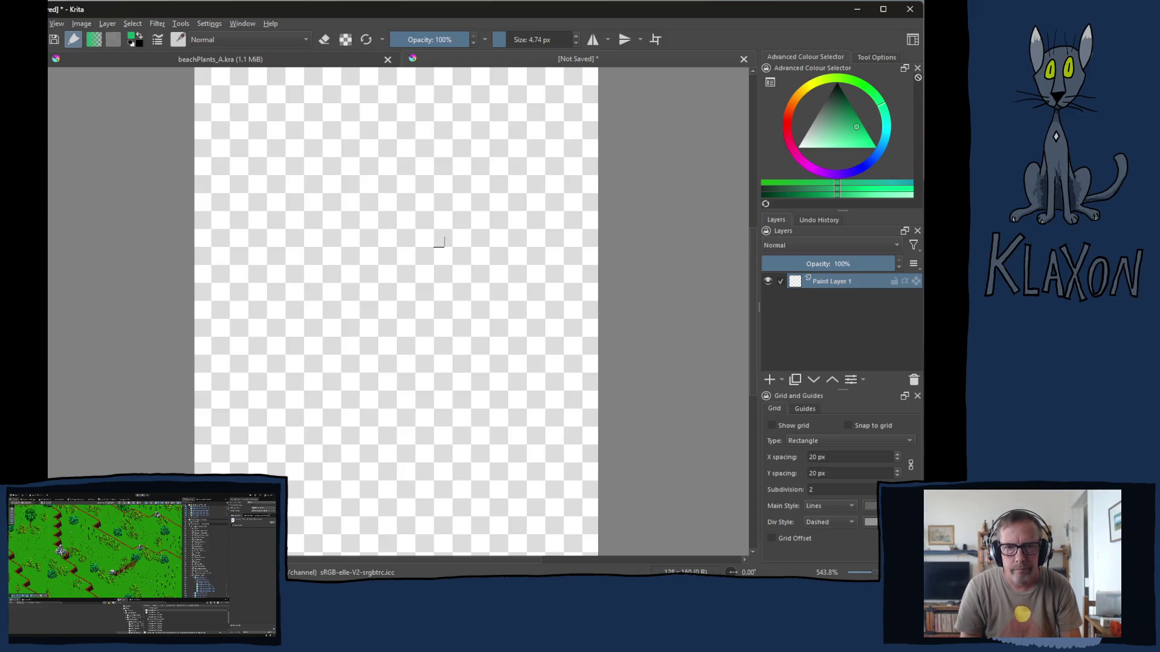
- Set the brush size to 2.80 px and reset the painting colour to black
{"action": "left_click", "coordinate": [519, 40]}
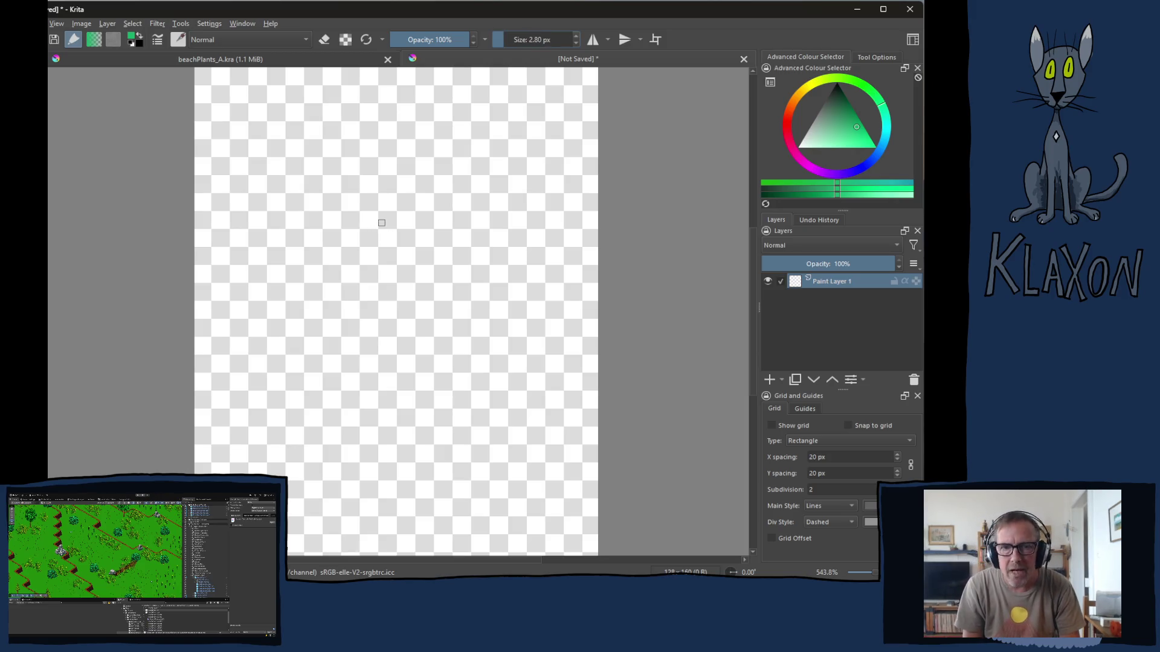
{"action": "right_click", "coordinate": [376, 204]}
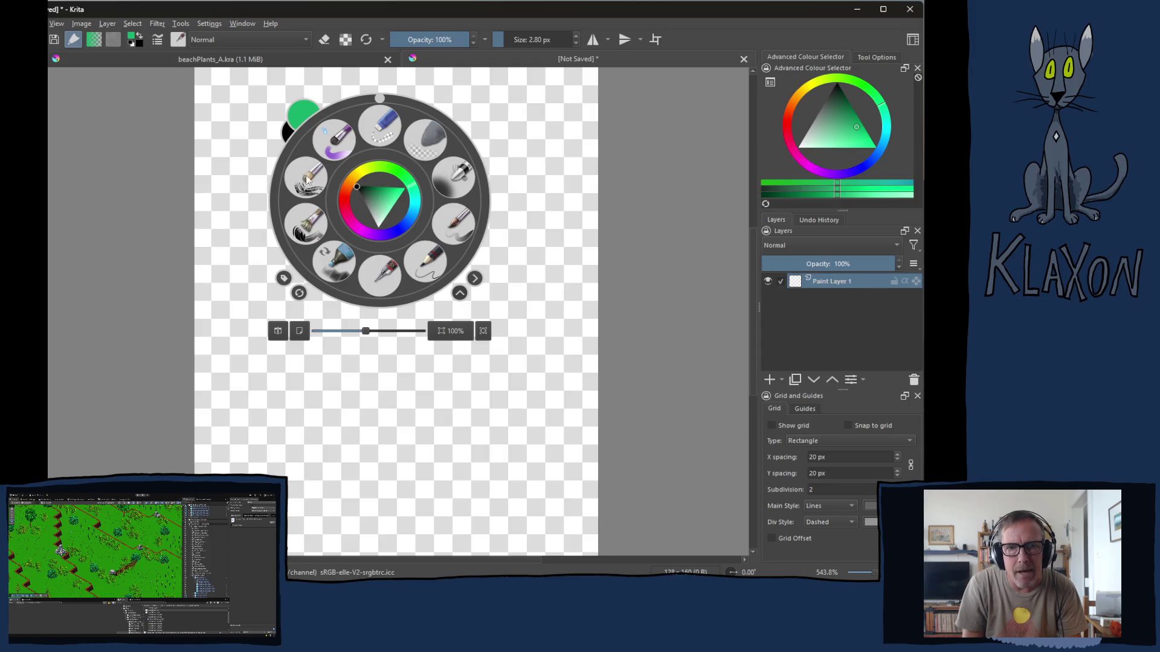
{"action": "key", "text": "d"}
{"action": "left_click", "coordinate": [289, 372]}
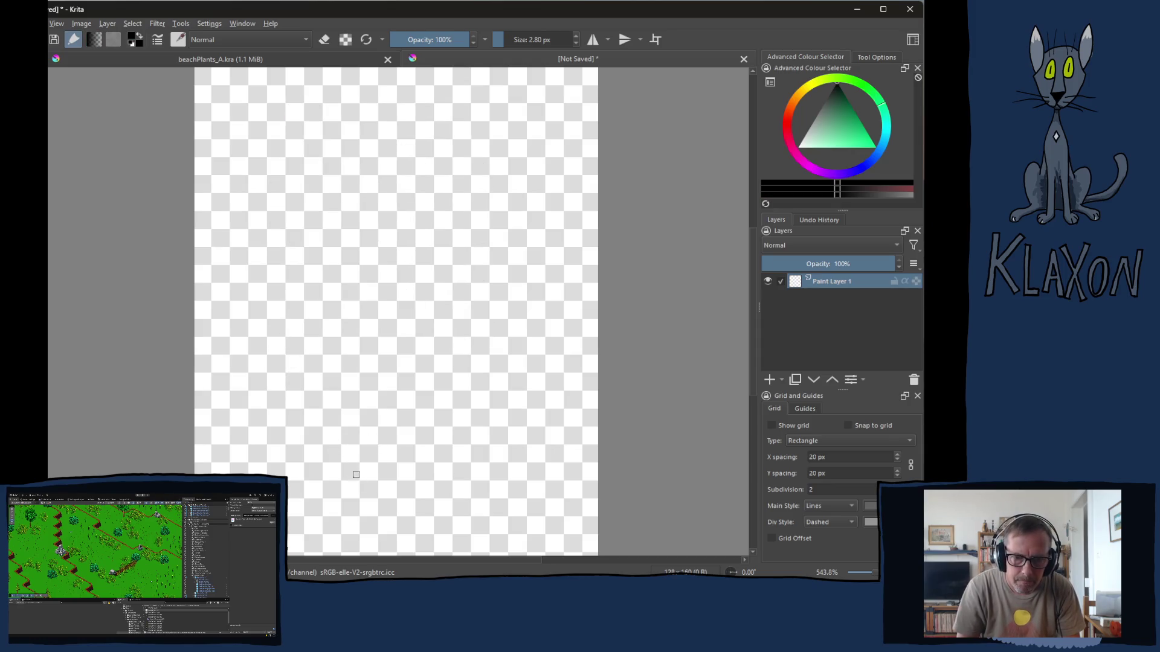
- Sketch two trial stems with a left branch each, undoing both attempts
{"action": "left_click_drag", "start_coordinate": [375, 486], "coordinate": [477, 290]}
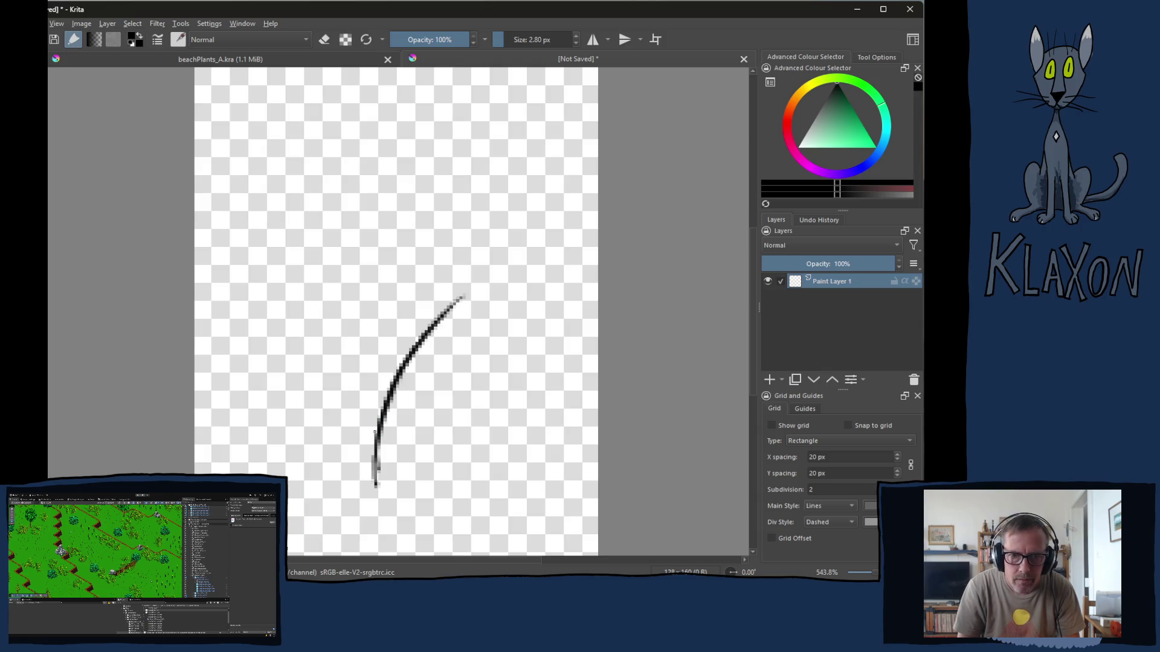
{"action": "left_click_drag", "start_coordinate": [377, 471], "coordinate": [315, 230]}
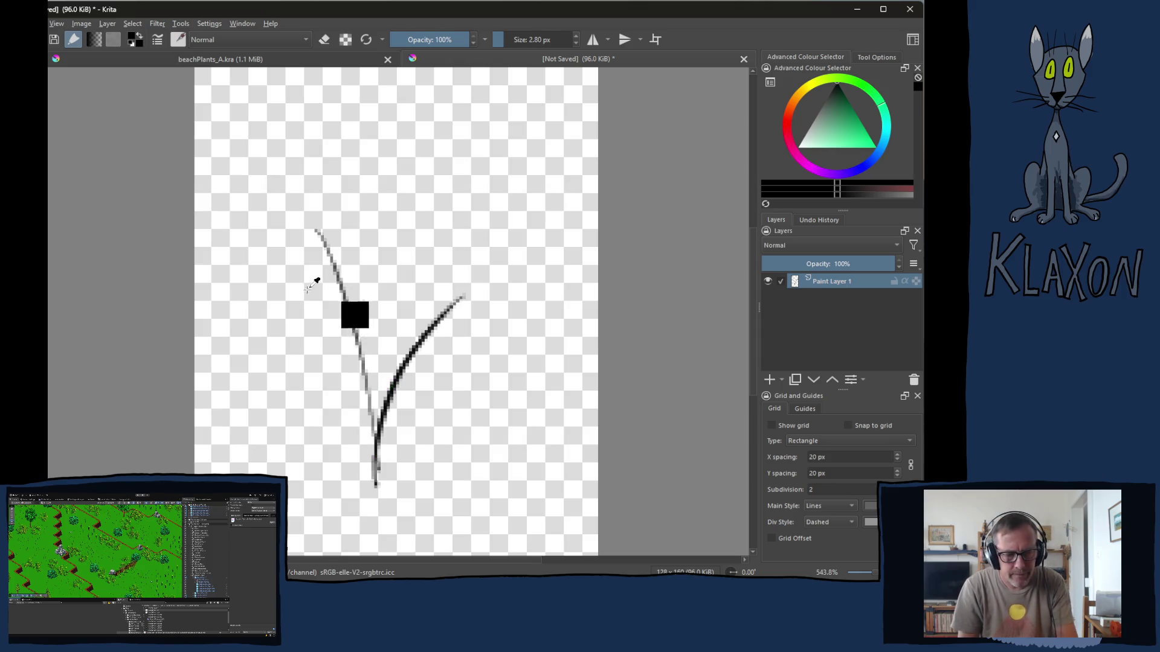
{"action": "key", "text": "ctrl+z"}
{"action": "key", "text": "ctrl+z"}
{"action": "left_click_drag", "start_coordinate": [382, 473], "coordinate": [448, 151]}
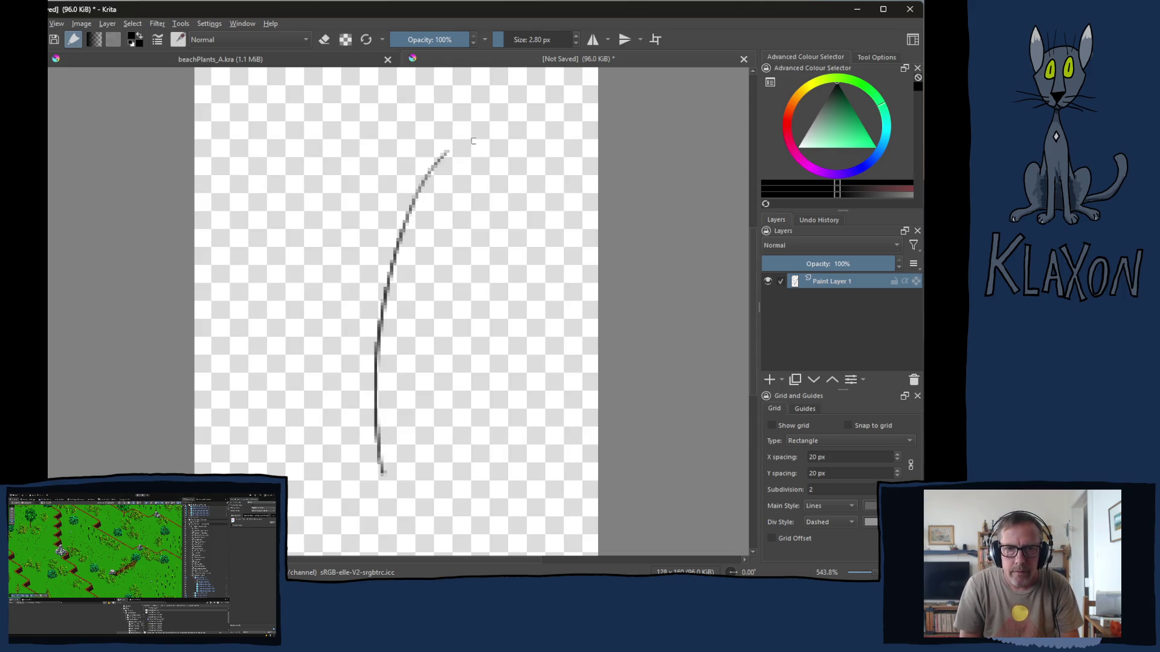
{"action": "left_click_drag", "start_coordinate": [378, 402], "coordinate": [299, 266]}
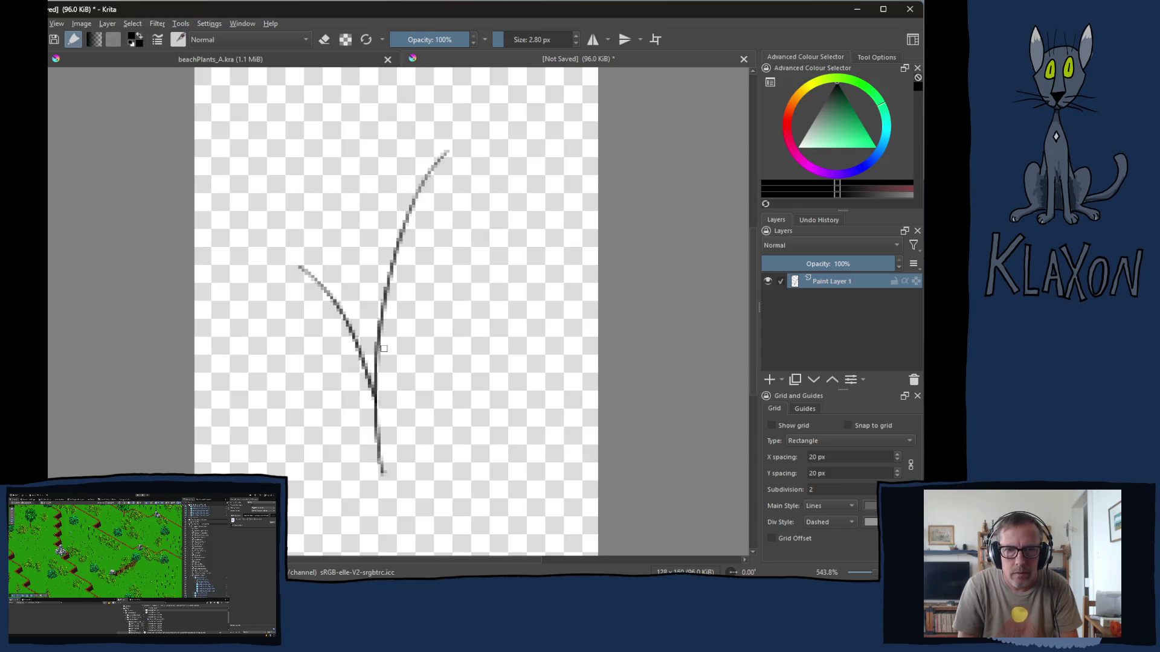
{"action": "key", "text": "ctrl+z"}
{"action": "key", "text": "ctrl+z"}
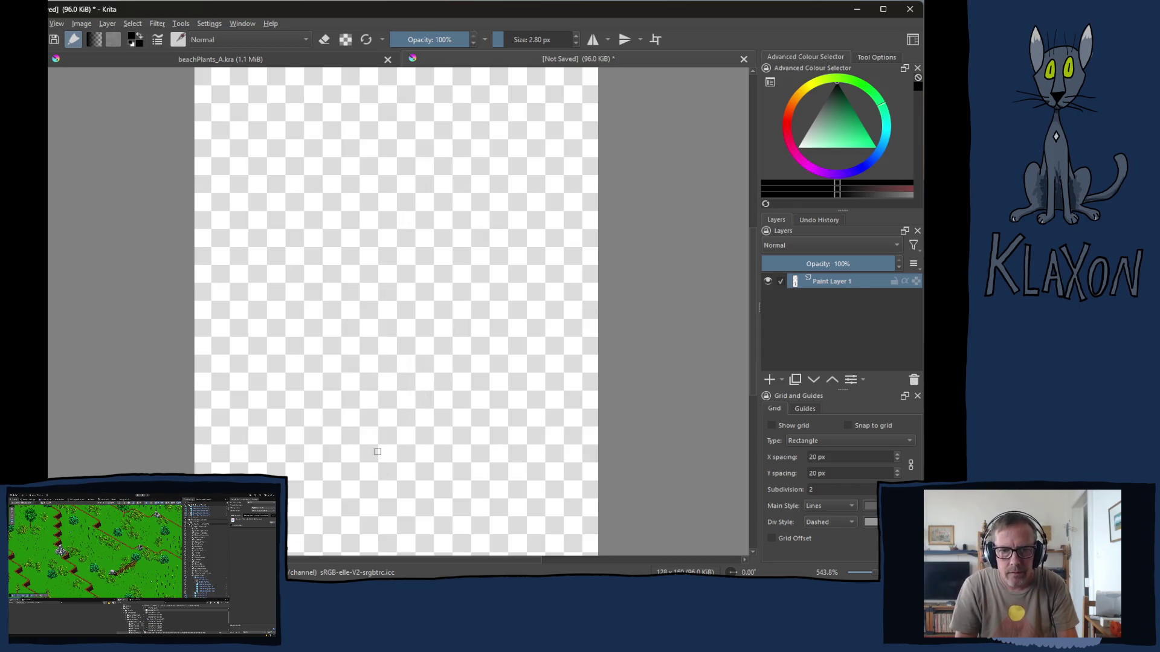
- Sketch a main stem with six branches, then undo the whole sketch
{"action": "left_click_drag", "start_coordinate": [387, 511], "coordinate": [445, 373]}
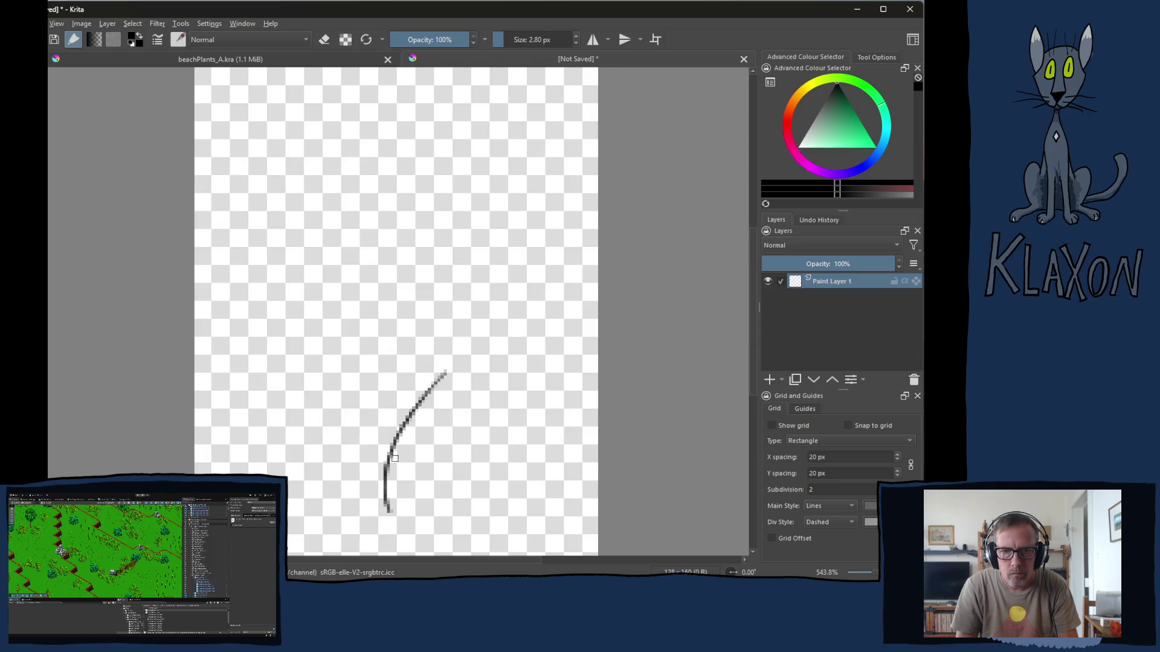
{"action": "left_click_drag", "start_coordinate": [394, 458], "coordinate": [292, 340]}
{"action": "left_click_drag", "start_coordinate": [375, 391], "coordinate": [435, 221]}
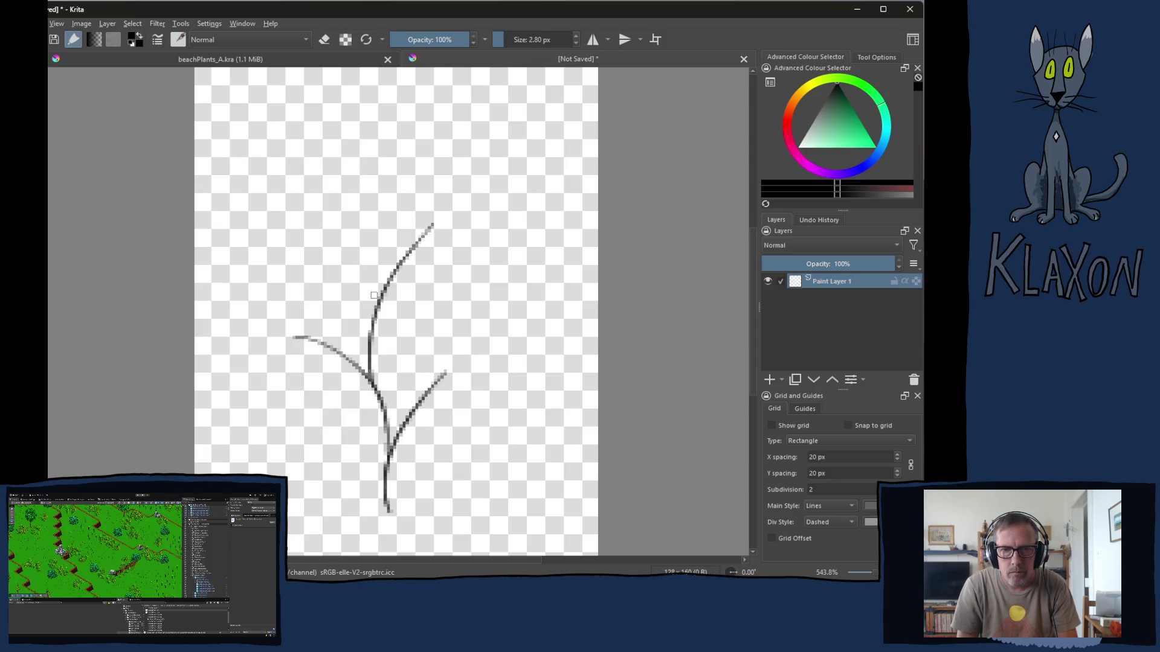
{"action": "mouse_move", "coordinate": [374, 295]}
{"action": "left_mouse_down"}
{"action": "mouse_move", "coordinate": [378, 270]}
{"action": "mouse_move", "coordinate": [329, 211]}
{"action": "left_mouse_up"}
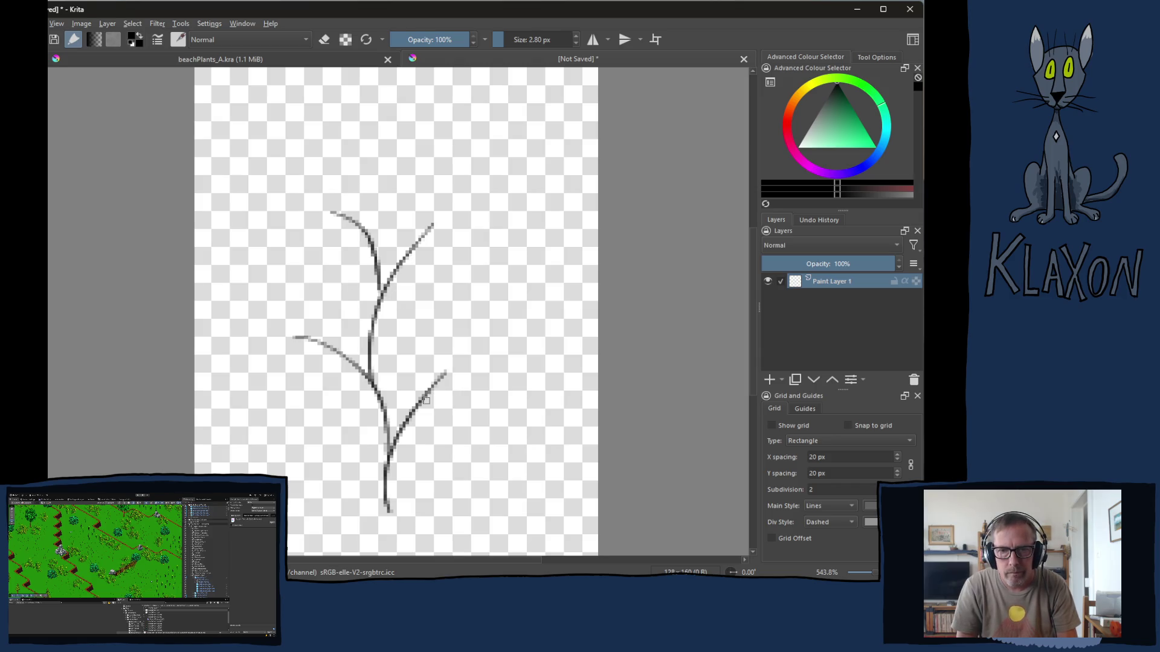
{"action": "mouse_move", "coordinate": [417, 396]}
{"action": "left_mouse_down"}
{"action": "mouse_move", "coordinate": [397, 341]}
{"action": "mouse_move", "coordinate": [482, 288]}
{"action": "left_mouse_up"}
{"action": "mouse_move", "coordinate": [340, 355]}
{"action": "left_mouse_down"}
{"action": "mouse_move", "coordinate": [308, 297]}
{"action": "mouse_move", "coordinate": [355, 247]}
{"action": "mouse_move", "coordinate": [405, 141]}
{"action": "mouse_move", "coordinate": [354, 108]}
{"action": "left_mouse_up"}
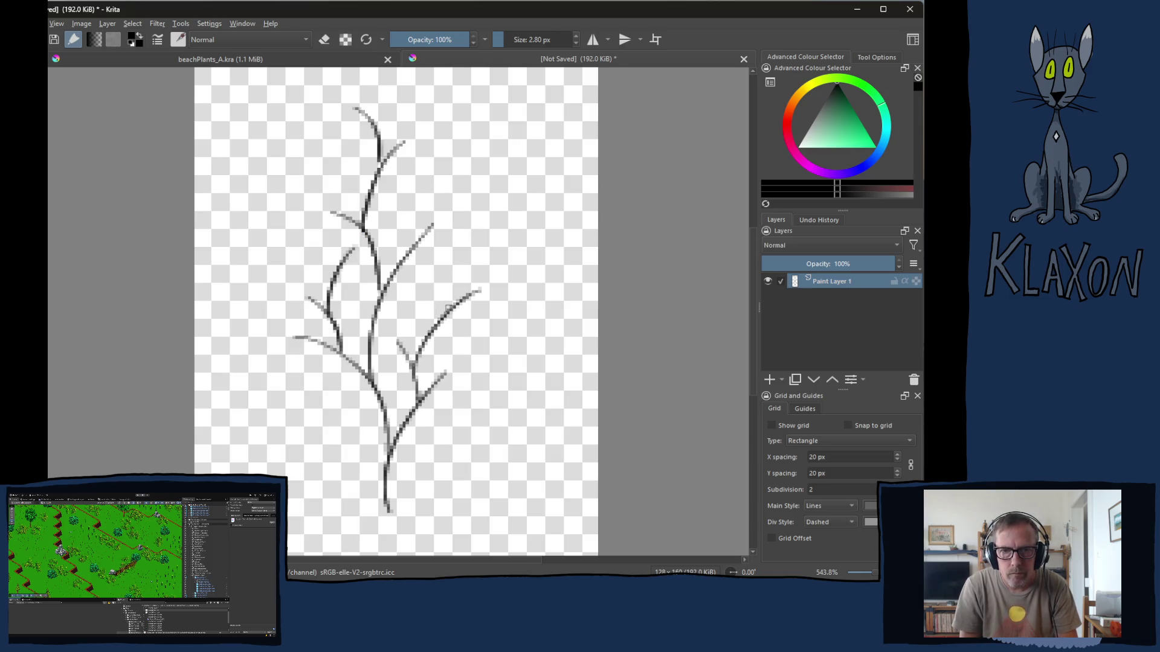
{"action": "mouse_move", "coordinate": [450, 306]}
{"action": "left_mouse_down"}
{"action": "mouse_move", "coordinate": [436, 267]}
{"action": "mouse_move", "coordinate": [474, 154]}
{"action": "mouse_move", "coordinate": [525, 111]}
{"action": "left_mouse_up"}
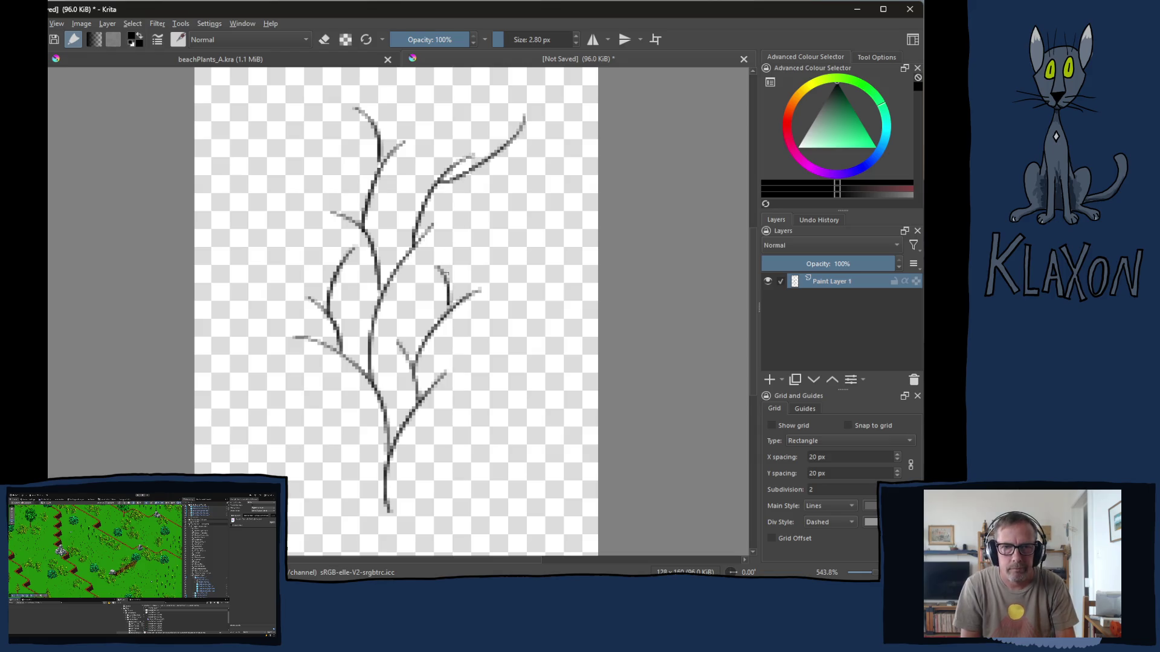
{"action": "key", "text": "ctrl+z"}
{"action": "key", "text": "ctrl+z"}
{"action": "key", "text": "ctrl+z"}
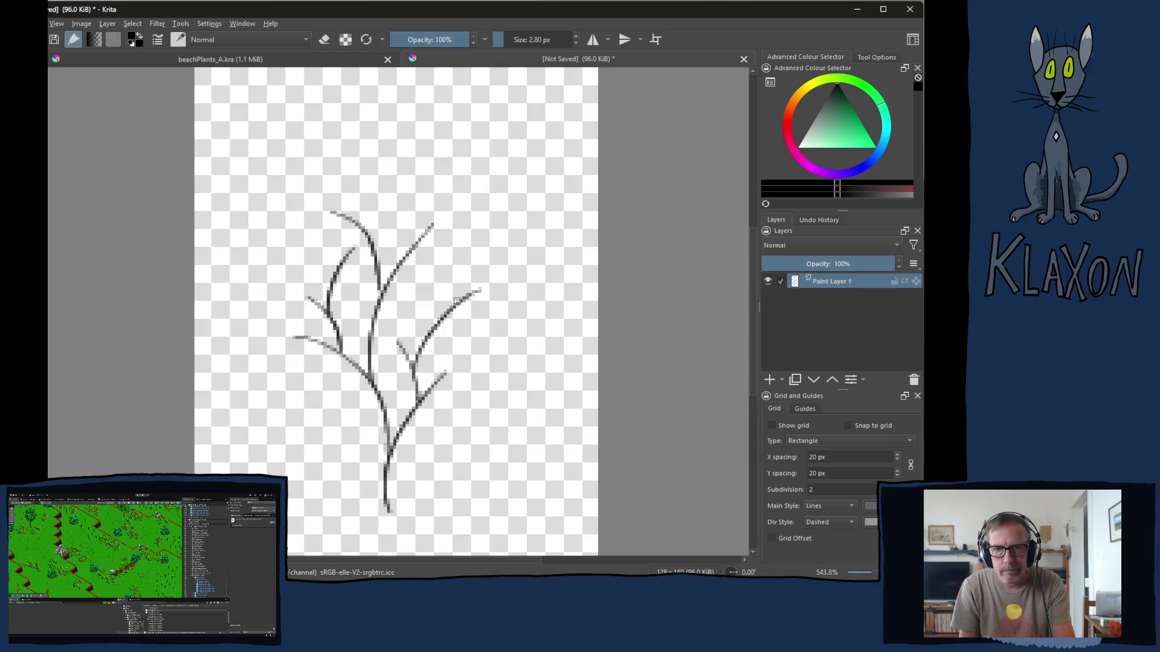
{"action": "key", "text": "ctrl+z"}
{"action": "key", "text": "ctrl+z"}
{"action": "key", "text": "ctrl+z"}
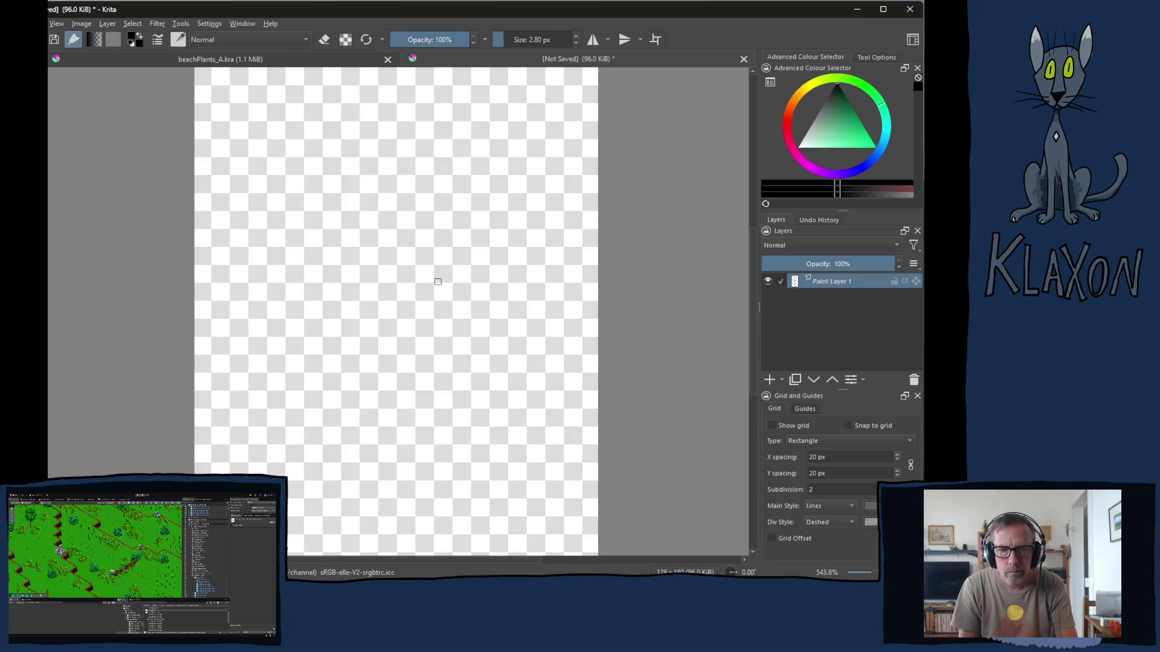
- Draw a curved main stem with left, upper-right and long lower-left branches
{"action": "left_click_drag", "start_coordinate": [371, 500], "coordinate": [489, 251]}
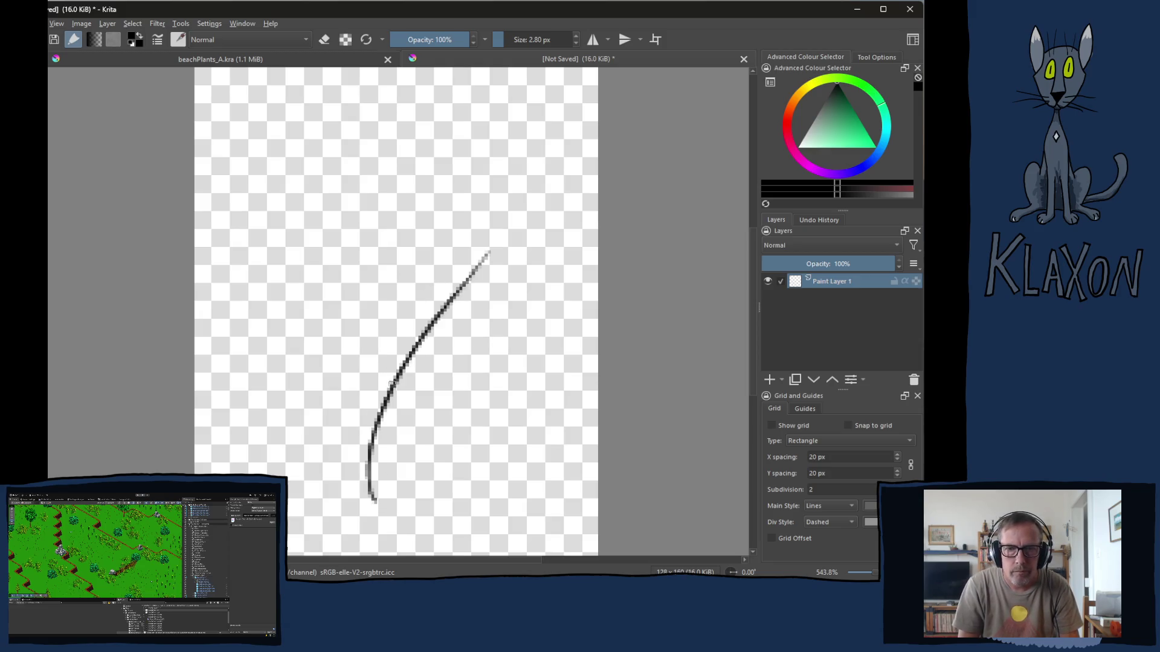
{"action": "left_click_drag", "start_coordinate": [379, 429], "coordinate": [281, 208]}
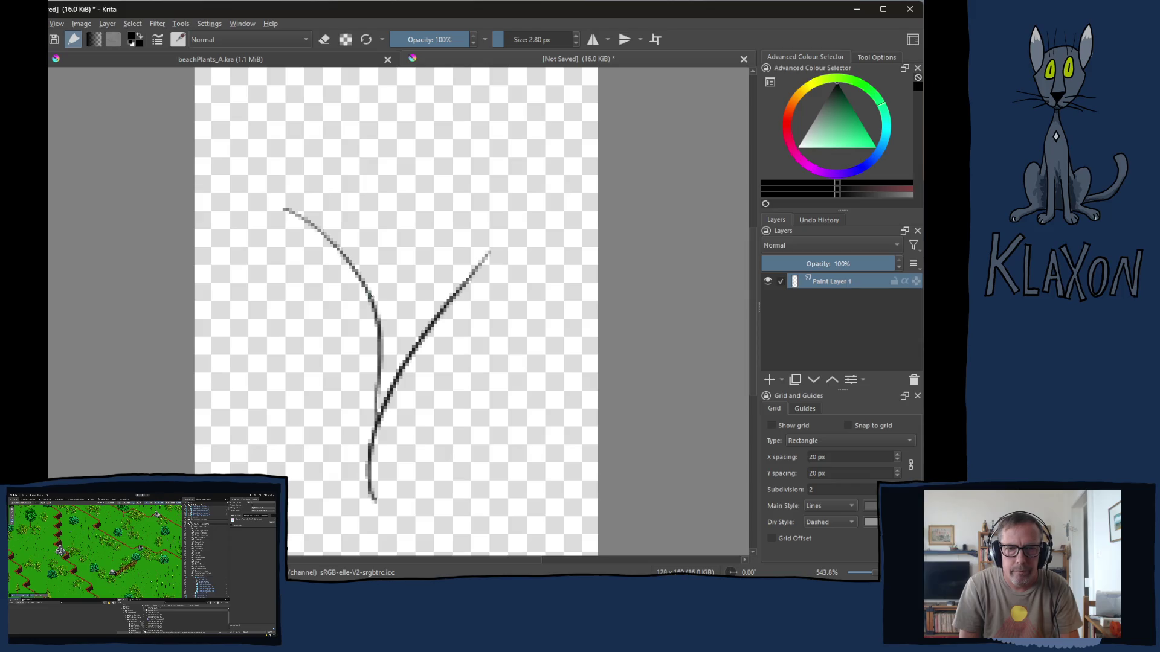
{"action": "left_click_drag", "start_coordinate": [367, 283], "coordinate": [426, 175]}
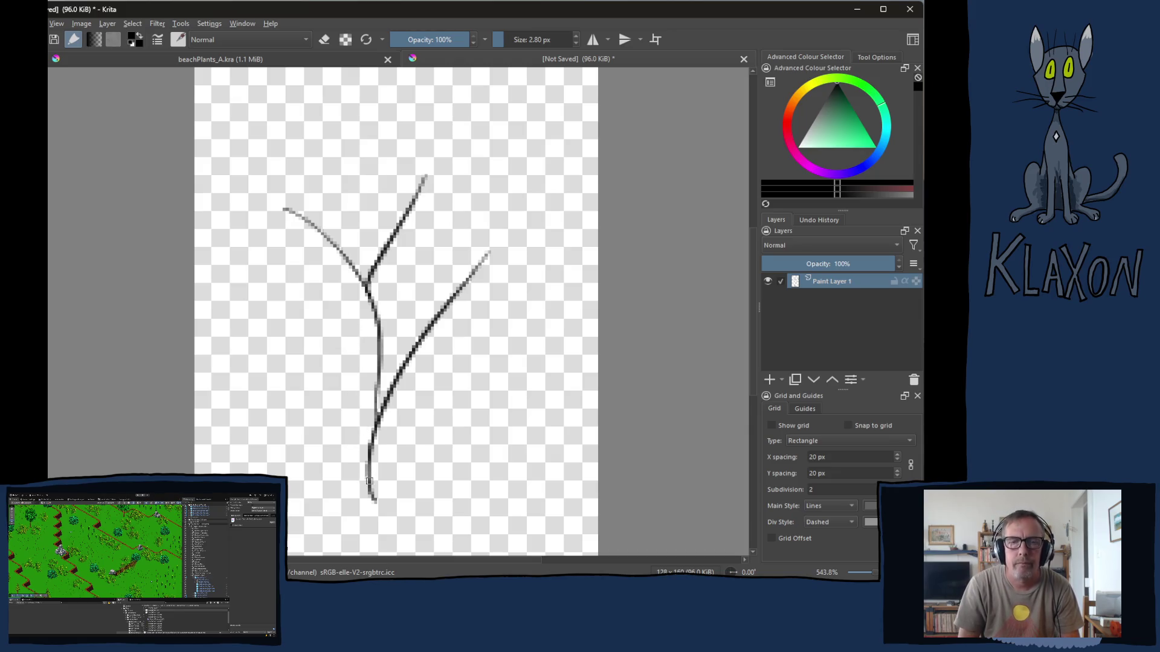
{"action": "mouse_move", "coordinate": [369, 481]}
{"action": "left_mouse_down"}
{"action": "mouse_move", "coordinate": [320, 377]}
{"action": "mouse_move", "coordinate": [265, 307]}
{"action": "left_mouse_up"}
{"action": "mouse_move", "coordinate": [371, 483]}
{"action": "left_mouse_down"}
{"action": "mouse_move", "coordinate": [387, 450]}
{"action": "mouse_move", "coordinate": [480, 377]}
{"action": "left_mouse_up"}
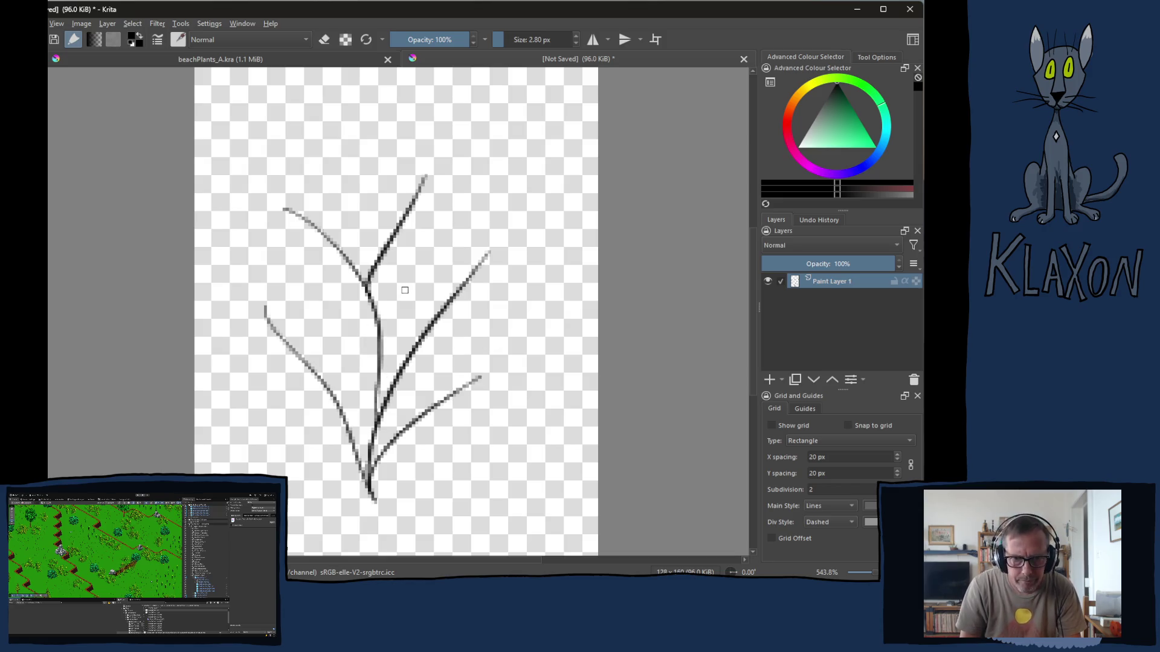
- Draw leaf outlines at the left, middle and right stem tips, undoing two extra strokes
{"action": "left_click_drag", "start_coordinate": [345, 303], "coordinate": [346, 356]}
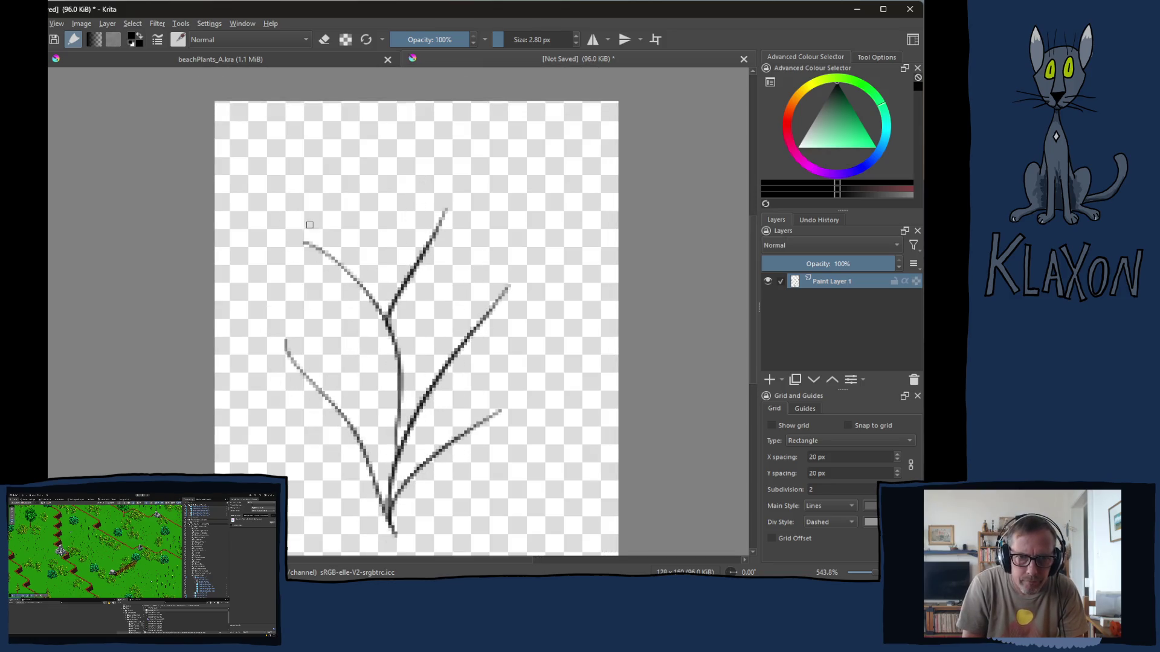
{"action": "mouse_move", "coordinate": [292, 226]}
{"action": "left_mouse_down"}
{"action": "mouse_move", "coordinate": [282, 237]}
{"action": "mouse_move", "coordinate": [329, 275]}
{"action": "mouse_move", "coordinate": [342, 248]}
{"action": "mouse_move", "coordinate": [289, 212]}
{"action": "left_mouse_up"}
{"action": "mouse_move", "coordinate": [466, 173]}
{"action": "left_mouse_down"}
{"action": "mouse_move", "coordinate": [443, 163]}
{"action": "mouse_move", "coordinate": [426, 218]}
{"action": "mouse_move", "coordinate": [435, 266]}
{"action": "mouse_move", "coordinate": [461, 210]}
{"action": "mouse_move", "coordinate": [464, 162]}
{"action": "left_mouse_up"}
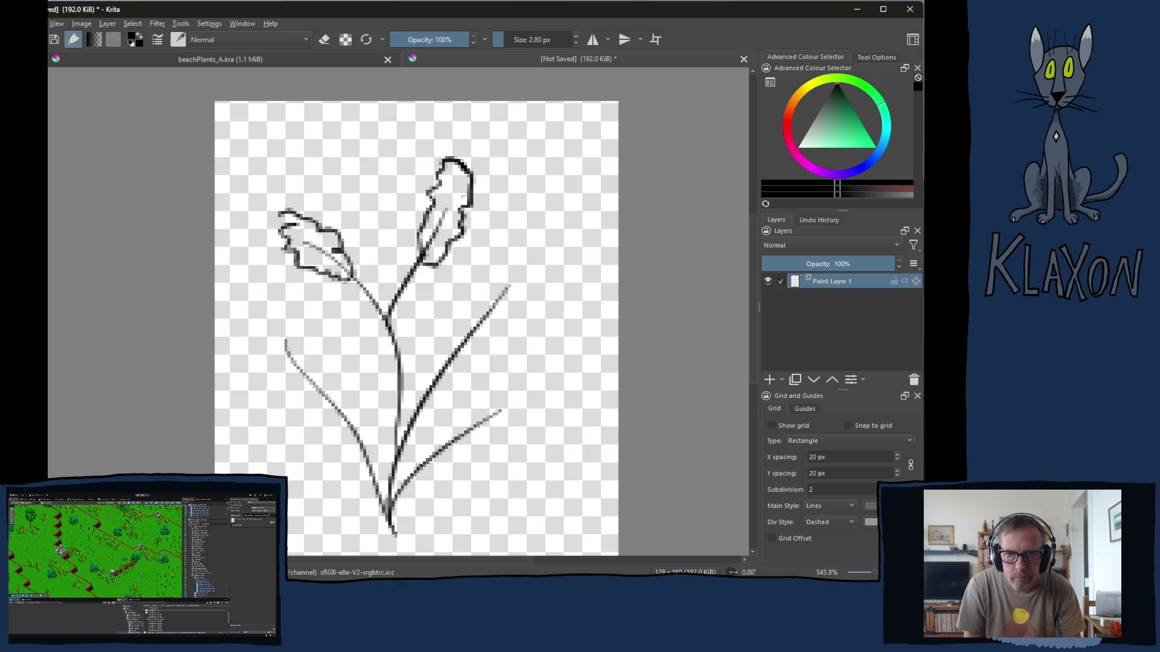
{"action": "mouse_move", "coordinate": [512, 261]}
{"action": "left_mouse_down"}
{"action": "mouse_move", "coordinate": [476, 348]}
{"action": "mouse_move", "coordinate": [511, 305]}
{"action": "mouse_move", "coordinate": [512, 258]}
{"action": "left_mouse_up"}
{"action": "mouse_move", "coordinate": [505, 387]}
{"action": "left_mouse_down"}
{"action": "mouse_move", "coordinate": [482, 421]}
{"action": "mouse_move", "coordinate": [513, 383]}
{"action": "left_mouse_up"}
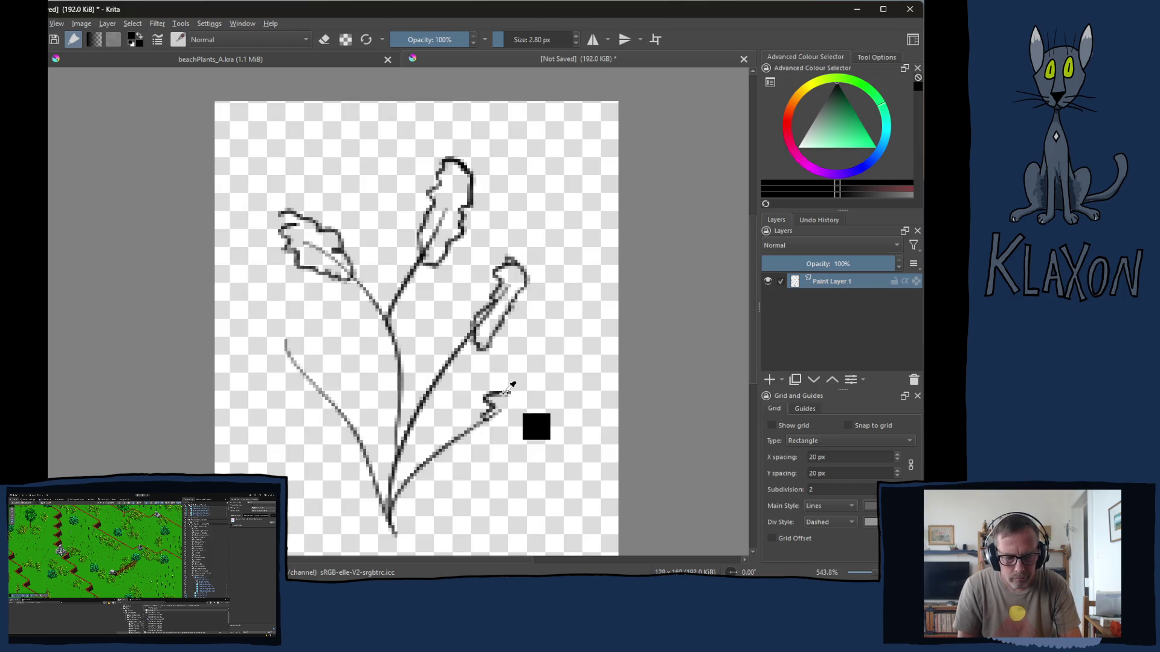
{"action": "key", "text": "ctrl+z"}
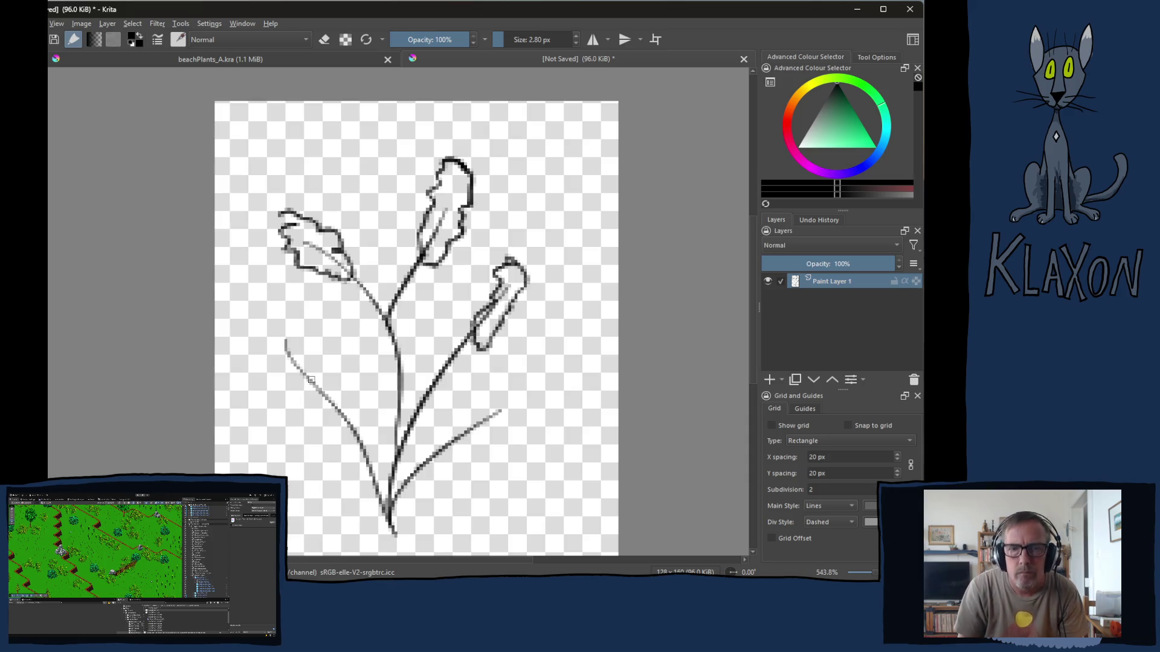
{"action": "left_click_drag", "start_coordinate": [390, 505], "coordinate": [311, 352]}
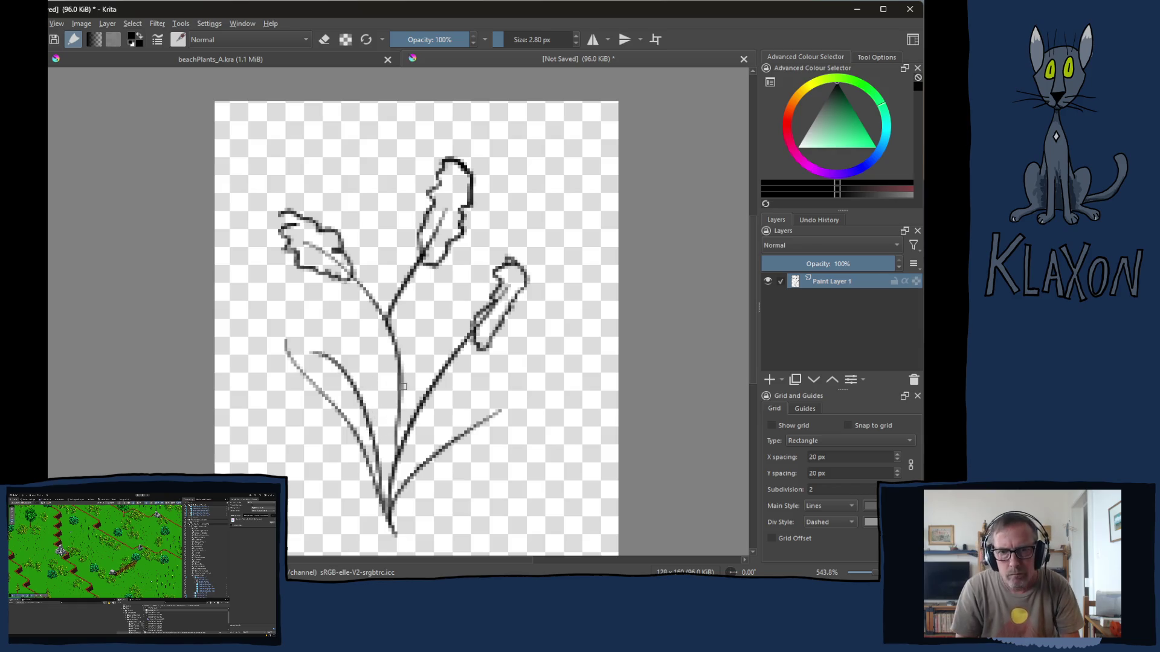
{"action": "key", "text": "ctrl+z"}
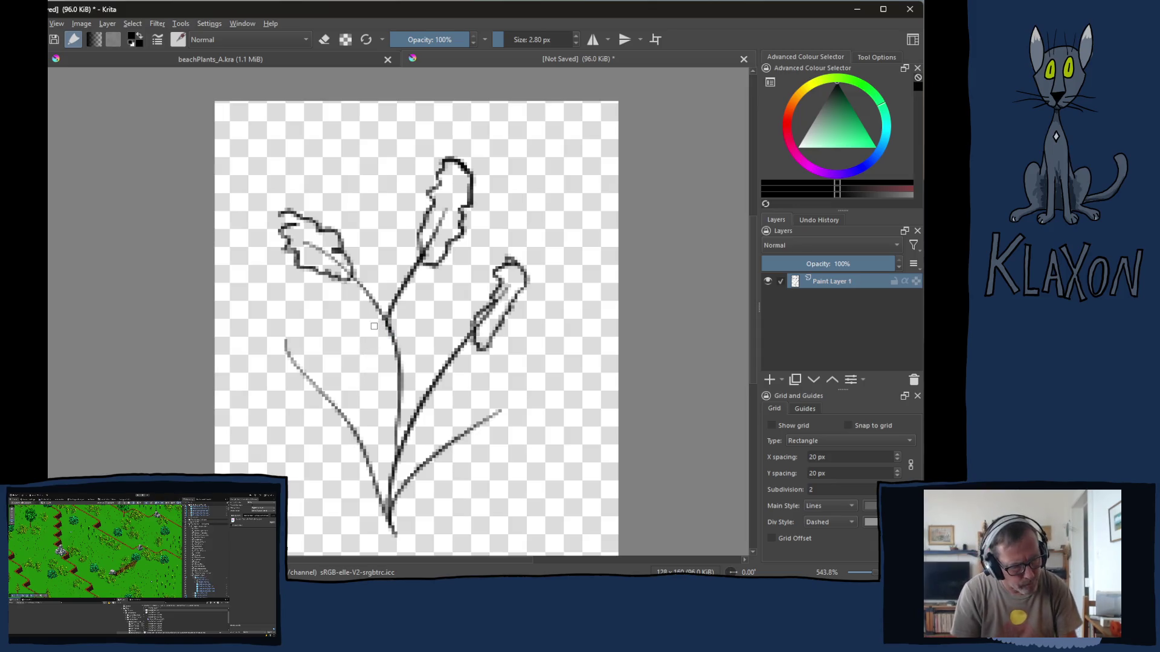
- Replace the leaf outlines with flower heads and inner circles at the stem tips, then add Paint Layer 2
{"action": "left_click", "coordinate": [370, 351], "text": "ctrl"}
{"action": "key", "text": "ctrl+z"}
{"action": "key", "text": "ctrl+z"}
{"action": "key", "text": "ctrl+z"}
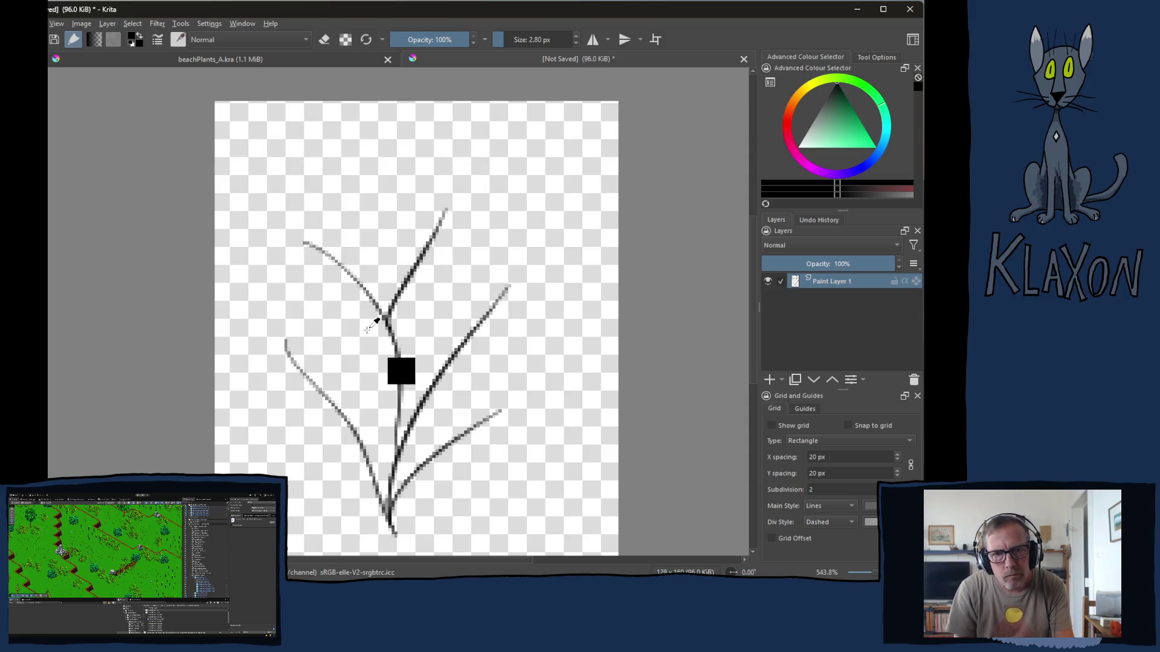
{"action": "mouse_move", "coordinate": [302, 213]}
{"action": "left_mouse_down"}
{"action": "mouse_move", "coordinate": [285, 241]}
{"action": "mouse_move", "coordinate": [330, 252]}
{"action": "mouse_move", "coordinate": [316, 204]}
{"action": "left_mouse_up"}
{"action": "mouse_move", "coordinate": [448, 176]}
{"action": "left_mouse_down"}
{"action": "mouse_move", "coordinate": [433, 185]}
{"action": "mouse_move", "coordinate": [465, 231]}
{"action": "mouse_move", "coordinate": [475, 185]}
{"action": "mouse_move", "coordinate": [454, 178]}
{"action": "left_mouse_up"}
{"action": "mouse_move", "coordinate": [513, 264]}
{"action": "left_mouse_down"}
{"action": "mouse_move", "coordinate": [488, 266]}
{"action": "mouse_move", "coordinate": [538, 297]}
{"action": "mouse_move", "coordinate": [508, 257]}
{"action": "mouse_move", "coordinate": [527, 287]}
{"action": "left_mouse_up"}
{"action": "mouse_move", "coordinate": [459, 205]}
{"action": "left_mouse_down"}
{"action": "mouse_move", "coordinate": [444, 209]}
{"action": "mouse_move", "coordinate": [457, 203]}
{"action": "left_mouse_up"}
{"action": "left_click_drag", "start_coordinate": [306, 244], "coordinate": [325, 216]}
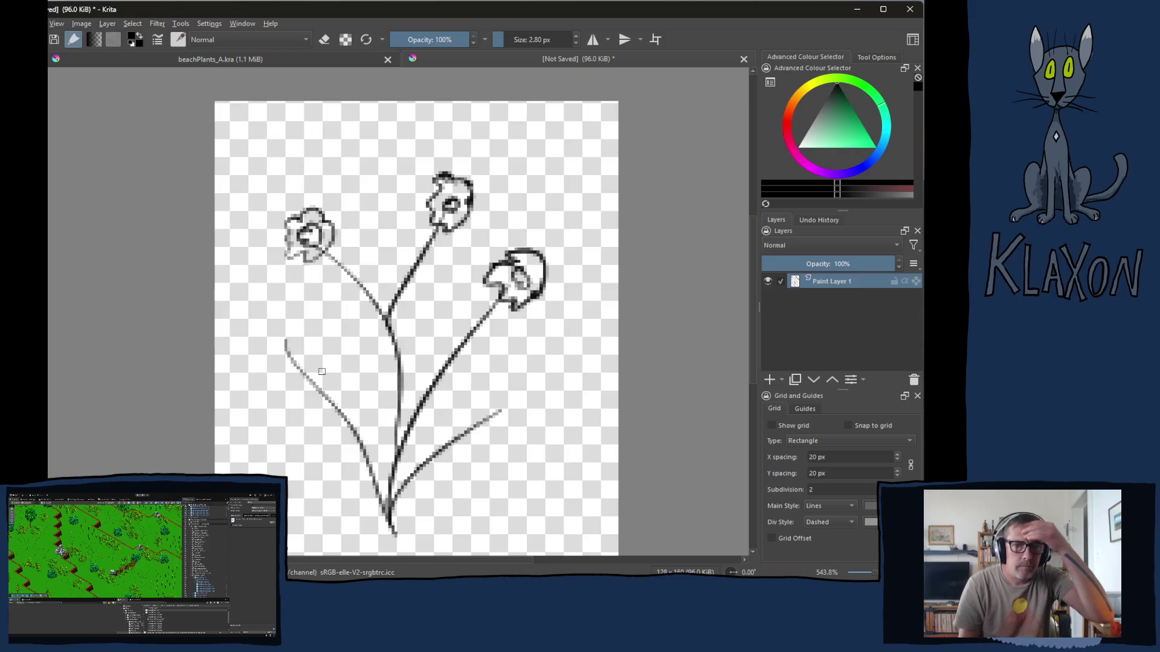
{"action": "left_click", "coordinate": [771, 380]}
- Move the new layer below the line art and paint the three flower heads red
{"action": "left_click", "coordinate": [807, 381]}
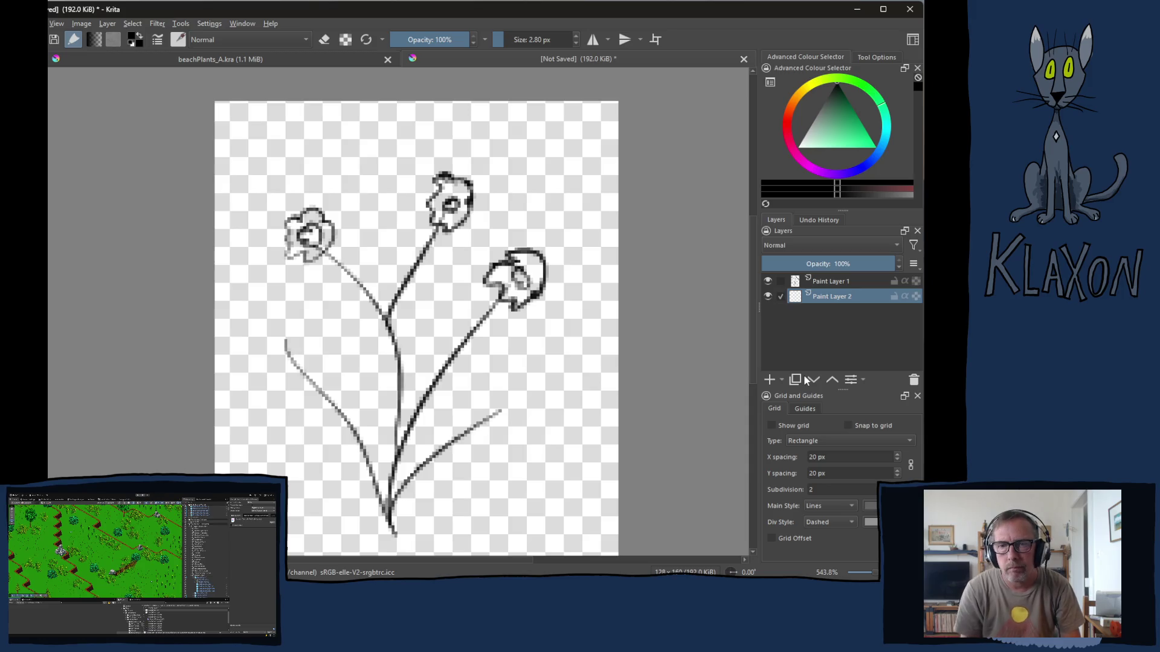
{"action": "right_click", "coordinate": [417, 302]}
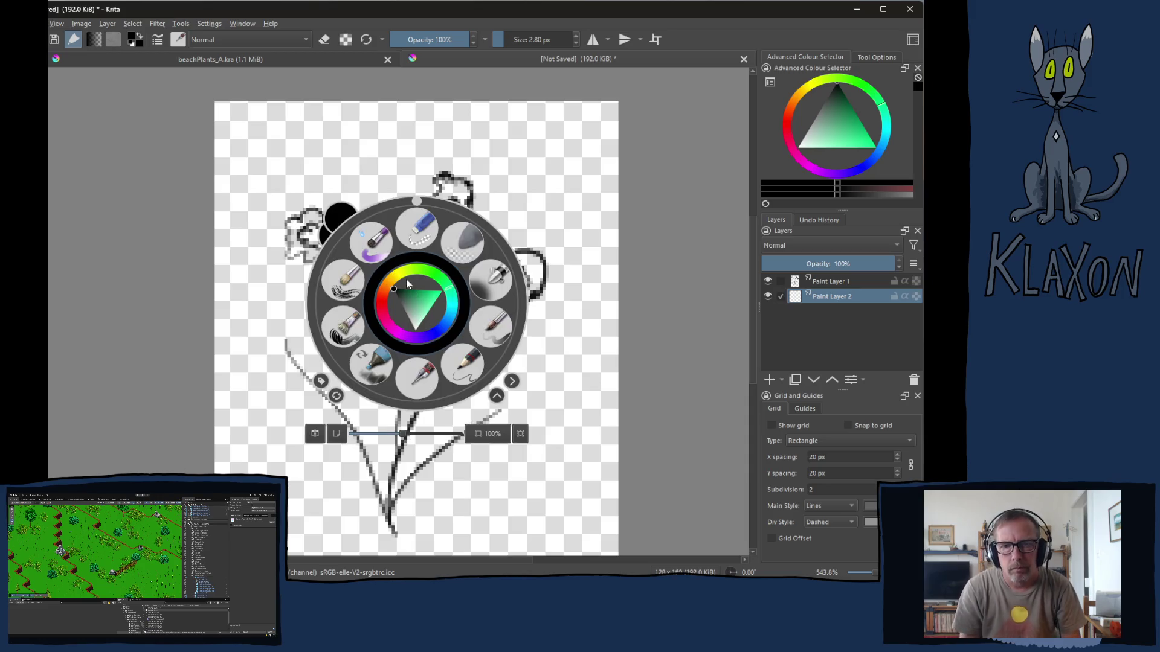
{"action": "left_click", "coordinate": [382, 314]}
{"action": "left_click", "coordinate": [396, 314]}
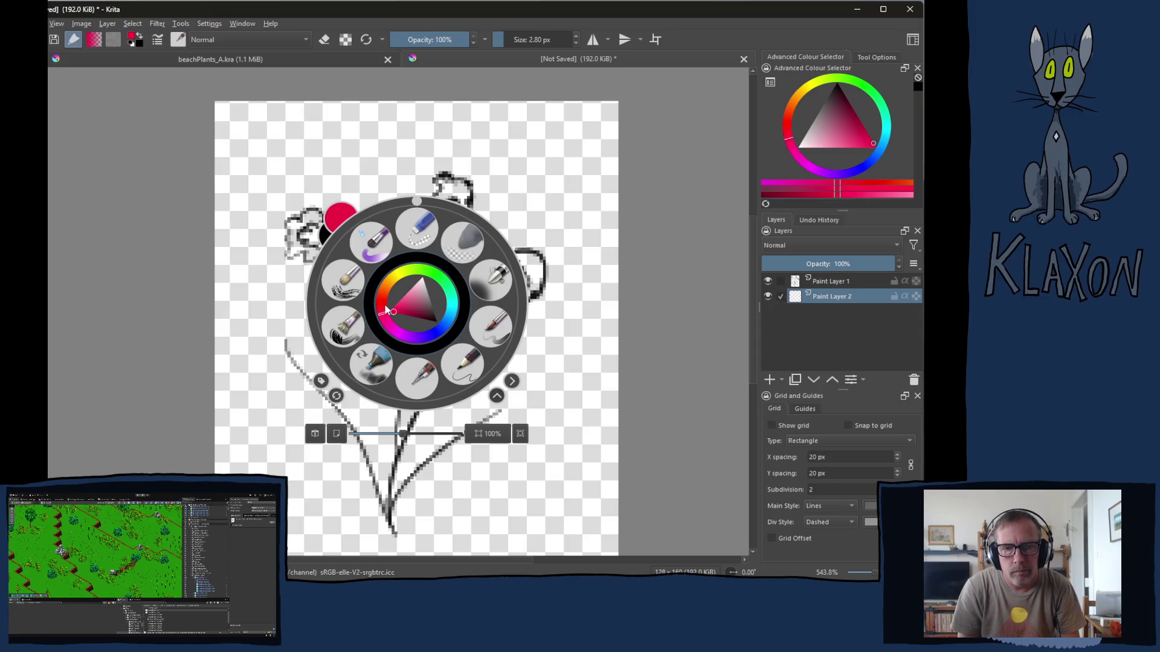
{"action": "left_click", "coordinate": [262, 228]}
{"action": "mouse_move", "coordinate": [305, 211]}
{"action": "left_mouse_down"}
{"action": "mouse_move", "coordinate": [296, 234]}
{"action": "mouse_move", "coordinate": [320, 221]}
{"action": "mouse_move", "coordinate": [321, 239]}
{"action": "mouse_move", "coordinate": [324, 227]}
{"action": "left_mouse_up"}
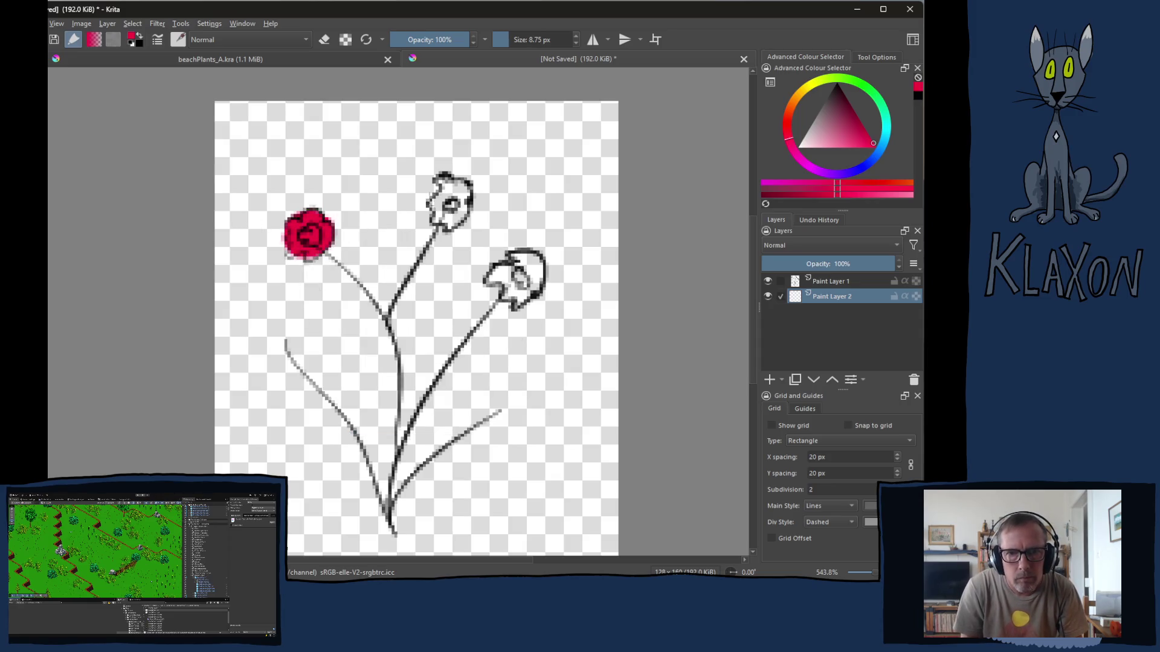
{"action": "mouse_move", "coordinate": [453, 181]}
{"action": "left_mouse_down"}
{"action": "mouse_move", "coordinate": [440, 187]}
{"action": "mouse_move", "coordinate": [453, 214]}
{"action": "left_mouse_up"}
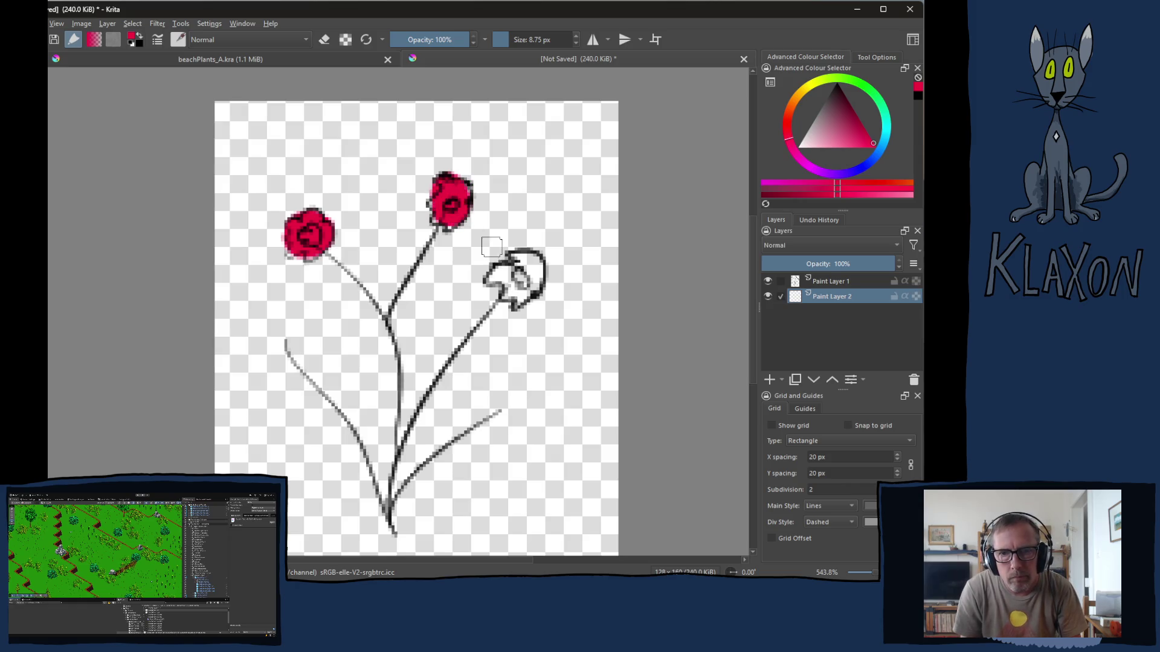
{"action": "mouse_move", "coordinate": [510, 259]}
{"action": "left_mouse_down"}
{"action": "mouse_move", "coordinate": [526, 284]}
{"action": "mouse_move", "coordinate": [523, 266]}
{"action": "left_mouse_up"}
- Paint dark maroon centres in the flowers with a smaller brush
{"action": "right_click", "coordinate": [471, 280]}
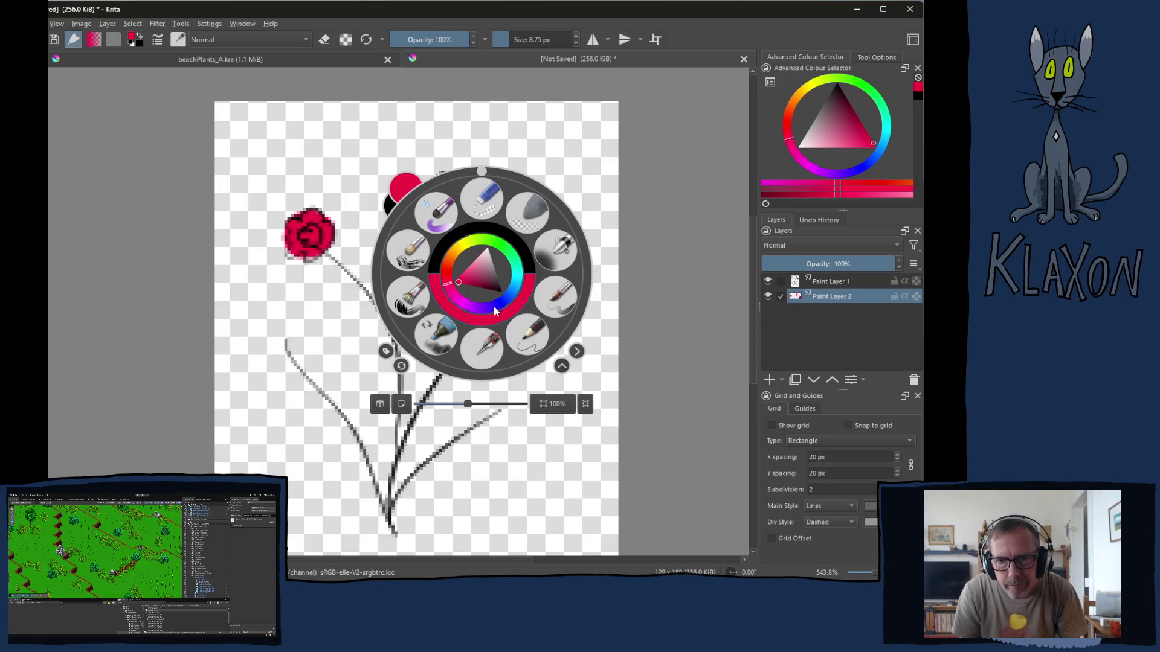
{"action": "mouse_move", "coordinate": [482, 282]}
{"action": "left_mouse_down"}
{"action": "mouse_move", "coordinate": [488, 294]}
{"action": "mouse_move", "coordinate": [485, 283]}
{"action": "left_mouse_up"}
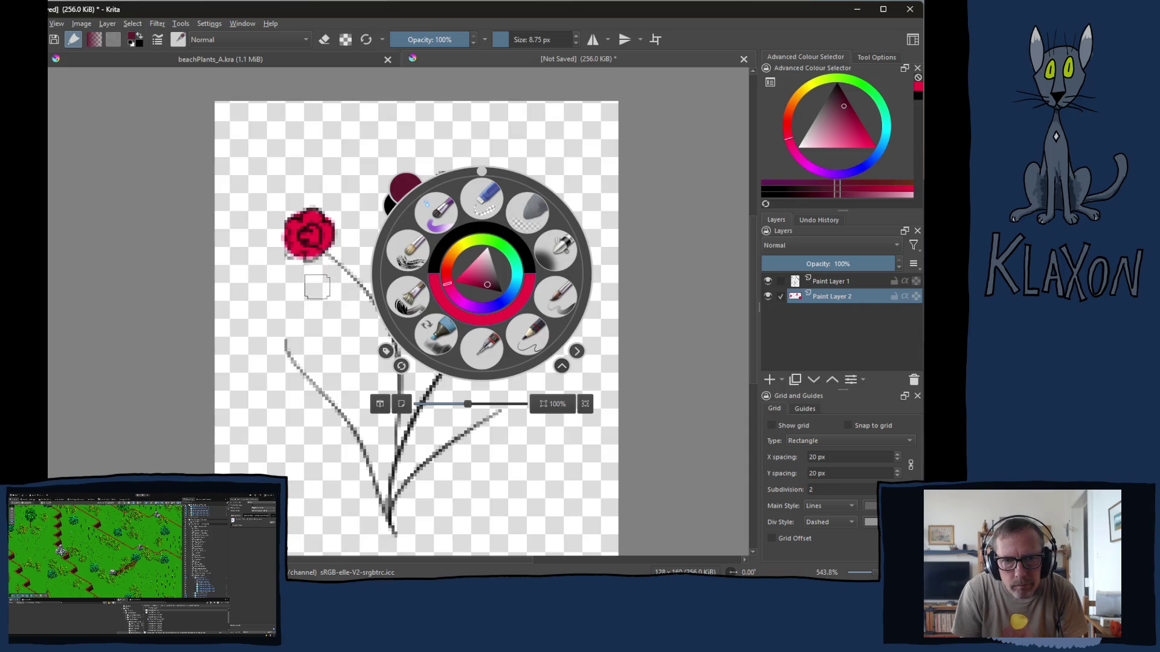
{"action": "left_click", "coordinate": [319, 271]}
{"action": "key", "text": "["}
{"action": "left_click_drag", "start_coordinate": [308, 236], "coordinate": [311, 236]}
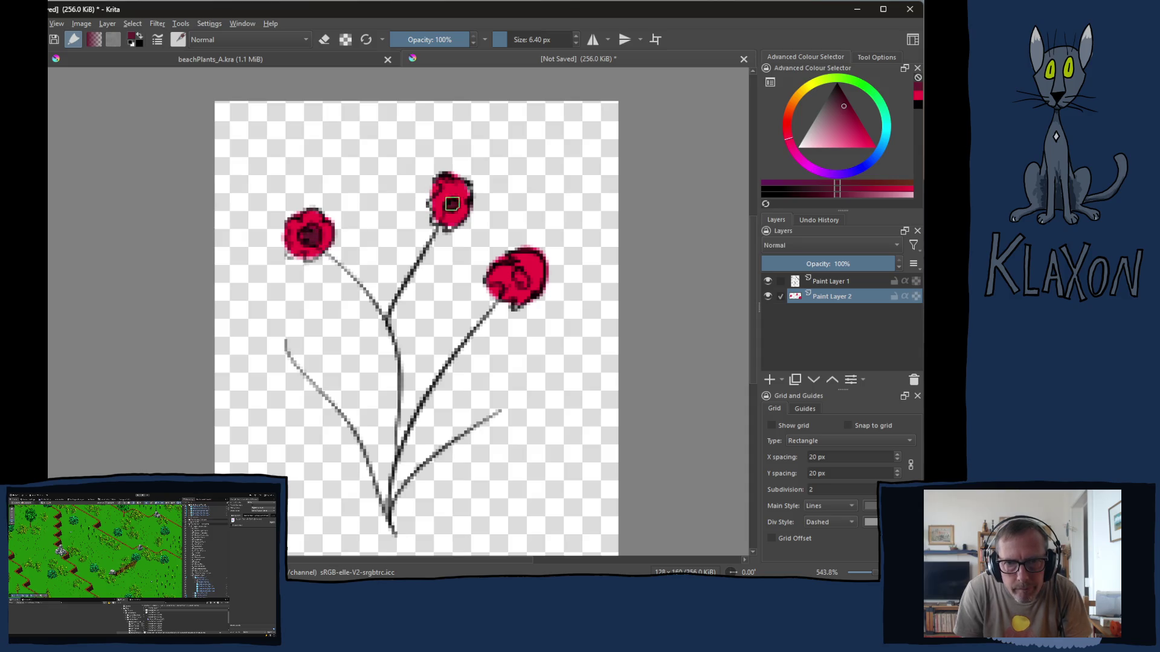
{"action": "left_click_drag", "start_coordinate": [517, 277], "coordinate": [522, 283]}
- Switch the painting colour to a shade of green
{"action": "right_click", "coordinate": [411, 295]}
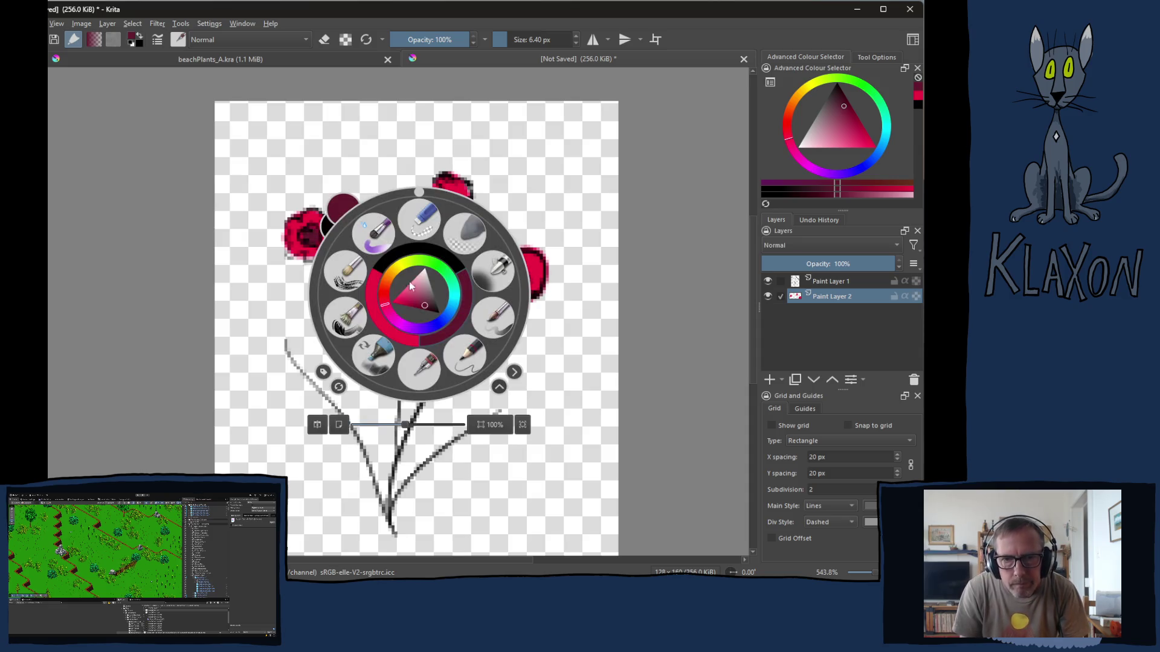
{"action": "left_click", "coordinate": [444, 271]}
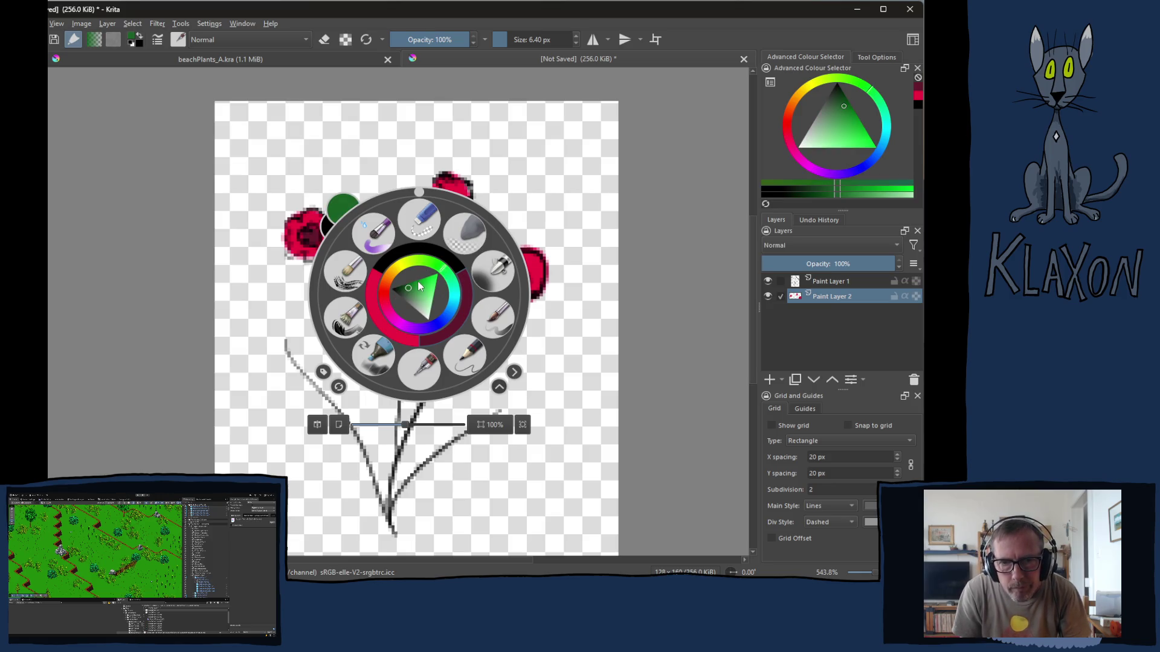
{"action": "left_click", "coordinate": [420, 283]}
{"action": "left_click", "coordinate": [299, 289]}
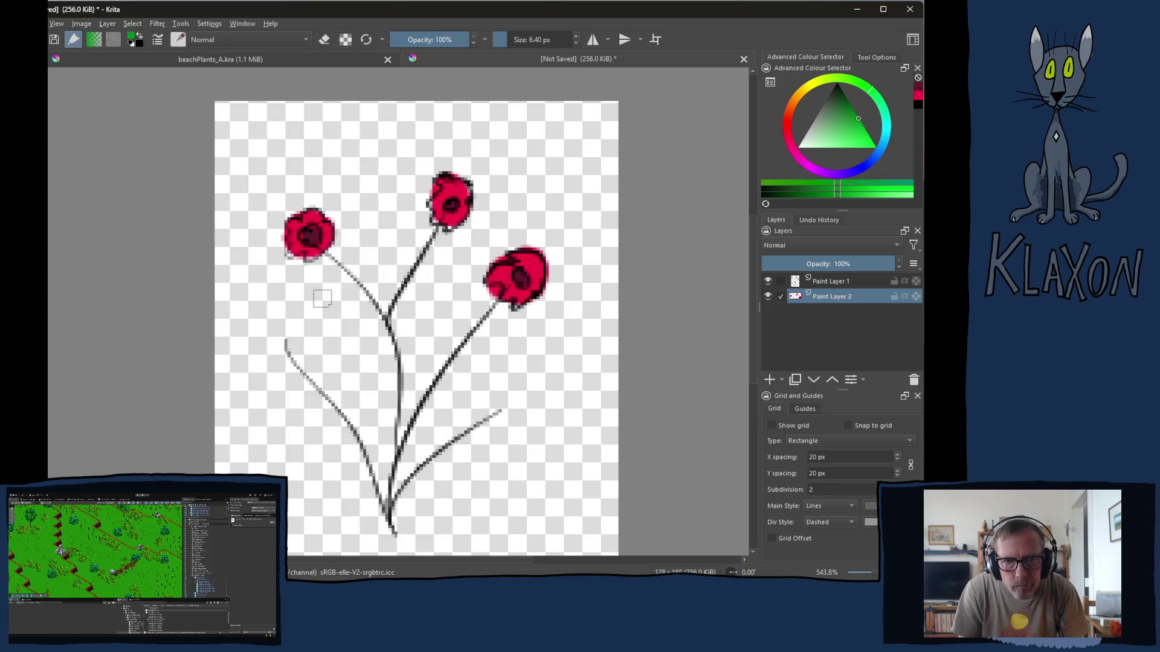
- Paint green along the left, right and middle stems and lower-left leaf, then undo those strokes
{"action": "mouse_move", "coordinate": [325, 254]}
{"action": "left_mouse_down"}
{"action": "mouse_move", "coordinate": [378, 311]}
{"action": "mouse_move", "coordinate": [399, 369]}
{"action": "mouse_move", "coordinate": [393, 532]}
{"action": "left_mouse_up"}
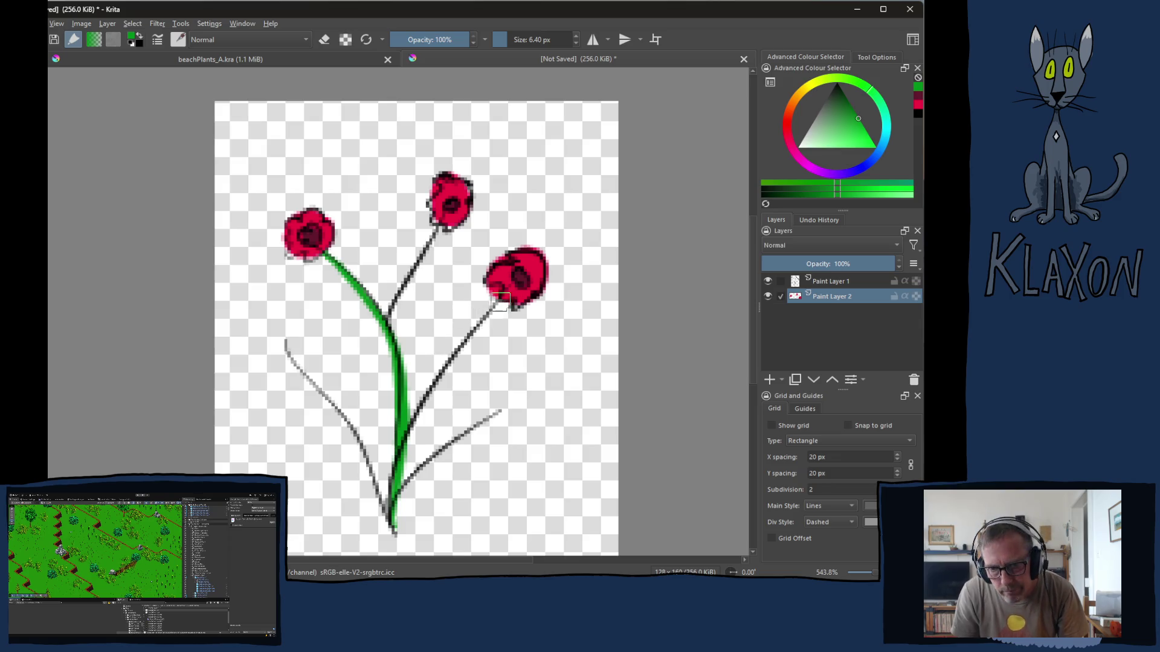
{"action": "mouse_move", "coordinate": [500, 302]}
{"action": "left_mouse_down"}
{"action": "mouse_move", "coordinate": [441, 365]}
{"action": "mouse_move", "coordinate": [428, 444]}
{"action": "mouse_move", "coordinate": [393, 511]}
{"action": "mouse_move", "coordinate": [527, 403]}
{"action": "left_mouse_up"}
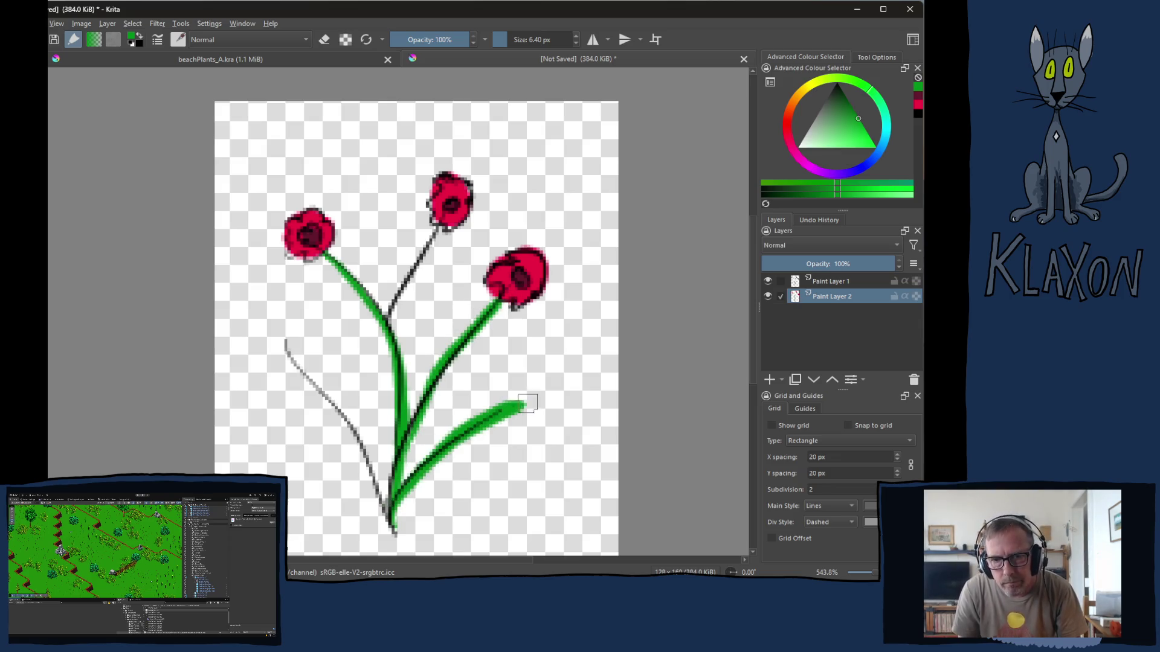
{"action": "left_click_drag", "start_coordinate": [287, 343], "coordinate": [400, 535]}
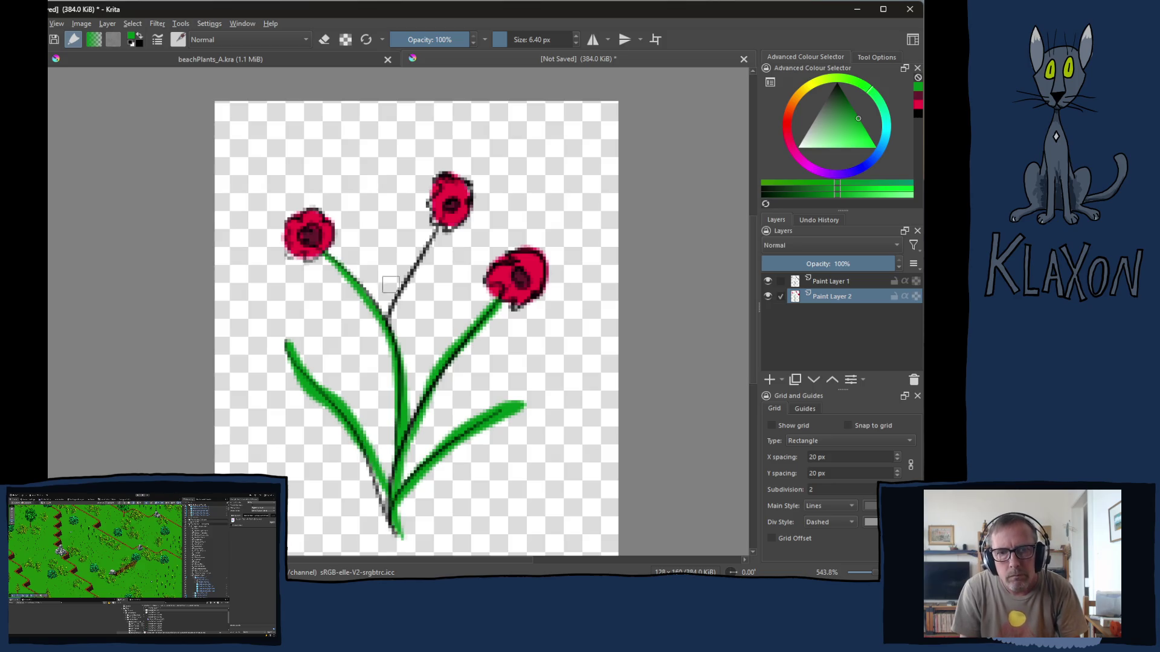
{"action": "left_click_drag", "start_coordinate": [439, 236], "coordinate": [381, 321]}
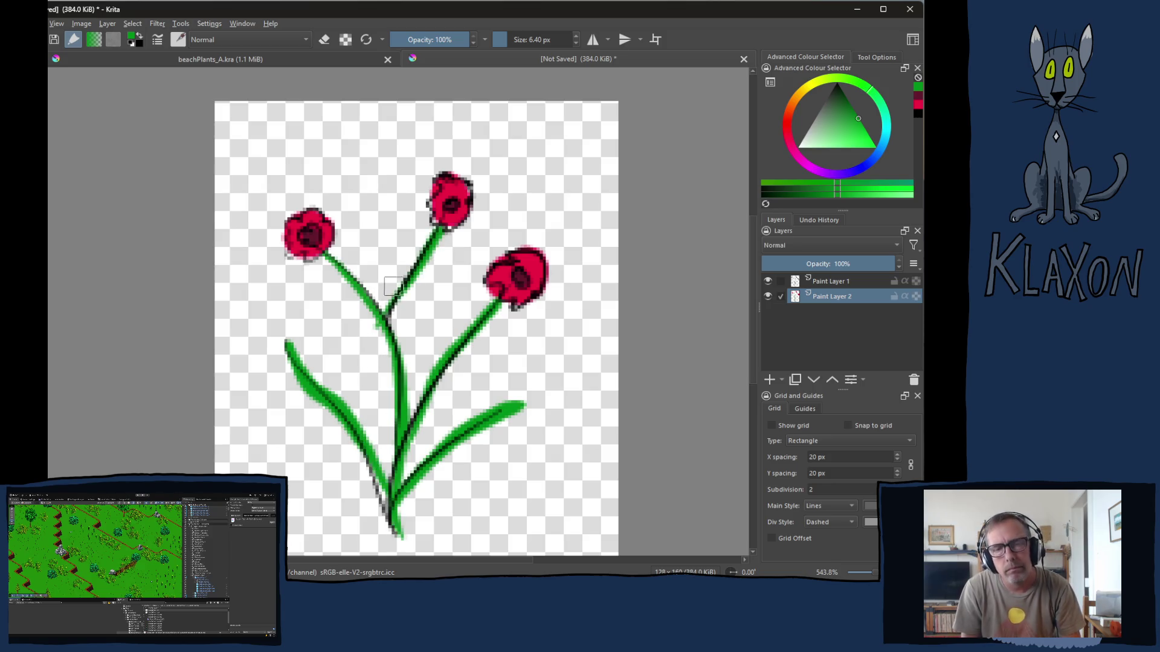
{"action": "left_click", "coordinate": [415, 324]}
{"action": "key", "text": "ctrl+z"}
{"action": "key", "text": "ctrl+z"}
{"action": "left_click_drag", "start_coordinate": [391, 348], "coordinate": [442, 226]}
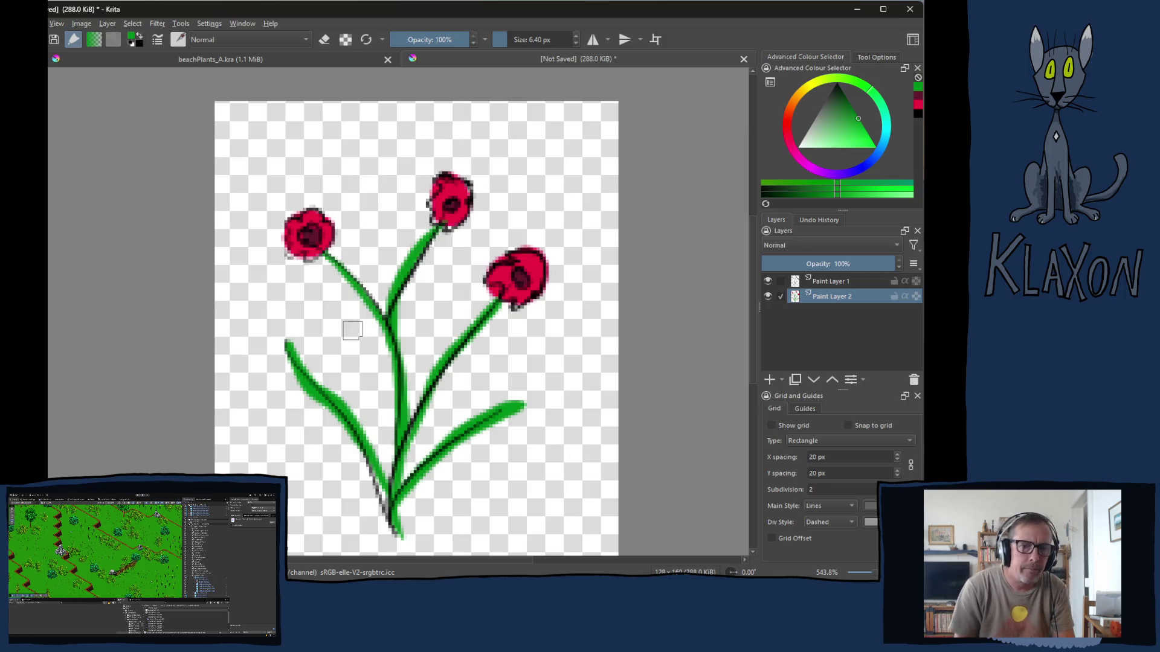
{"action": "key", "text": "ctrl+z"}
{"action": "key", "text": "ctrl+z"}
{"action": "key", "text": "ctrl+z"}
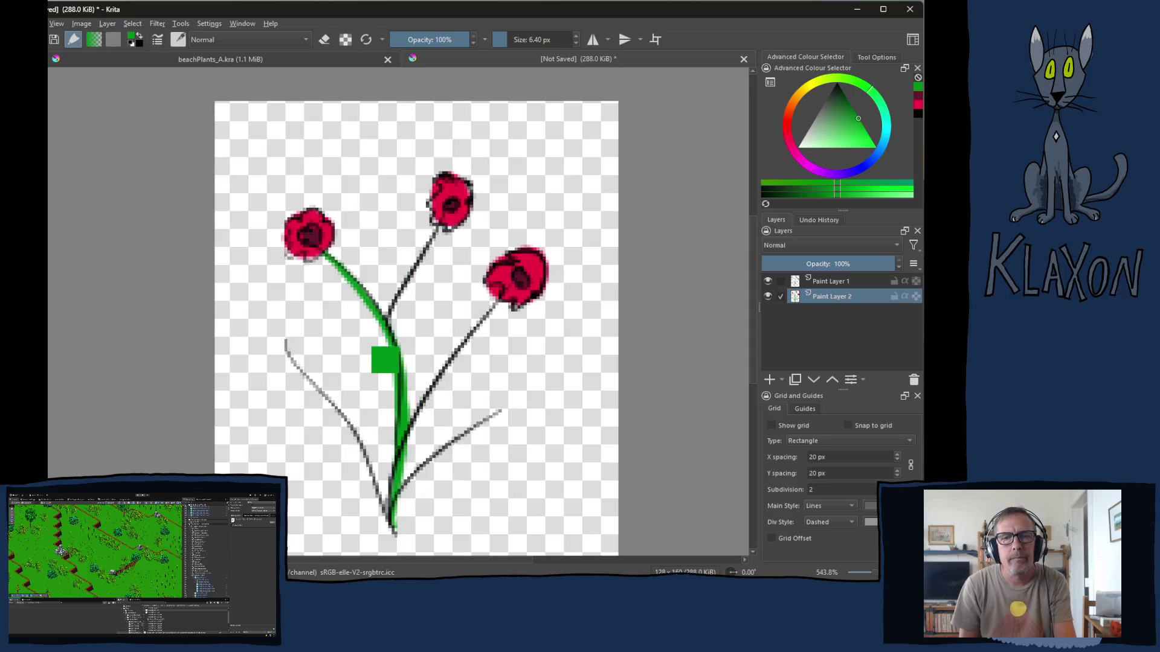
{"action": "key", "text": "ctrl+z"}
- Choose a lighter yellow-green from the quick colour palette
{"action": "right_click", "coordinate": [387, 273]}
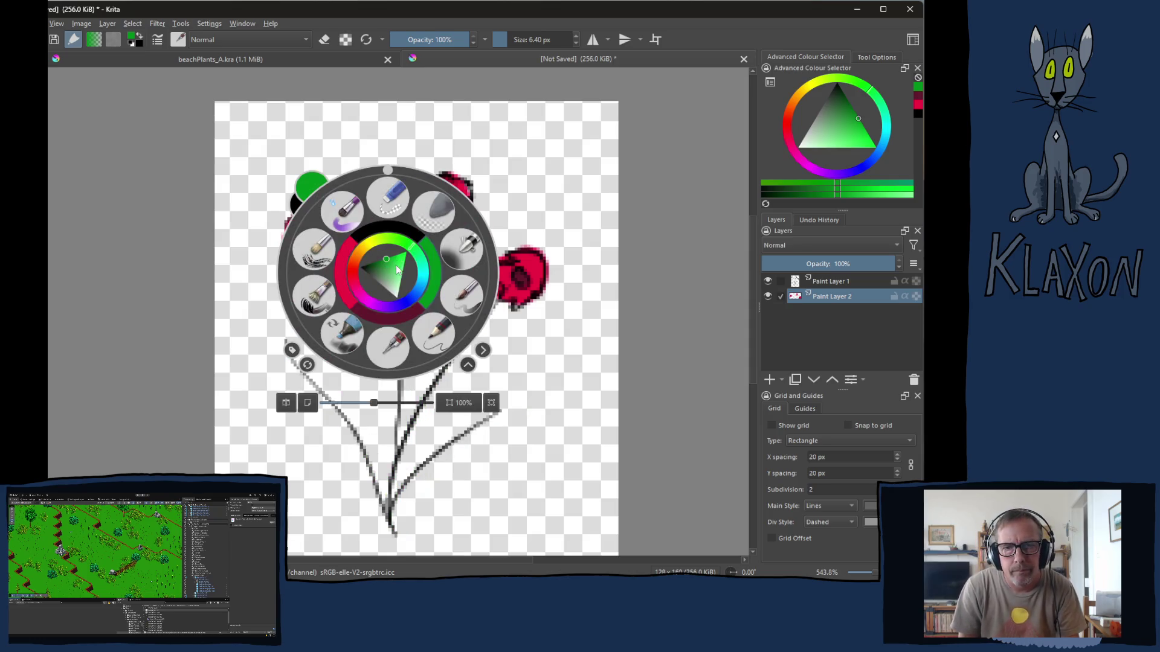
{"action": "left_click", "coordinate": [395, 270]}
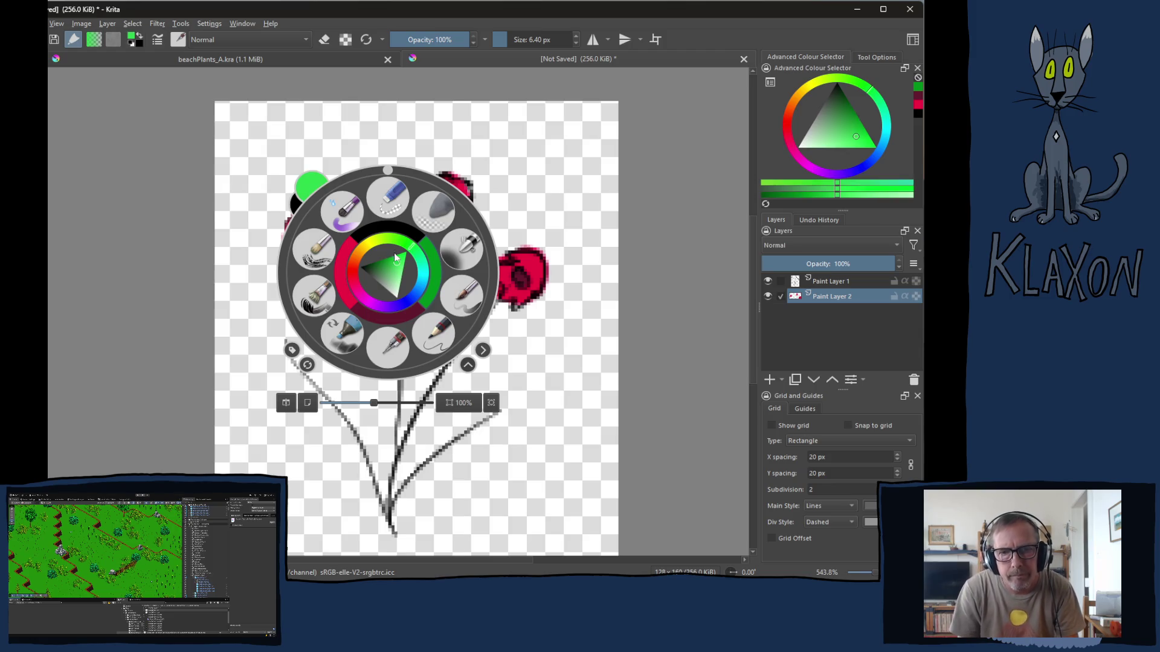
{"action": "left_click", "coordinate": [392, 247]}
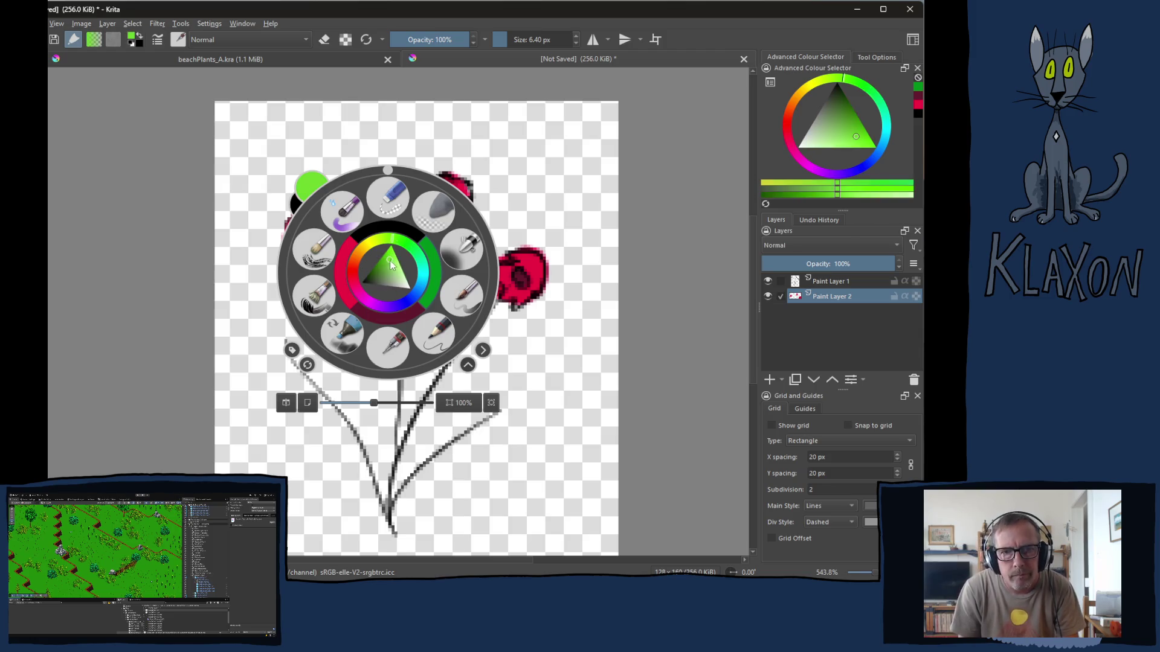
{"action": "left_click", "coordinate": [389, 263]}
{"action": "left_click", "coordinate": [389, 265]}
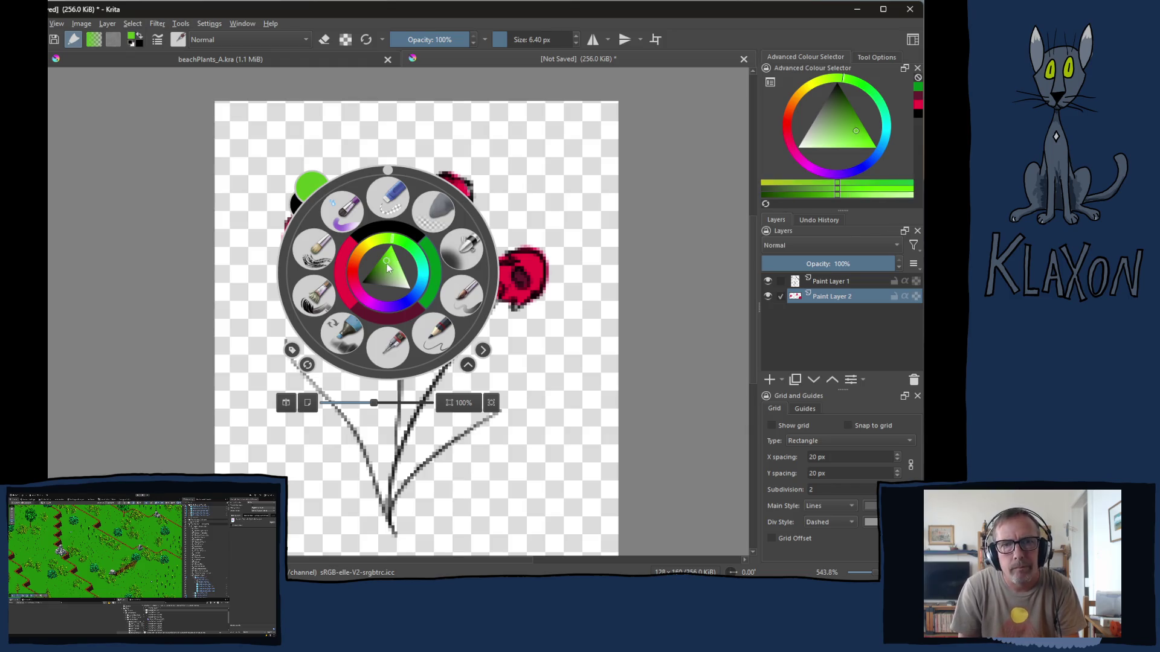
{"action": "left_click", "coordinate": [221, 287]}
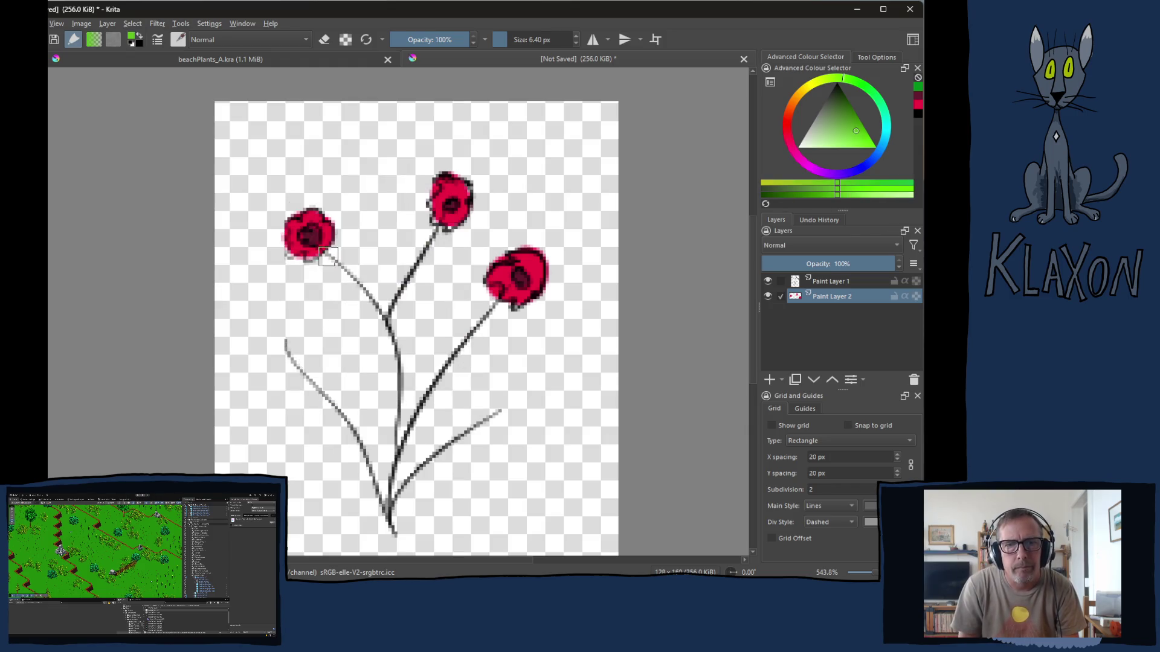
- Repaint green down the left, right and middle stems, adding leaves at lower left and right
{"action": "mouse_move", "coordinate": [328, 257]}
{"action": "left_mouse_down"}
{"action": "mouse_move", "coordinate": [377, 311]}
{"action": "mouse_move", "coordinate": [398, 402]}
{"action": "mouse_move", "coordinate": [397, 506]}
{"action": "left_mouse_up"}
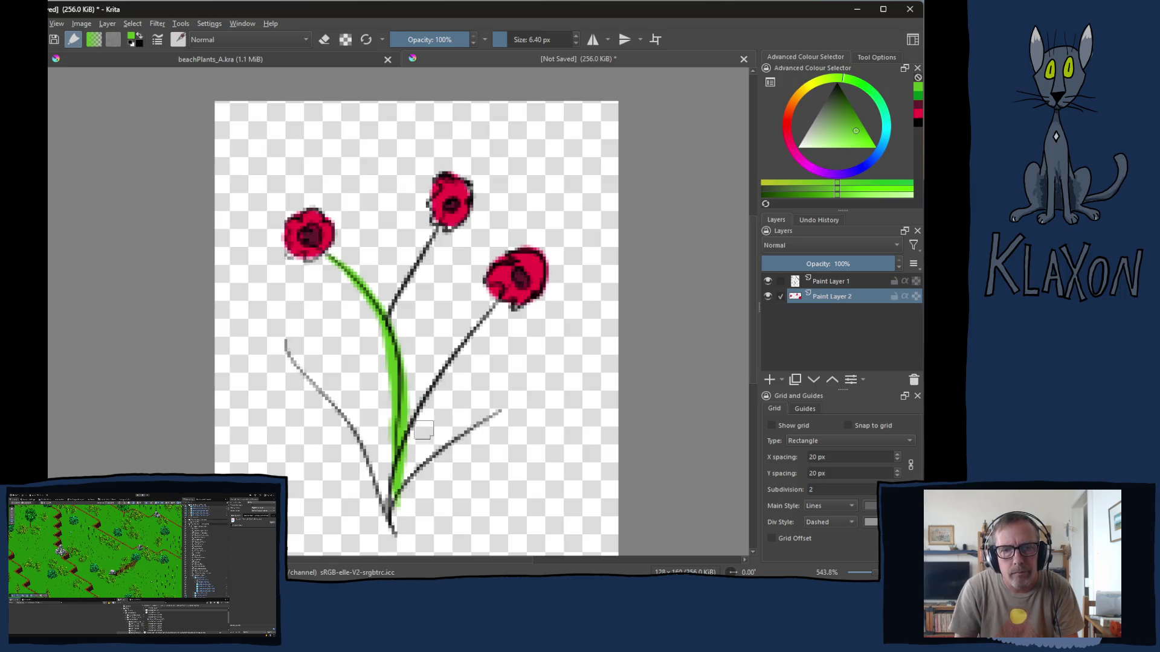
{"action": "mouse_move", "coordinate": [413, 452]}
{"action": "left_mouse_down"}
{"action": "mouse_move", "coordinate": [504, 306]}
{"action": "mouse_move", "coordinate": [426, 385]}
{"action": "mouse_move", "coordinate": [396, 488]}
{"action": "left_mouse_up"}
{"action": "key", "text": "ctrl+z"}
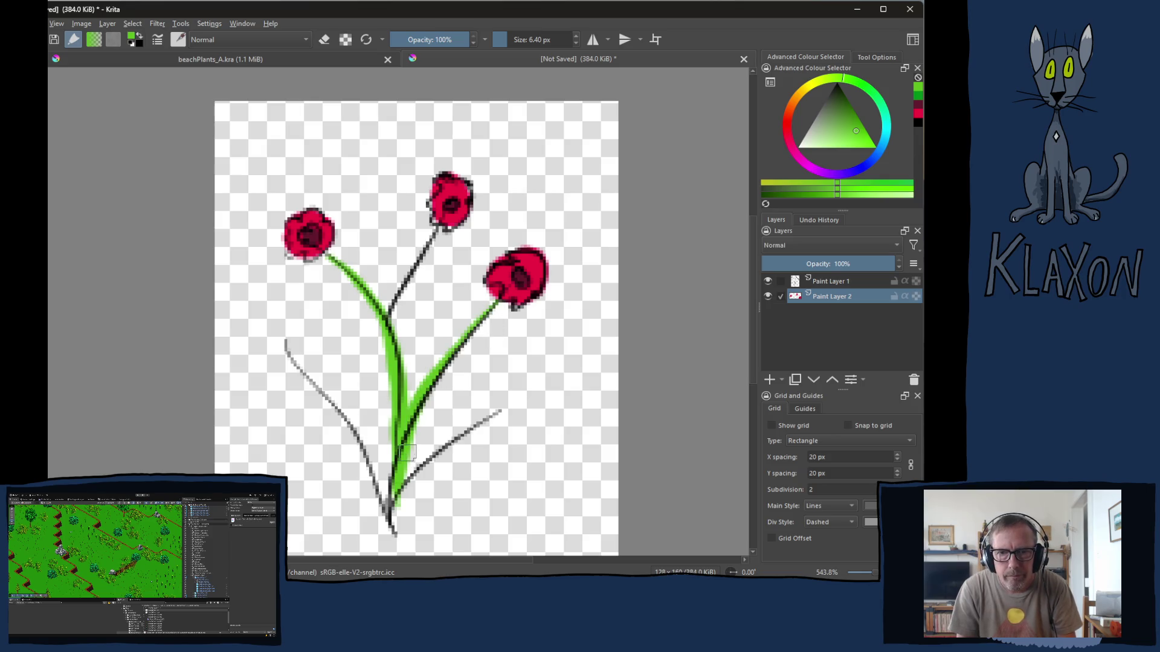
{"action": "left_click_drag", "start_coordinate": [437, 232], "coordinate": [374, 390]}
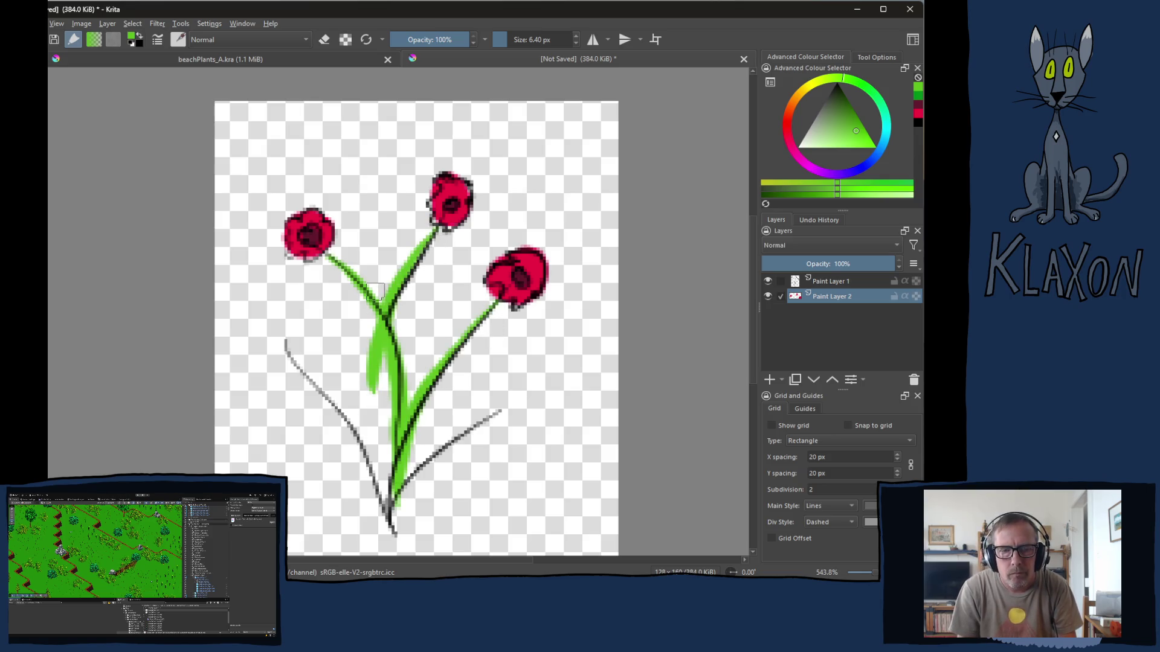
{"action": "mouse_move", "coordinate": [287, 344]}
{"action": "left_mouse_down"}
{"action": "mouse_move", "coordinate": [418, 514]}
{"action": "mouse_move", "coordinate": [417, 488]}
{"action": "left_mouse_up"}
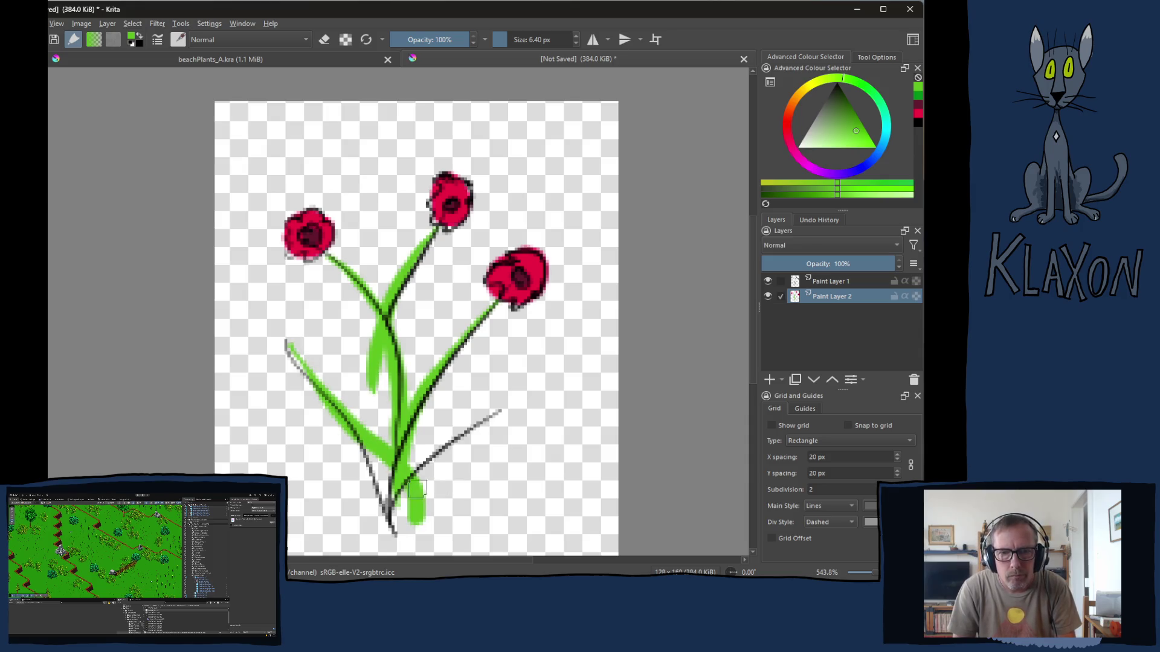
{"action": "left_click_drag", "start_coordinate": [522, 370], "coordinate": [399, 500]}
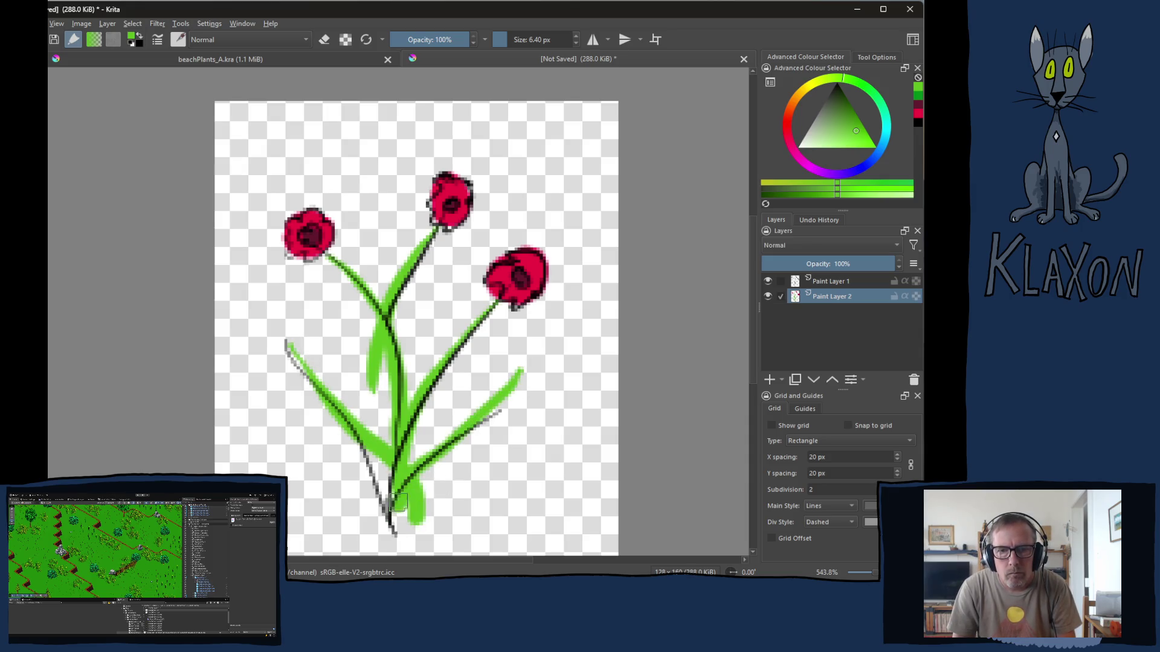
- Erase the stray green left of the main stem and around the stem base
{"action": "key", "text": "e"}
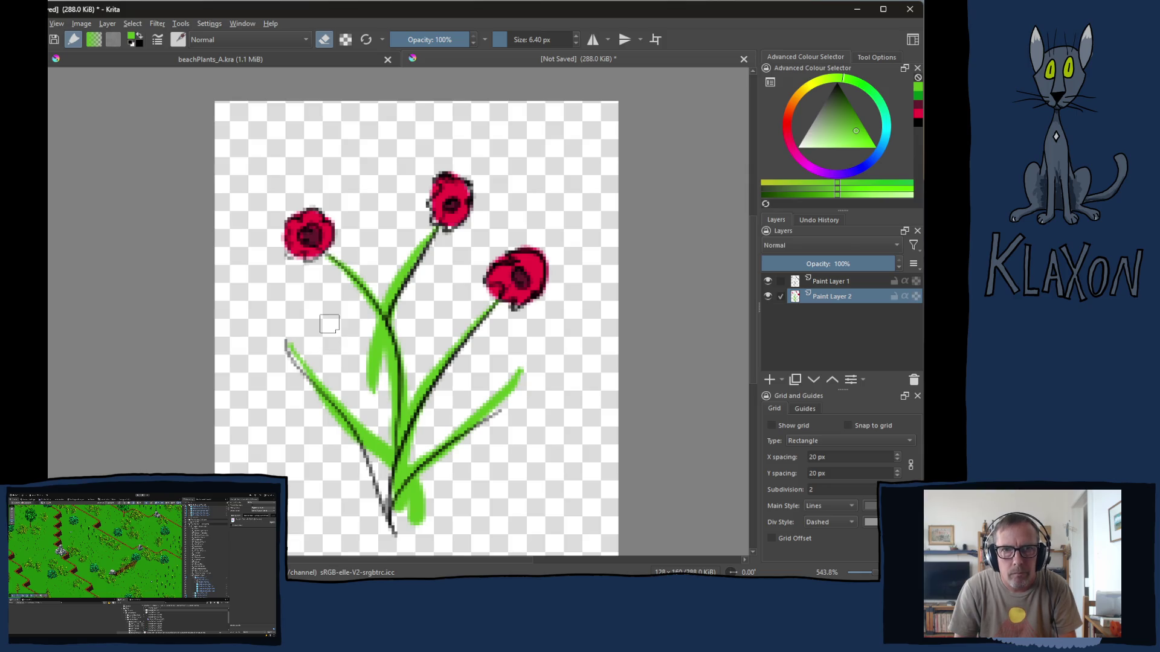
{"action": "left_click_drag", "start_coordinate": [368, 339], "coordinate": [366, 378]}
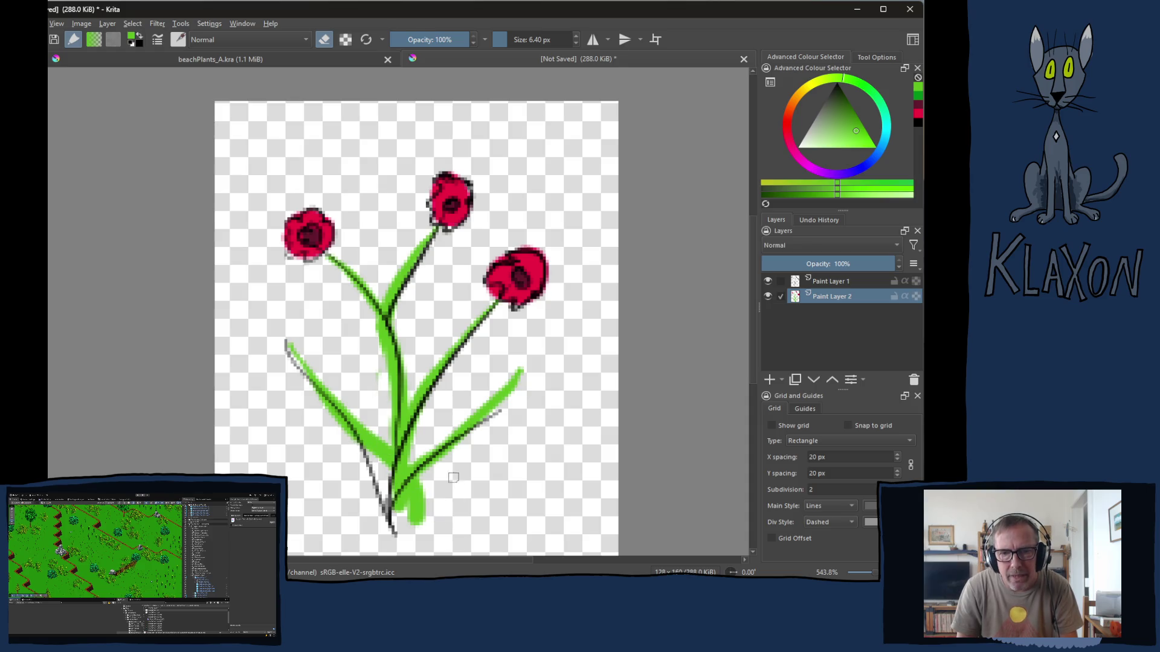
{"action": "mouse_move", "coordinate": [450, 478]}
{"action": "left_mouse_down"}
{"action": "mouse_move", "coordinate": [420, 516]}
{"action": "mouse_move", "coordinate": [431, 478]}
{"action": "left_mouse_up"}
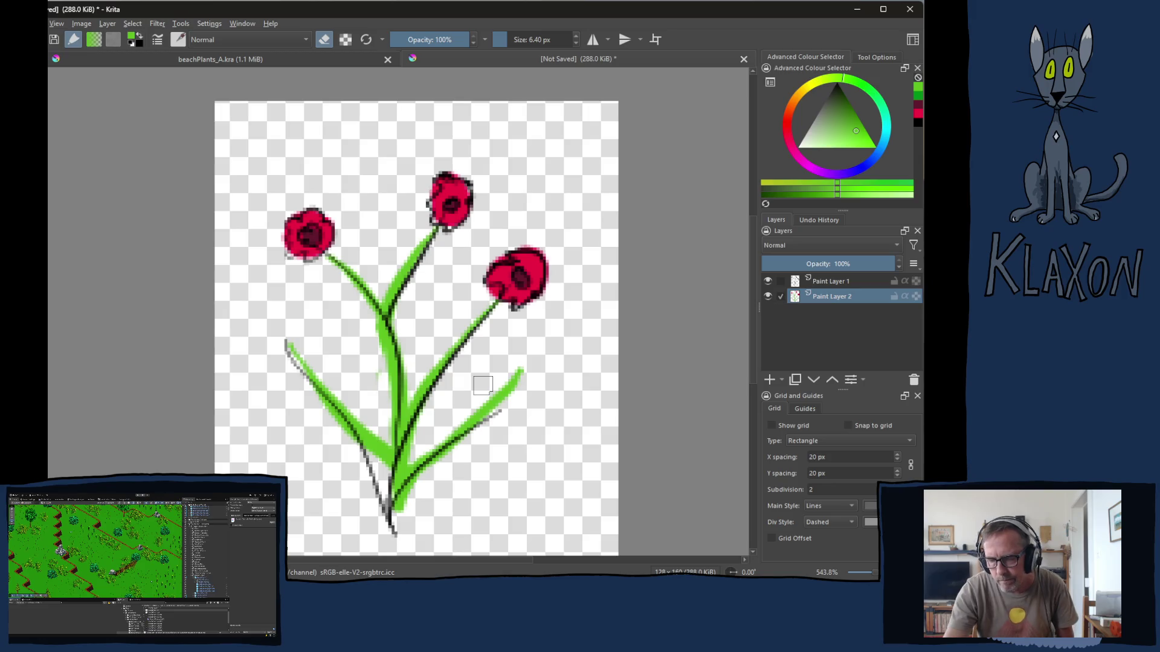
- Reset the canvas zoom to 100% to see the whole flower at actual size
{"action": "key", "text": "1"}
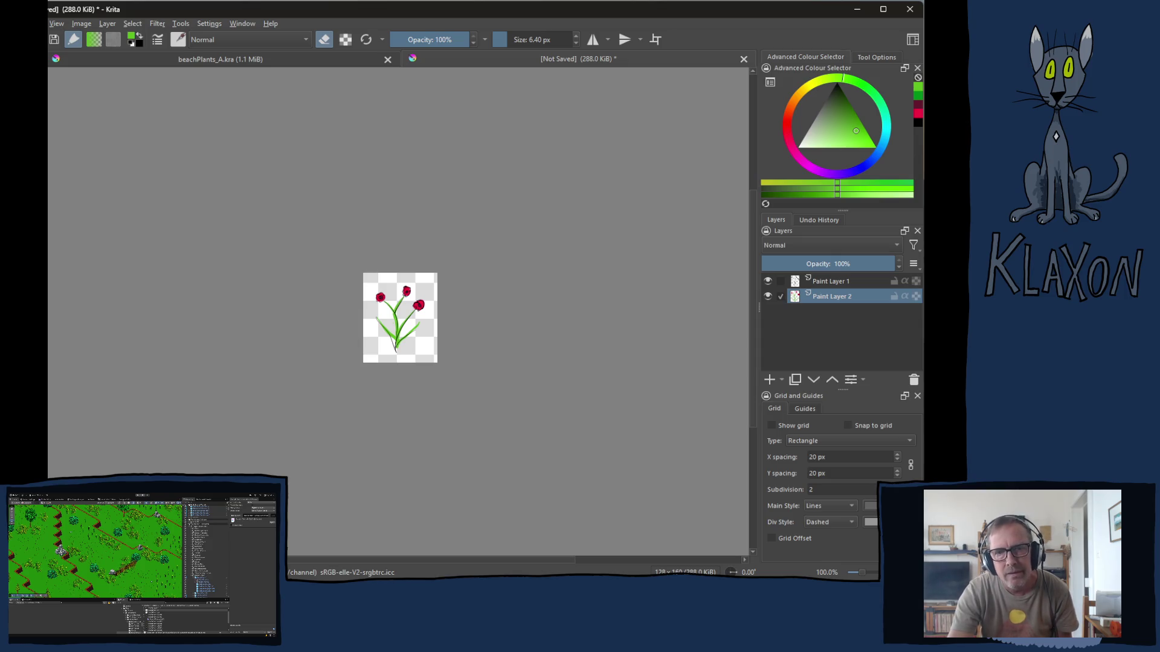
- Zoom the canvas back in to 400% and pan the flower drawing to the centre
{"action": "scroll", "coordinate": [640, 385], "scroll_direction": "up", "scroll_amount": 4}
{"action": "scroll", "coordinate": [641, 385], "scroll_direction": "down", "scroll_amount": 2}
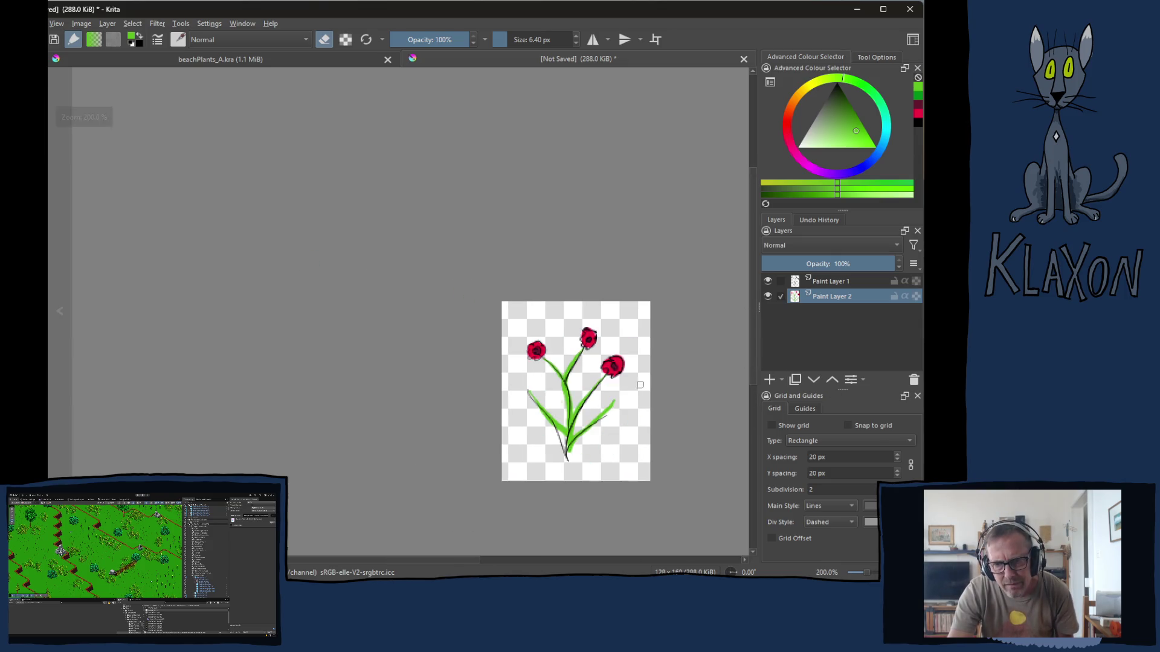
{"action": "mouse_move", "coordinate": [596, 377]}
{"action": "left_mouse_down"}
{"action": "mouse_move", "coordinate": [389, 242]}
{"action": "mouse_move", "coordinate": [427, 290]}
{"action": "mouse_move", "coordinate": [408, 329]}
{"action": "left_mouse_up"}
{"action": "scroll", "coordinate": [417, 302], "scroll_direction": "up", "scroll_amount": 3}
{"action": "scroll", "coordinate": [406, 311], "scroll_direction": "down", "scroll_amount": 1}
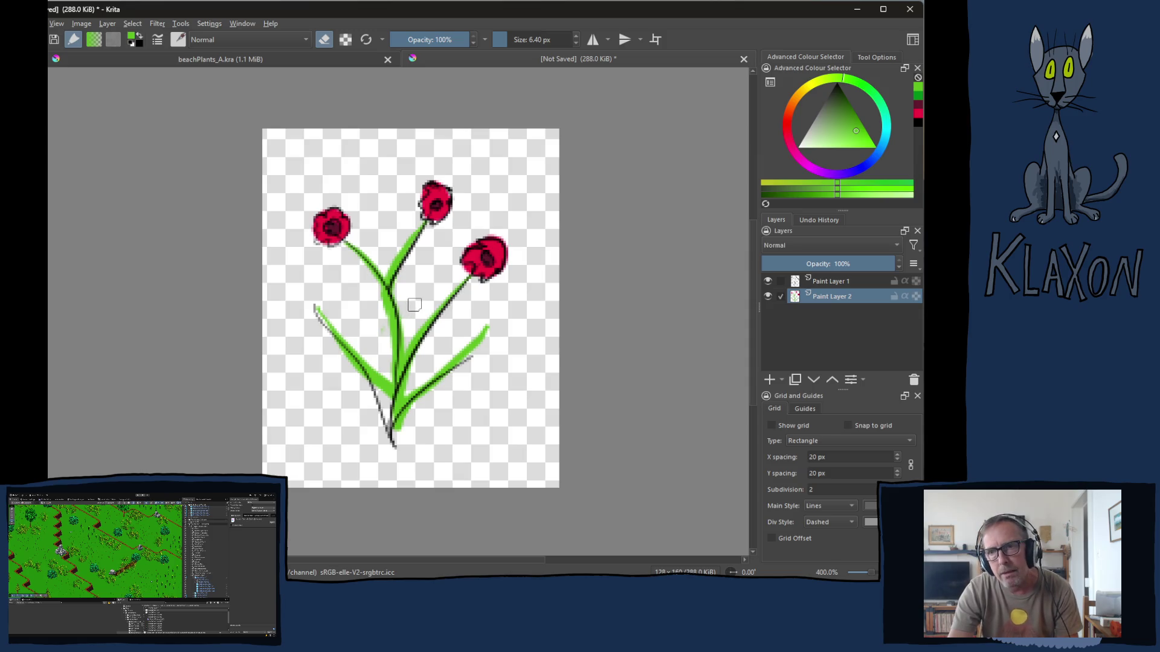
- Group both paint layers into Group 3, collapse it, and fade it to 27% opacity
{"action": "left_click", "coordinate": [830, 283], "text": "ctrl"}
{"action": "key", "text": "ctrl+g"}
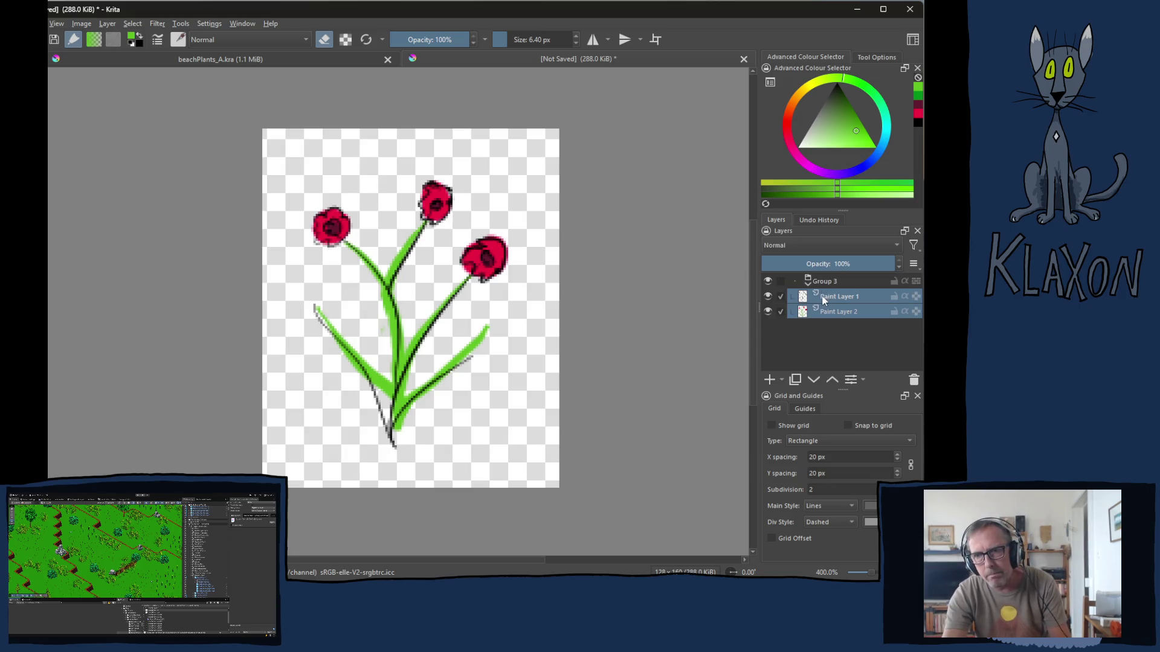
{"action": "left_click", "coordinate": [808, 282]}
{"action": "left_click", "coordinate": [825, 282]}
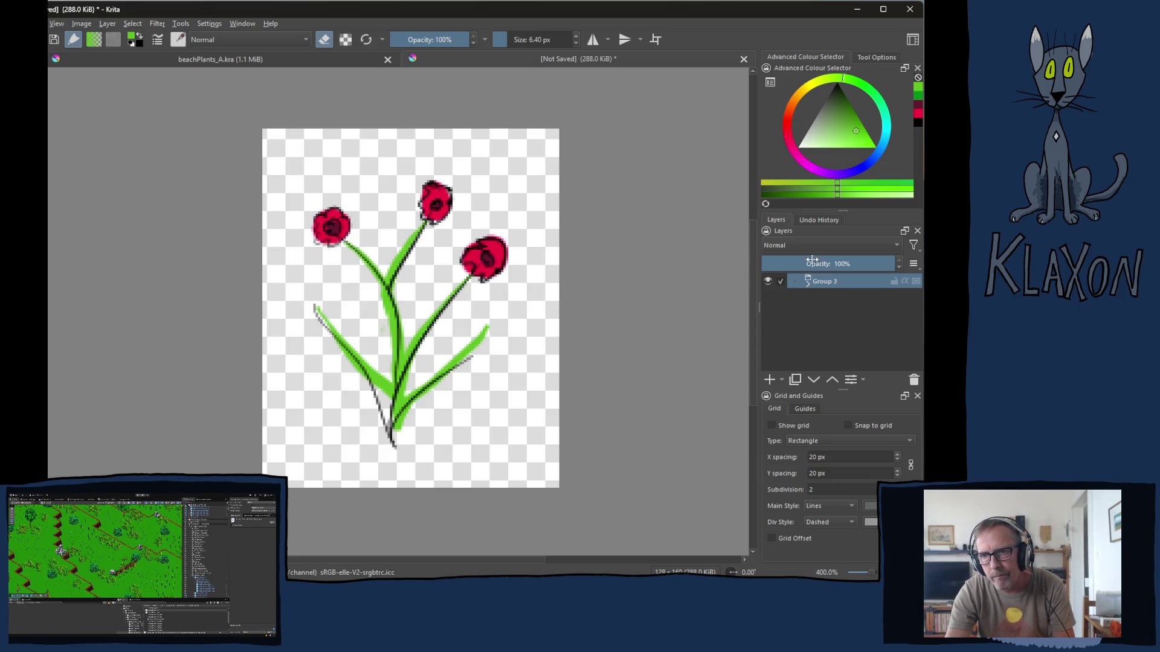
{"action": "left_click_drag", "start_coordinate": [812, 261], "coordinate": [793, 261]}
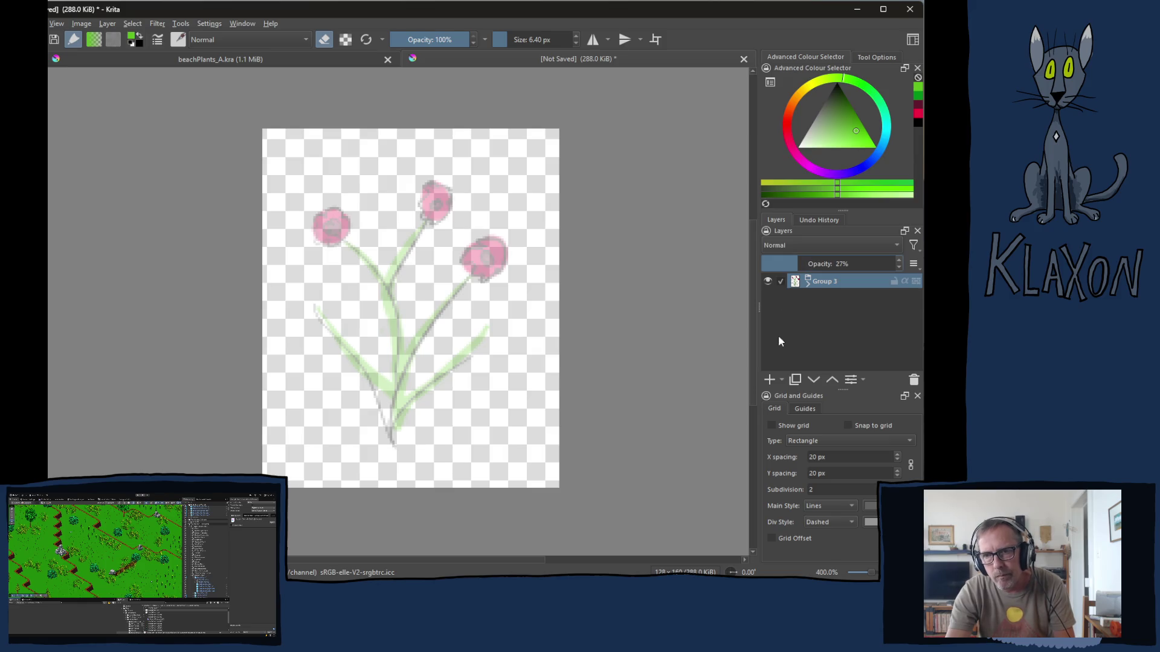
- Add two new empty layers, Paint Layer 4 and Paint Layer 5, above the group
{"action": "left_click", "coordinate": [770, 378]}
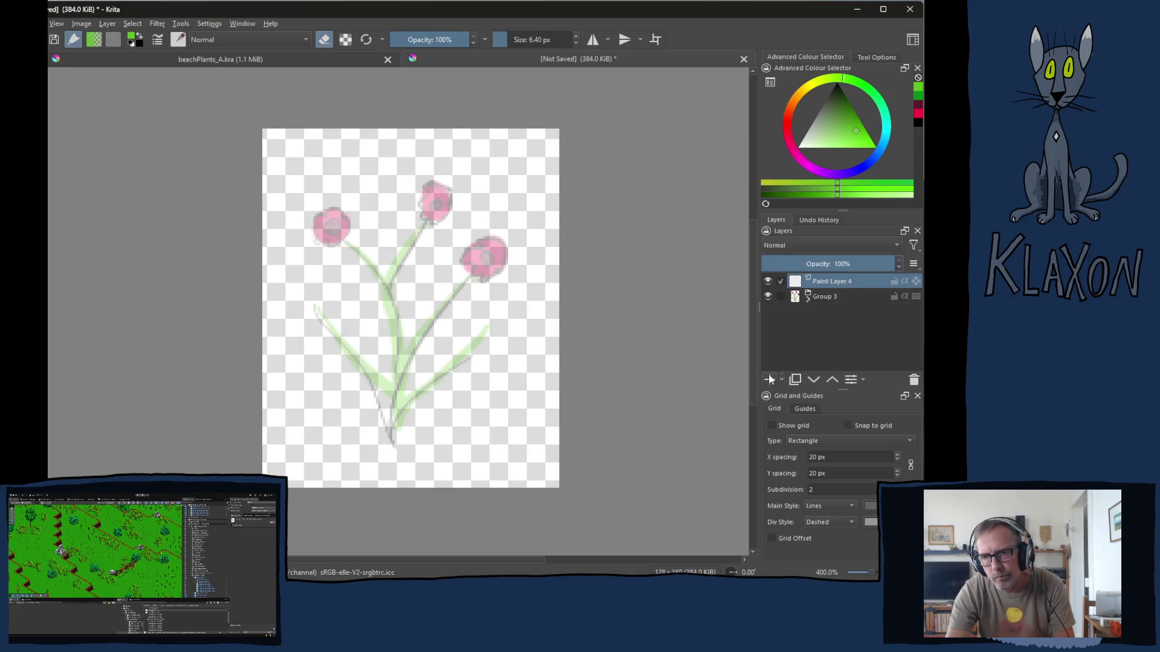
{"action": "left_click", "coordinate": [768, 378]}
{"action": "scroll", "coordinate": [408, 250], "scroll_direction": "up", "scroll_amount": 1}
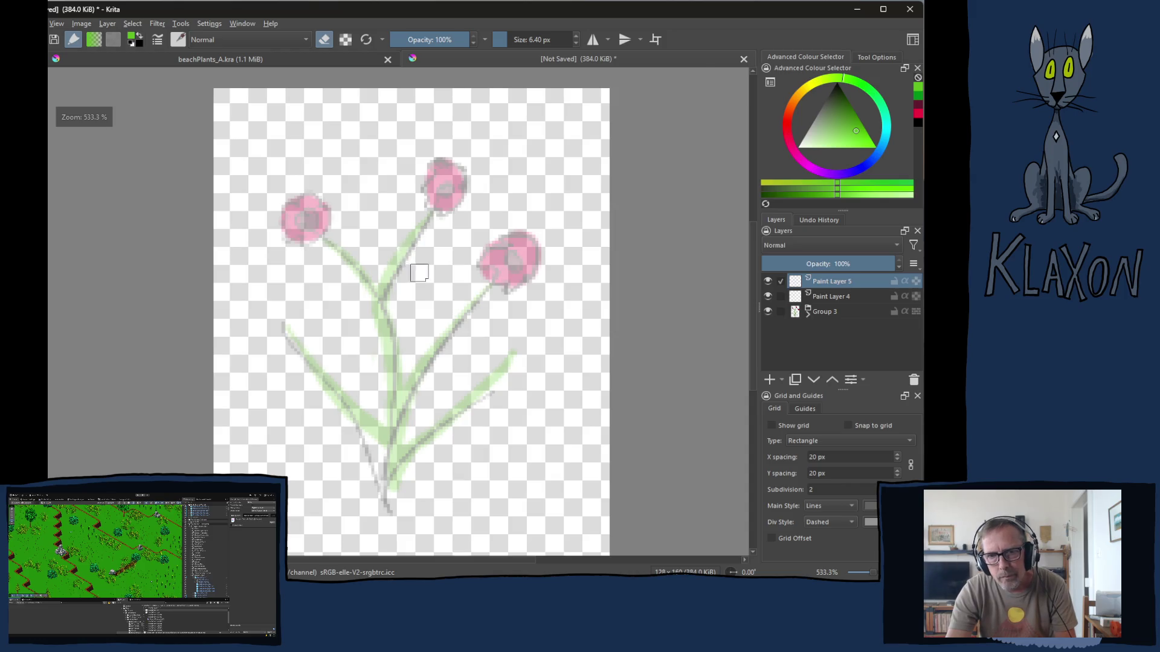
{"action": "scroll", "coordinate": [420, 274], "scroll_direction": "up", "scroll_amount": 1}
{"action": "scroll", "coordinate": [419, 273], "scroll_direction": "down", "scroll_amount": 1}
{"action": "scroll", "coordinate": [419, 272], "scroll_direction": "up", "scroll_amount": 1}
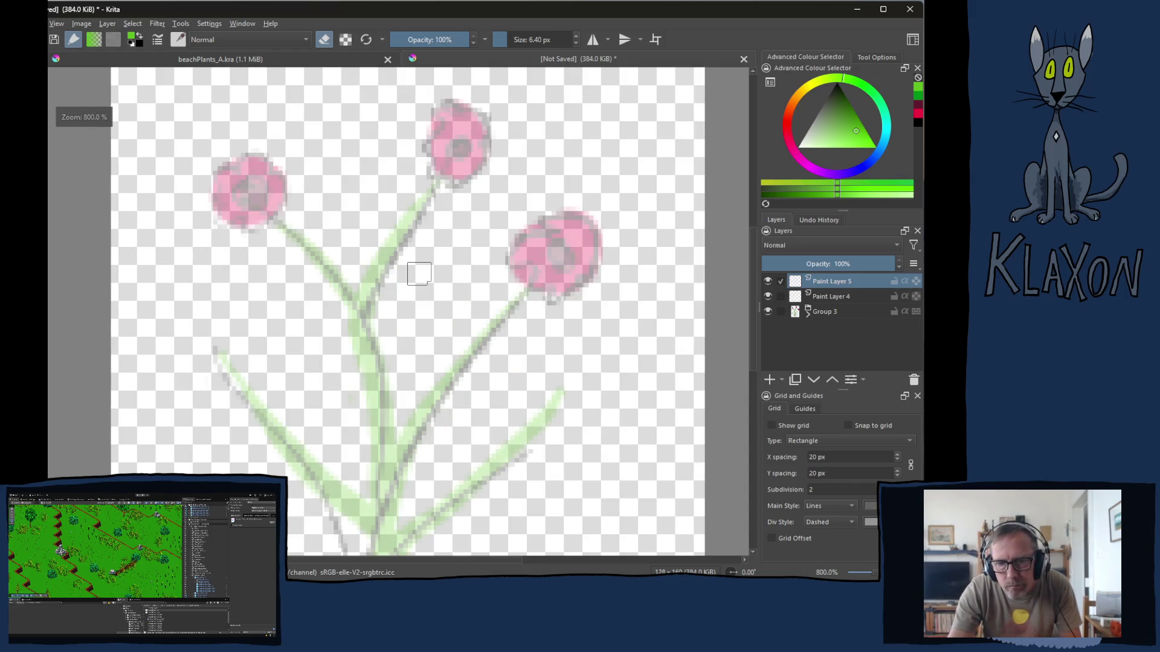
{"action": "scroll", "coordinate": [419, 275], "scroll_direction": "down", "scroll_amount": 1}
{"action": "scroll", "coordinate": [374, 296], "scroll_direction": "up", "scroll_amount": 1}
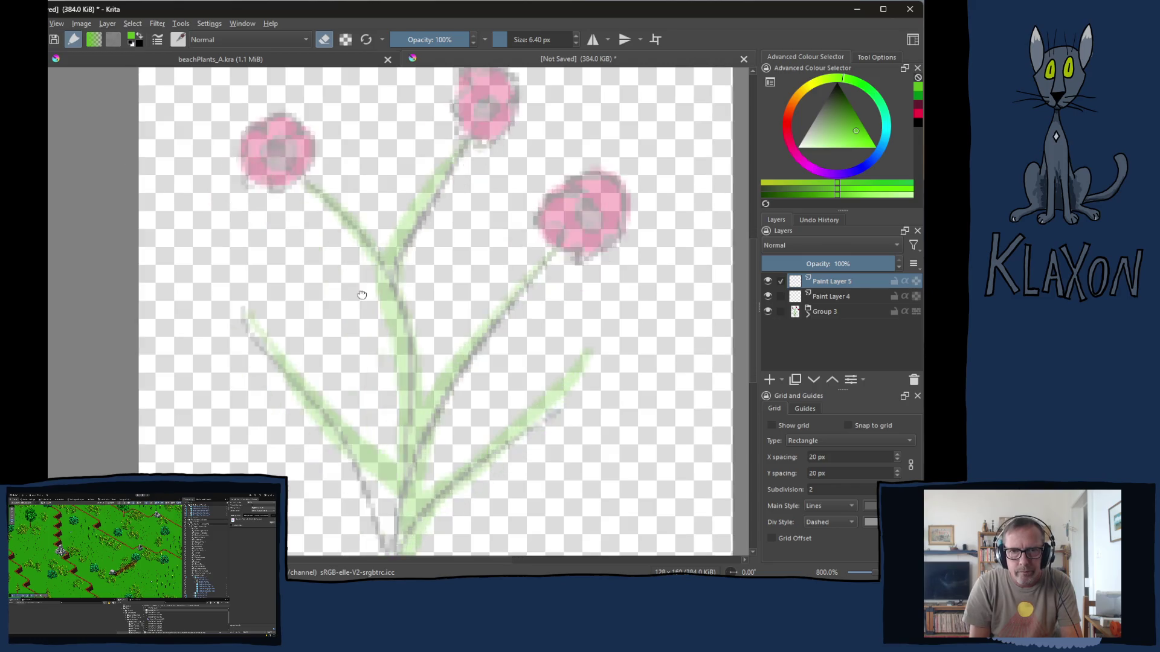
{"action": "scroll", "coordinate": [341, 300], "scroll_direction": "down", "scroll_amount": 1}
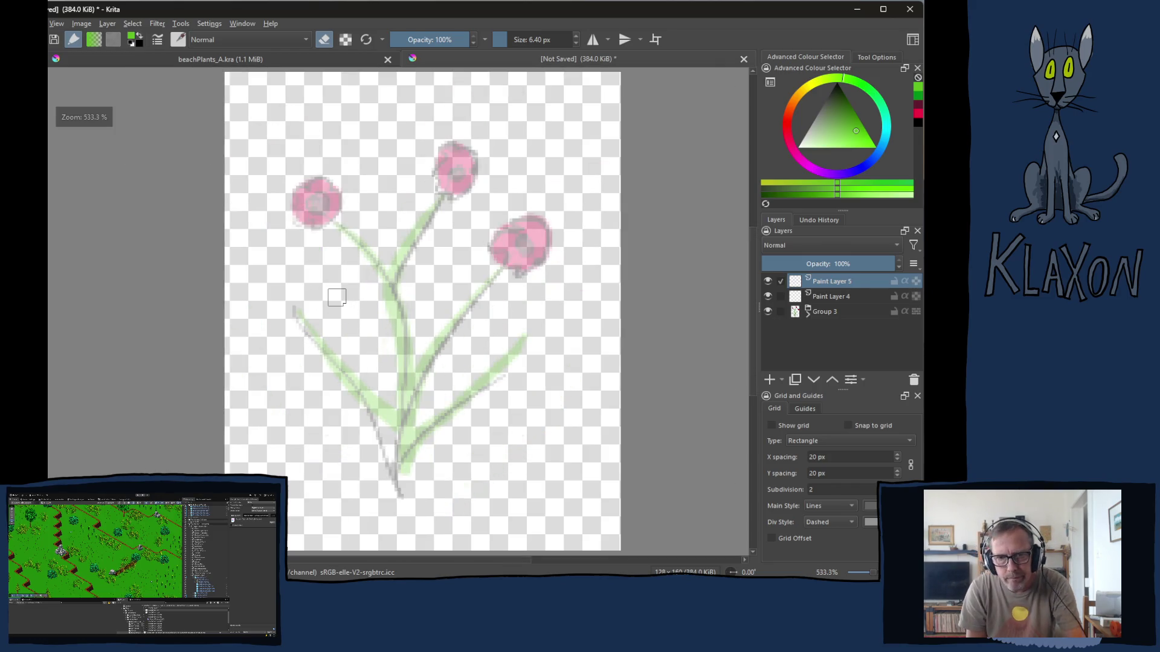
{"action": "right_click", "coordinate": [300, 293]}
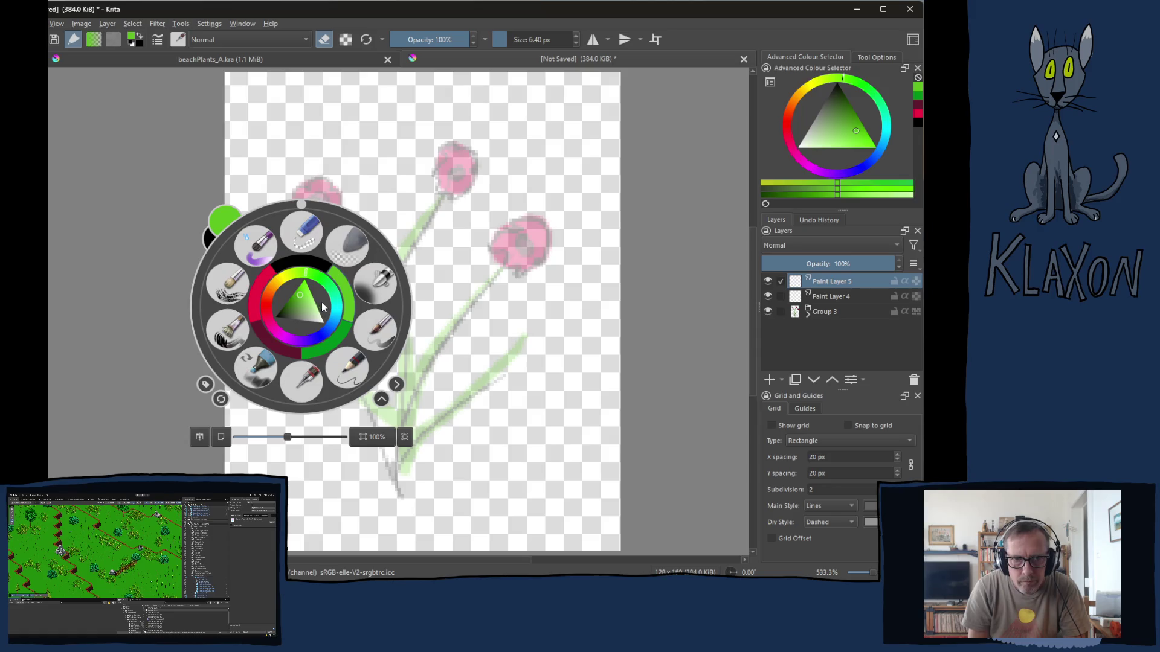
- Try a thin black outline on the lower-right stem, undo it, and make Paint Layer 4 active
{"action": "left_click", "coordinate": [295, 258]}
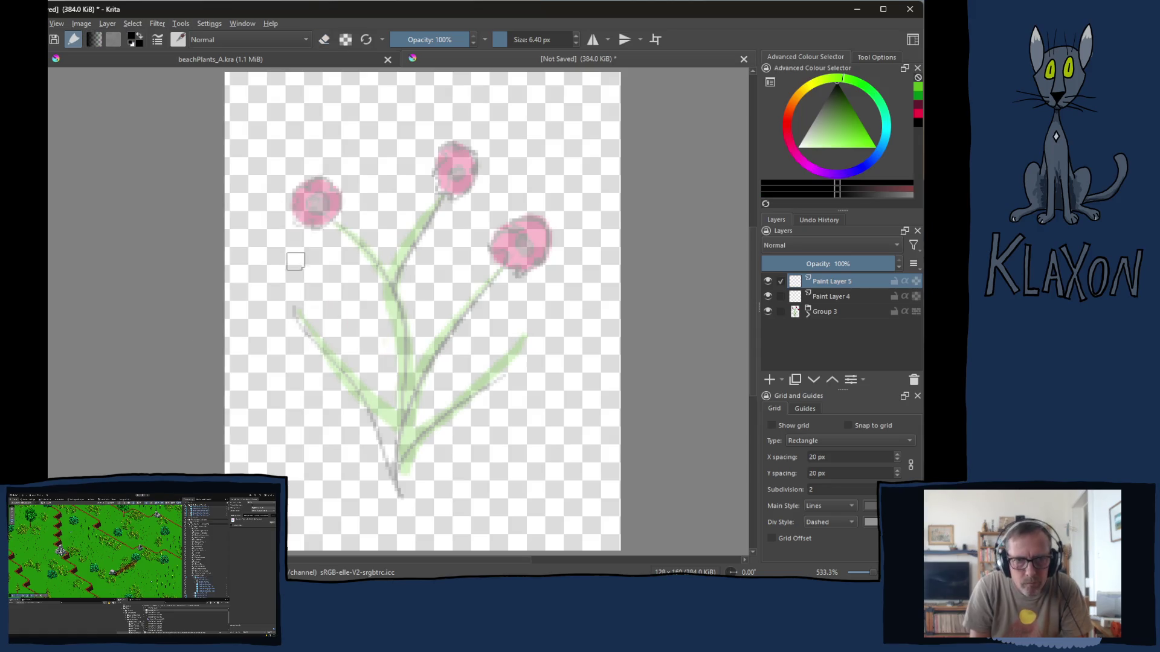
{"action": "key", "text": "bracketleft"}
{"action": "key", "text": "bracketleft"}
{"action": "key", "text": "bracketleft"}
{"action": "key", "text": "bracketleft"}
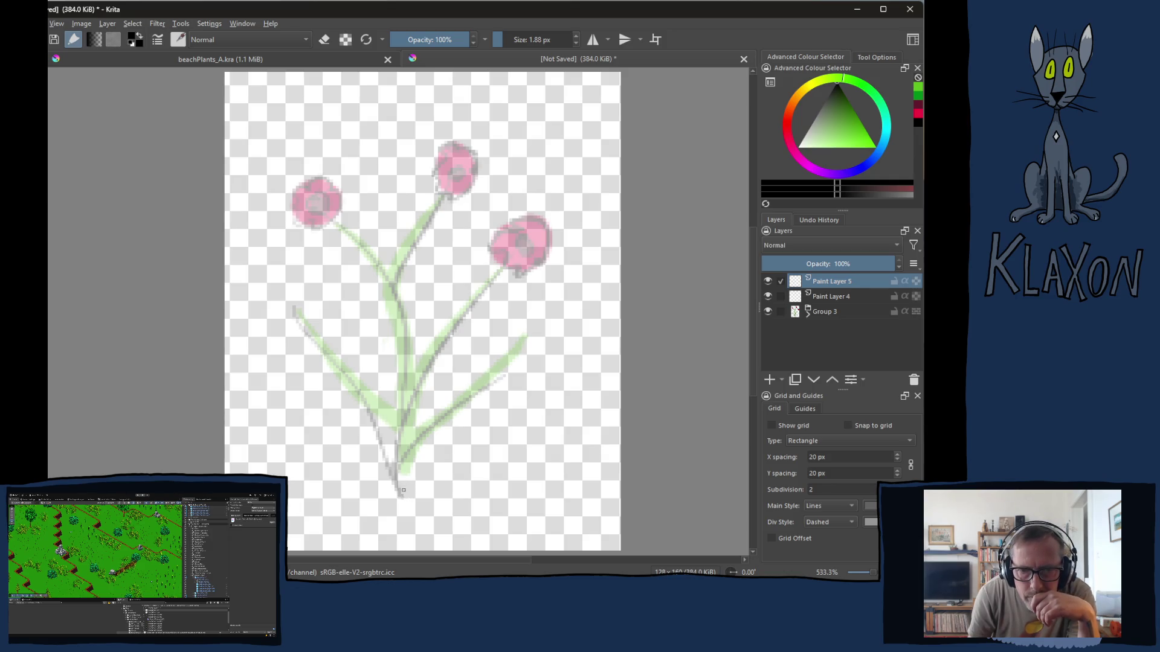
{"action": "left_click_drag", "start_coordinate": [399, 492], "coordinate": [514, 379]}
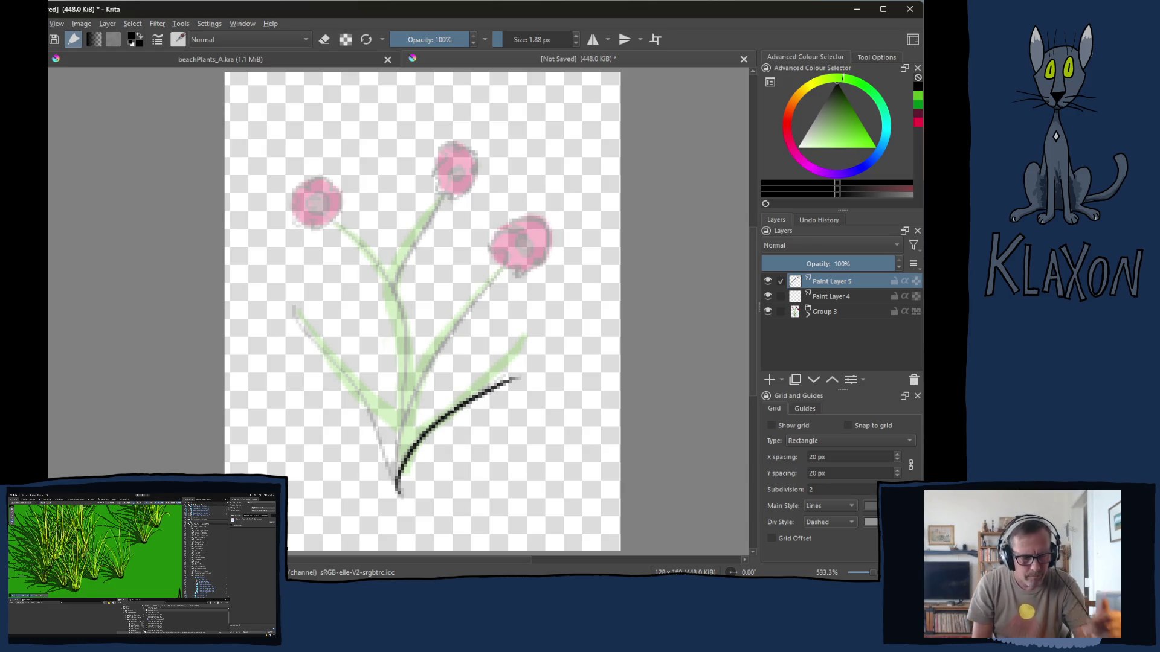
{"action": "key", "text": "ctrl+z"}
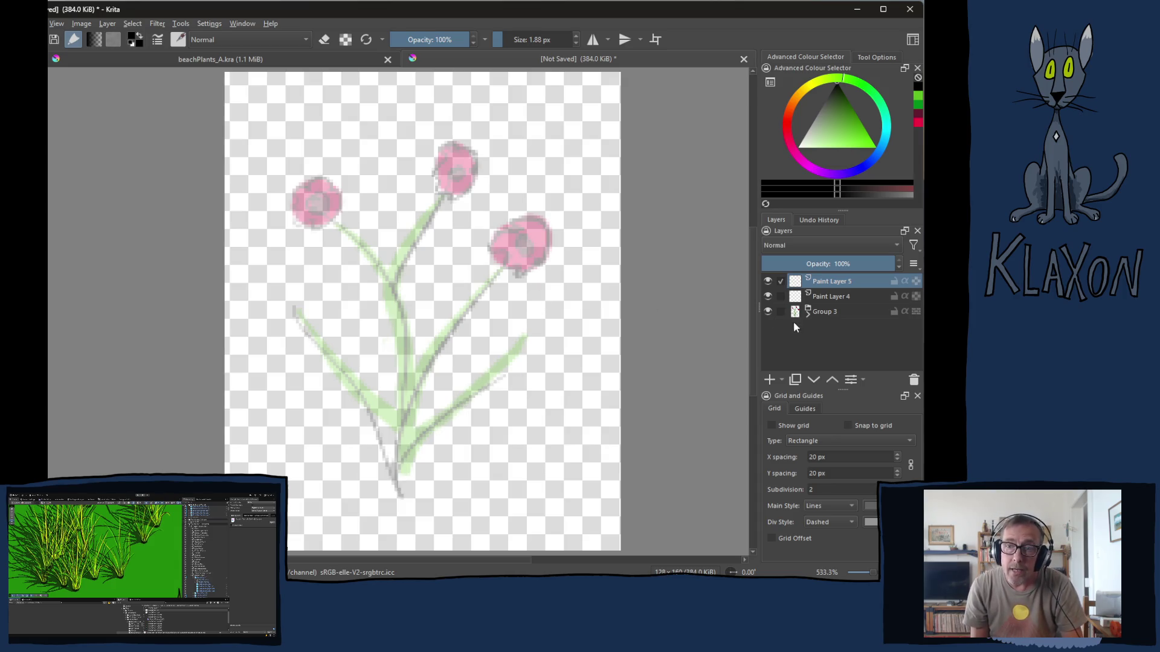
{"action": "left_click", "coordinate": [827, 296]}
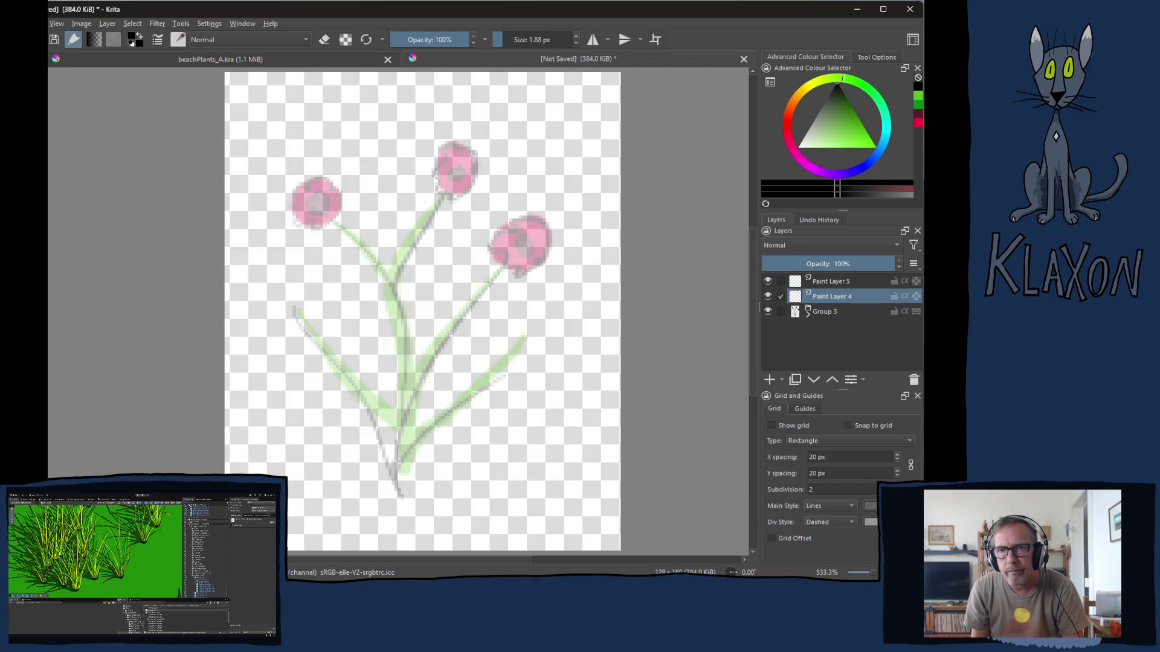
- Pick a green brush from the quick palette and test a stroke up the stem, then undo it
{"action": "right_click", "coordinate": [432, 342]}
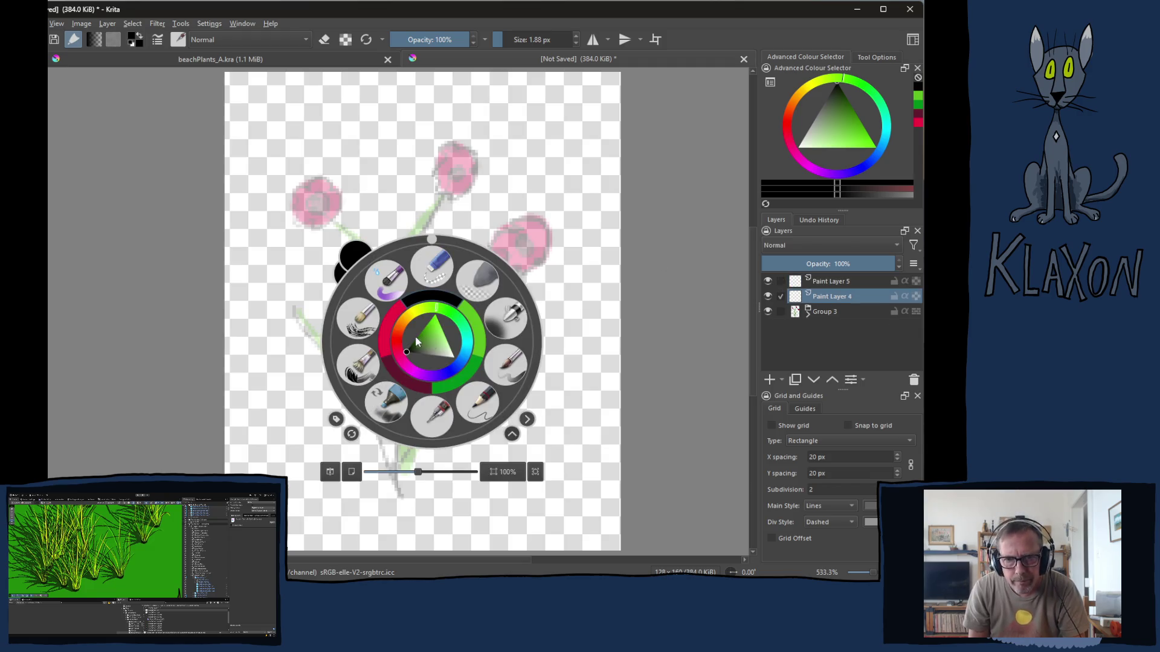
{"action": "left_click", "coordinate": [468, 351]}
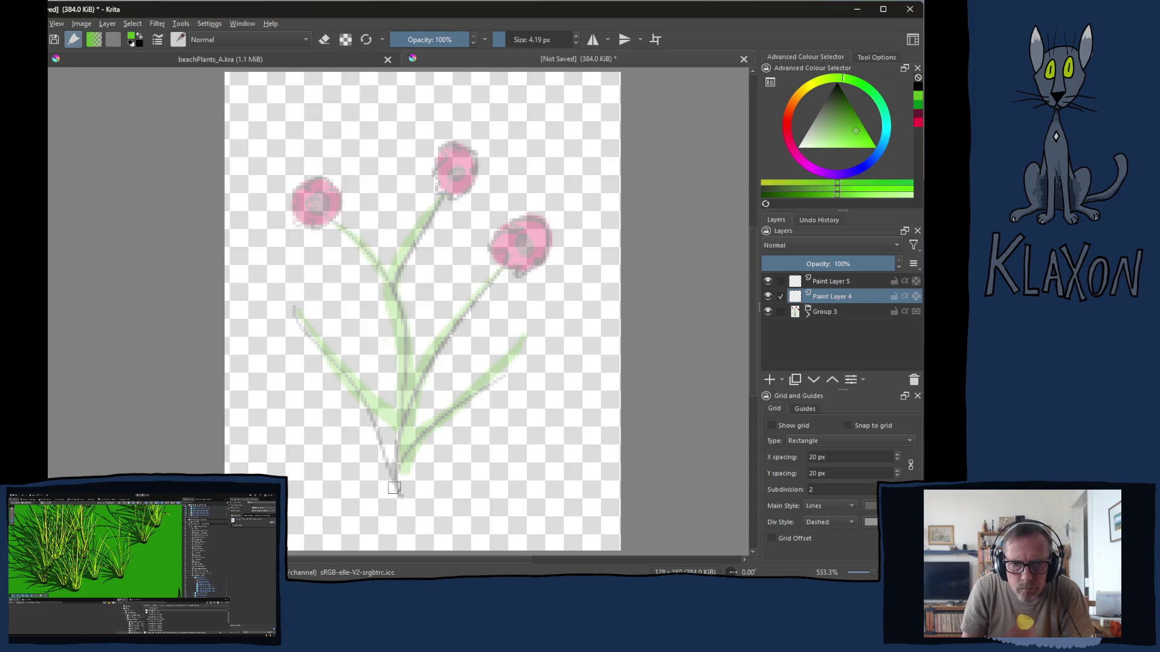
{"action": "left_click_drag", "start_coordinate": [394, 486], "coordinate": [496, 378]}
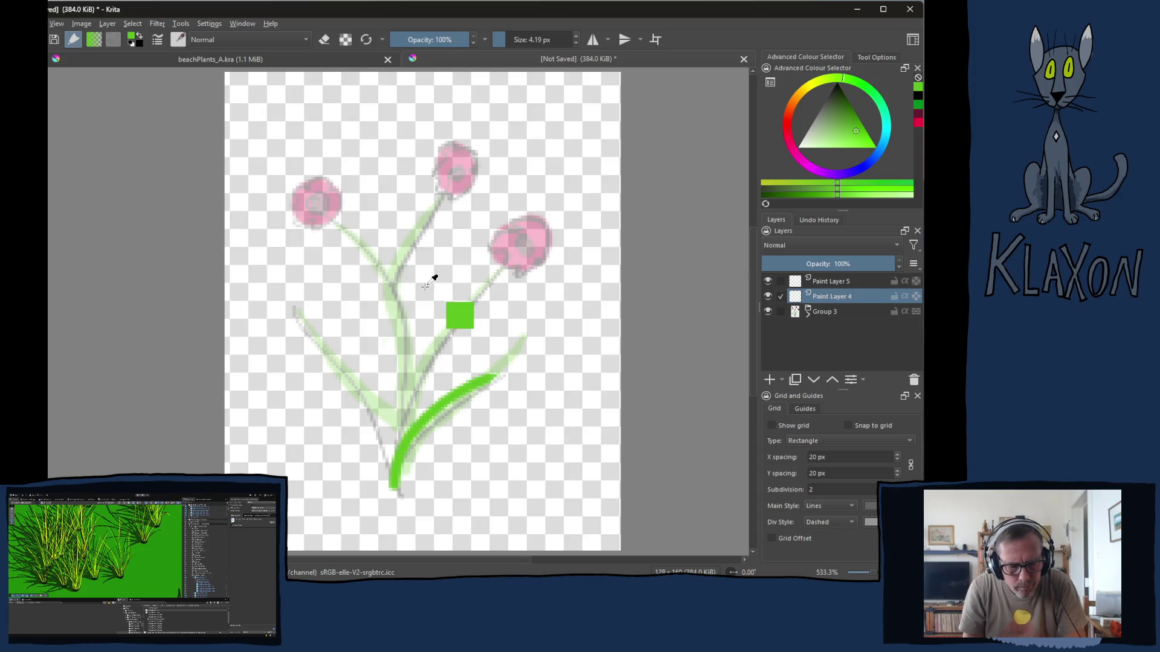
{"action": "key", "text": "ctrl+z"}
- Paint green leaves curving right and left from the base, stems to all three flowers, and a thicker base
{"action": "left_click_drag", "start_coordinate": [396, 484], "coordinate": [506, 389]}
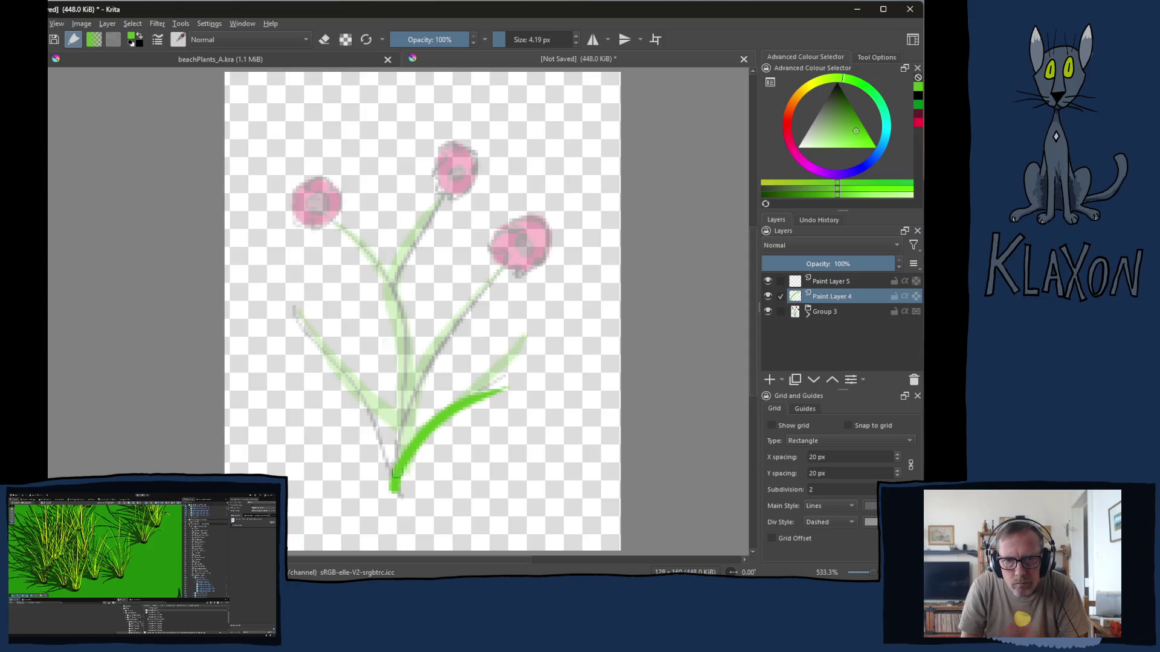
{"action": "left_click_drag", "start_coordinate": [396, 474], "coordinate": [489, 283]}
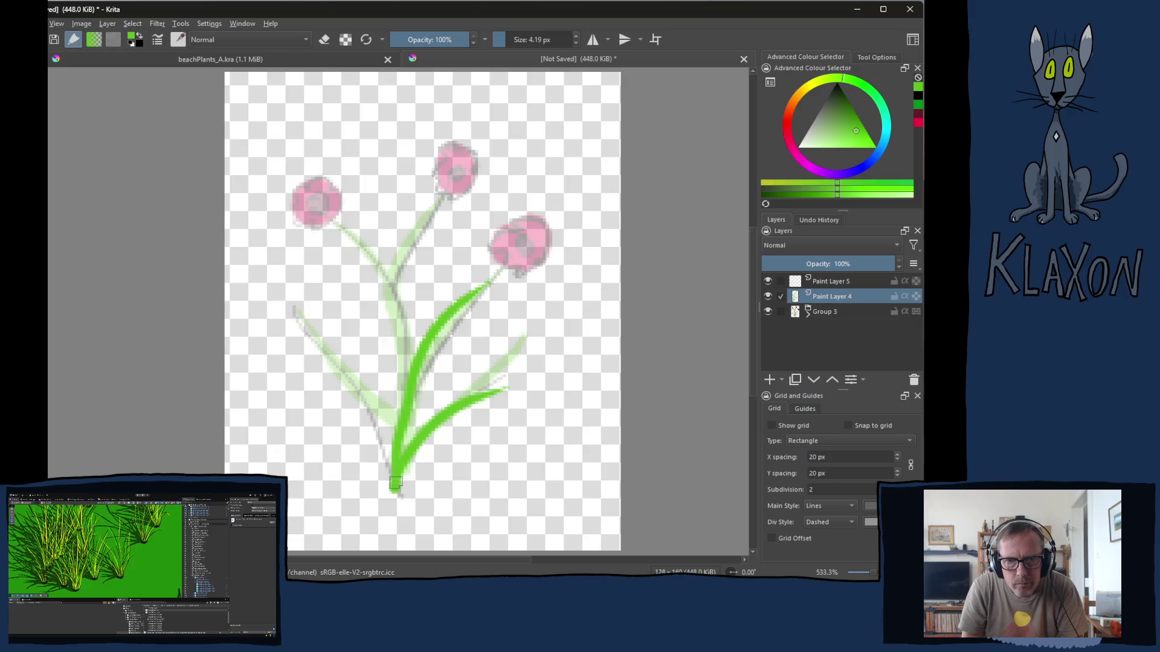
{"action": "left_click_drag", "start_coordinate": [396, 490], "coordinate": [293, 307]}
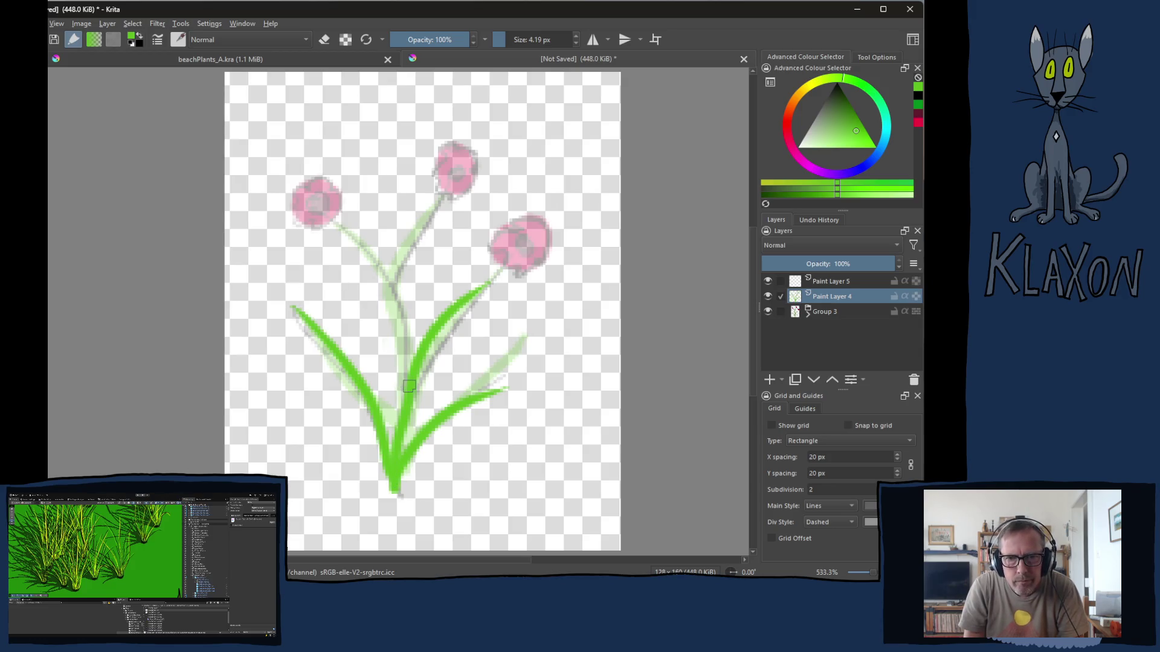
{"action": "left_click_drag", "start_coordinate": [401, 385], "coordinate": [305, 221]}
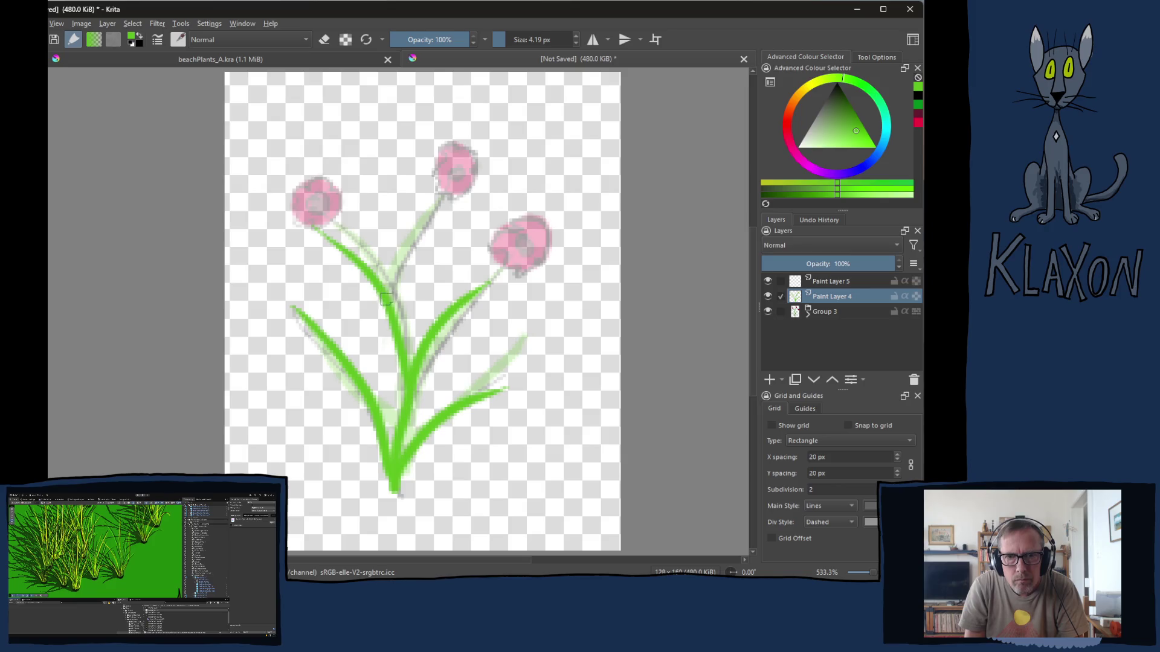
{"action": "left_click_drag", "start_coordinate": [389, 297], "coordinate": [436, 222]}
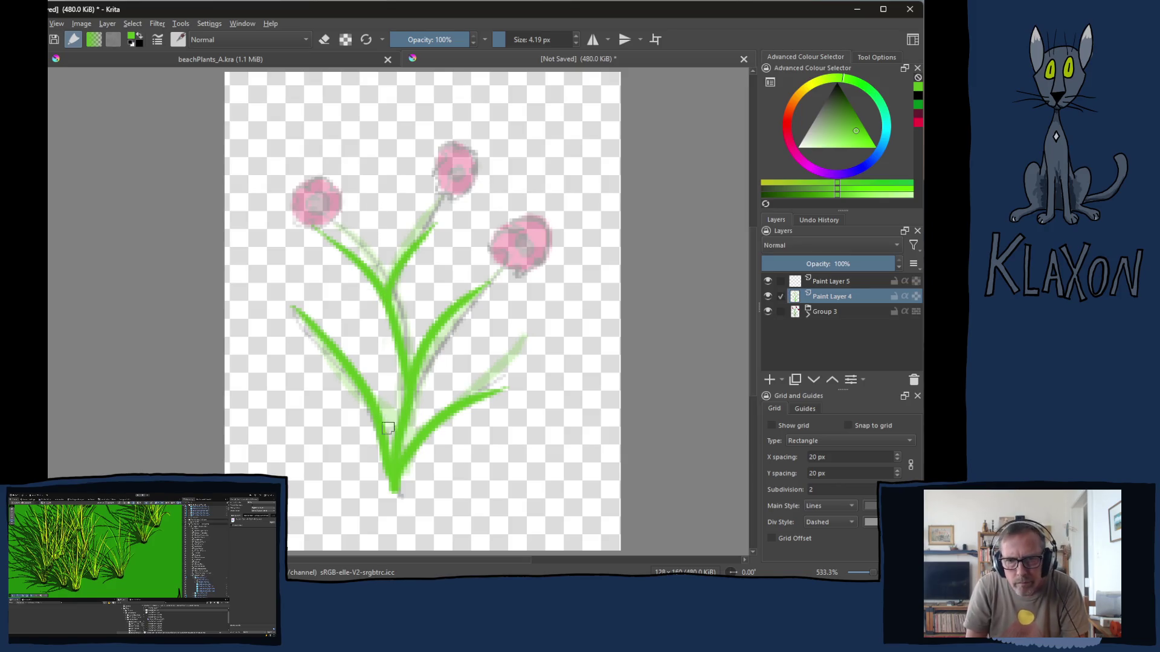
{"action": "left_click_drag", "start_coordinate": [389, 473], "coordinate": [391, 494]}
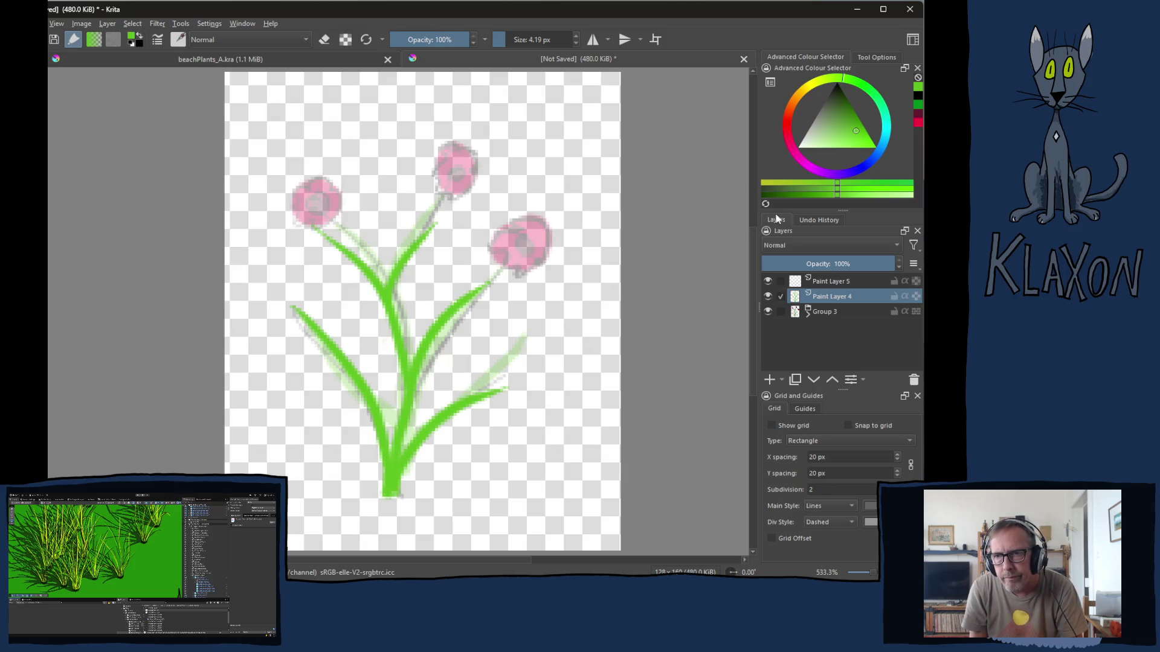
- Shade the left and upper-right leaves yellow-green, then touch up the left stem and right leaf edge
{"action": "left_click", "coordinate": [778, 182]}
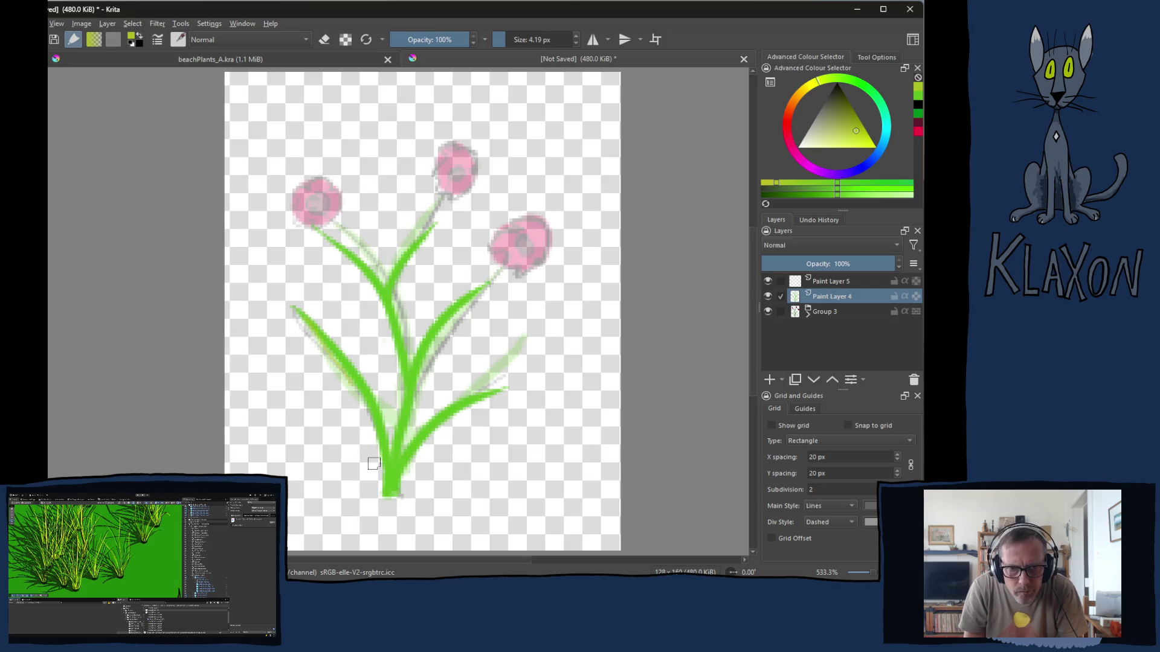
{"action": "left_click", "coordinate": [380, 382], "text": "ctrl"}
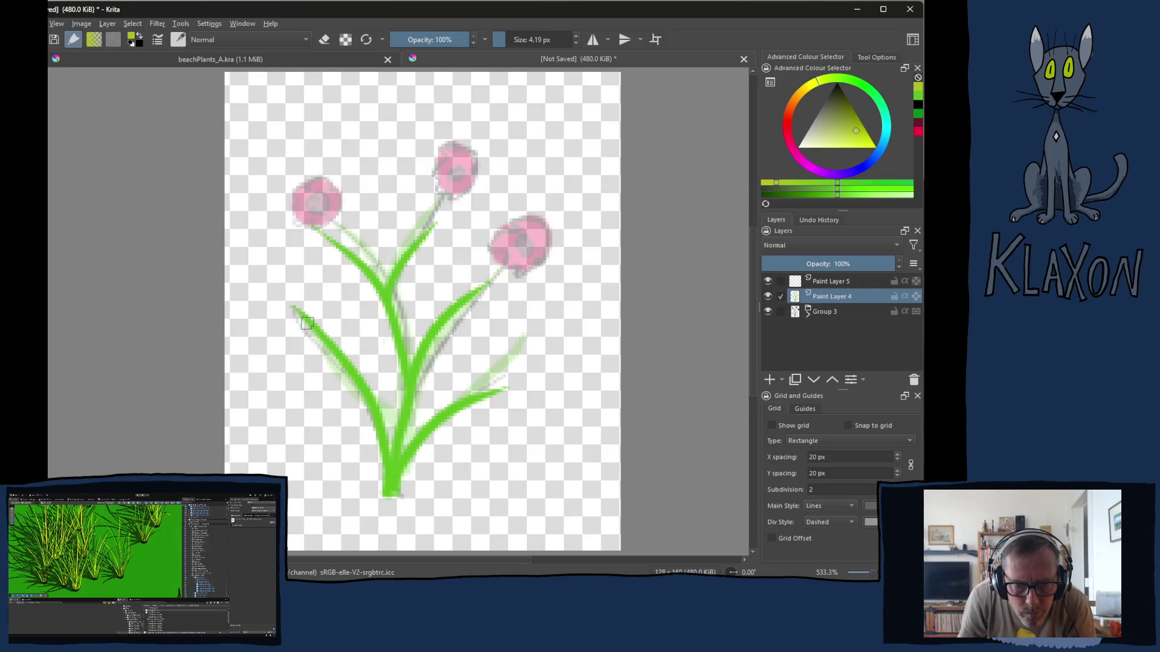
{"action": "left_click_drag", "start_coordinate": [301, 317], "coordinate": [355, 372]}
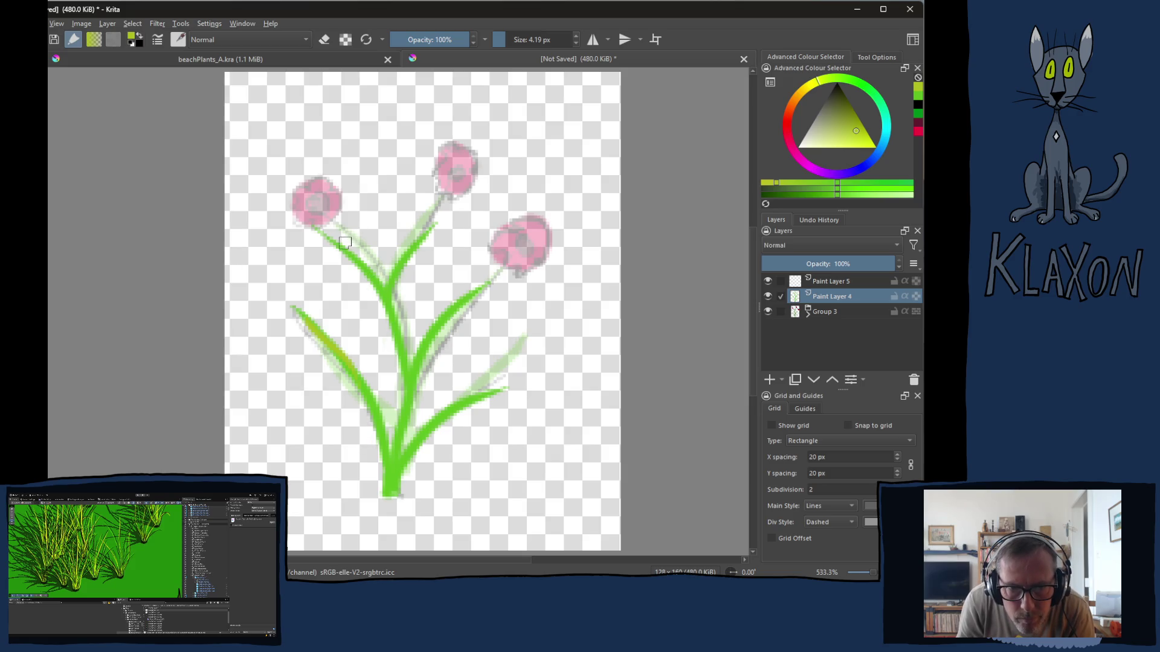
{"action": "left_click_drag", "start_coordinate": [390, 283], "coordinate": [430, 236]}
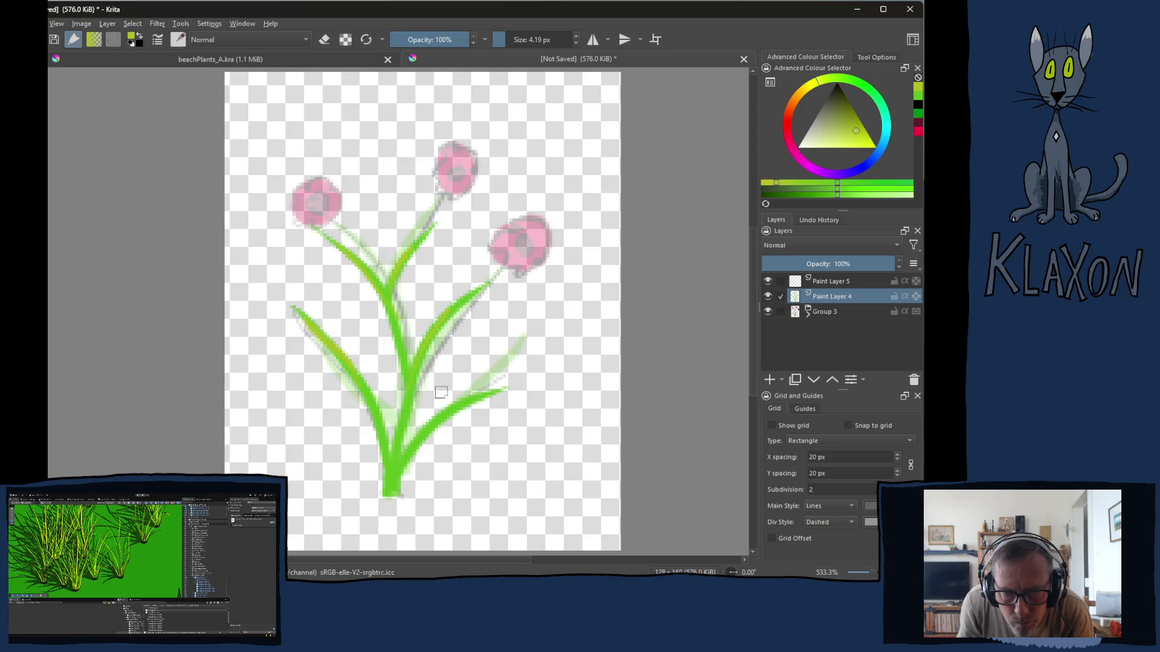
{"action": "left_click_drag", "start_coordinate": [464, 404], "coordinate": [408, 462]}
{"action": "key", "text": "ctrl+z"}
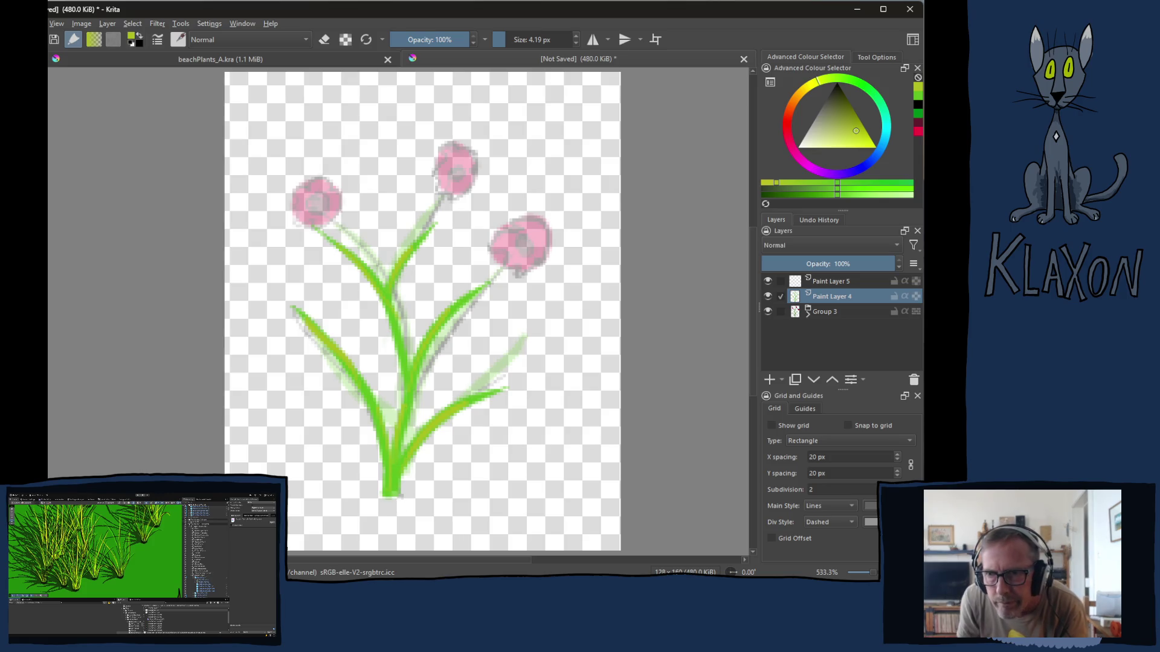
{"action": "left_click", "coordinate": [883, 195]}
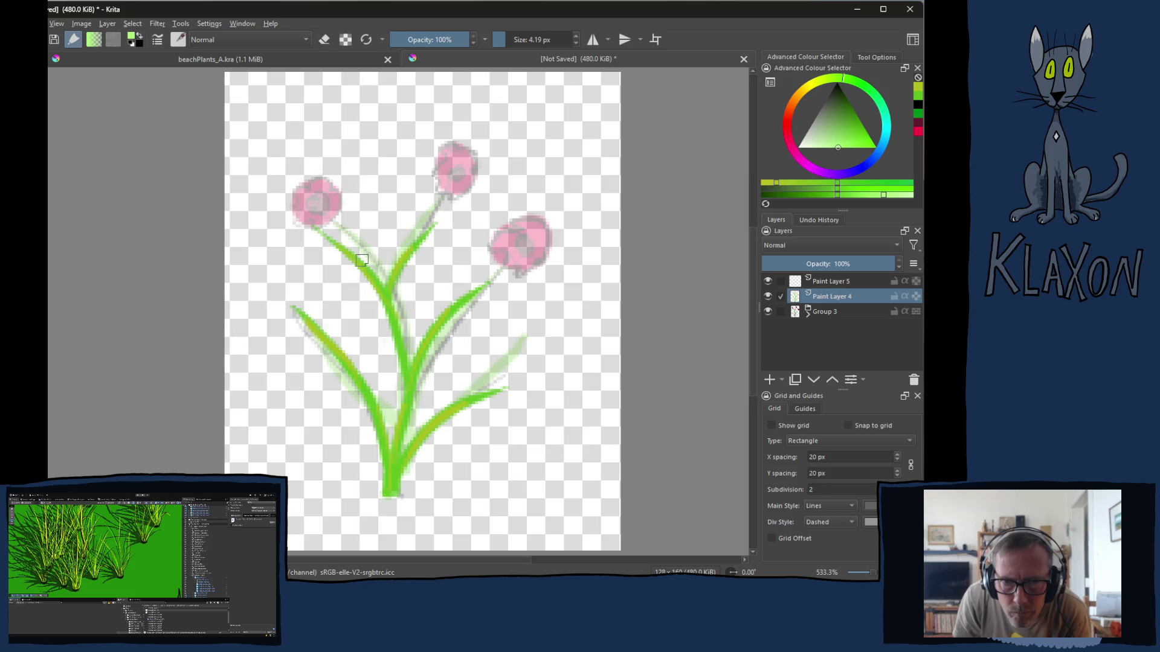
{"action": "left_click_drag", "start_coordinate": [361, 264], "coordinate": [377, 289]}
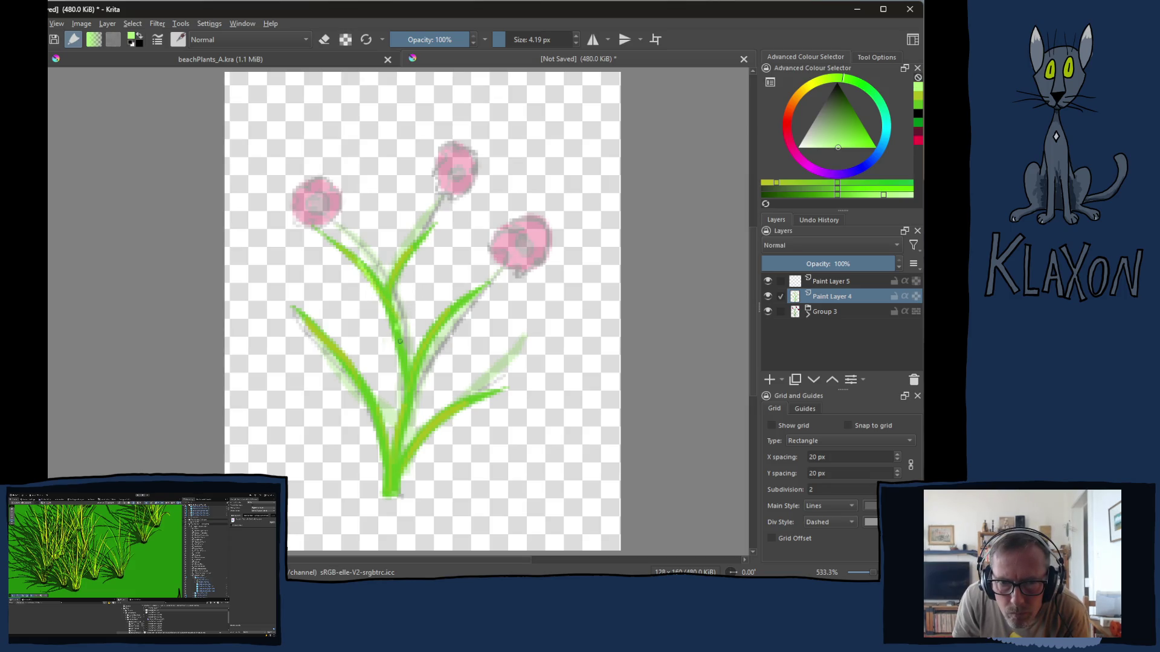
{"action": "left_click_drag", "start_coordinate": [474, 295], "coordinate": [424, 347]}
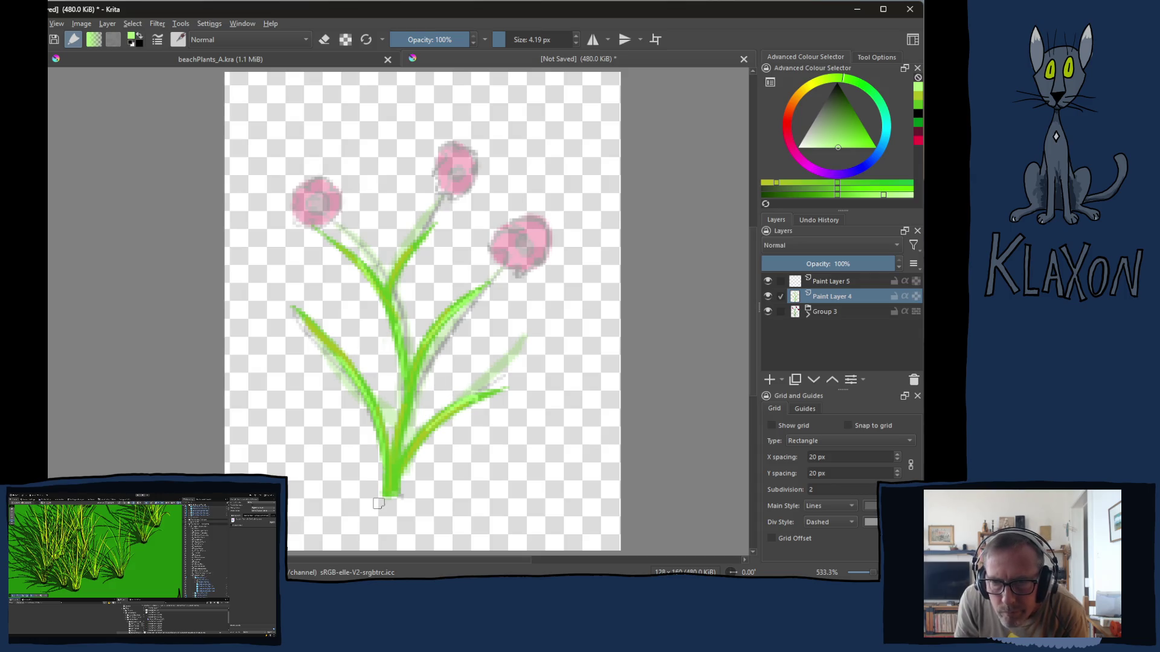
- Add dark-green shading along the stem base, both stems and the lower-right leaf
{"action": "left_click", "coordinate": [776, 195]}
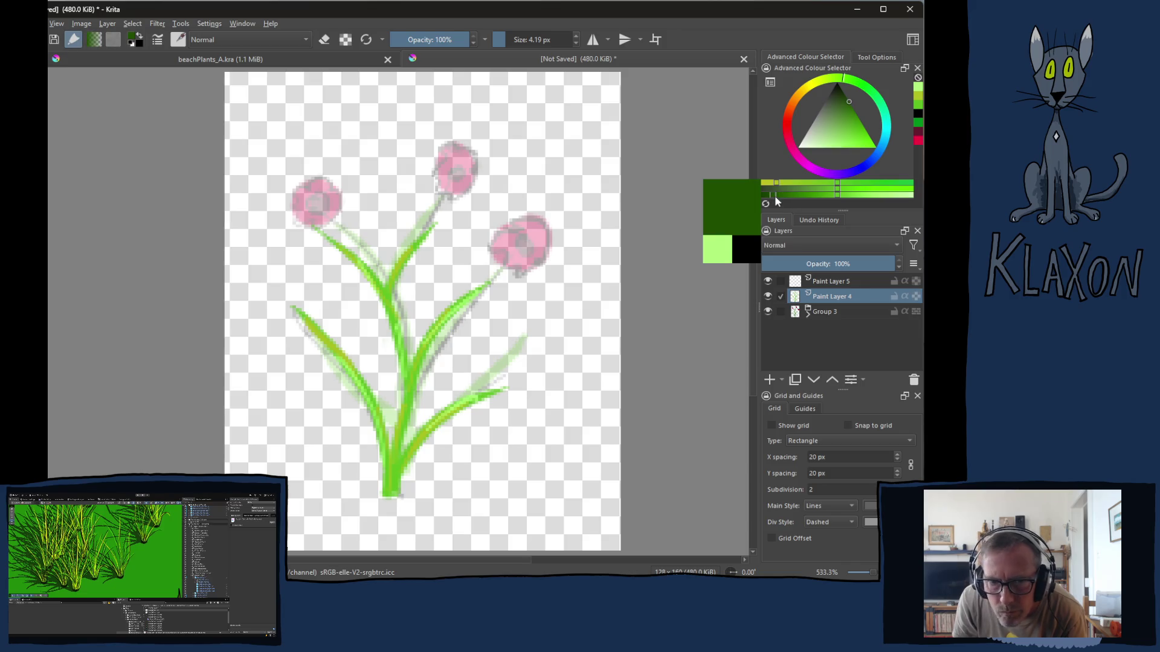
{"action": "left_click_drag", "start_coordinate": [388, 489], "coordinate": [385, 444]}
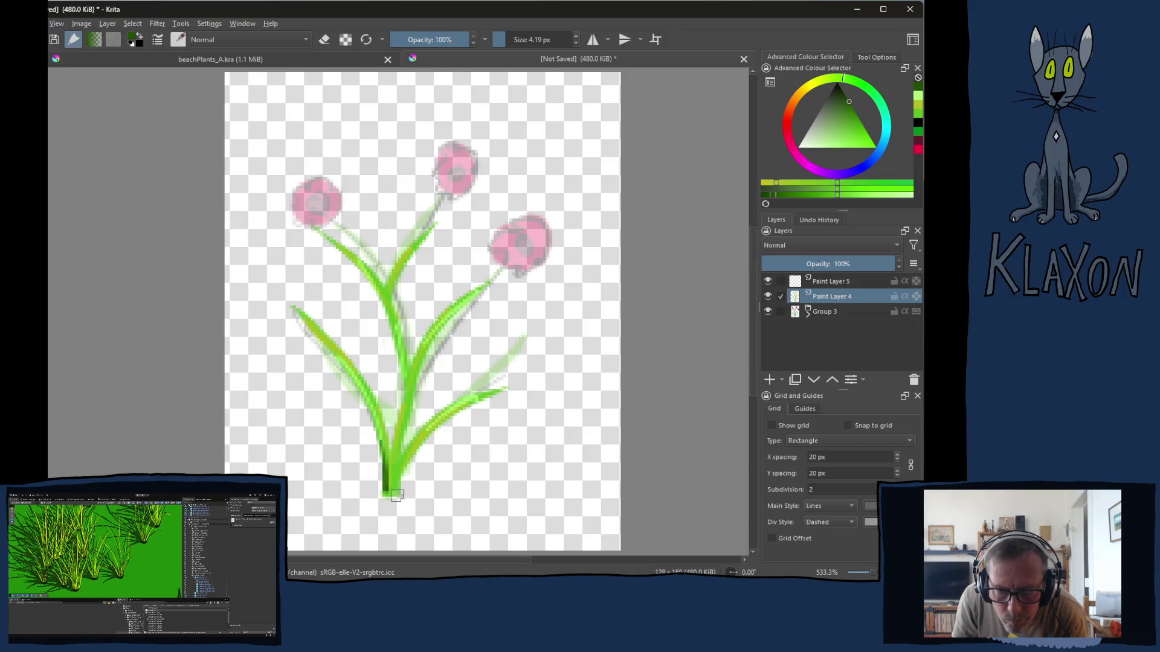
{"action": "key", "text": "ctrl+z"}
{"action": "left_click", "coordinate": [793, 195]}
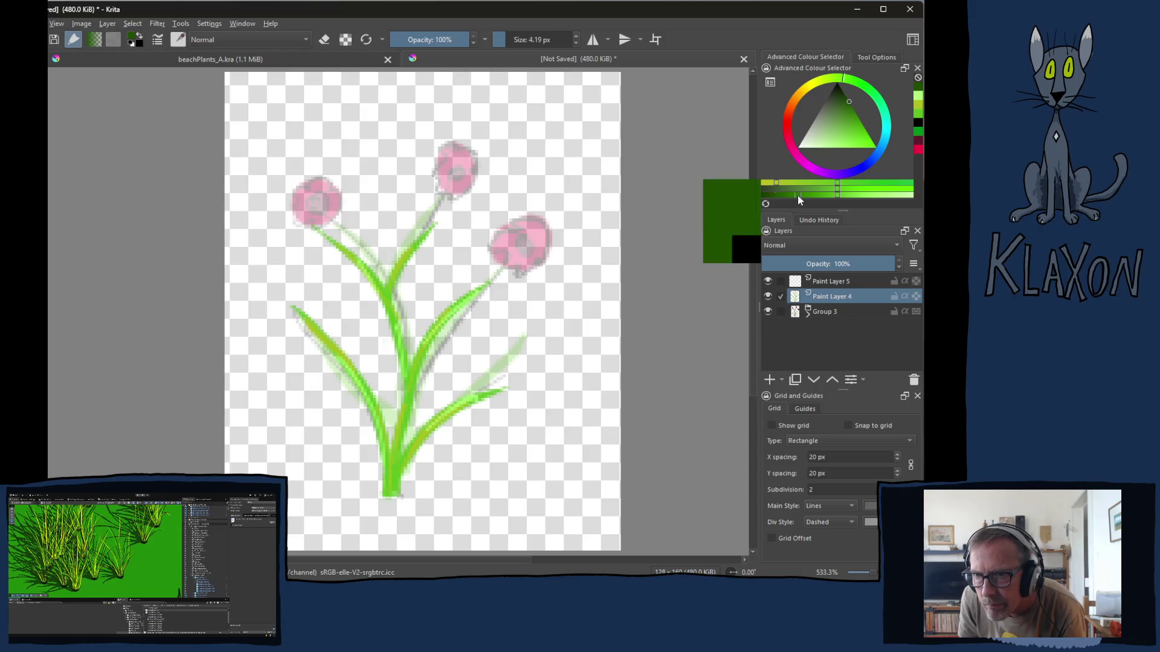
{"action": "left_click_drag", "start_coordinate": [391, 492], "coordinate": [424, 426]}
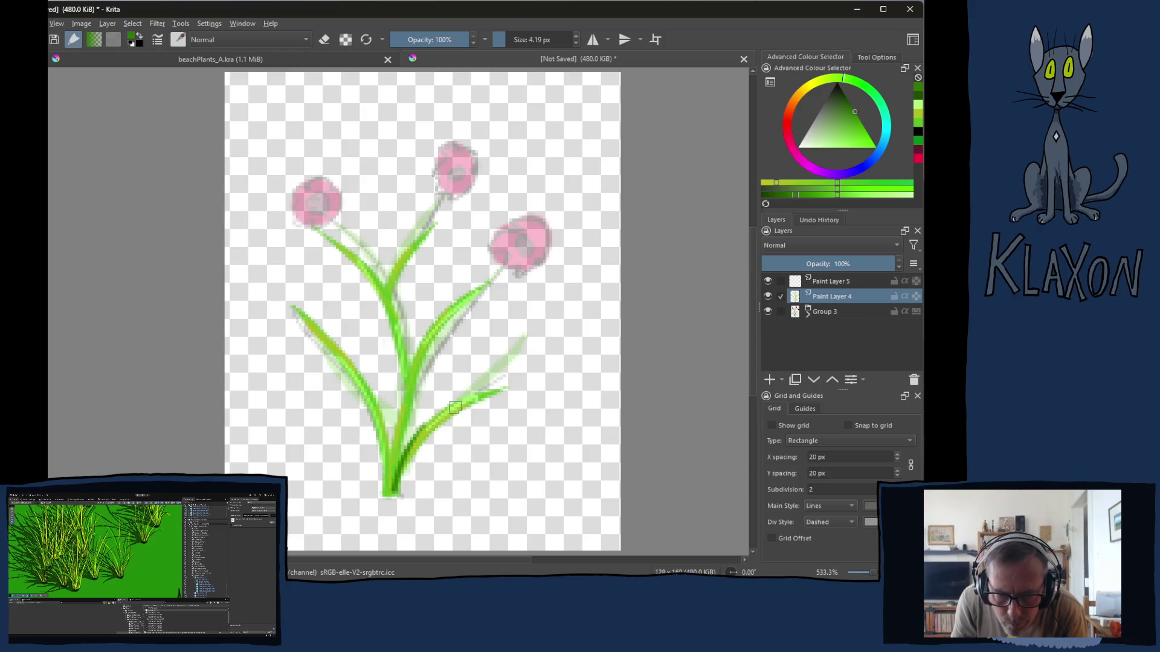
{"action": "mouse_move", "coordinate": [390, 495]}
{"action": "left_mouse_down"}
{"action": "mouse_move", "coordinate": [369, 415]}
{"action": "mouse_move", "coordinate": [464, 292]}
{"action": "left_mouse_up"}
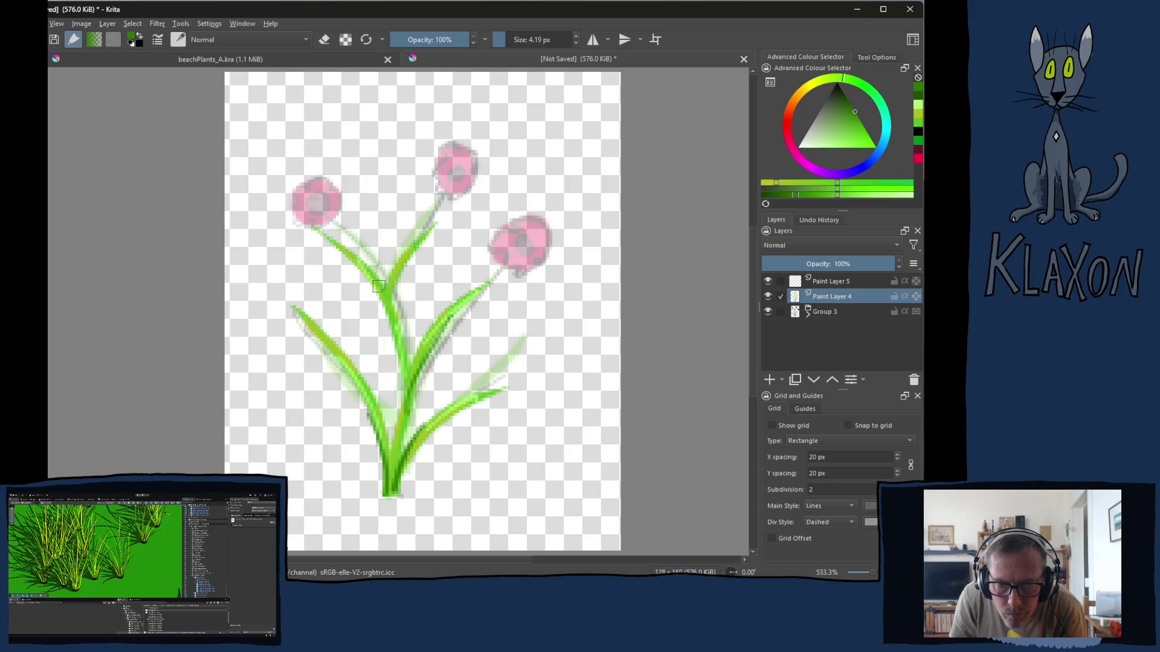
{"action": "left_click_drag", "start_coordinate": [392, 314], "coordinate": [435, 233]}
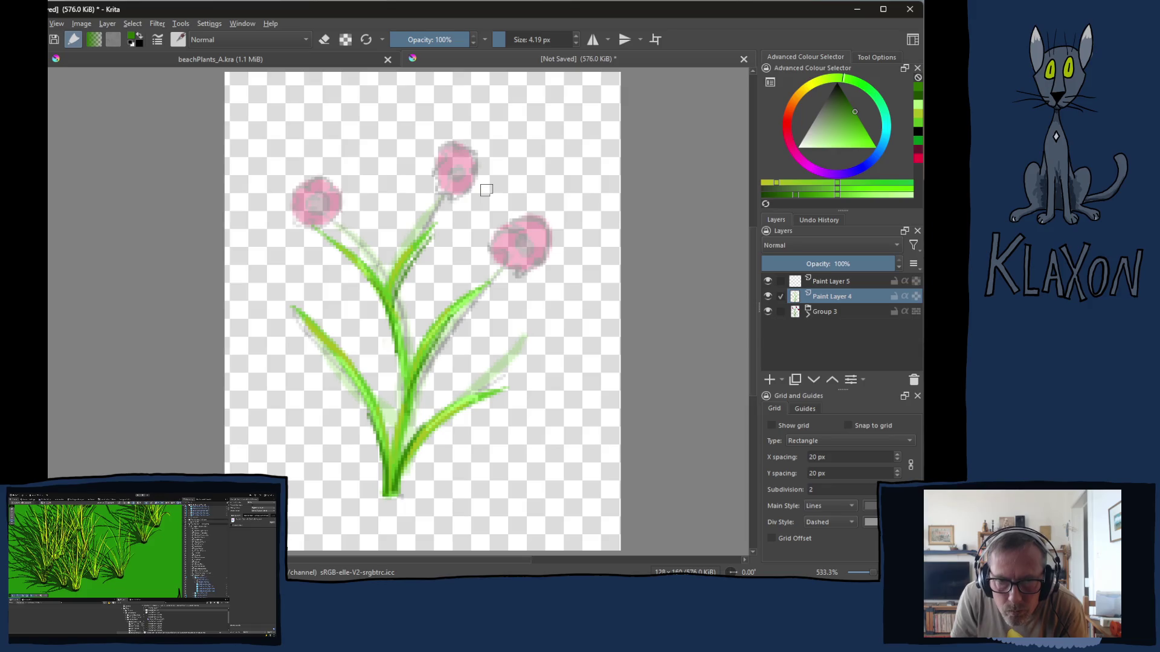
{"action": "key", "text": "ctrl+z"}
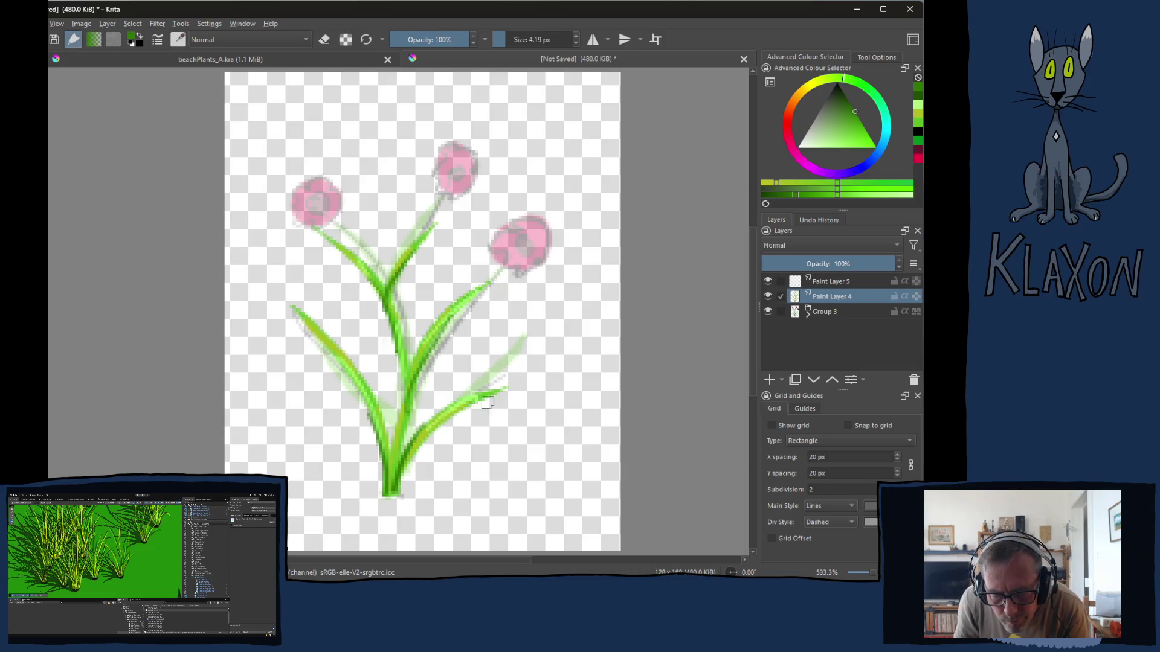
{"action": "left_click_drag", "start_coordinate": [482, 401], "coordinate": [427, 431]}
- Hide the faded flower group and zoom in on the leaves from actual size
{"action": "key", "text": "1"}
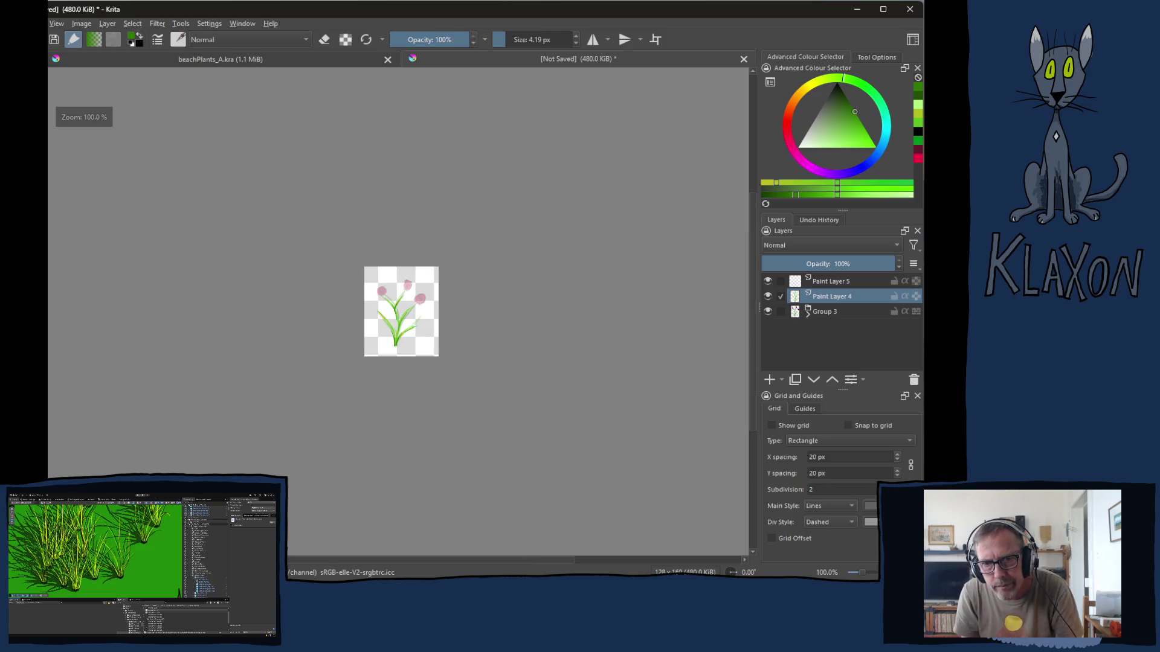
{"action": "left_click", "coordinate": [767, 311]}
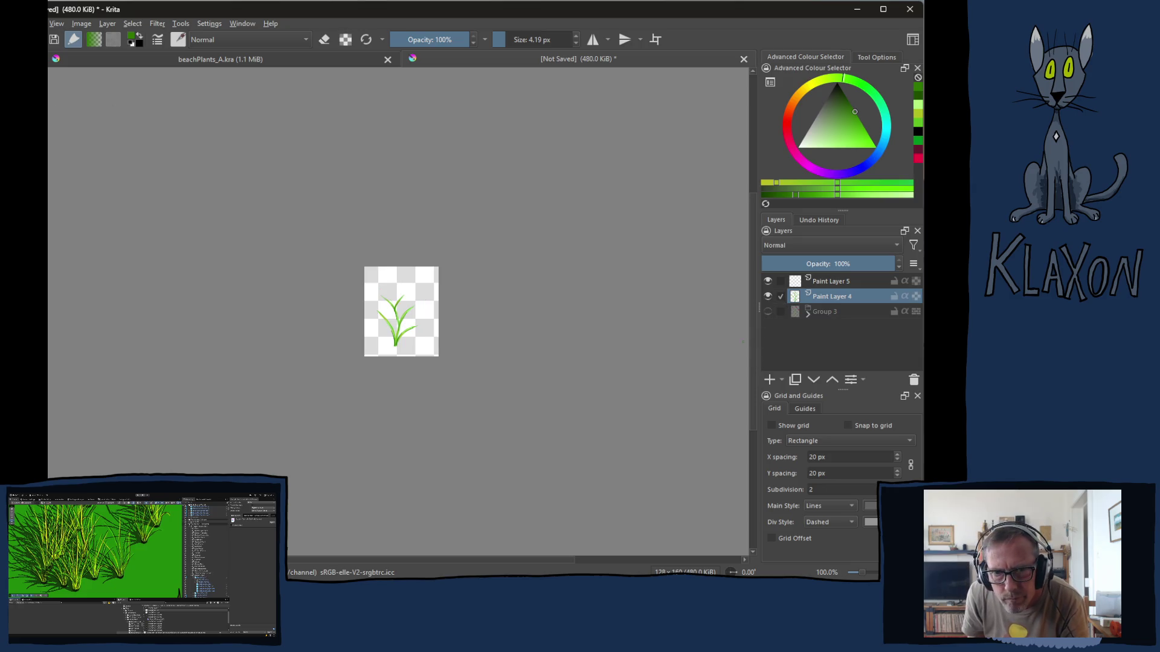
{"action": "key", "text": "plus"}
{"action": "key", "text": "plus"}
{"action": "key", "text": "plus"}
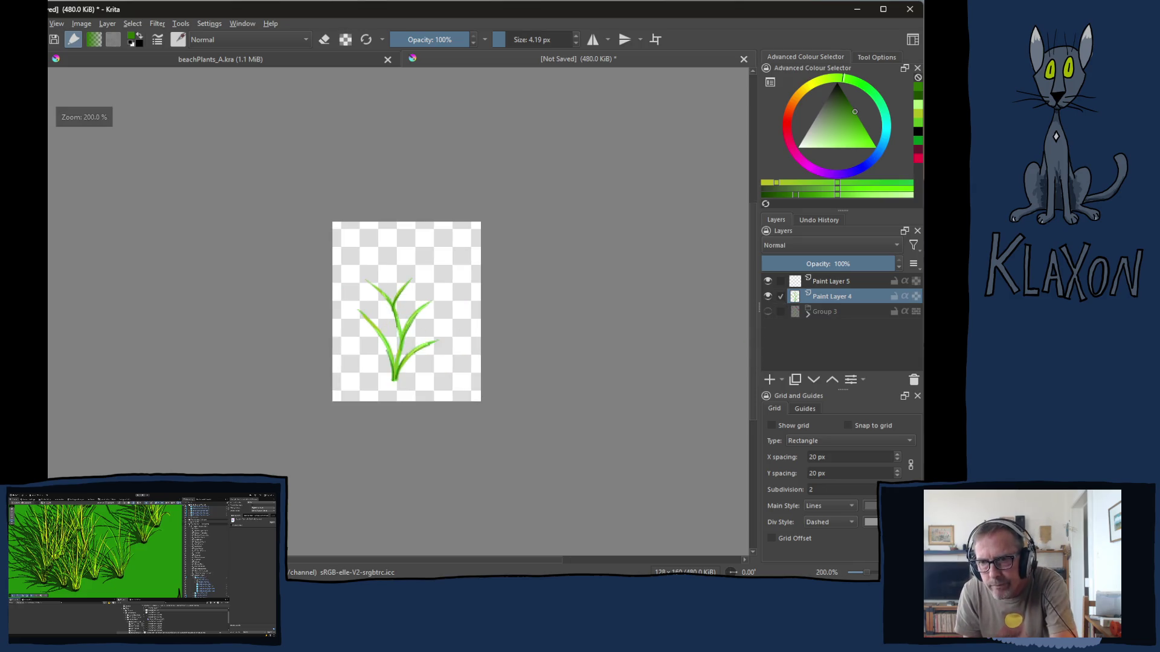
- On Paint Layer 5, set up a black brush at 1.80 px
{"action": "left_click", "coordinate": [822, 284]}
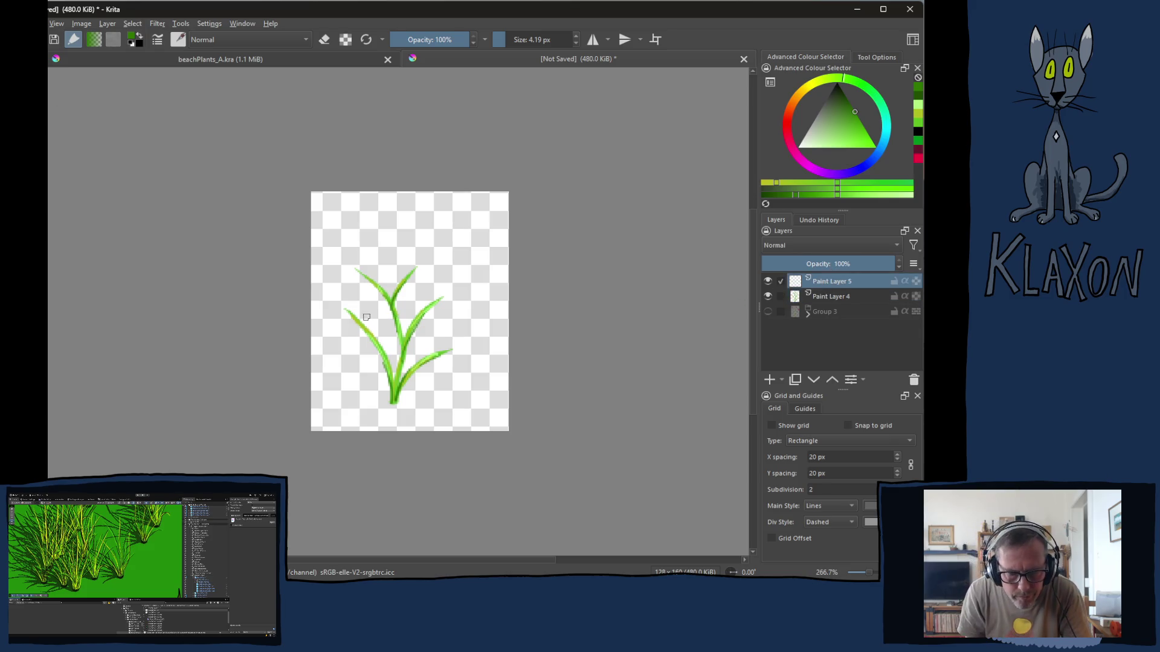
{"action": "left_click", "coordinate": [534, 40]}
{"action": "type", "text": "1"}
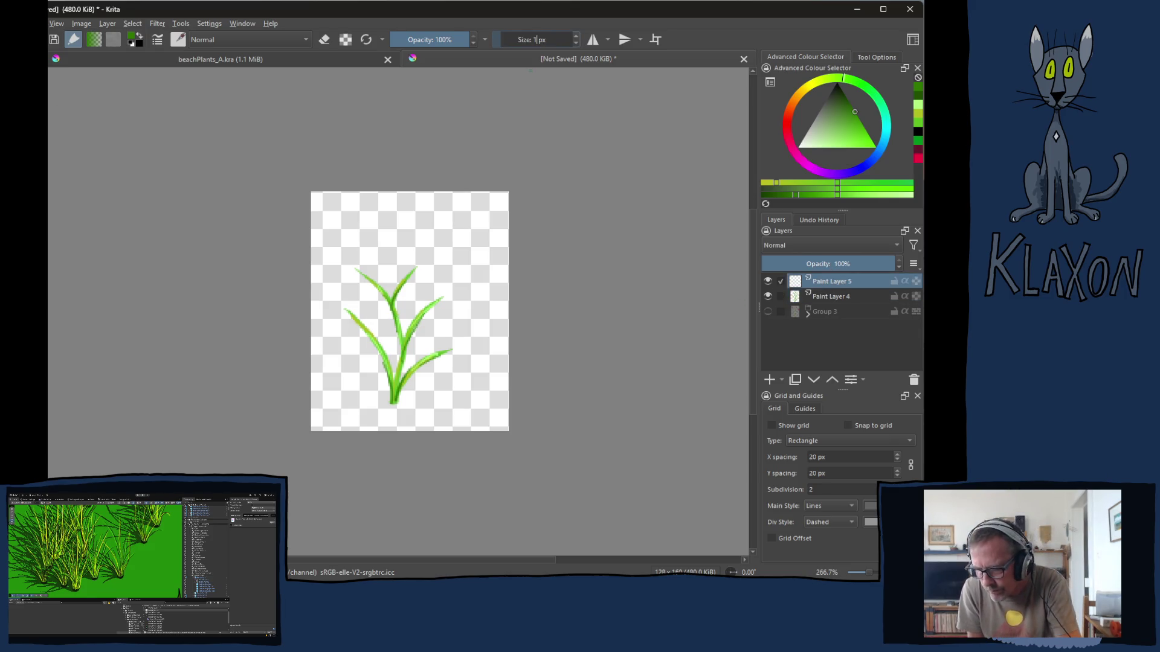
{"action": "type", "text": ".8"}
{"action": "key", "text": "Return"}
{"action": "right_click", "coordinate": [382, 226]}
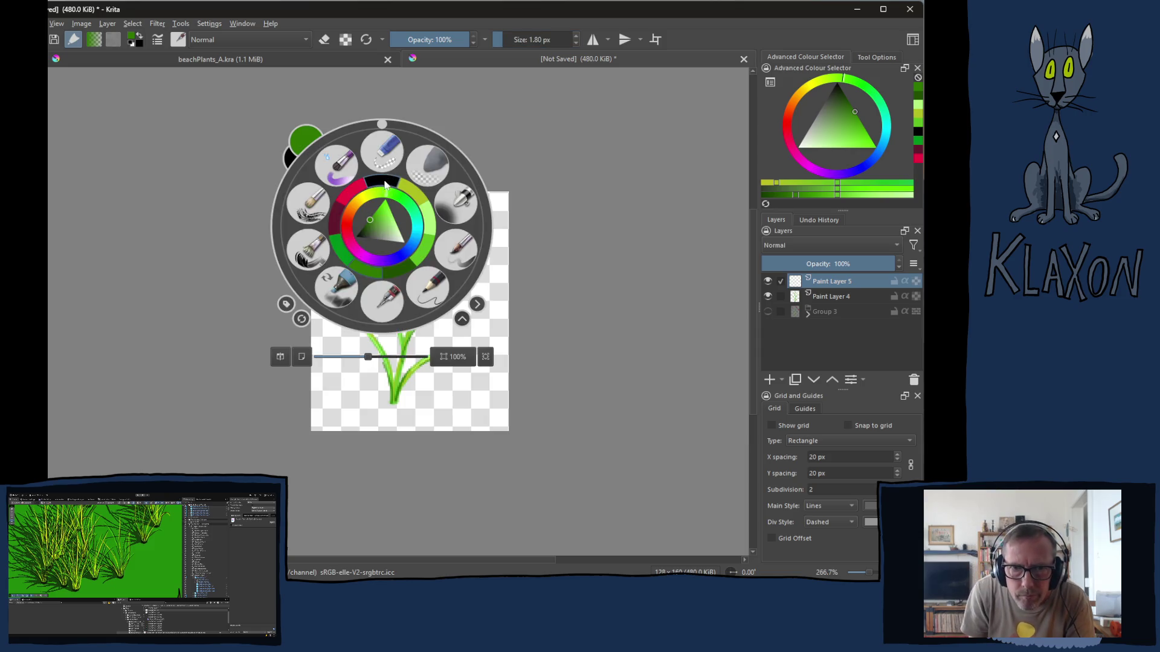
{"action": "left_click", "coordinate": [385, 184]}
- Zoom in closely and outline the lower edge of the bottom-right leaf in black
{"action": "scroll", "coordinate": [366, 275], "scroll_direction": "up", "scroll_amount": 1}
{"action": "scroll", "coordinate": [368, 280], "scroll_direction": "down", "scroll_amount": 4}
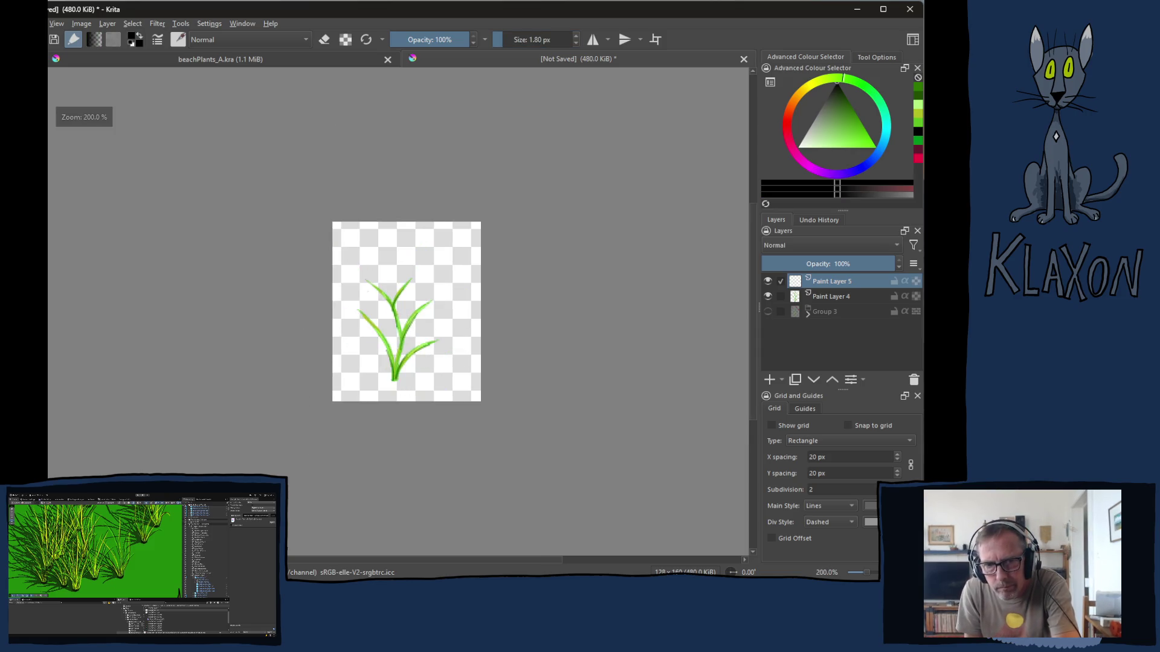
{"action": "scroll", "coordinate": [371, 289], "scroll_direction": "up", "scroll_amount": 1}
{"action": "scroll", "coordinate": [372, 289], "scroll_direction": "up", "scroll_amount": 4}
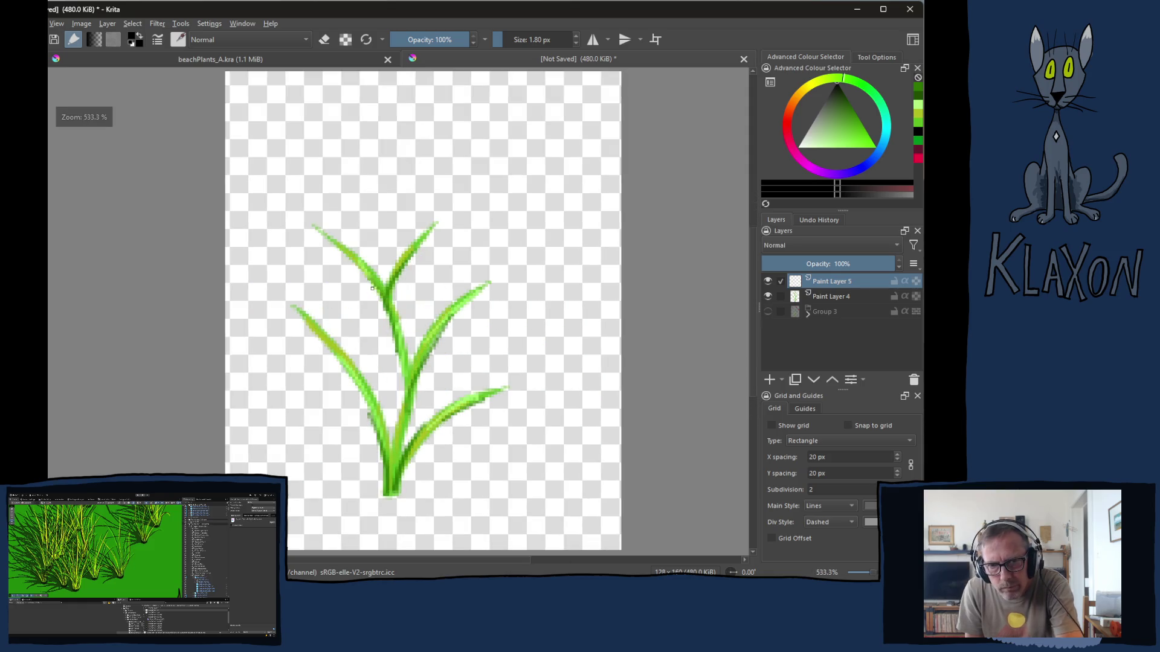
{"action": "scroll", "coordinate": [369, 279], "scroll_direction": "up", "scroll_amount": 1}
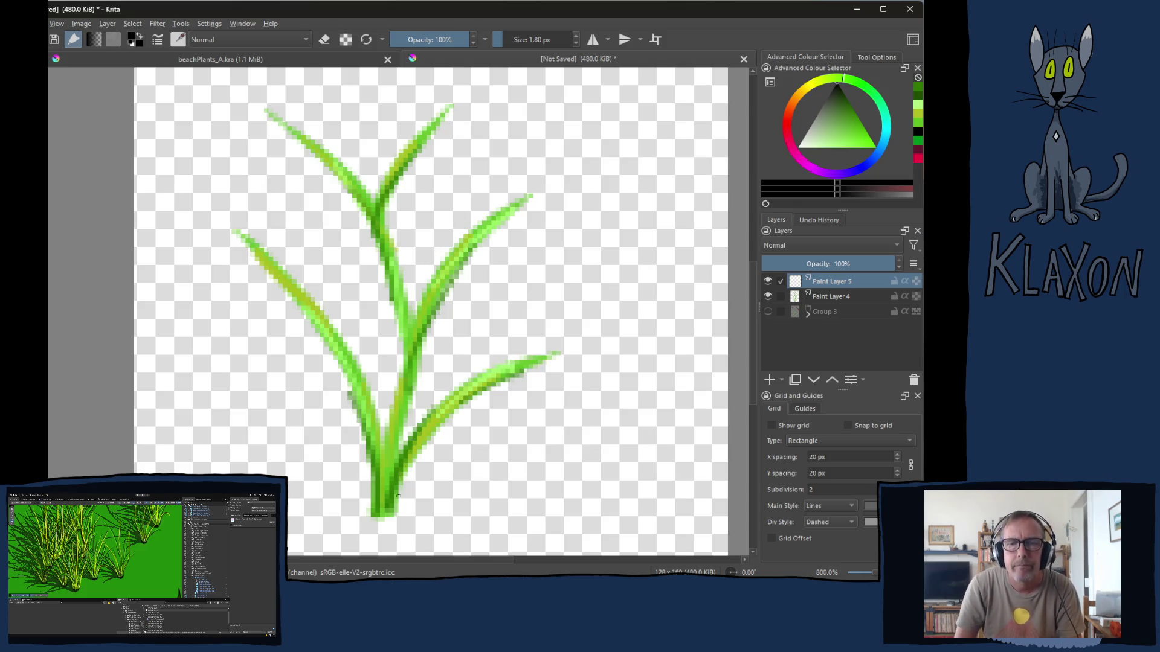
{"action": "mouse_move", "coordinate": [396, 516]}
{"action": "left_mouse_down"}
{"action": "mouse_move", "coordinate": [447, 418]}
{"action": "mouse_move", "coordinate": [568, 364]}
{"action": "left_mouse_up"}
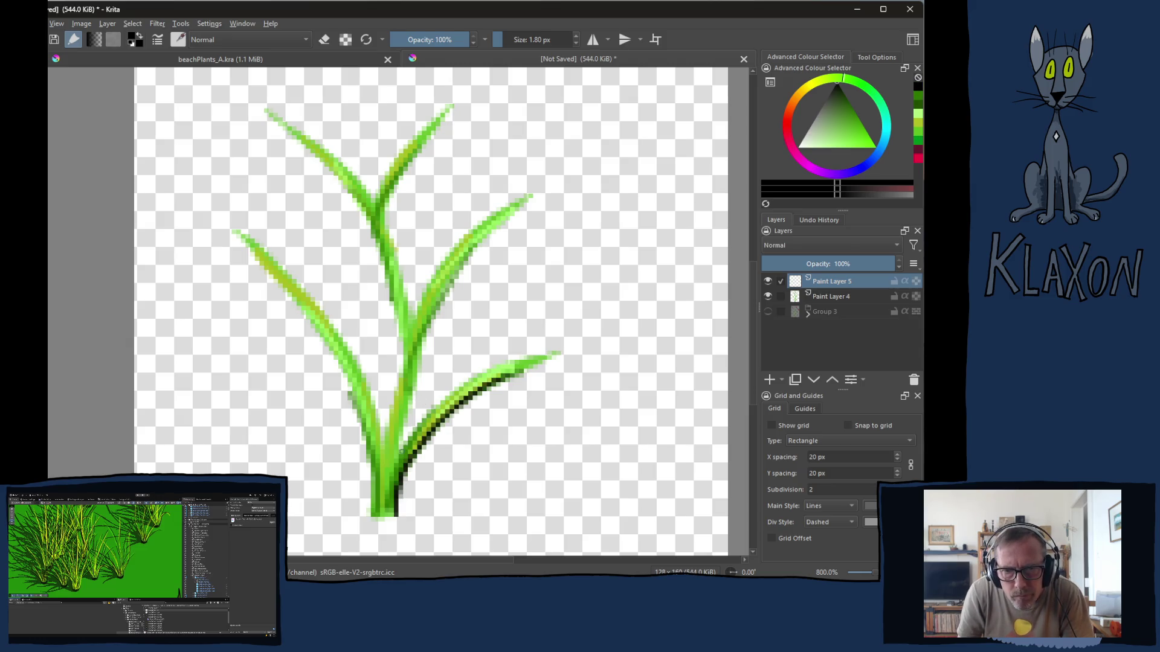
- Redraw the dark outline along the bottom-right leaf's upper edge
{"action": "left_click_drag", "start_coordinate": [391, 469], "coordinate": [519, 352]}
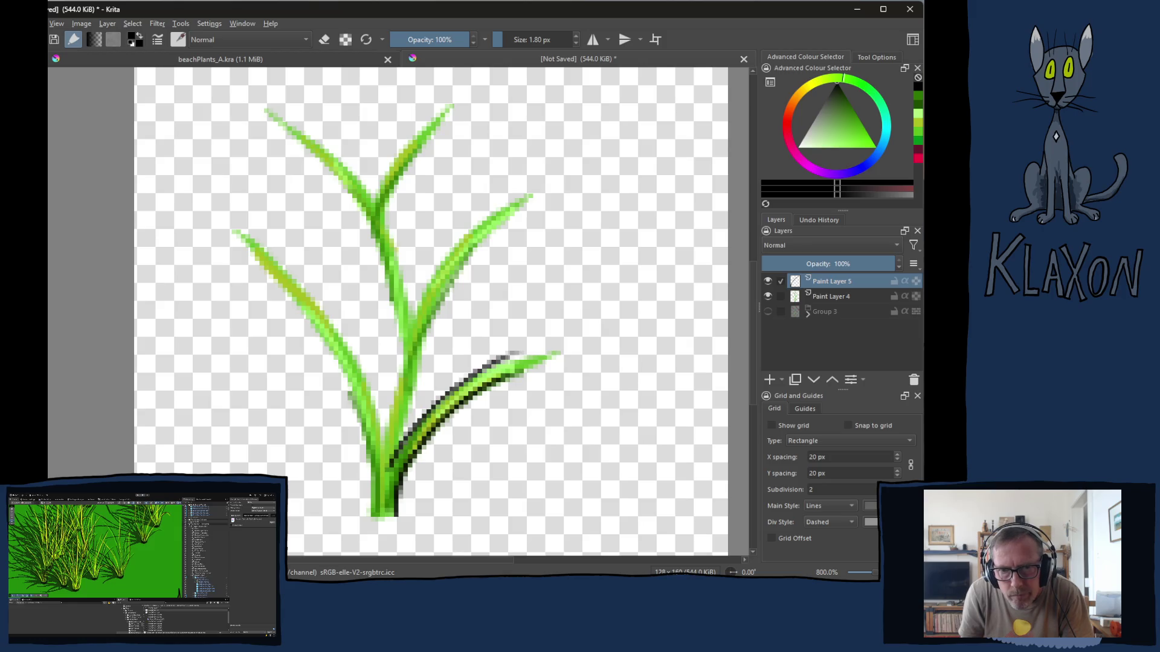
{"action": "key", "text": "ctrl+z"}
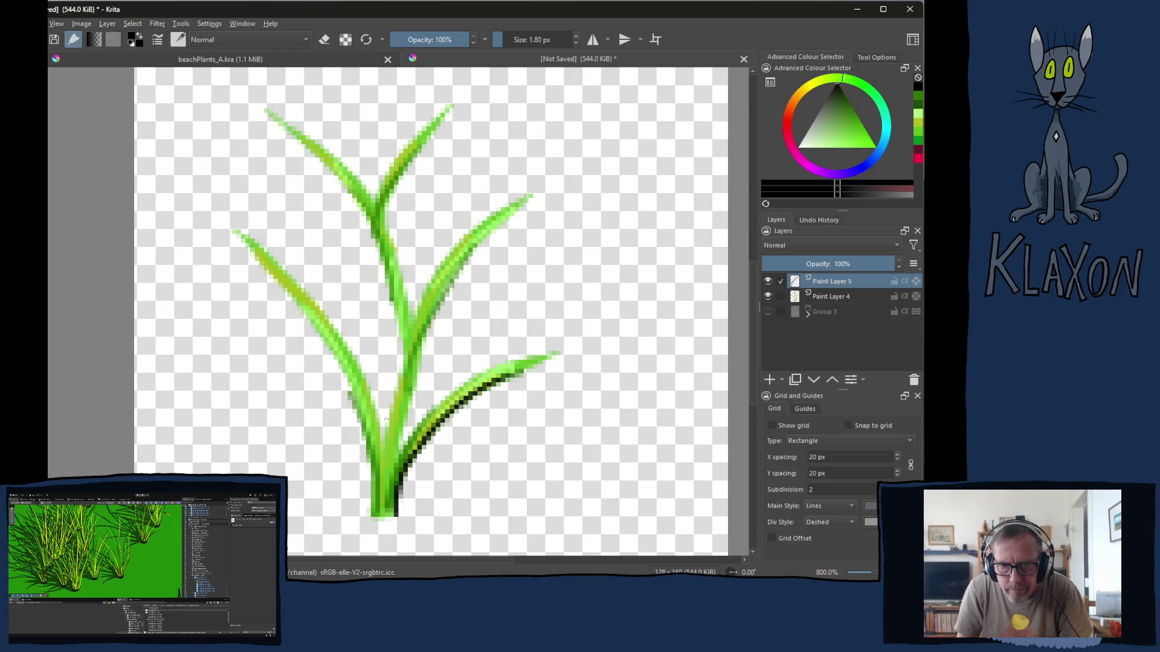
{"action": "mouse_move", "coordinate": [386, 464]}
{"action": "left_mouse_down"}
{"action": "mouse_move", "coordinate": [465, 382]}
{"action": "mouse_move", "coordinate": [559, 350]}
{"action": "left_mouse_up"}
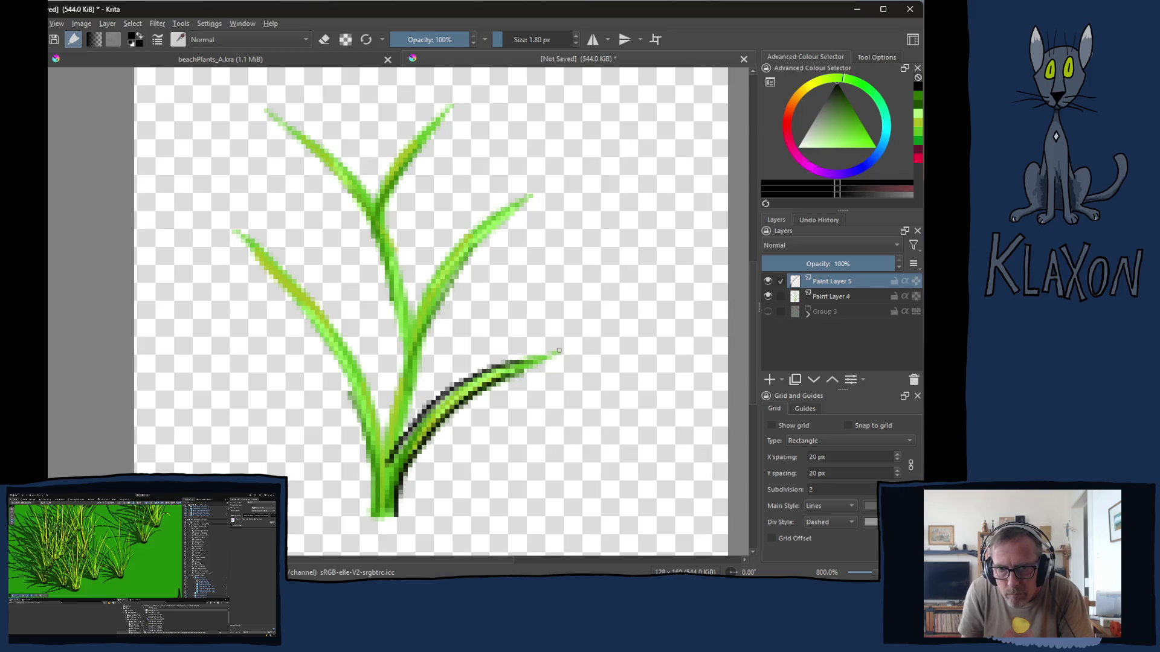
- Outline the middle-right leaf's right edge up to its tip, then rotate the canvas counter-clockwise
{"action": "mouse_move", "coordinate": [399, 442]}
{"action": "left_mouse_down"}
{"action": "mouse_move", "coordinate": [416, 356]}
{"action": "mouse_move", "coordinate": [534, 209]}
{"action": "left_mouse_up"}
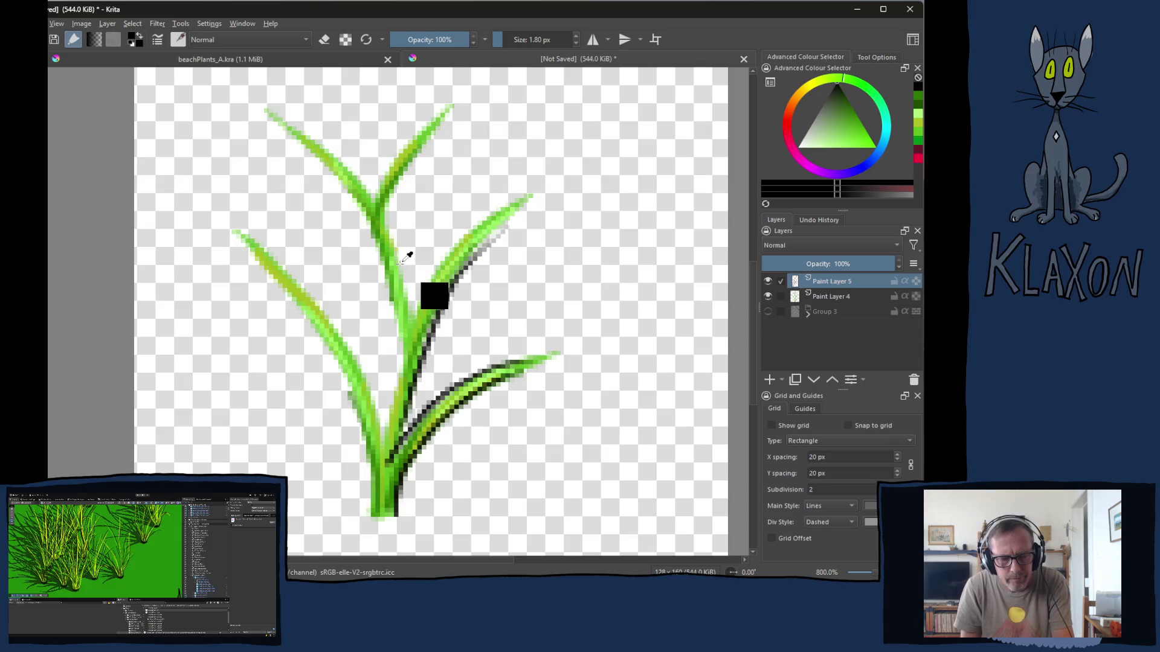
{"action": "key", "text": "ctrl+z"}
{"action": "mouse_move", "coordinate": [399, 438]}
{"action": "left_mouse_down"}
{"action": "mouse_move", "coordinate": [450, 284]}
{"action": "mouse_move", "coordinate": [510, 213]}
{"action": "left_mouse_up"}
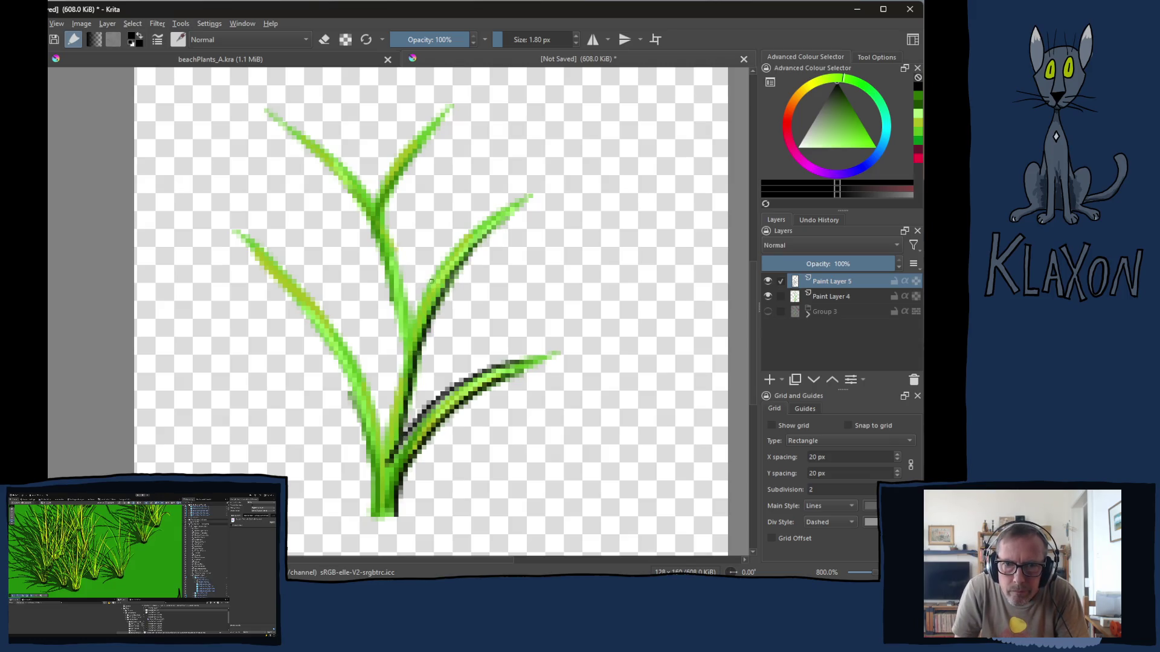
{"action": "left_click_drag", "start_coordinate": [431, 281], "coordinate": [525, 197]}
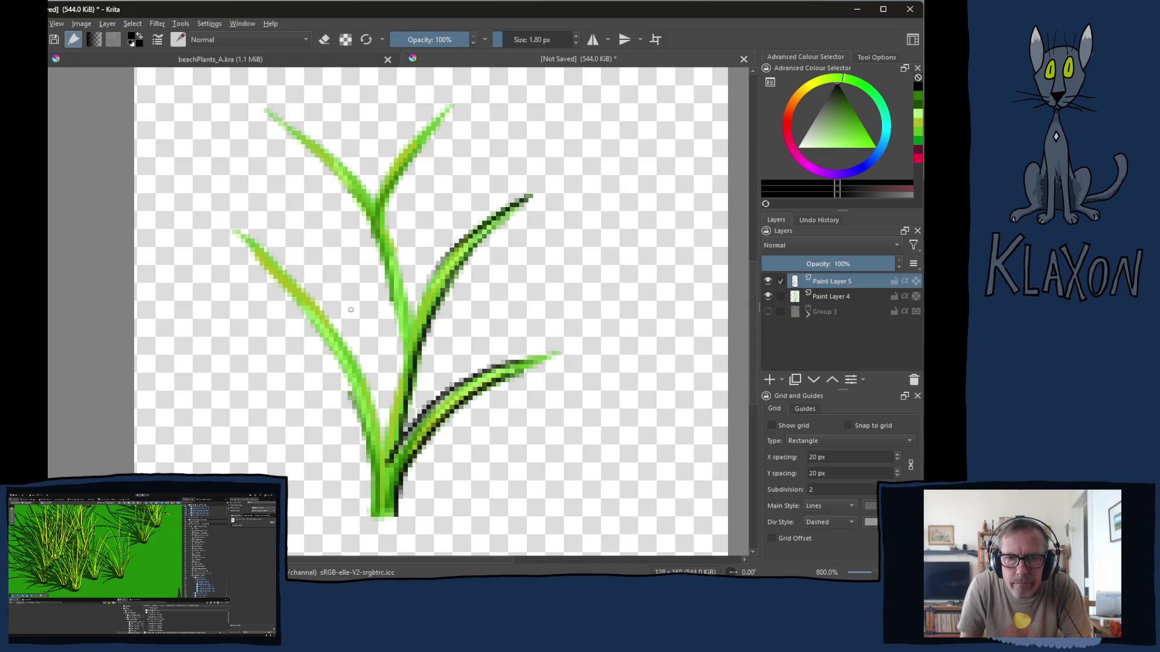
{"action": "key", "text": "4"}
{"action": "key", "text": "4"}
{"action": "key", "text": "4"}
{"action": "key", "text": "4"}
{"action": "key", "text": "4"}
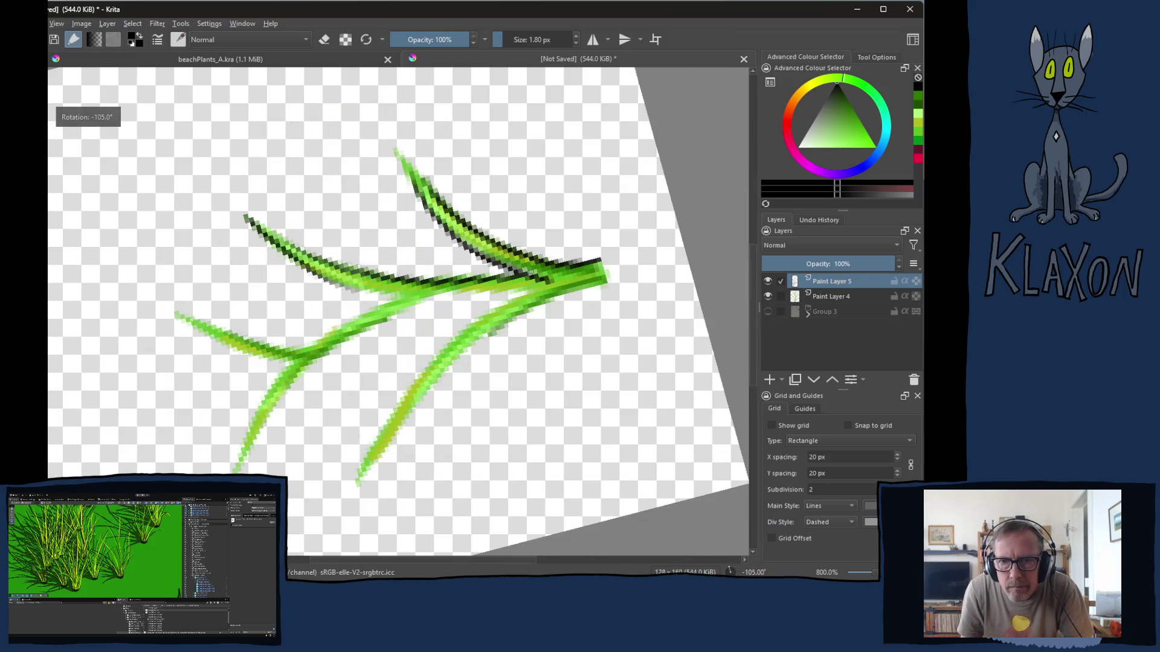
- Outline the lower, middle and lower-left grass blades and the spot near the blade junction
{"action": "mouse_move", "coordinate": [525, 294]}
{"action": "left_mouse_down"}
{"action": "mouse_move", "coordinate": [417, 380]}
{"action": "mouse_move", "coordinate": [381, 450]}
{"action": "left_mouse_up"}
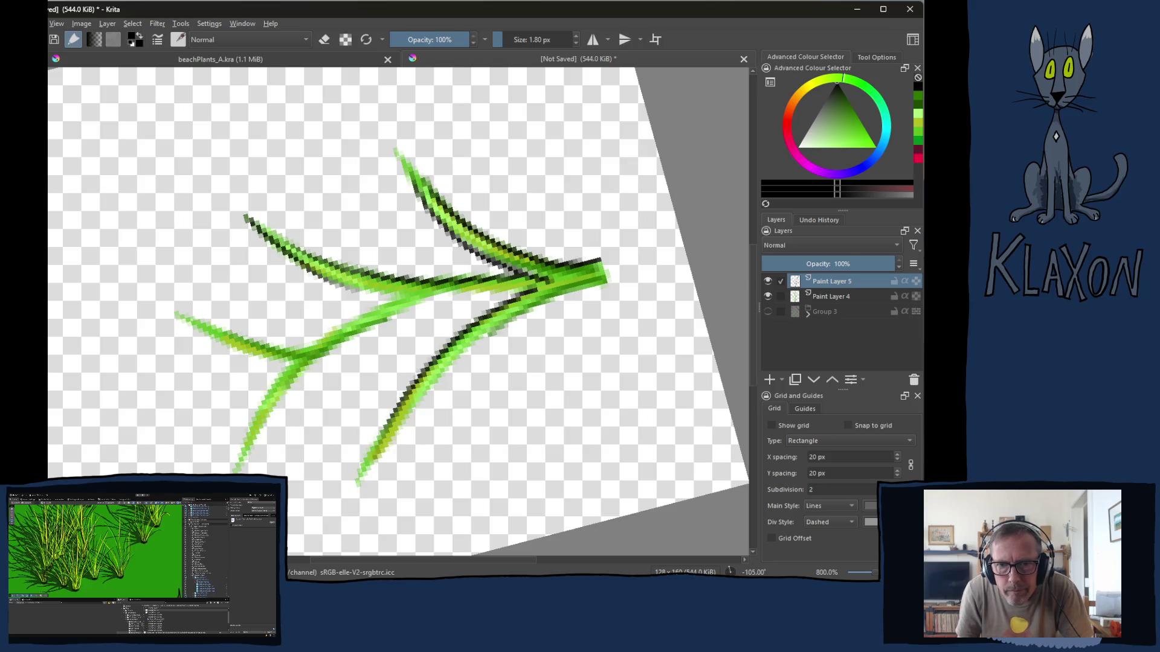
{"action": "mouse_move", "coordinate": [600, 285]}
{"action": "left_mouse_down"}
{"action": "mouse_move", "coordinate": [444, 366]}
{"action": "mouse_move", "coordinate": [380, 457]}
{"action": "left_mouse_up"}
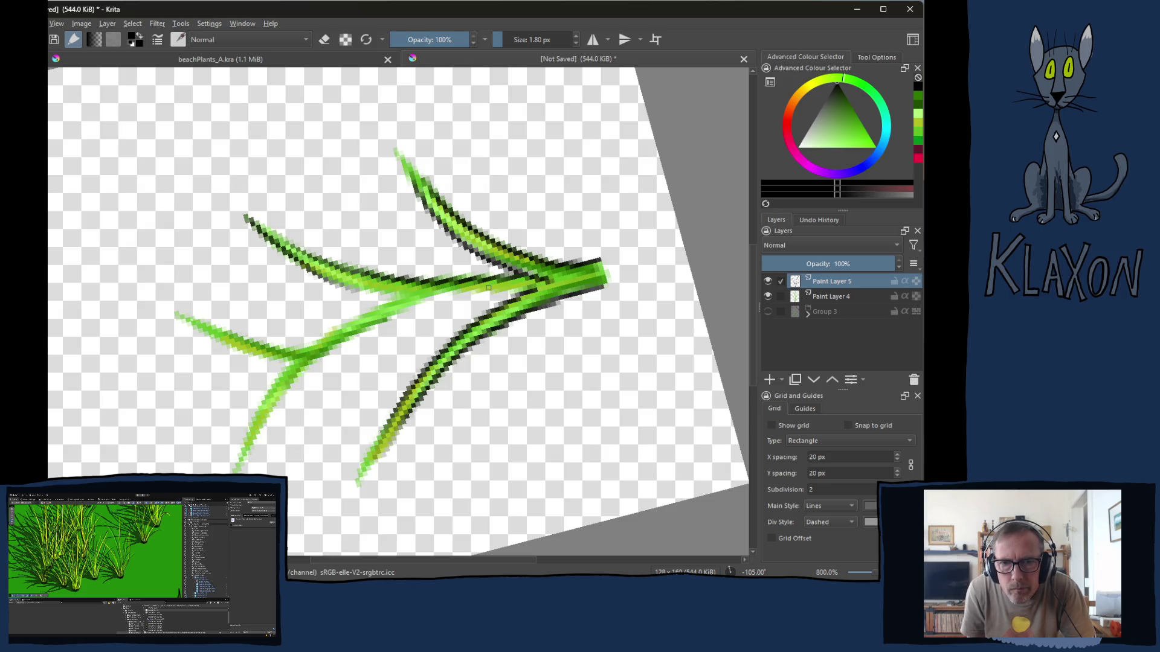
{"action": "mouse_move", "coordinate": [488, 287]}
{"action": "left_mouse_down"}
{"action": "mouse_move", "coordinate": [392, 309]}
{"action": "mouse_move", "coordinate": [317, 362]}
{"action": "mouse_move", "coordinate": [264, 417]}
{"action": "mouse_move", "coordinate": [238, 473]}
{"action": "left_mouse_up"}
{"action": "left_click_drag", "start_coordinate": [286, 369], "coordinate": [239, 452]}
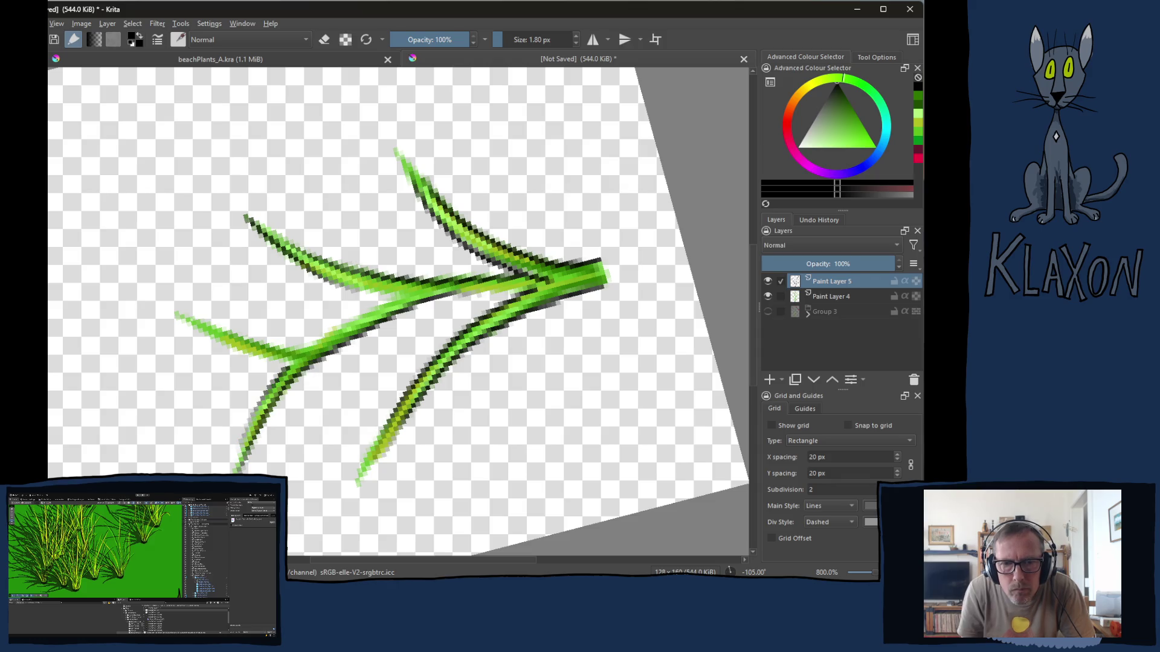
{"action": "left_click_drag", "start_coordinate": [502, 290], "coordinate": [537, 294]}
- With the canvas upright again, outline both edges of the upper-right blade and the central stem
{"action": "key", "text": "5"}
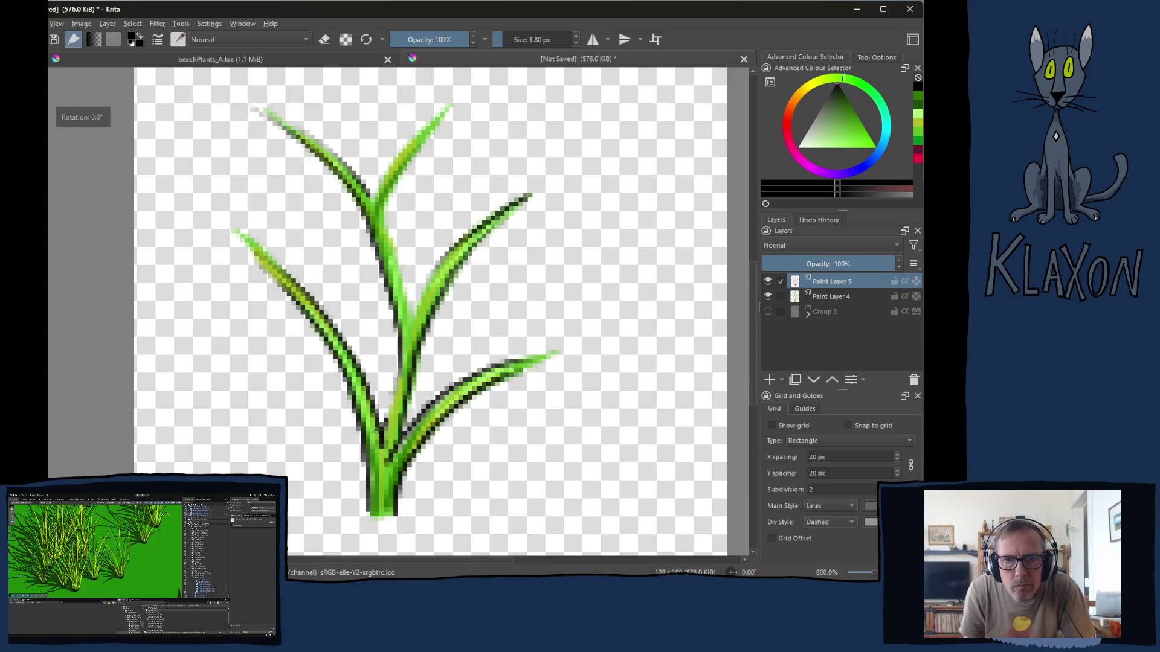
{"action": "left_click_drag", "start_coordinate": [378, 202], "coordinate": [428, 131]}
{"action": "left_click_drag", "start_coordinate": [383, 214], "coordinate": [421, 150]}
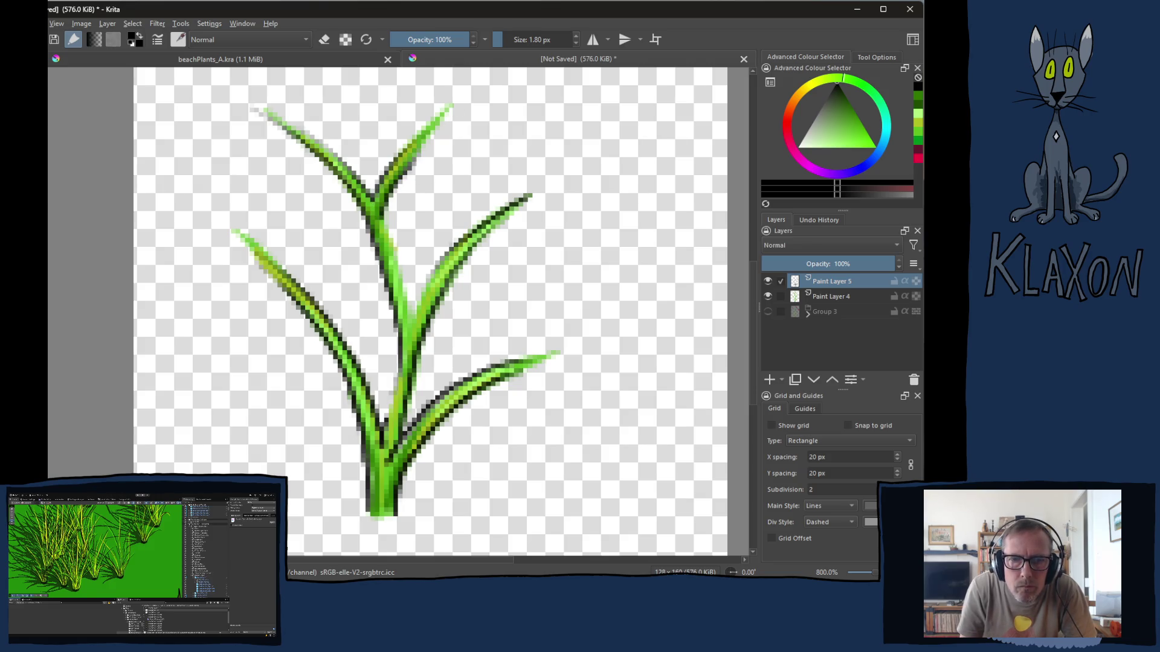
{"action": "mouse_move", "coordinate": [382, 216]}
{"action": "left_mouse_down"}
{"action": "mouse_move", "coordinate": [394, 300]}
{"action": "mouse_move", "coordinate": [434, 276]}
{"action": "mouse_move", "coordinate": [411, 318]}
{"action": "left_mouse_up"}
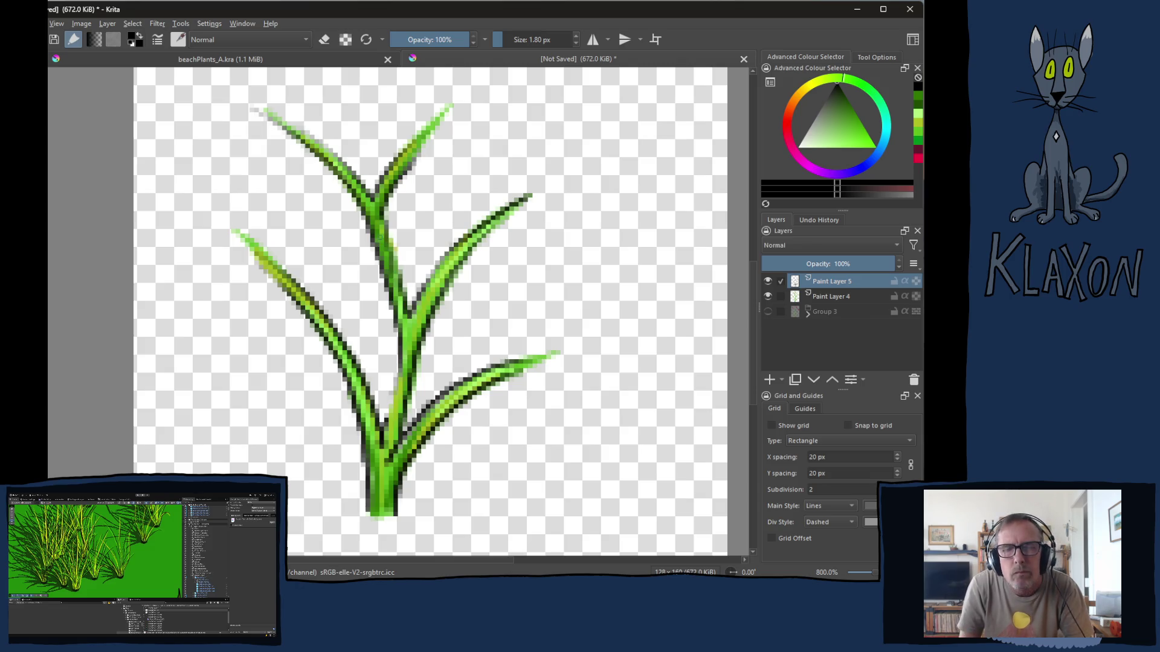
{"action": "left_click_drag", "start_coordinate": [389, 218], "coordinate": [432, 299]}
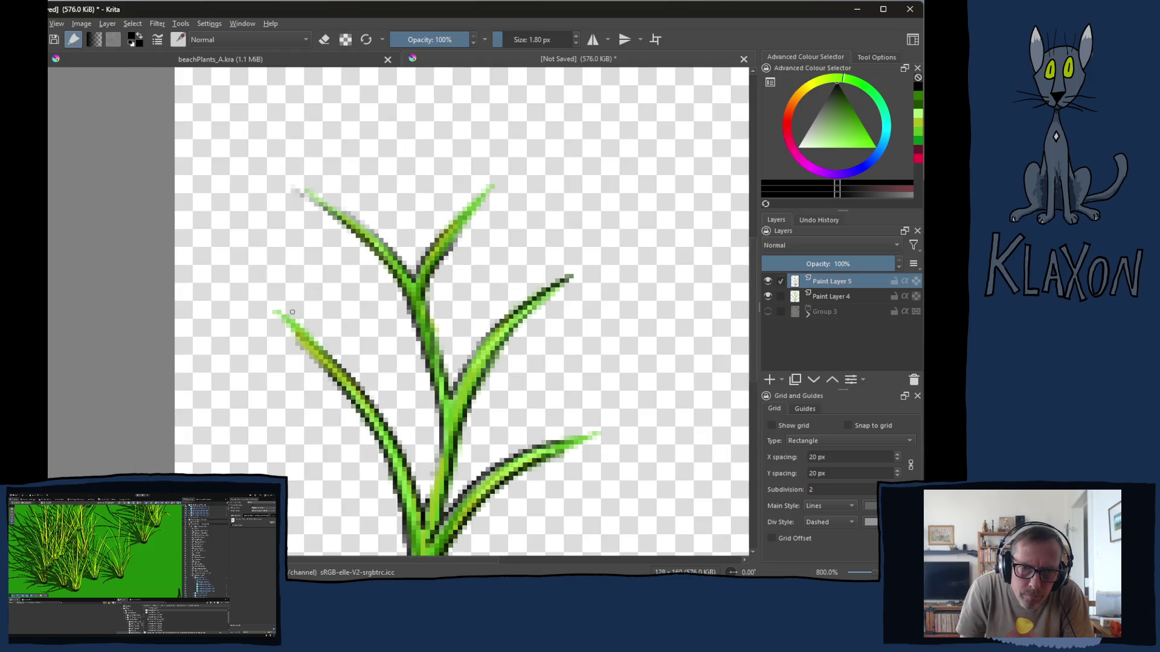
- Sketch a dark flower-head outline on the upper-left blade tip, redrawing twice until it looks right
{"action": "mouse_move", "coordinate": [294, 294]}
{"action": "left_mouse_down"}
{"action": "mouse_move", "coordinate": [245, 279]}
{"action": "mouse_move", "coordinate": [241, 335]}
{"action": "mouse_move", "coordinate": [277, 343]}
{"action": "left_mouse_up"}
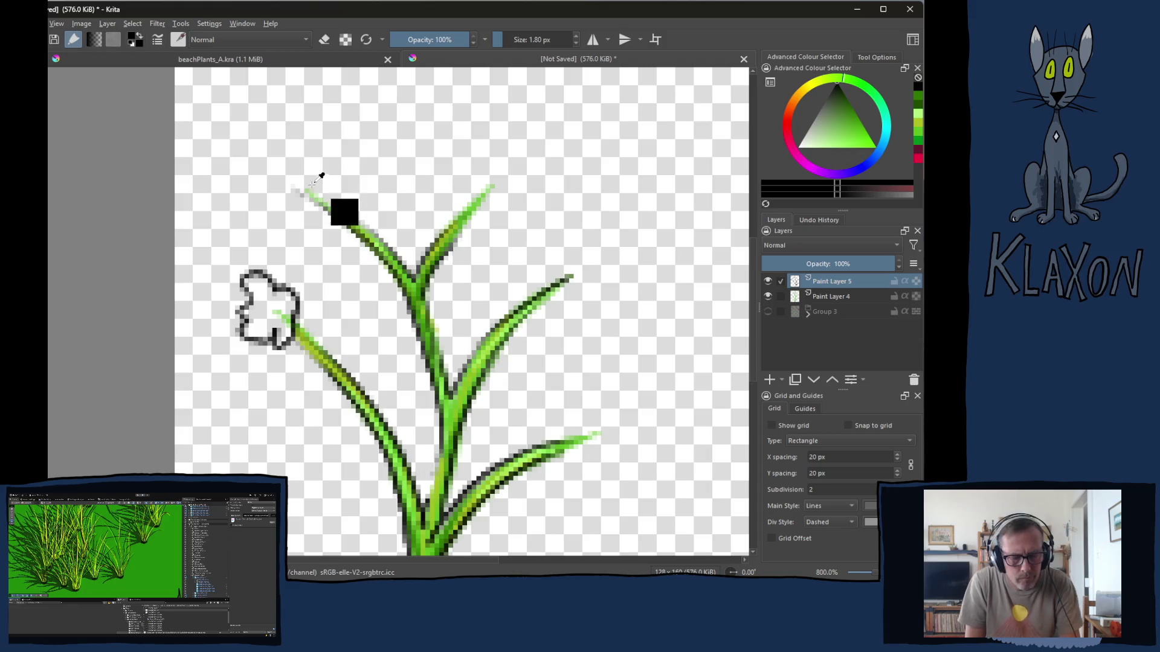
{"action": "key", "text": "ctrl+z"}
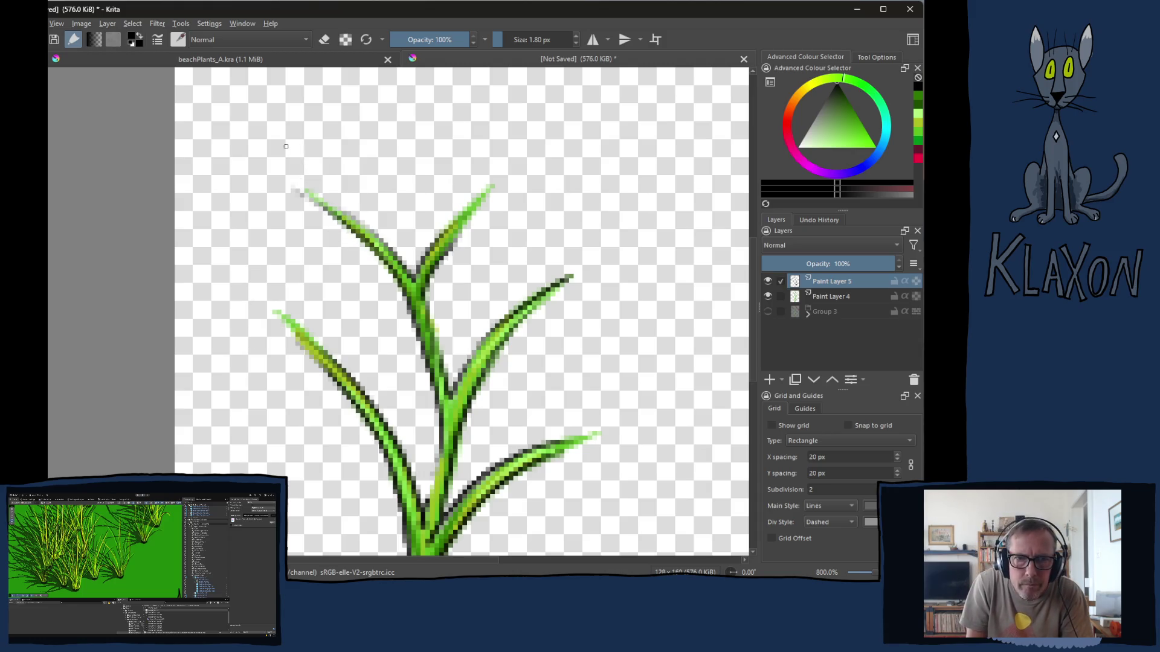
{"action": "mouse_move", "coordinate": [286, 146]}
{"action": "left_mouse_down"}
{"action": "mouse_move", "coordinate": [265, 178]}
{"action": "mouse_move", "coordinate": [302, 208]}
{"action": "mouse_move", "coordinate": [342, 184]}
{"action": "mouse_move", "coordinate": [273, 133]}
{"action": "left_mouse_up"}
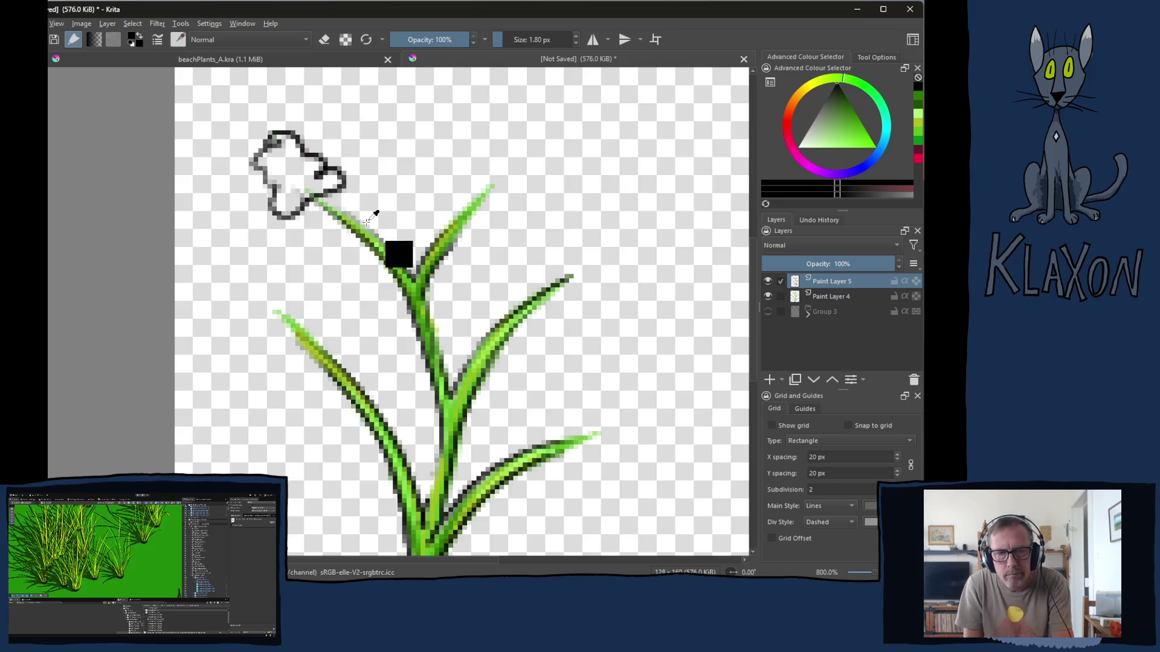
{"action": "key", "text": "ctrl+z"}
{"action": "mouse_move", "coordinate": [280, 139]}
{"action": "left_mouse_down"}
{"action": "mouse_move", "coordinate": [261, 158]}
{"action": "mouse_move", "coordinate": [266, 236]}
{"action": "mouse_move", "coordinate": [332, 205]}
{"action": "mouse_move", "coordinate": [293, 133]}
{"action": "left_mouse_up"}
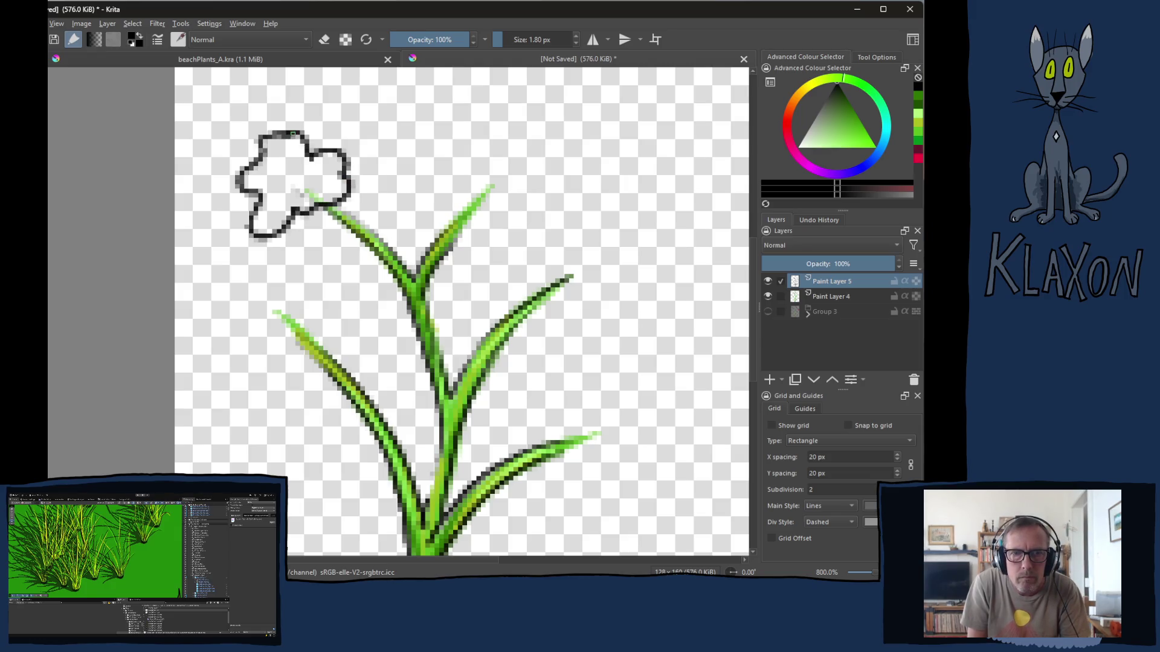